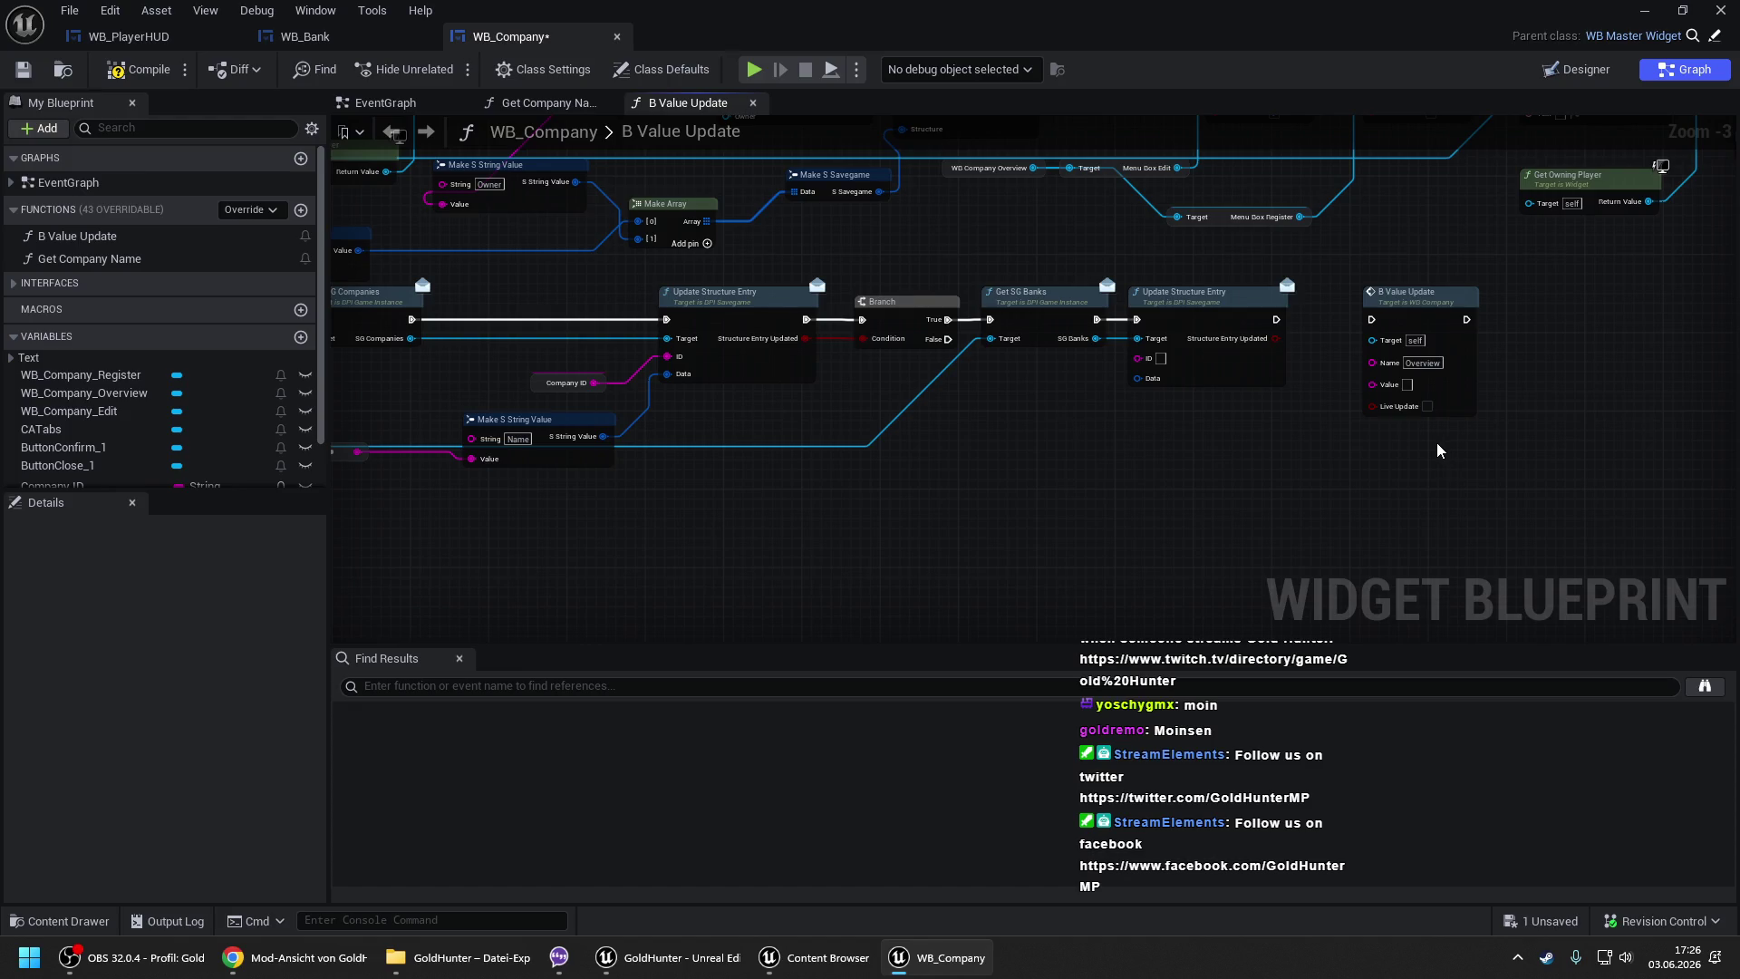
- Delete the stray B Value Update node and move Update Structure Entry far to the right
click(1373, 412)
key(Delete)
drag(1205, 321, 1710, 322)
click(1468, 310)
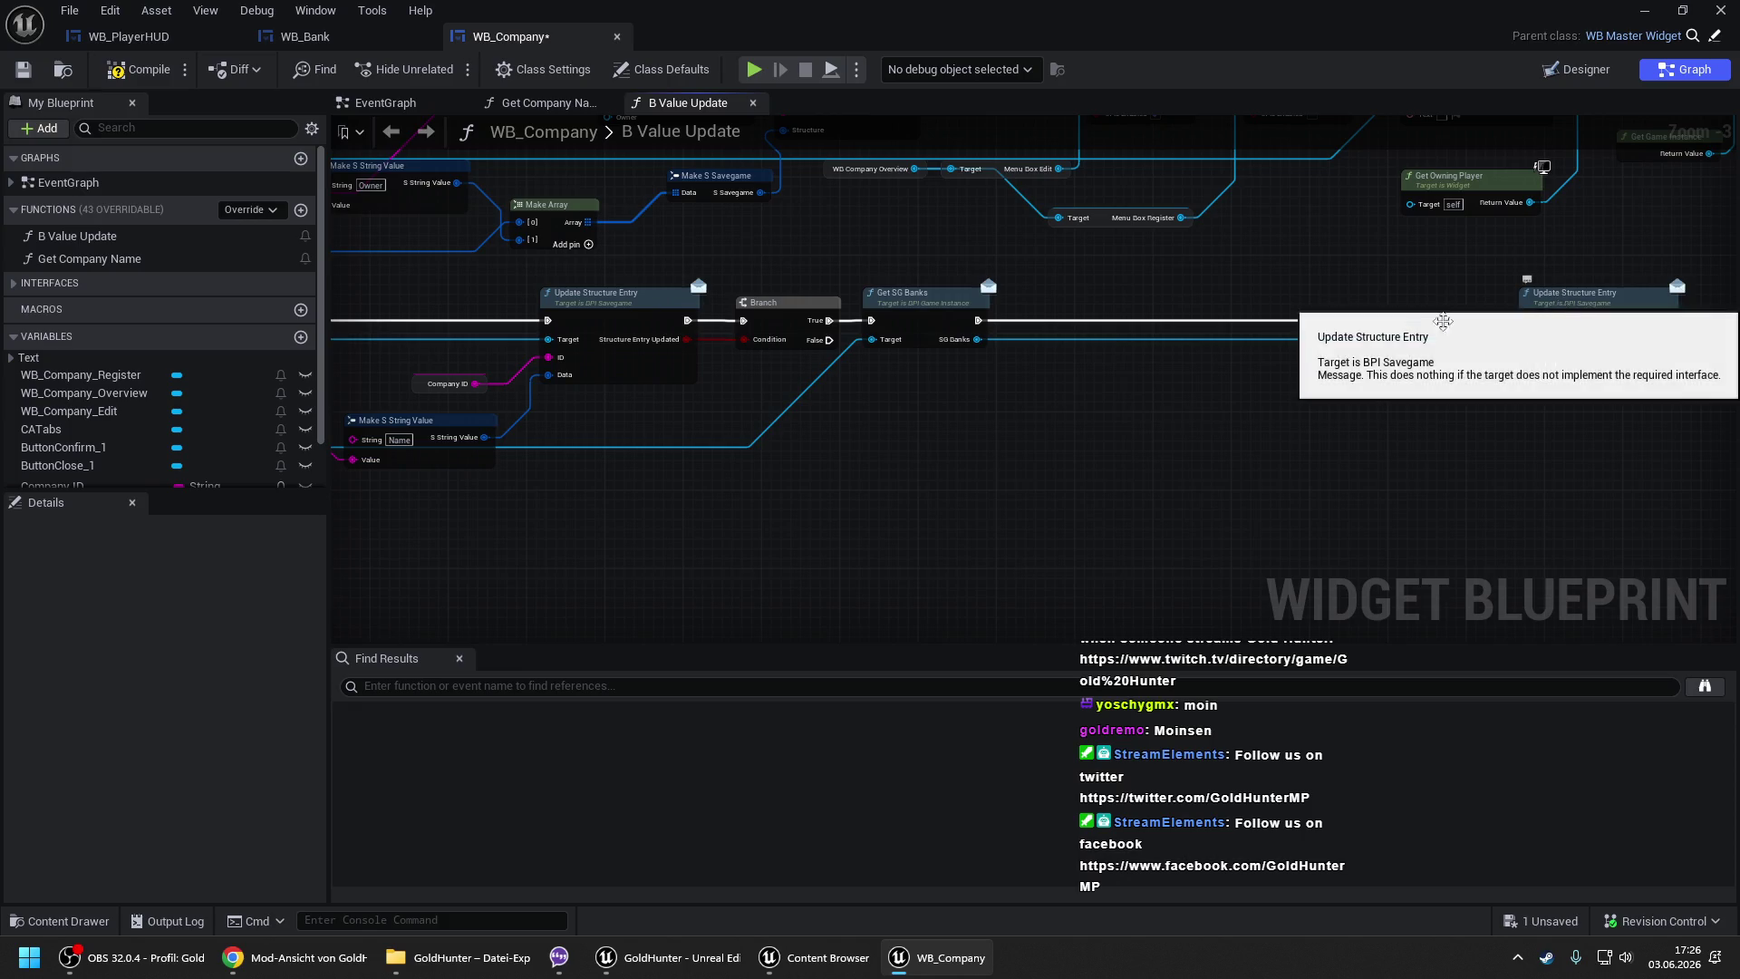
- From SG Banks add Get Data (Message), then a For Each Loop (Map) over its Data
drag(977, 338, 1019, 388)
text(get data)
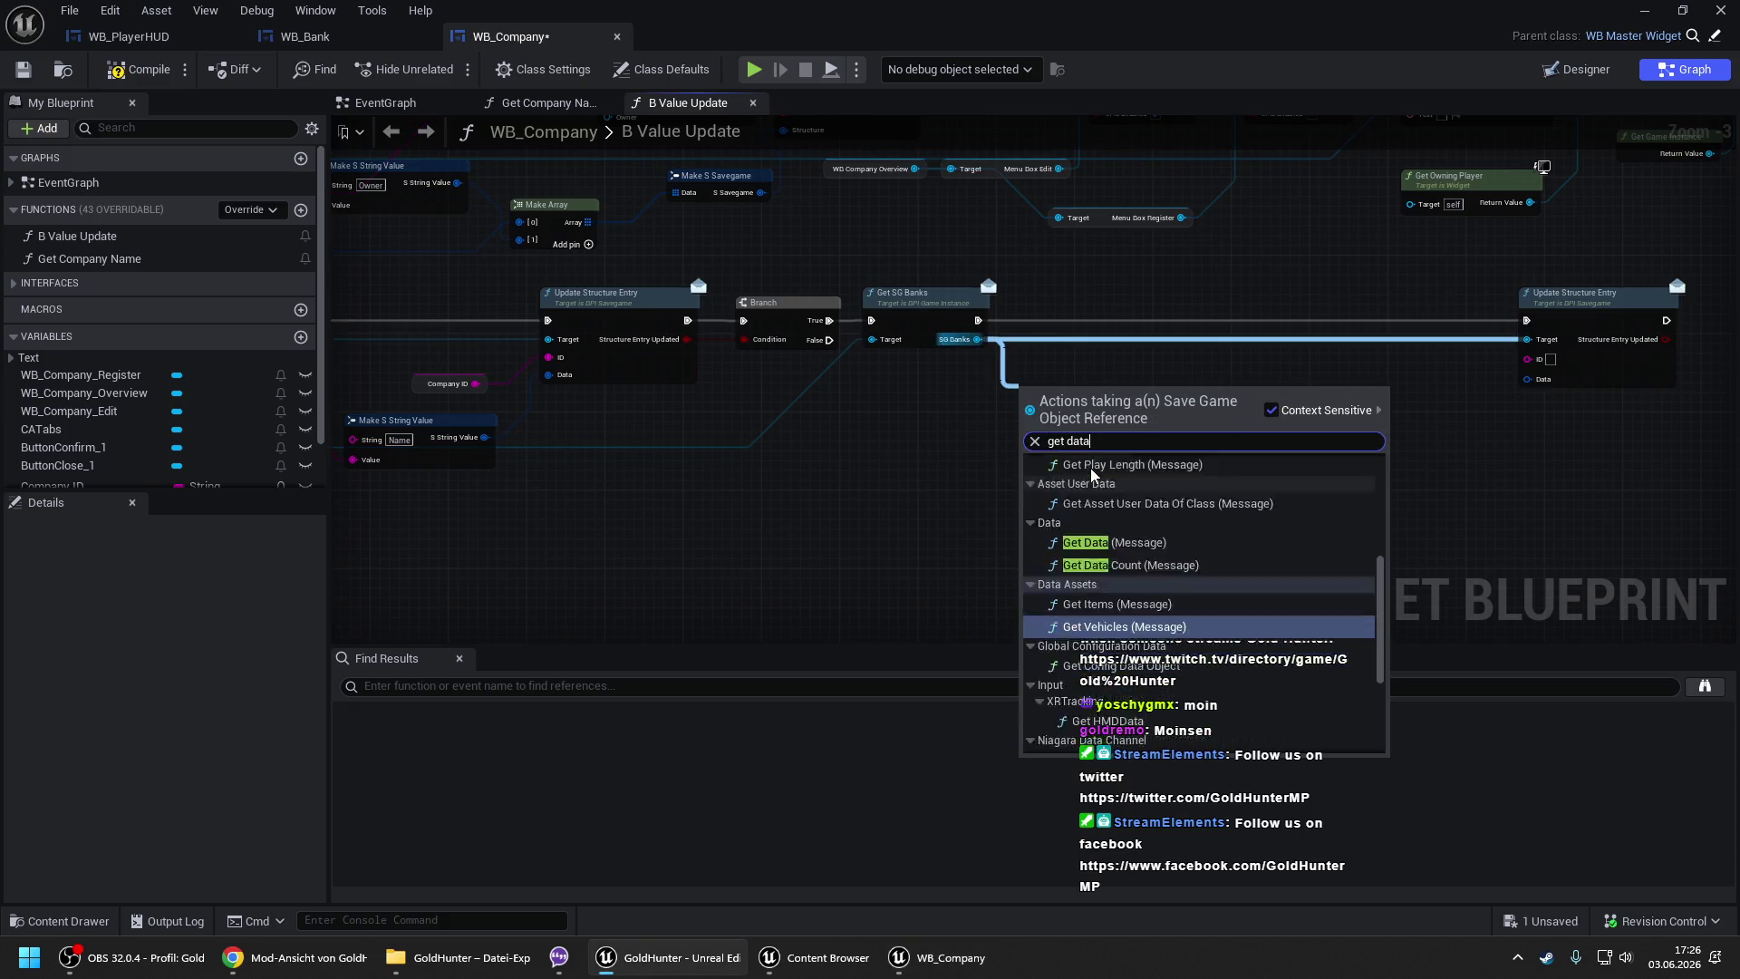
key(Up)
key(Return)
mouse_move(1119, 438)
mouse_down()
mouse_move(1177, 450)
mouse_move(1195, 401)
mouse_up()
text(for each)
key(Return)
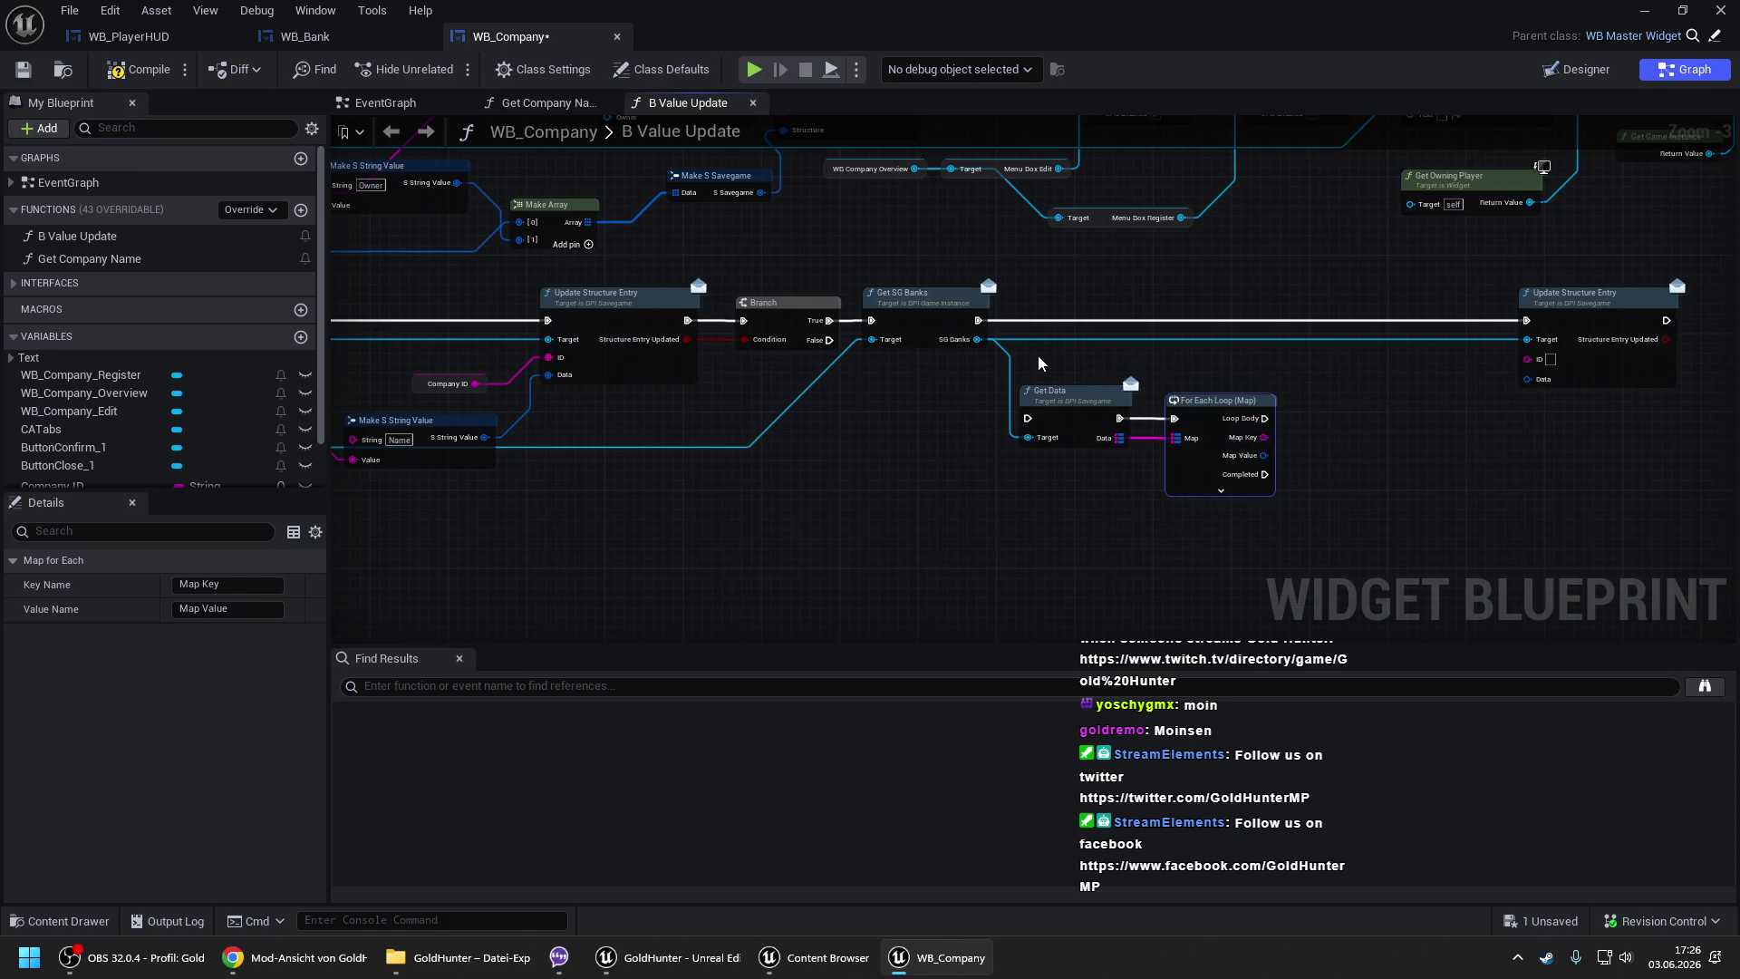
drag(1036, 356, 1279, 500)
- Move Get Data and the map loop beside Get SG Banks and run Get Data right after it
mouse_move(1099, 403)
mouse_down()
mouse_move(1076, 304)
mouse_move(974, 326)
mouse_up()
click(1015, 405)
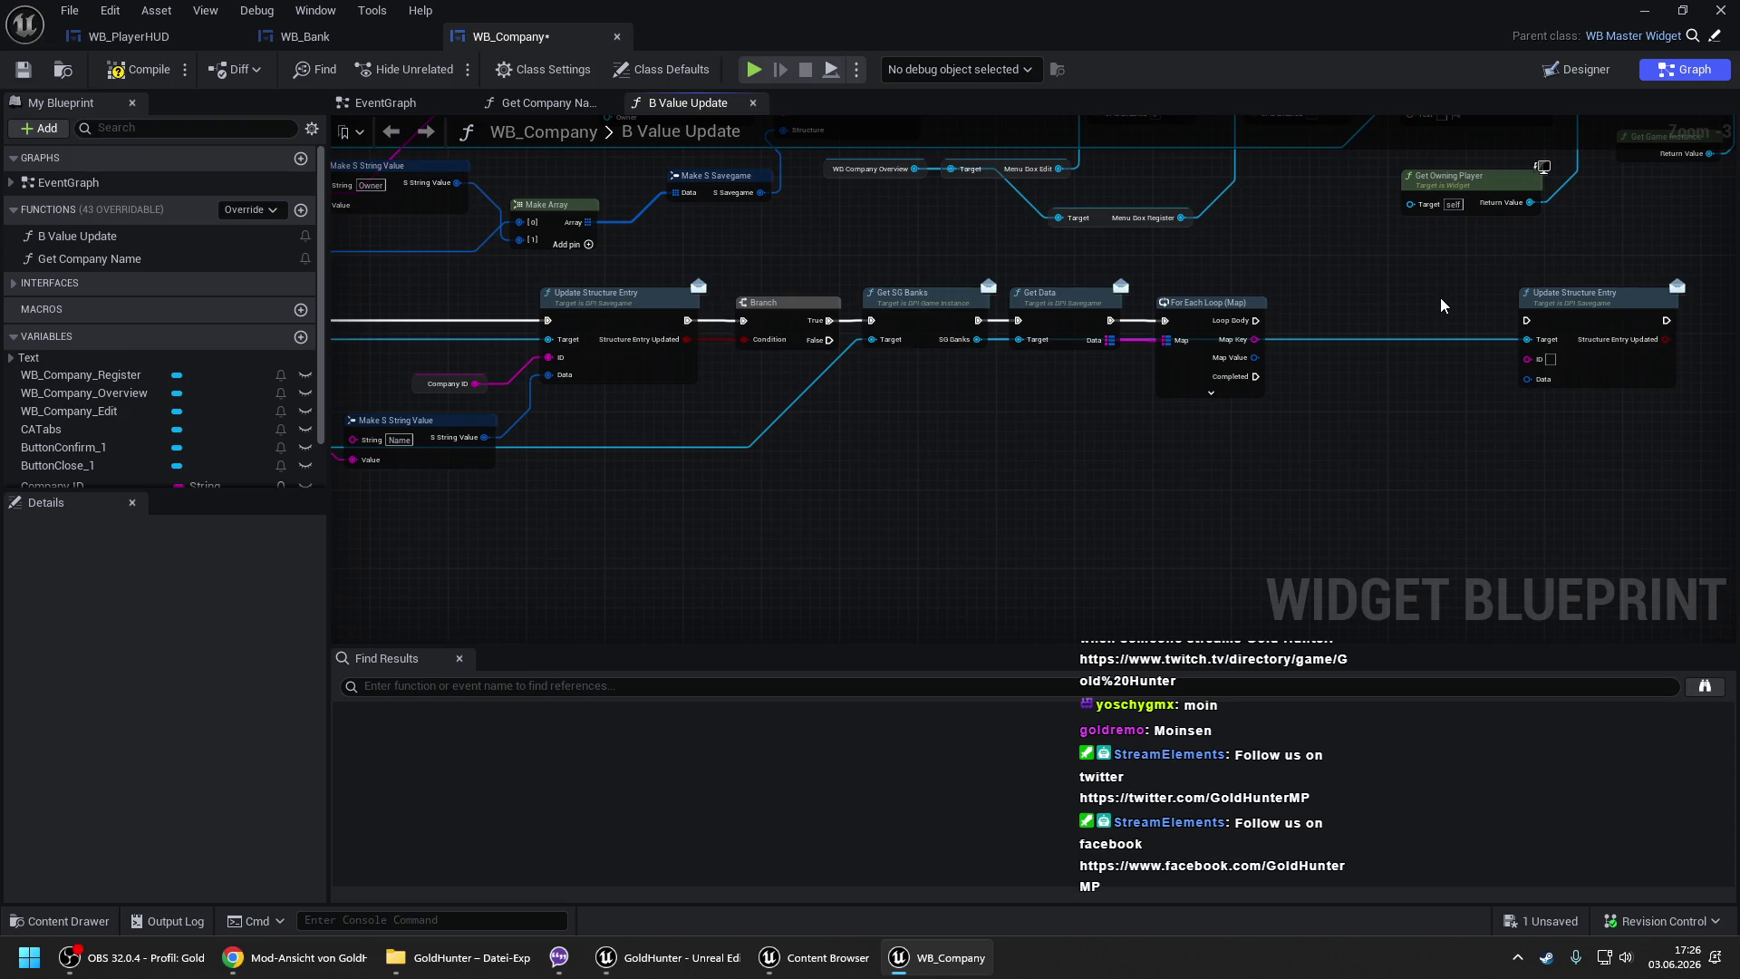
drag(1439, 301, 838, 308)
- Shift Update Structure Entry right, park the B Value Update call below, and break Map Value into S Savegame
drag(1012, 312, 1070, 312)
mouse_move(1193, 302)
mouse_down()
mouse_move(732, 532)
mouse_move(745, 556)
mouse_up()
mouse_move(653, 365)
mouse_down()
mouse_move(703, 344)
mouse_move(707, 395)
mouse_move(786, 344)
mouse_move(944, 383)
mouse_up()
key(Escape)
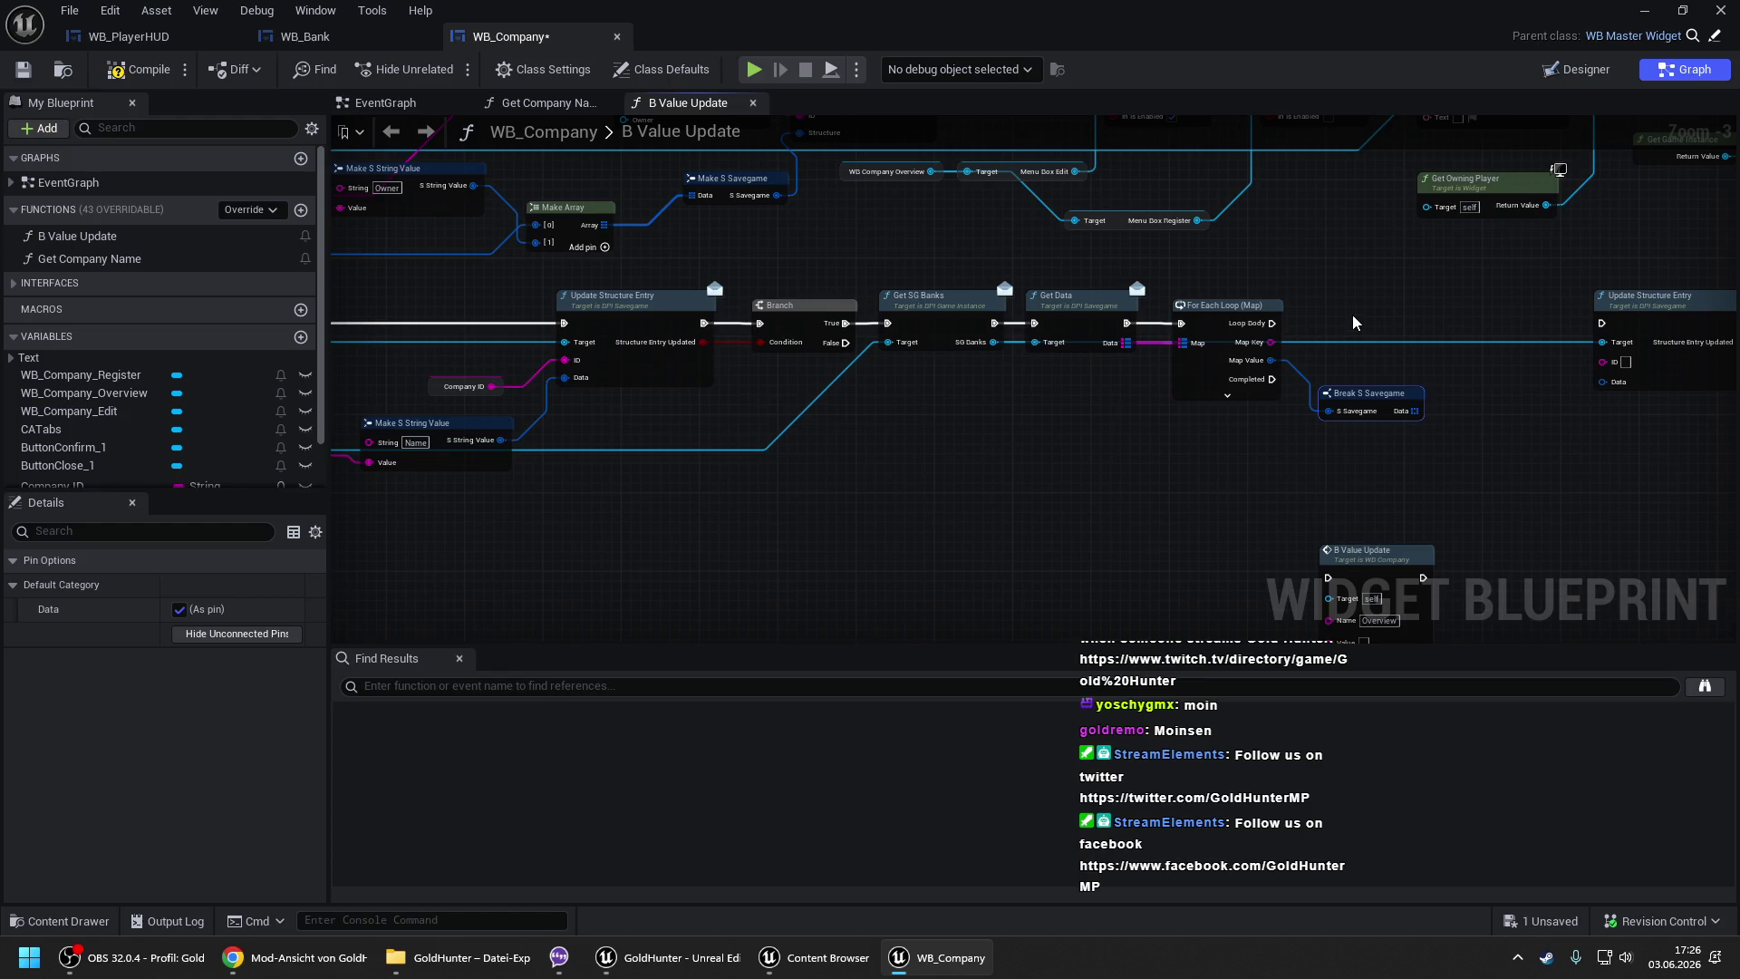
- Add a Branch on the map loop's Loop Body, placed beside Update Structure Entry
click(1352, 314)
drag(1363, 341, 1272, 330)
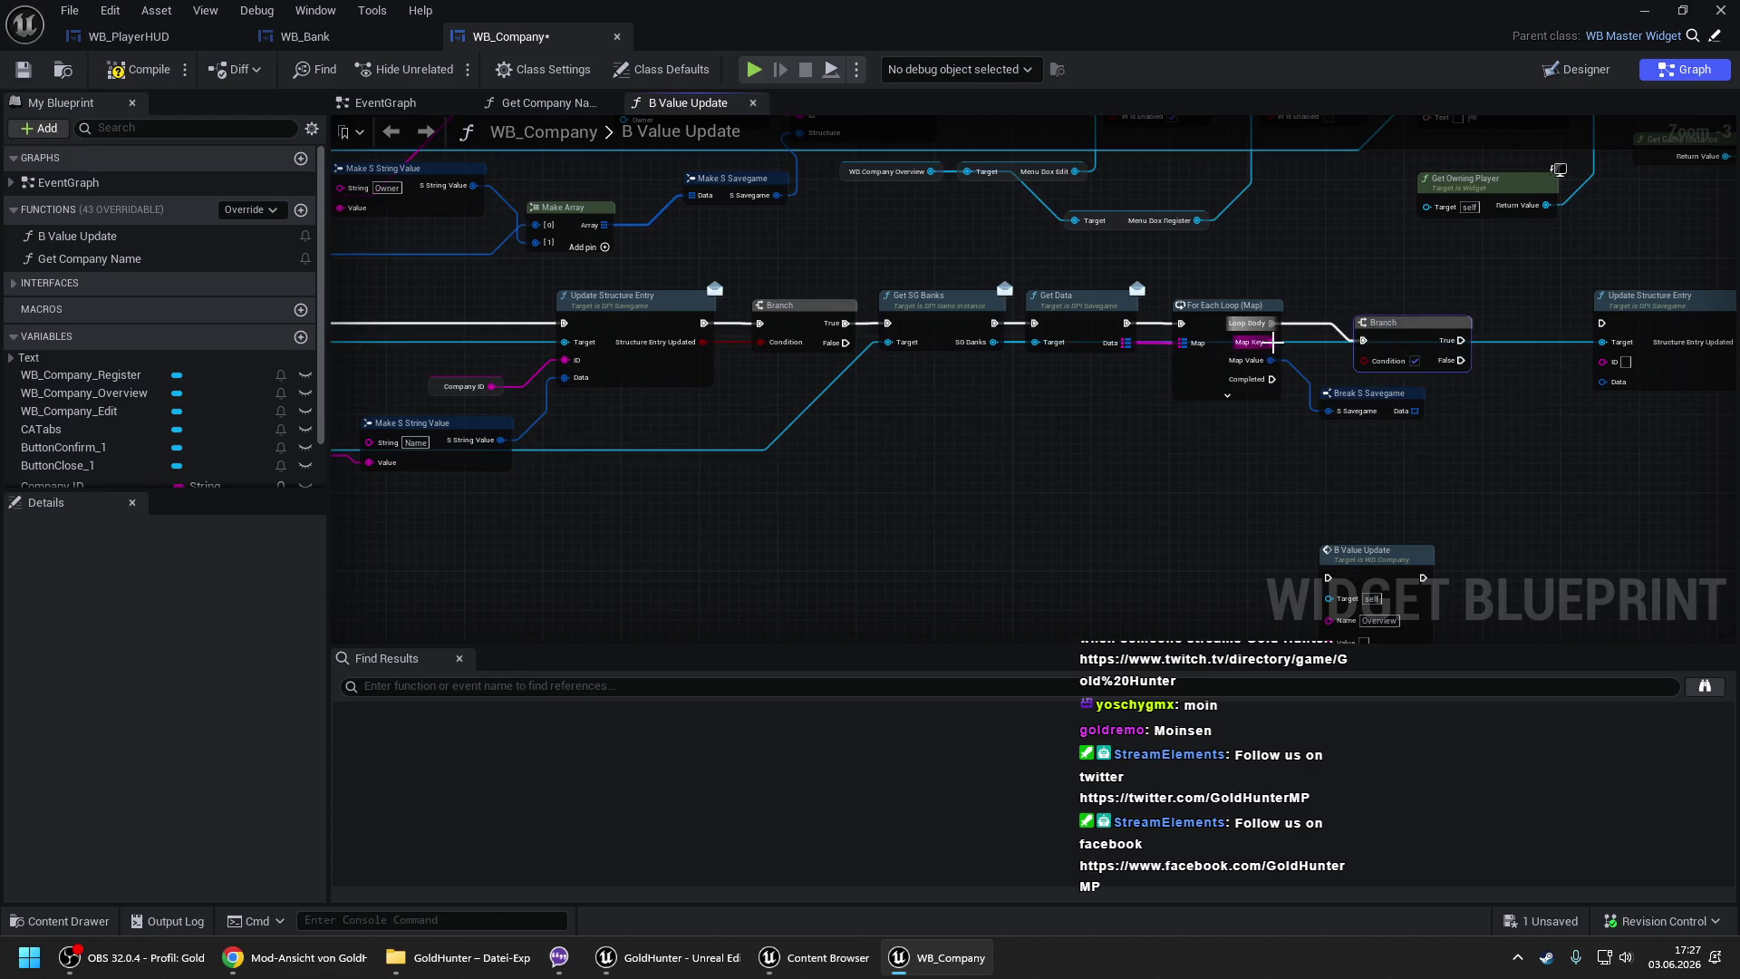
drag(1364, 361, 1325, 347)
key(Escape)
drag(1404, 348, 1496, 321)
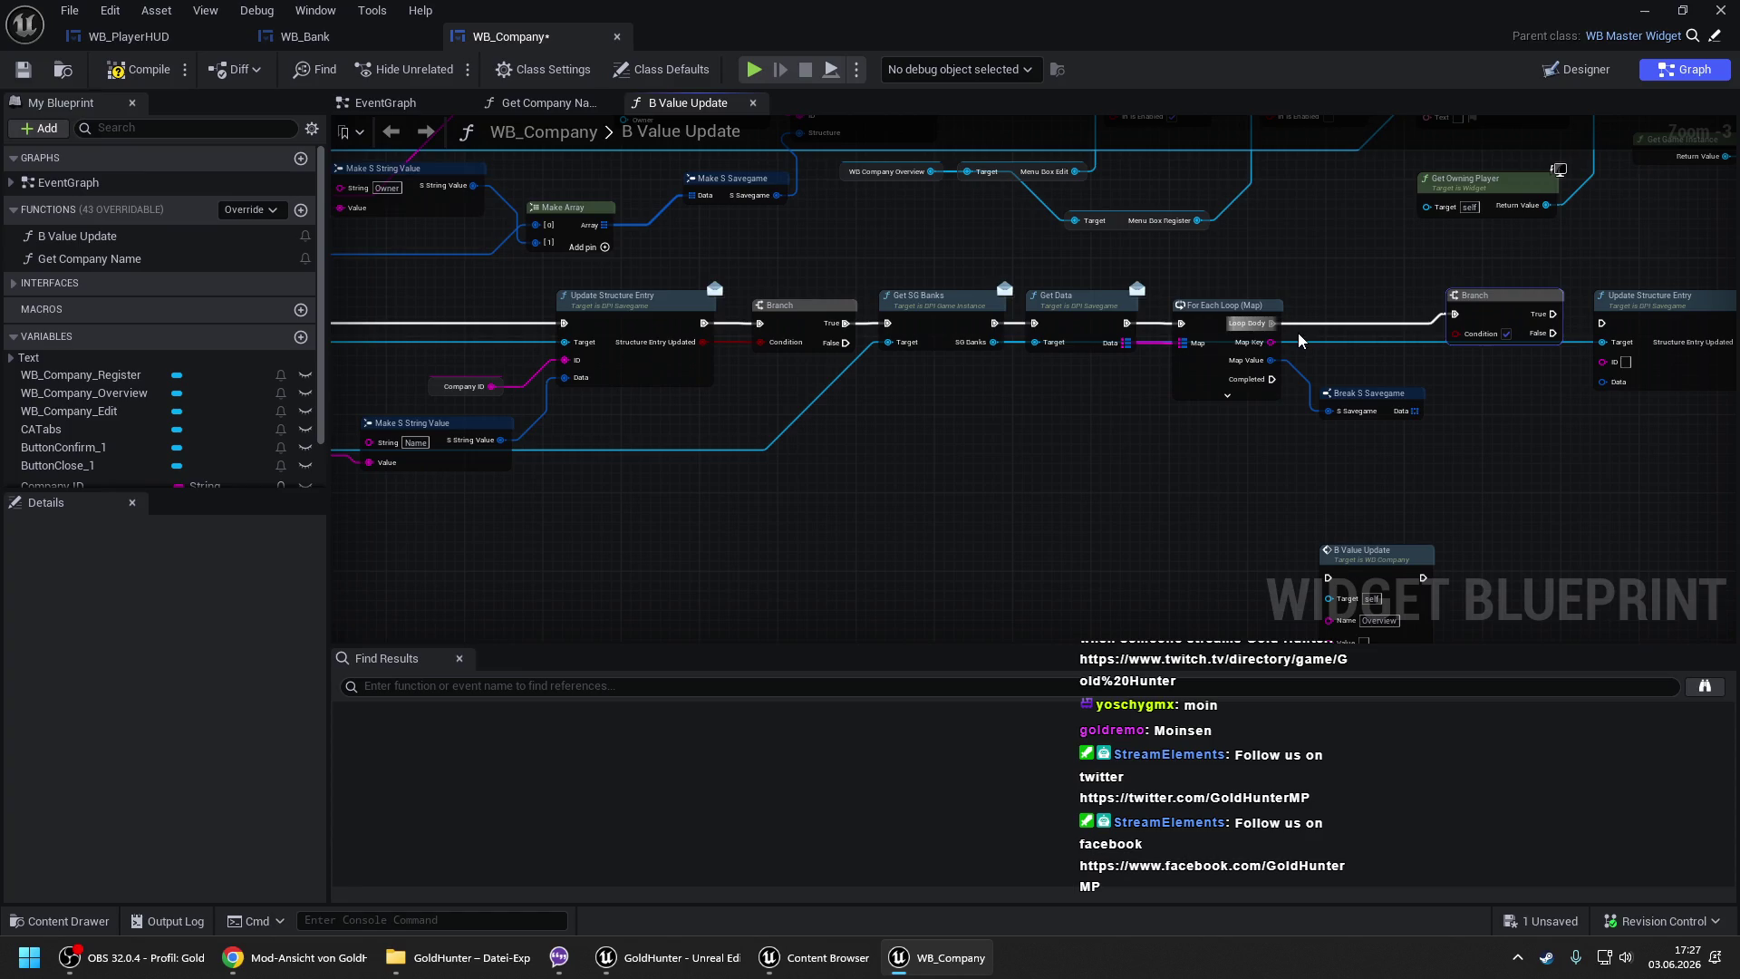
- Compare each Map Key with a duplicated Company ID getter using an Equal (String) node
mouse_move(1271, 341)
mouse_down()
mouse_move(1330, 348)
mouse_move(565, 411)
mouse_move(491, 388)
mouse_up()
text(==)
key(Down)
key(Down)
key(Return)
key(Escape)
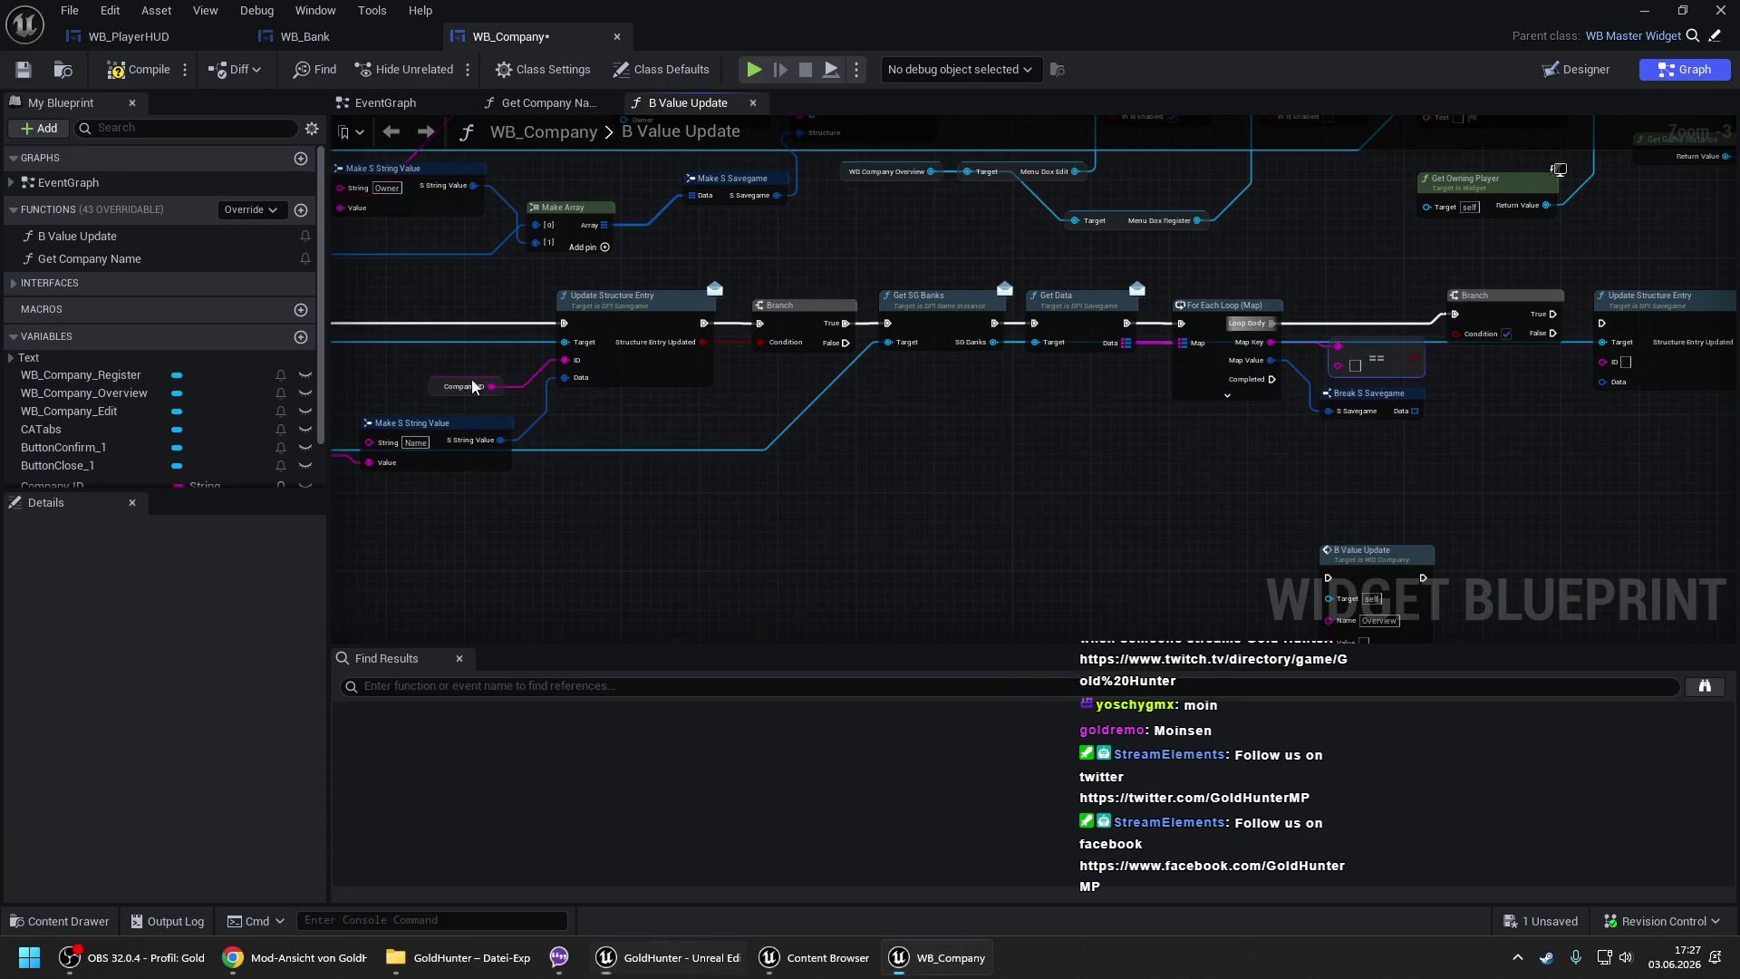
click(480, 384)
key(ctrl+c)
key(ctrl+v)
drag(1262, 437, 1339, 363)
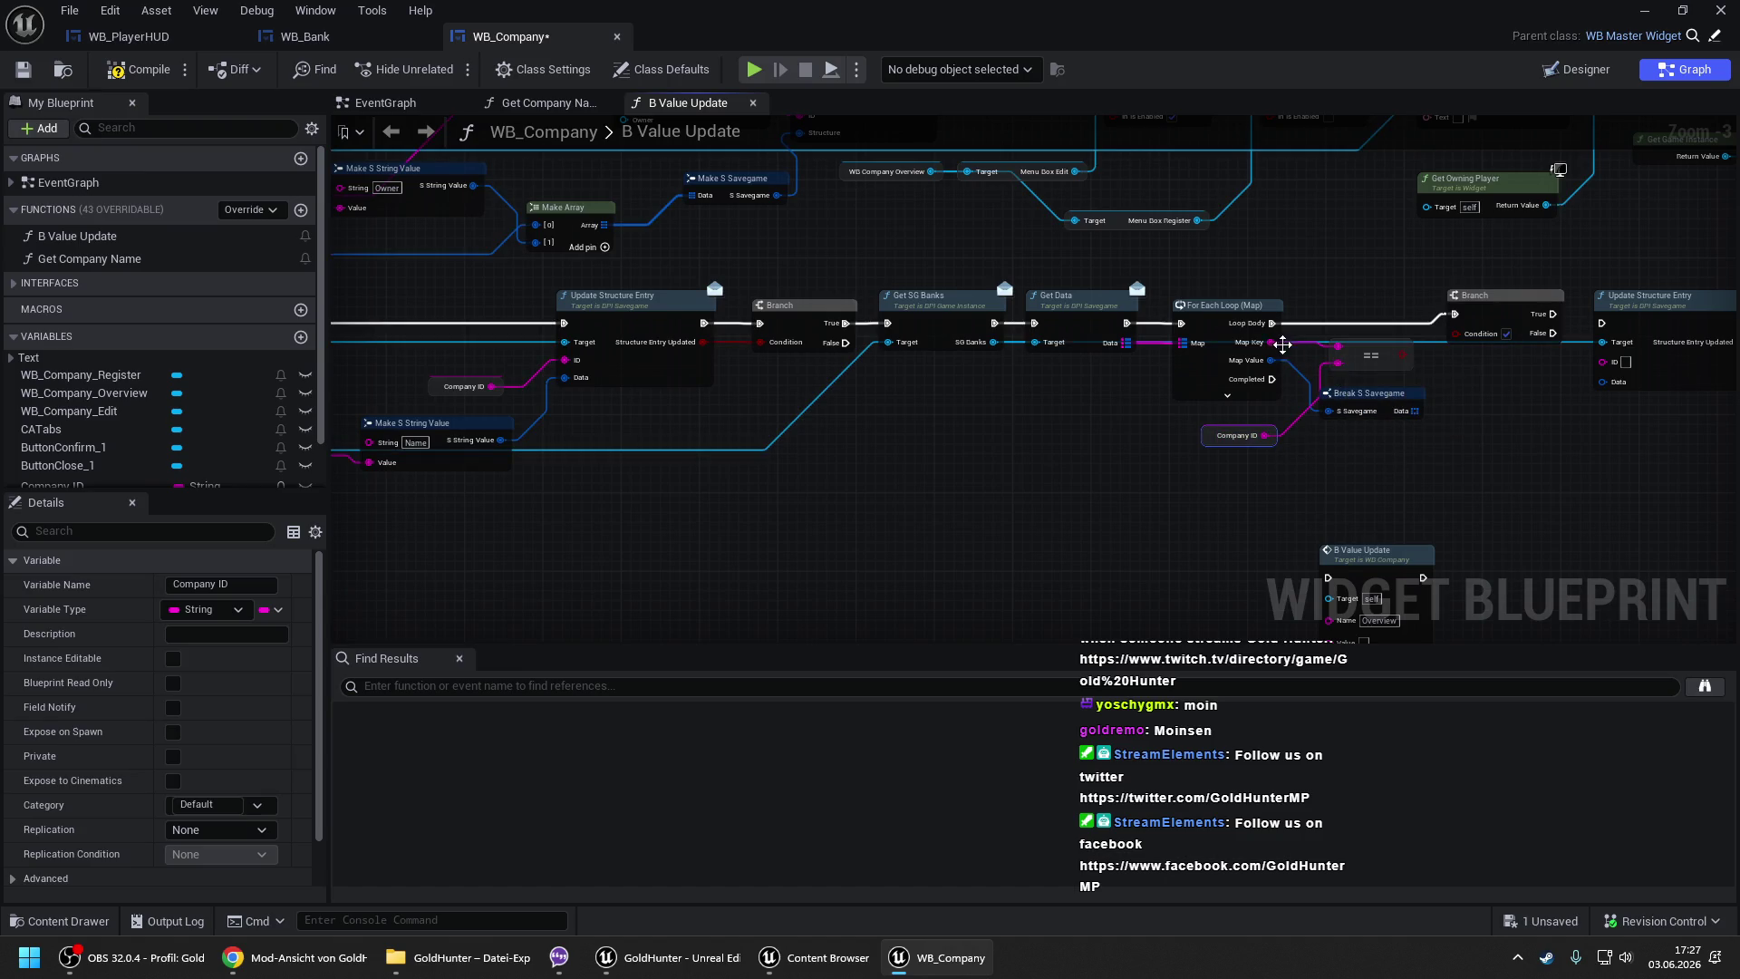
drag(1037, 399, 646, 380)
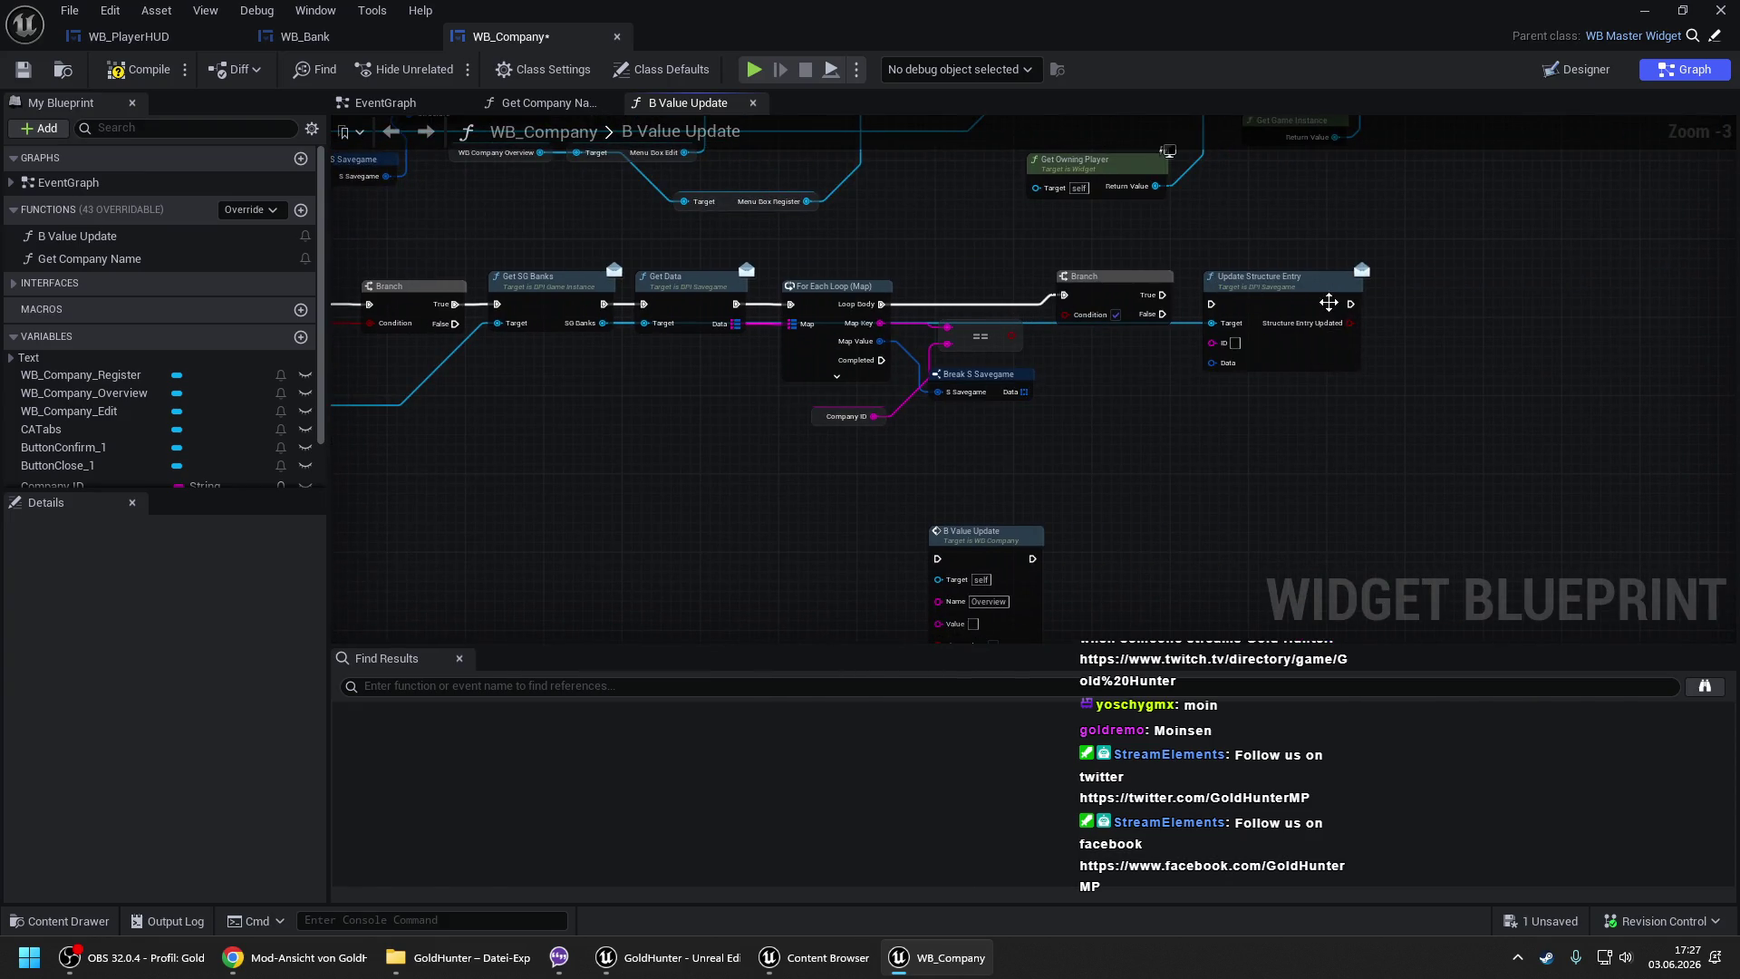
- Add a For Each Loop with Break over the S Savegame's Data and hook it into the execution chain
drag(1321, 297, 1624, 297)
mouse_move(1025, 392)
mouse_down()
mouse_move(1058, 365)
mouse_move(881, 304)
mouse_up()
text(for)
key(Return)
drag(933, 253, 901, 357)
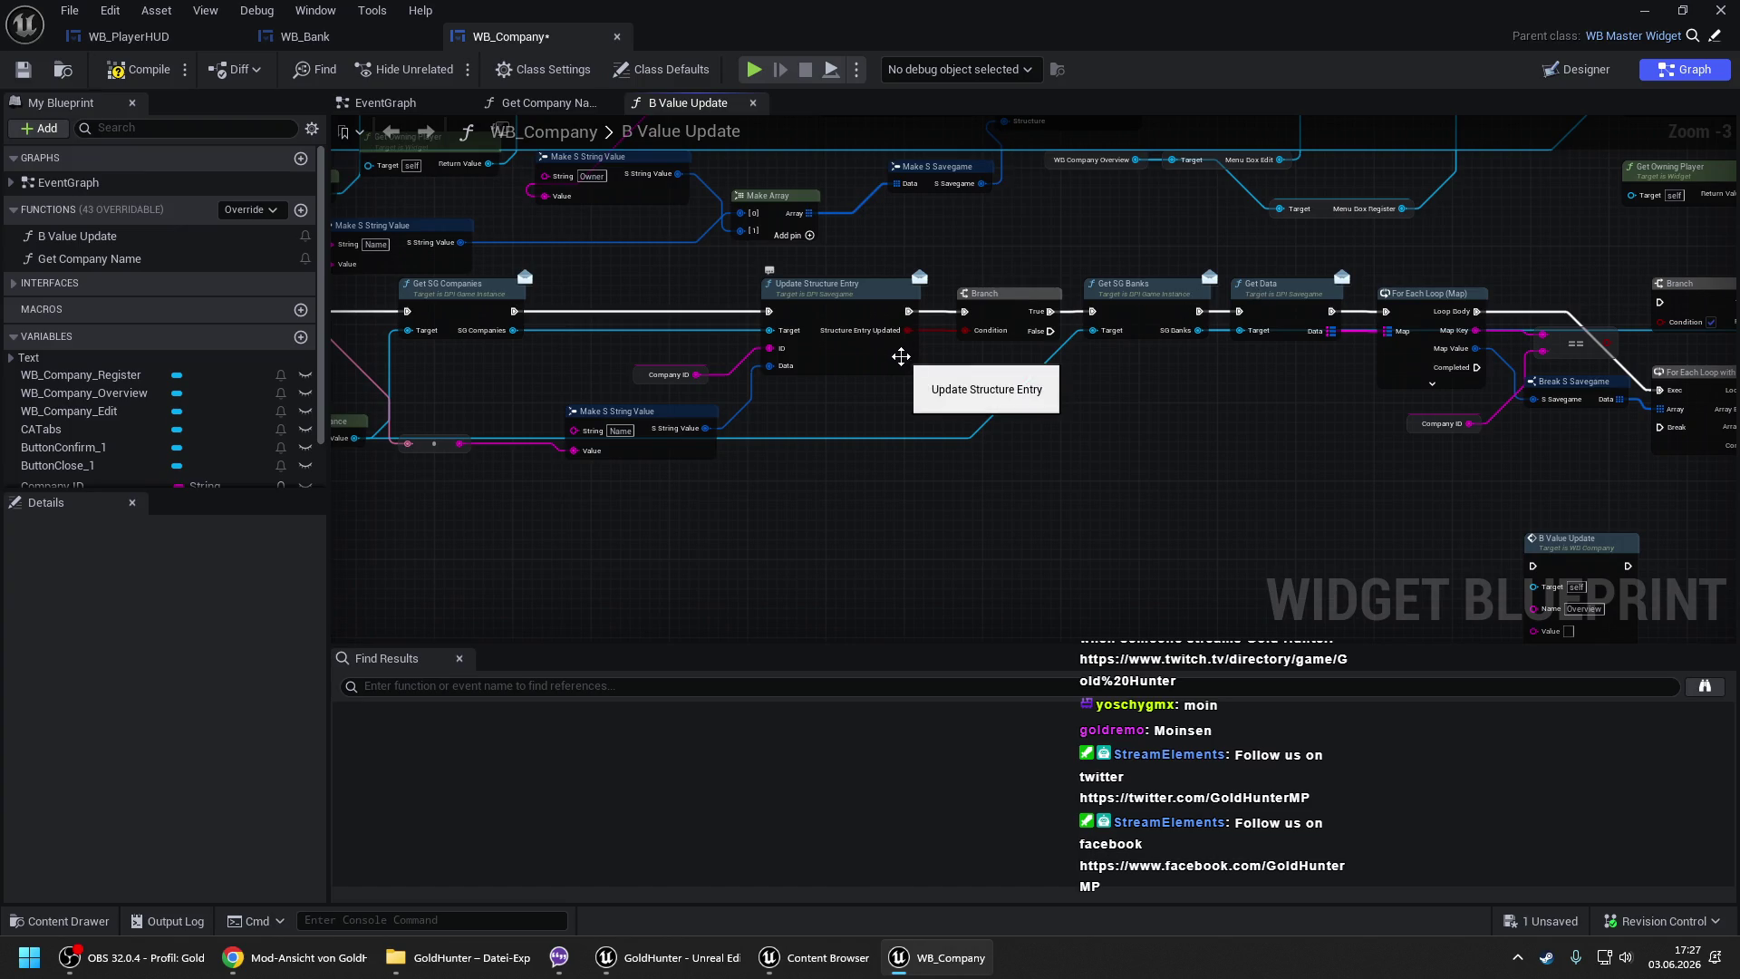
- Link Company ID into the equals comparison, then move over to the WB_Bank blueprint
mouse_move(1469, 423)
mouse_down()
mouse_move(1519, 427)
mouse_move(1544, 351)
mouse_up()
drag(1078, 440, 961, 444)
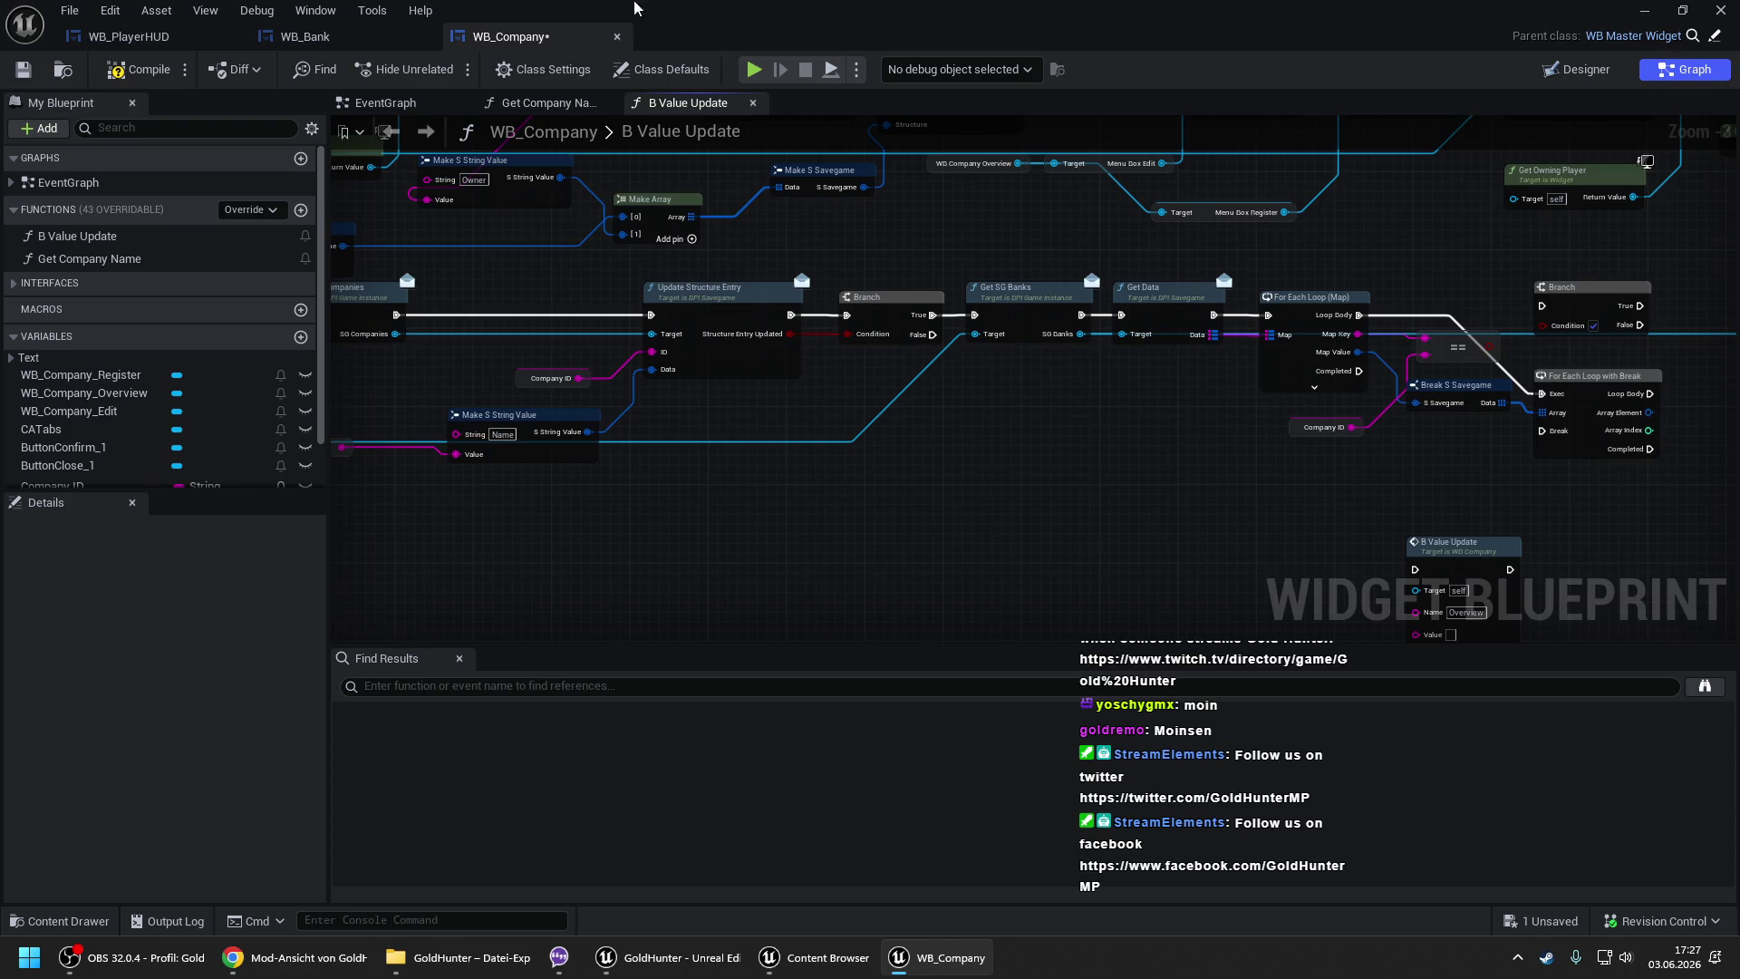
click(295, 36)
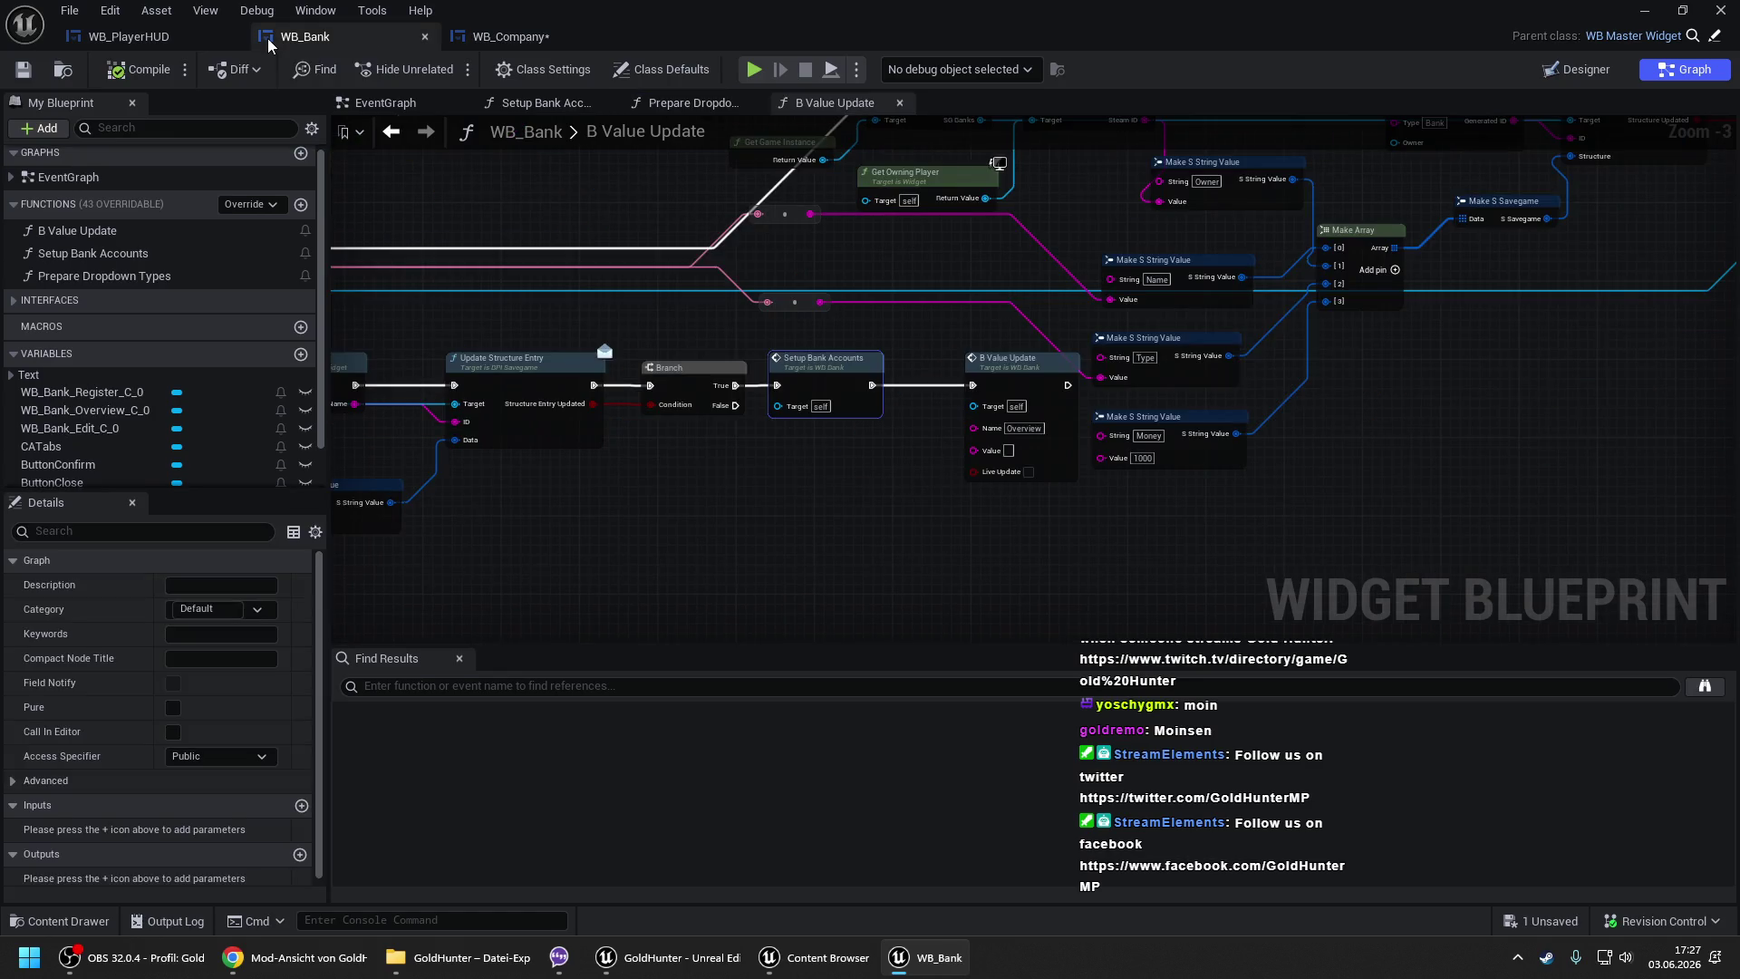
- Survey WB_Bank's B Value Update graph, from the Branch and Toggle Widget sections to Get SG Banks and Get Game Instance
mouse_move(540, 164)
mouse_down()
mouse_move(991, 291)
mouse_move(1359, 233)
mouse_move(964, 295)
mouse_move(1304, 269)
mouse_up()
drag(1049, 334, 1168, 330)
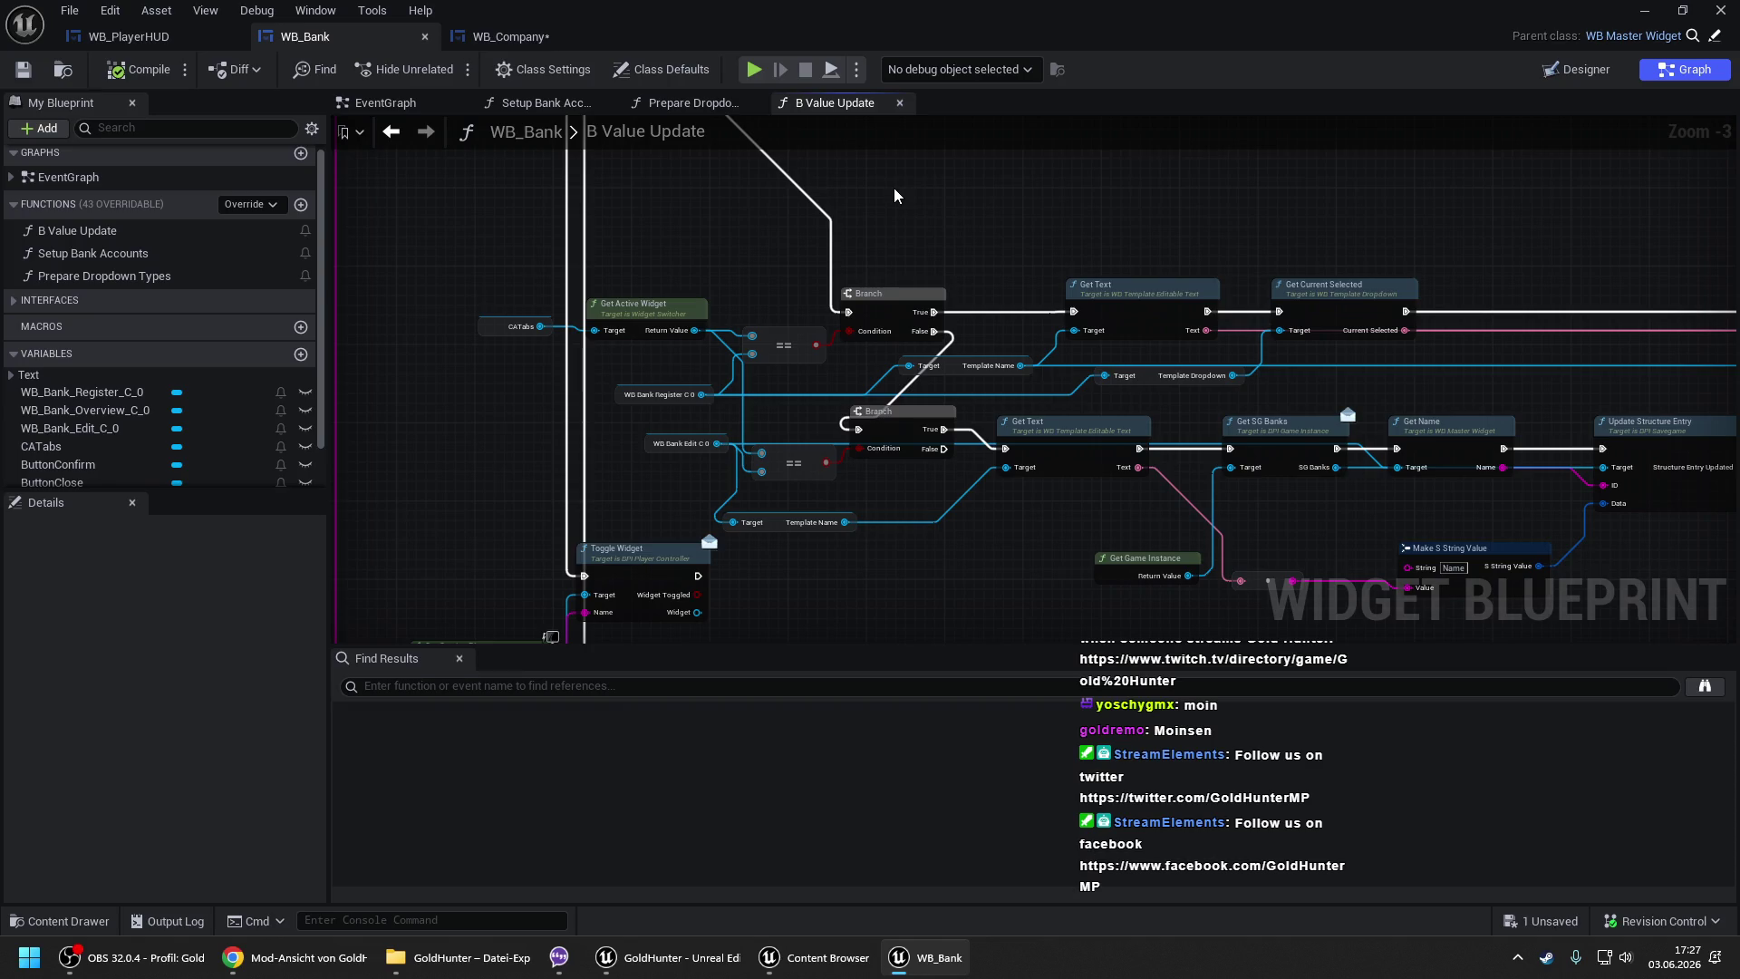
drag(1049, 253, 559, 163)
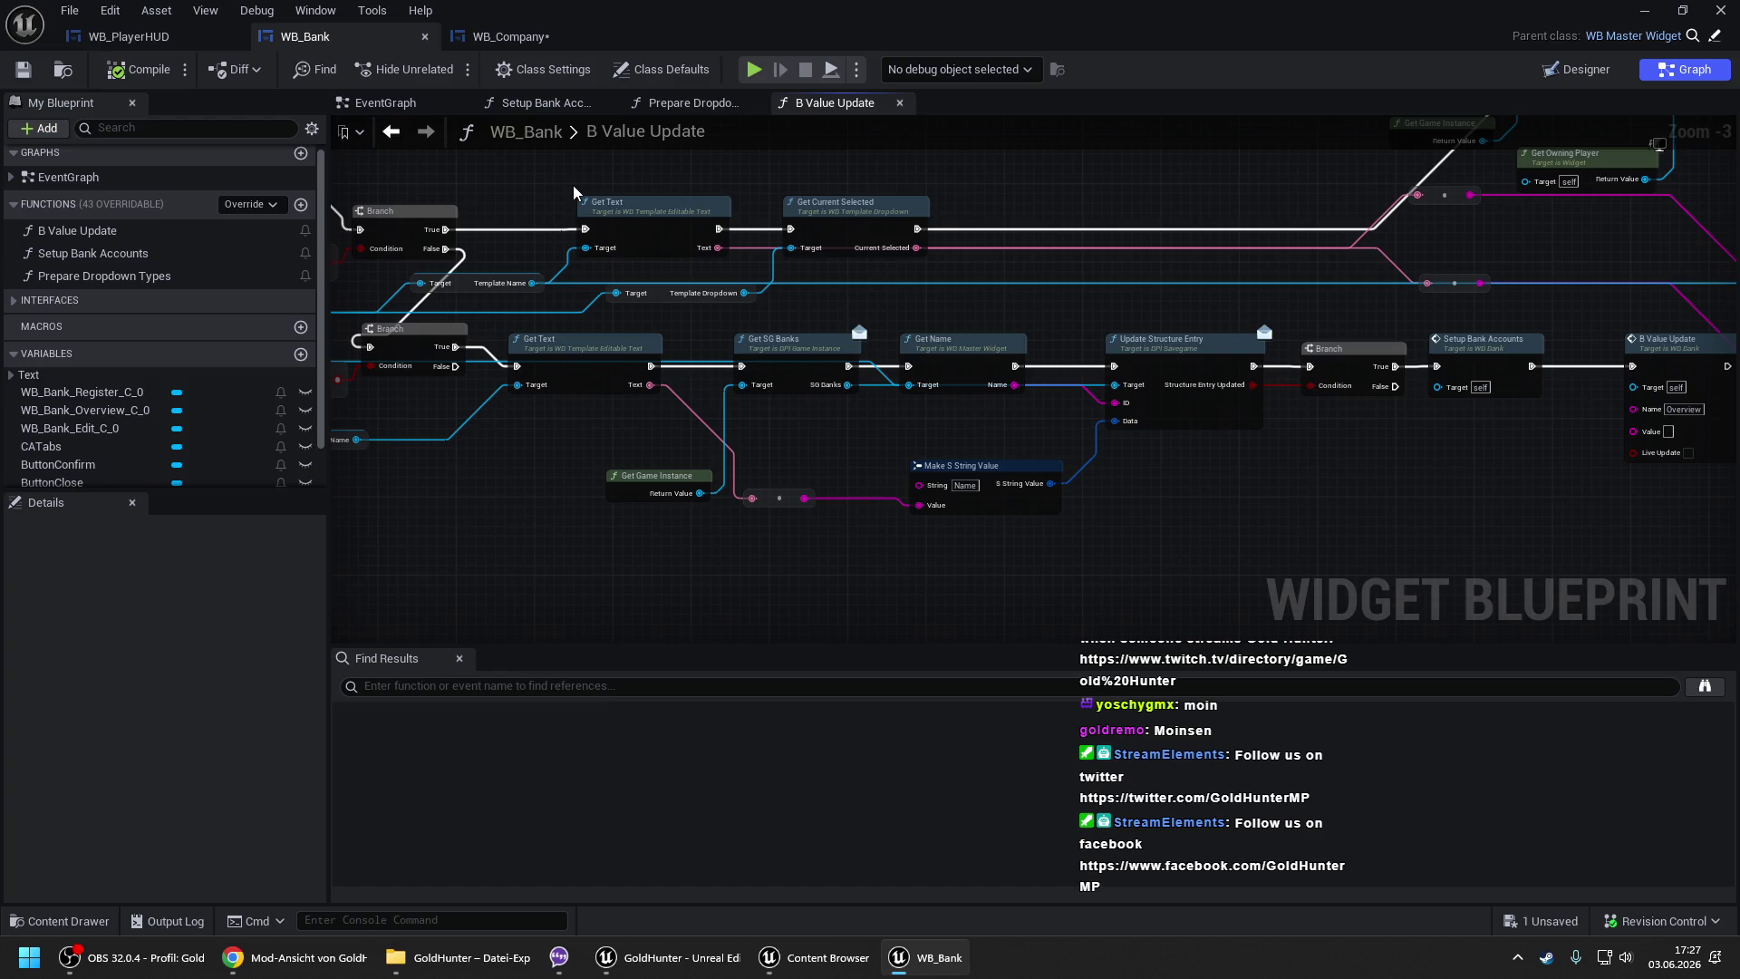
mouse_move(785, 179)
mouse_down()
mouse_move(1020, 260)
mouse_move(1178, 363)
mouse_move(1198, 357)
mouse_move(623, 304)
mouse_up()
scroll(1187, 362, down, 1)
scroll(476, 473, up, 1)
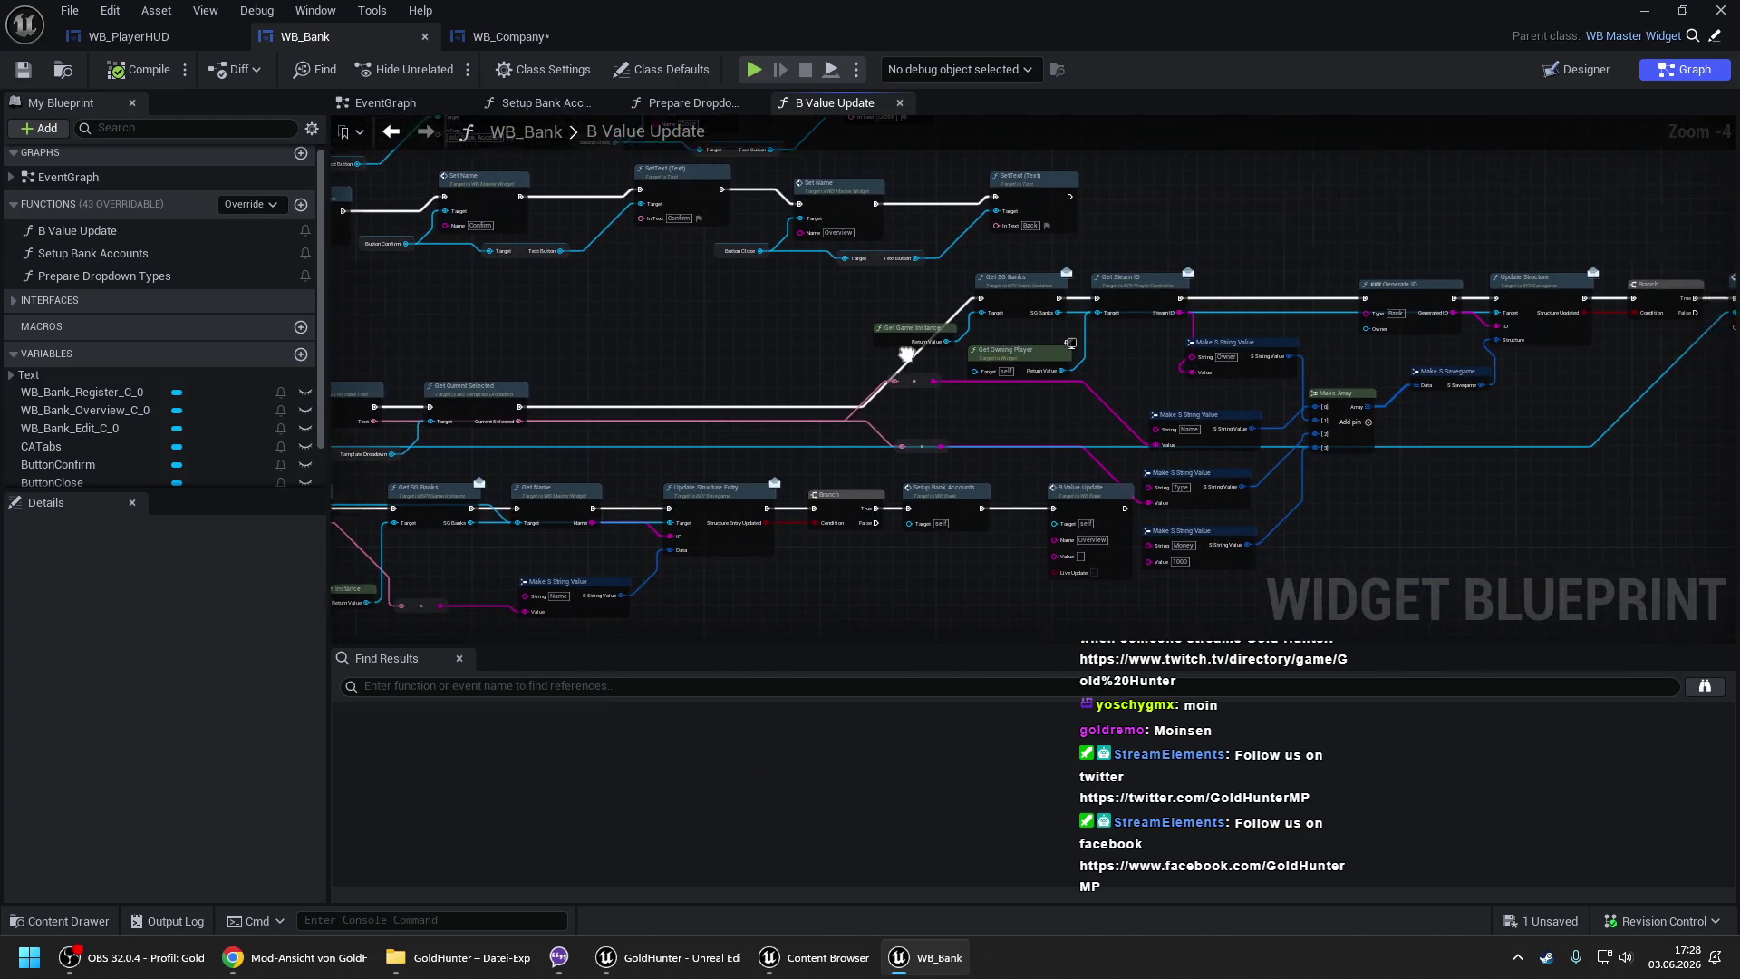
scroll(879, 205, up, 1)
scroll(1057, 306, down, 2)
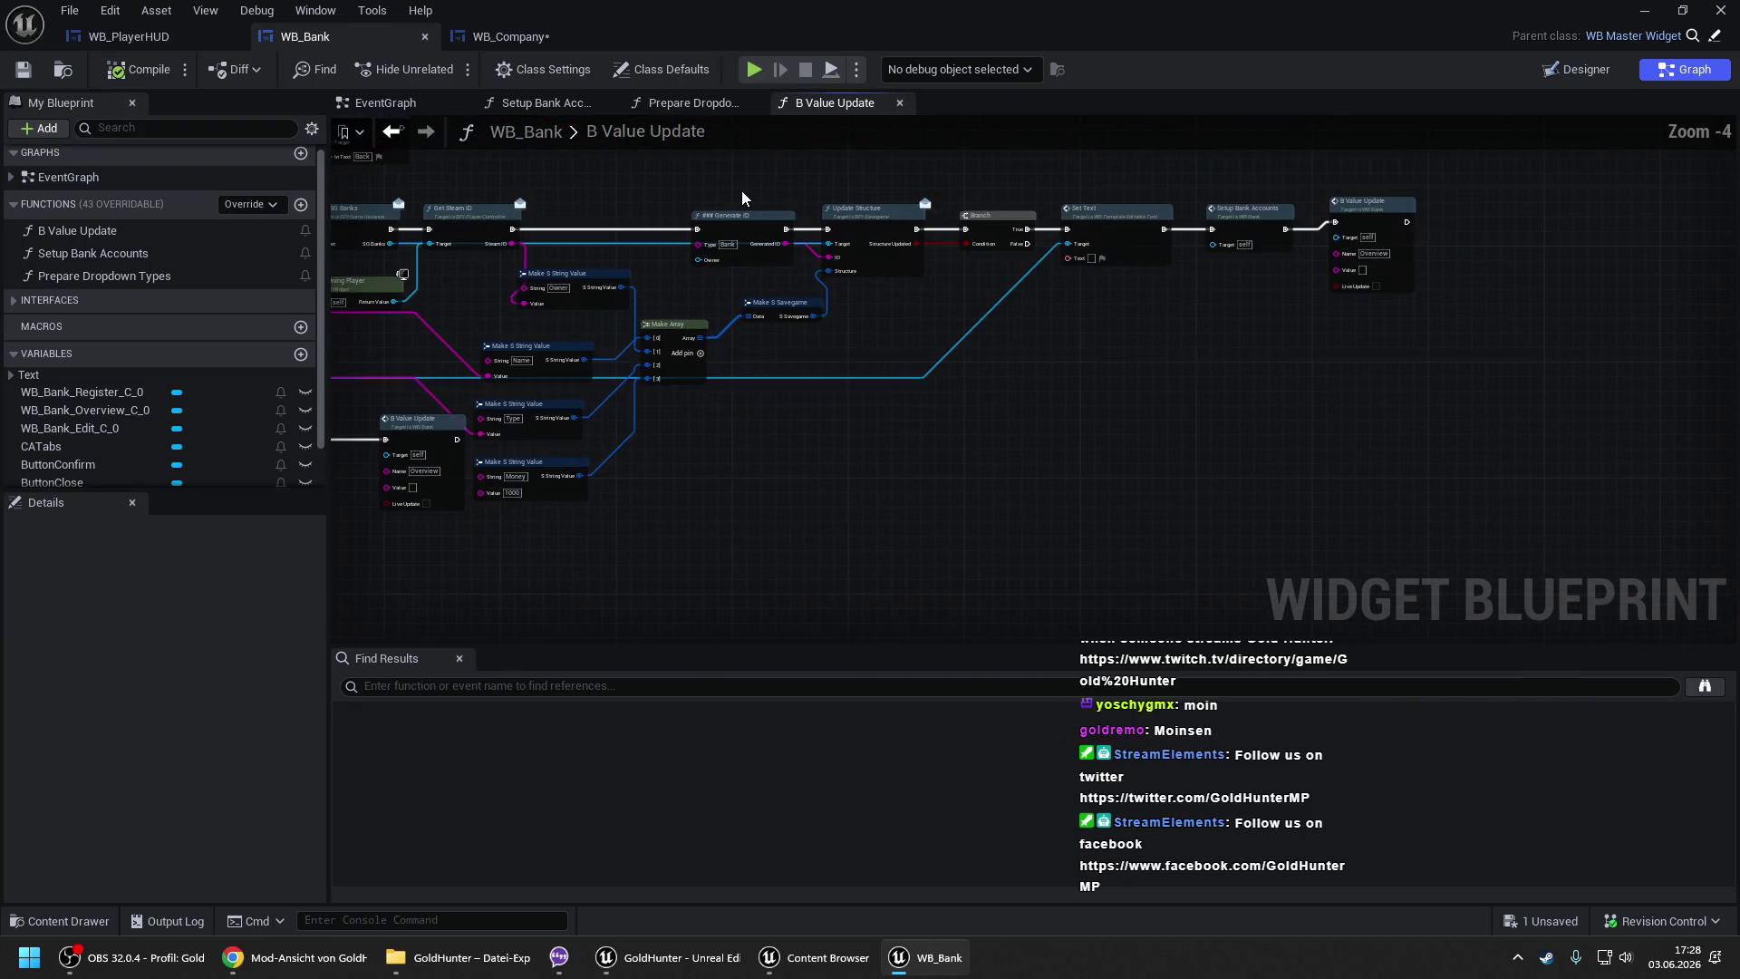
click(1046, 379)
mouse_move(1046, 379)
mouse_down()
mouse_move(819, 376)
mouse_move(982, 342)
mouse_up()
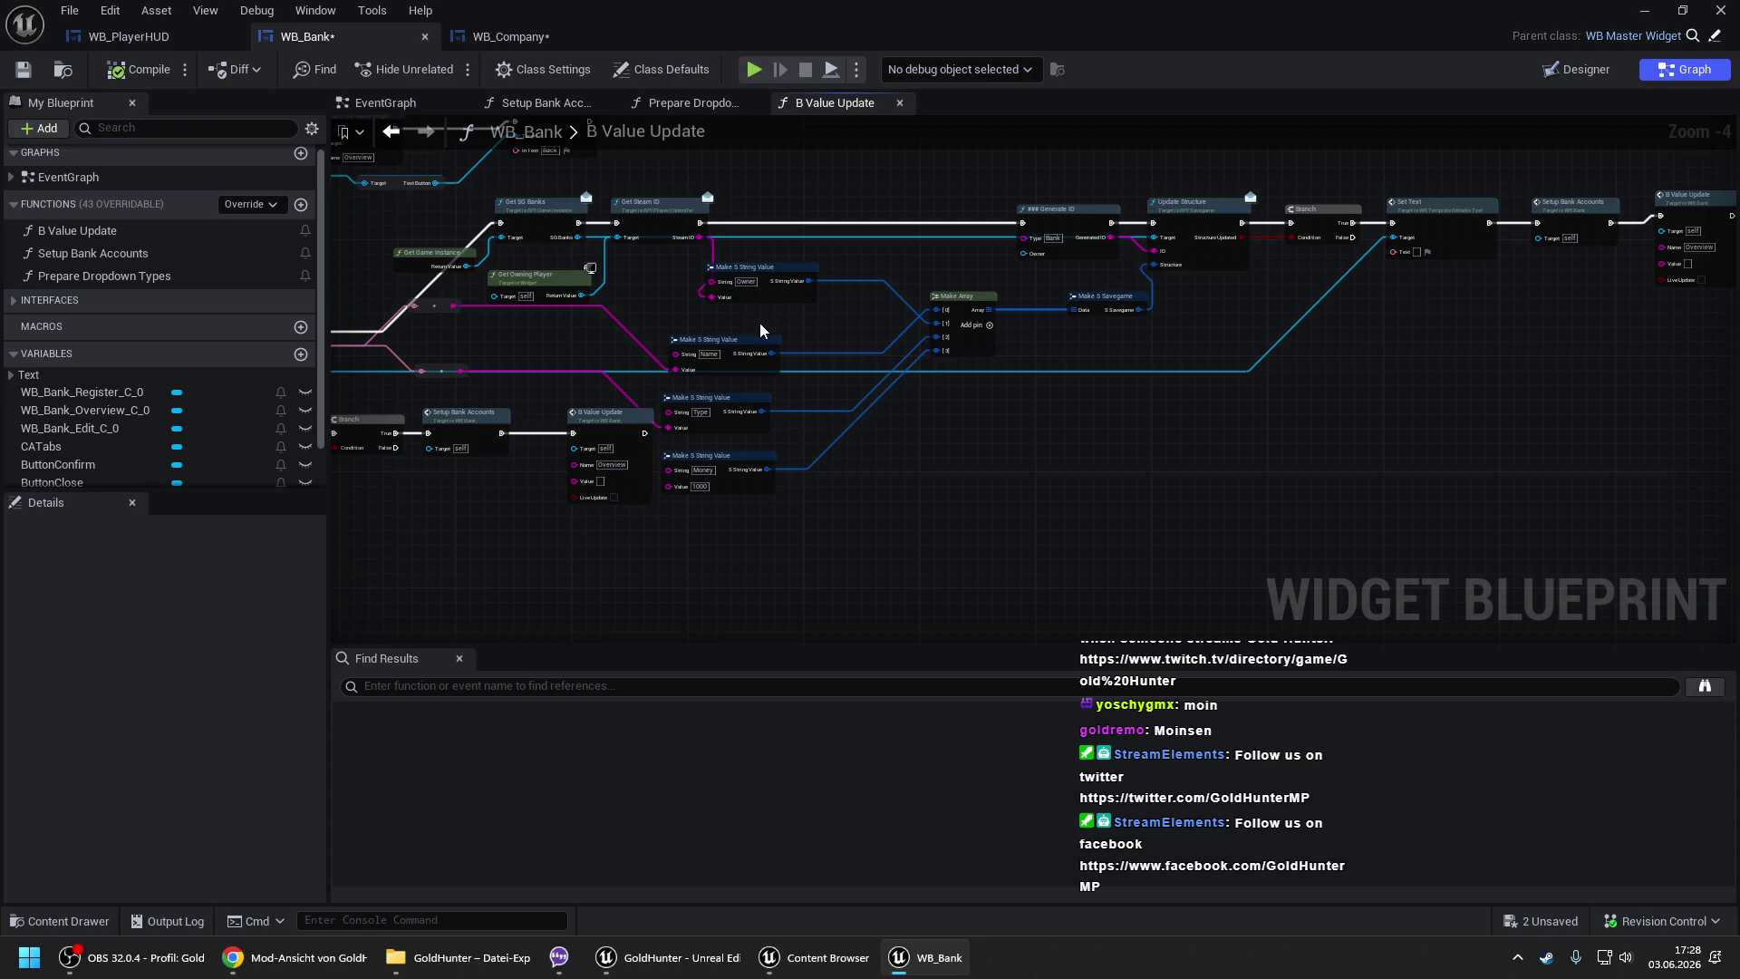
- Move the Name, Type and Money string nodes up-right and bring the Money node into view
mouse_move(769, 323)
mouse_down()
mouse_move(730, 465)
mouse_move(741, 486)
mouse_move(824, 469)
mouse_up()
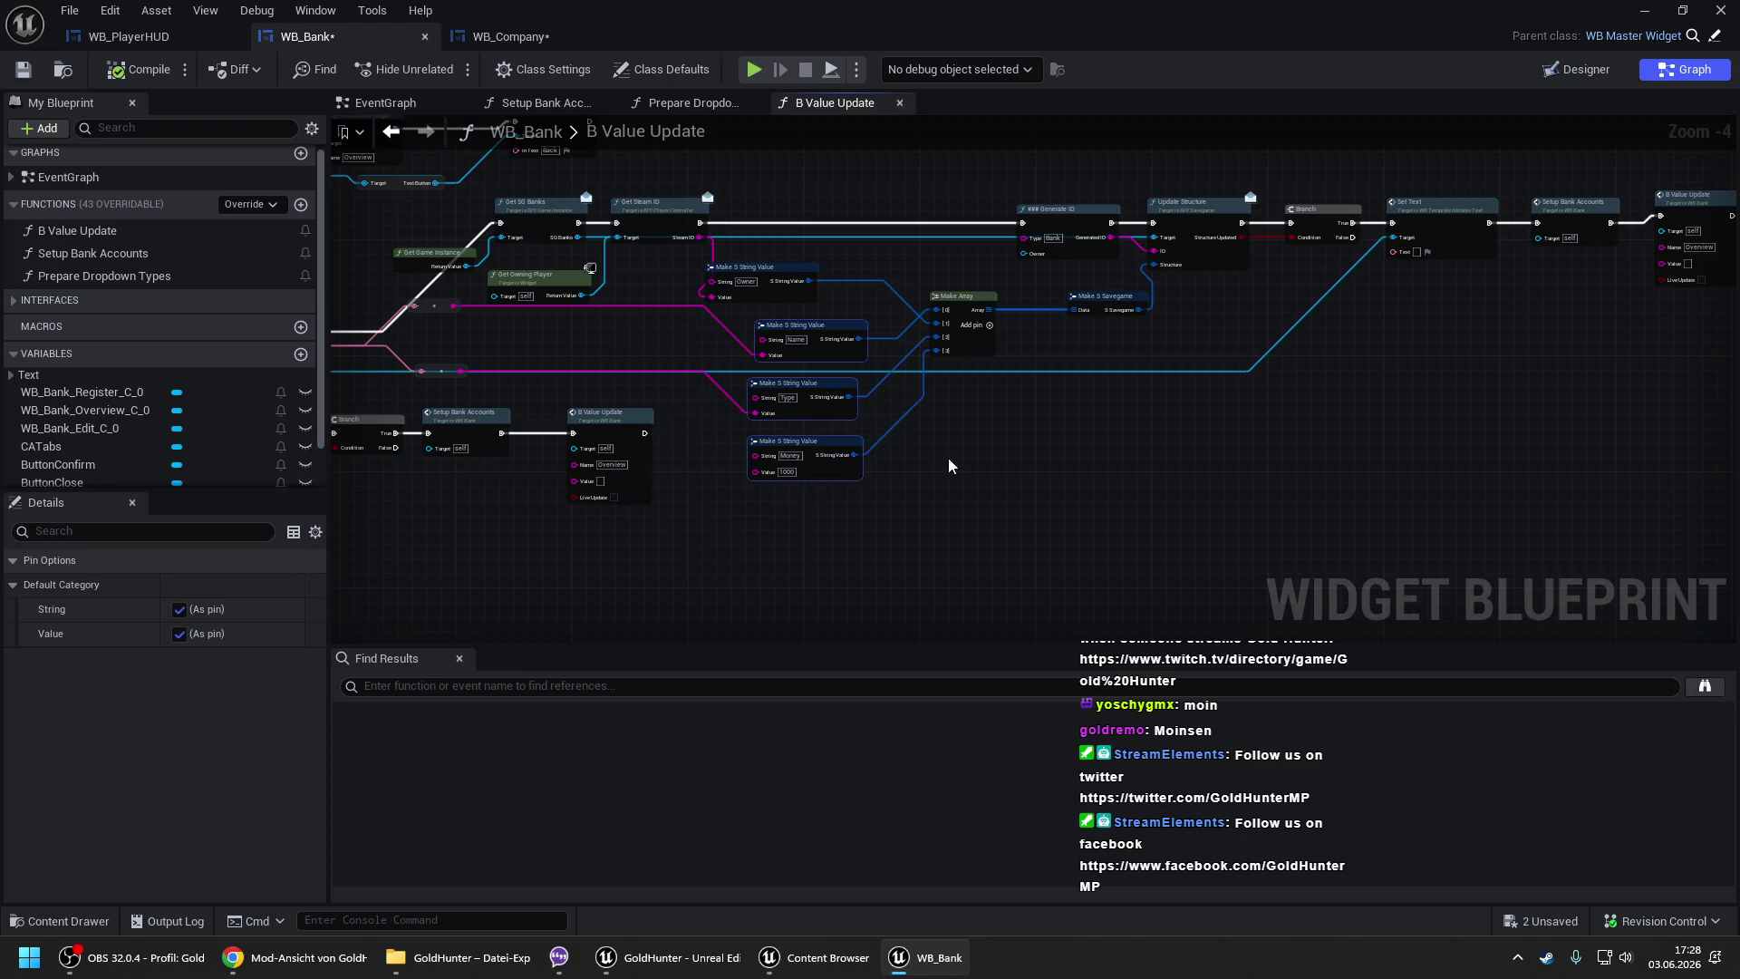
click(945, 466)
drag(945, 466, 1104, 304)
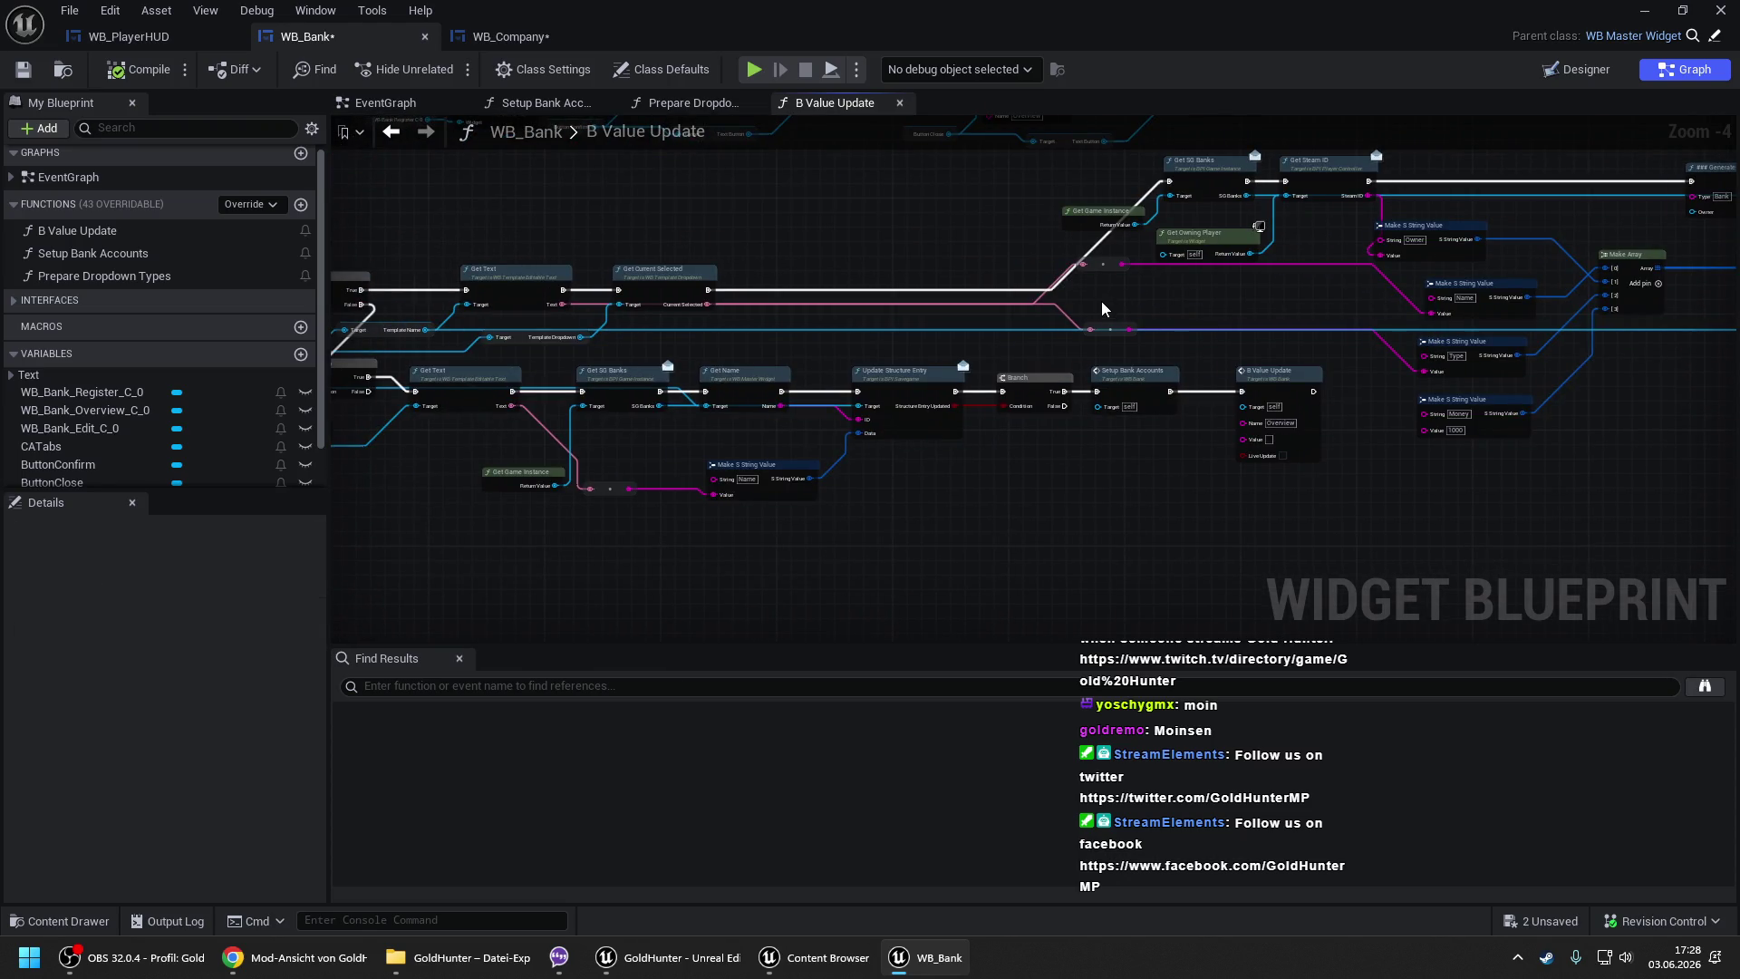
drag(1378, 293, 1096, 266)
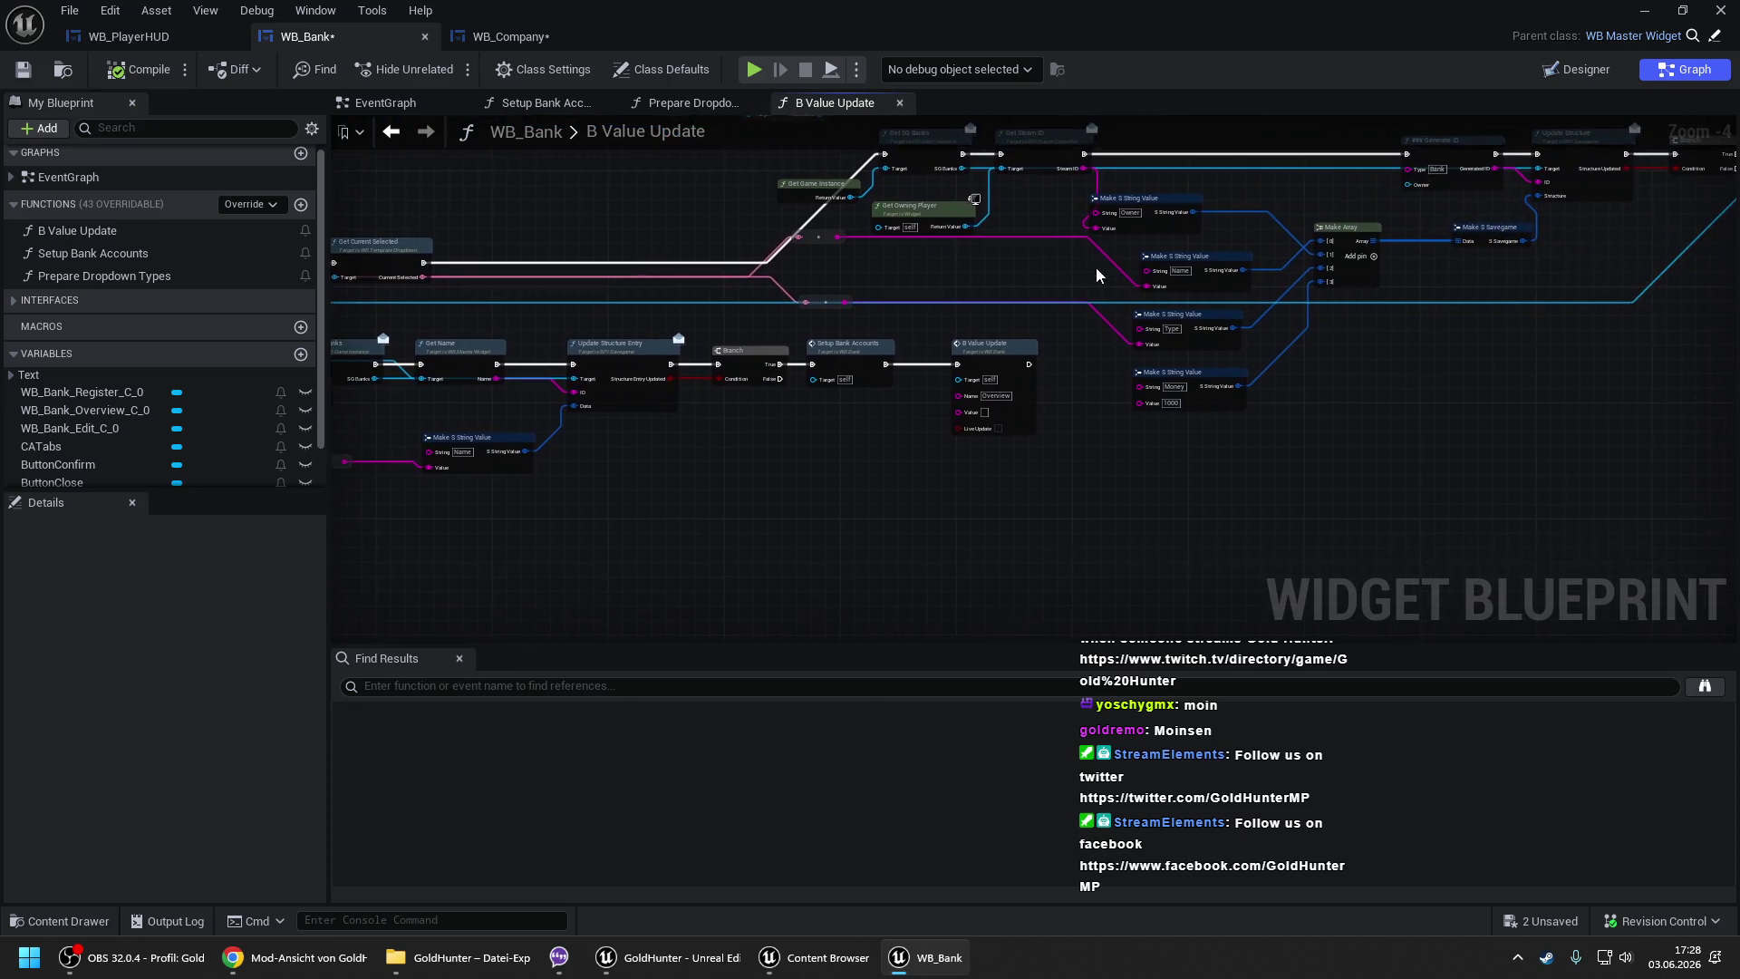
scroll(1095, 266, up, 1)
- Duplicate the Money string value node as a new Make Array entry with String 'Company ID'
click(1210, 398)
key(ctrl+c)
key(ctrl+v)
mouse_move(1239, 459)
mouse_down()
mouse_move(1400, 231)
mouse_move(1345, 271)
mouse_move(1240, 460)
mouse_up()
click(1426, 207)
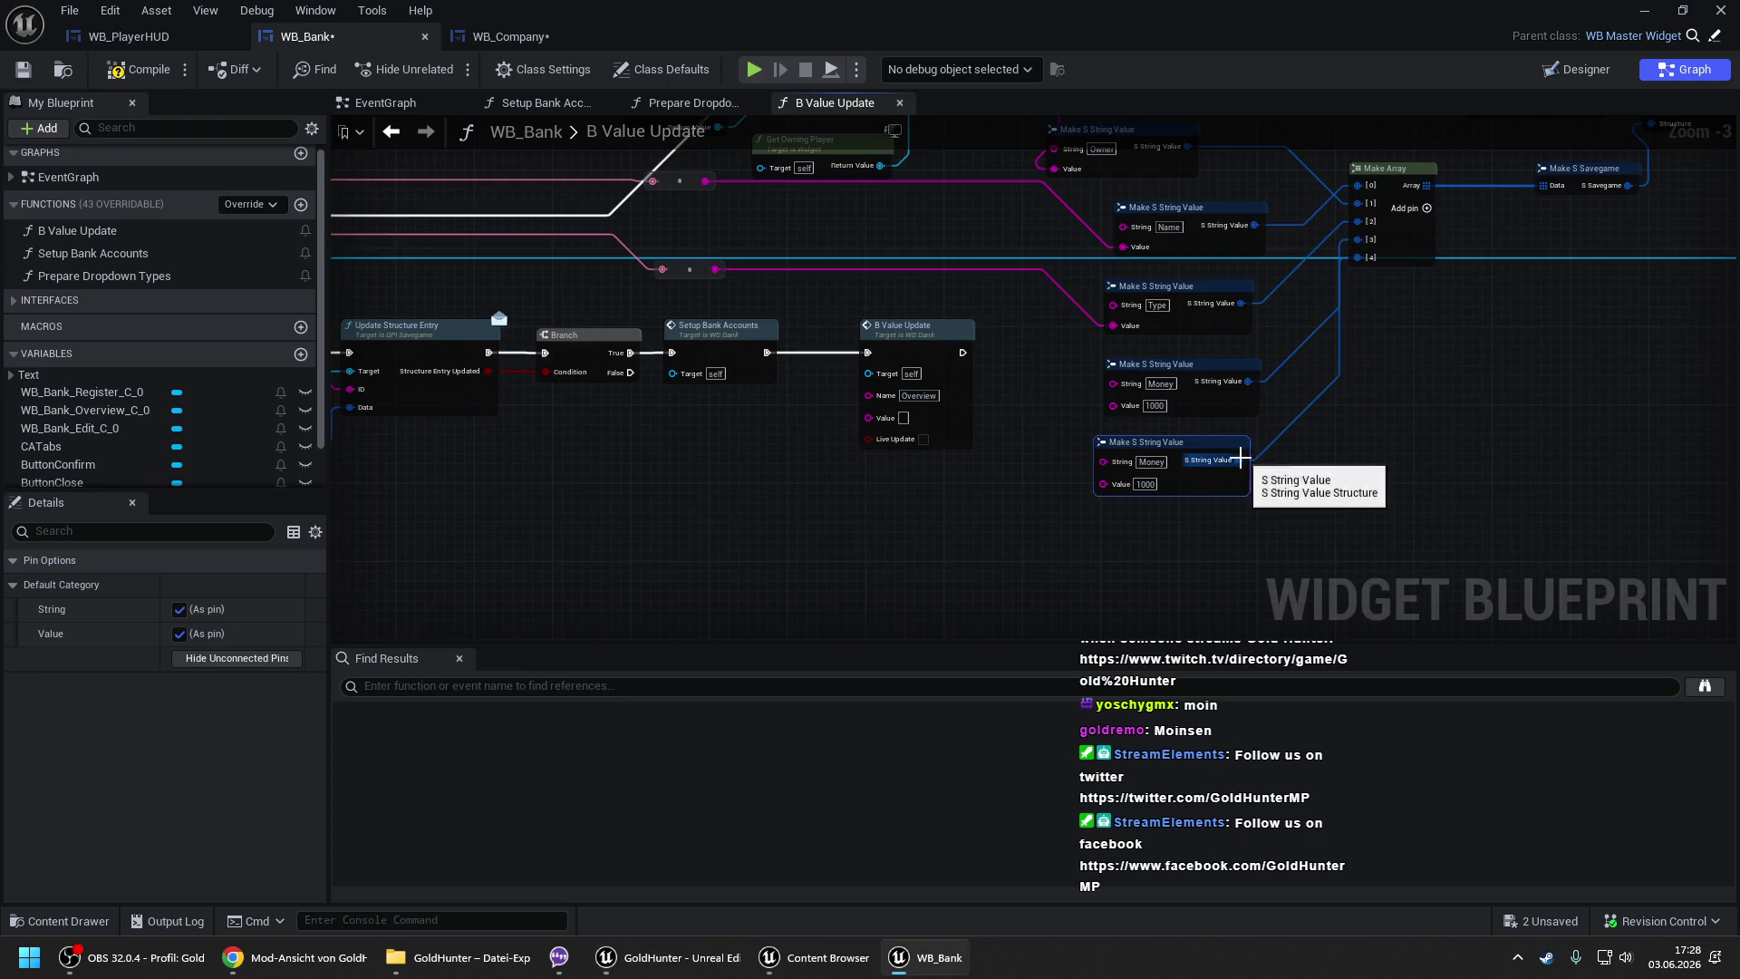
double_click(1150, 461)
text(Company)
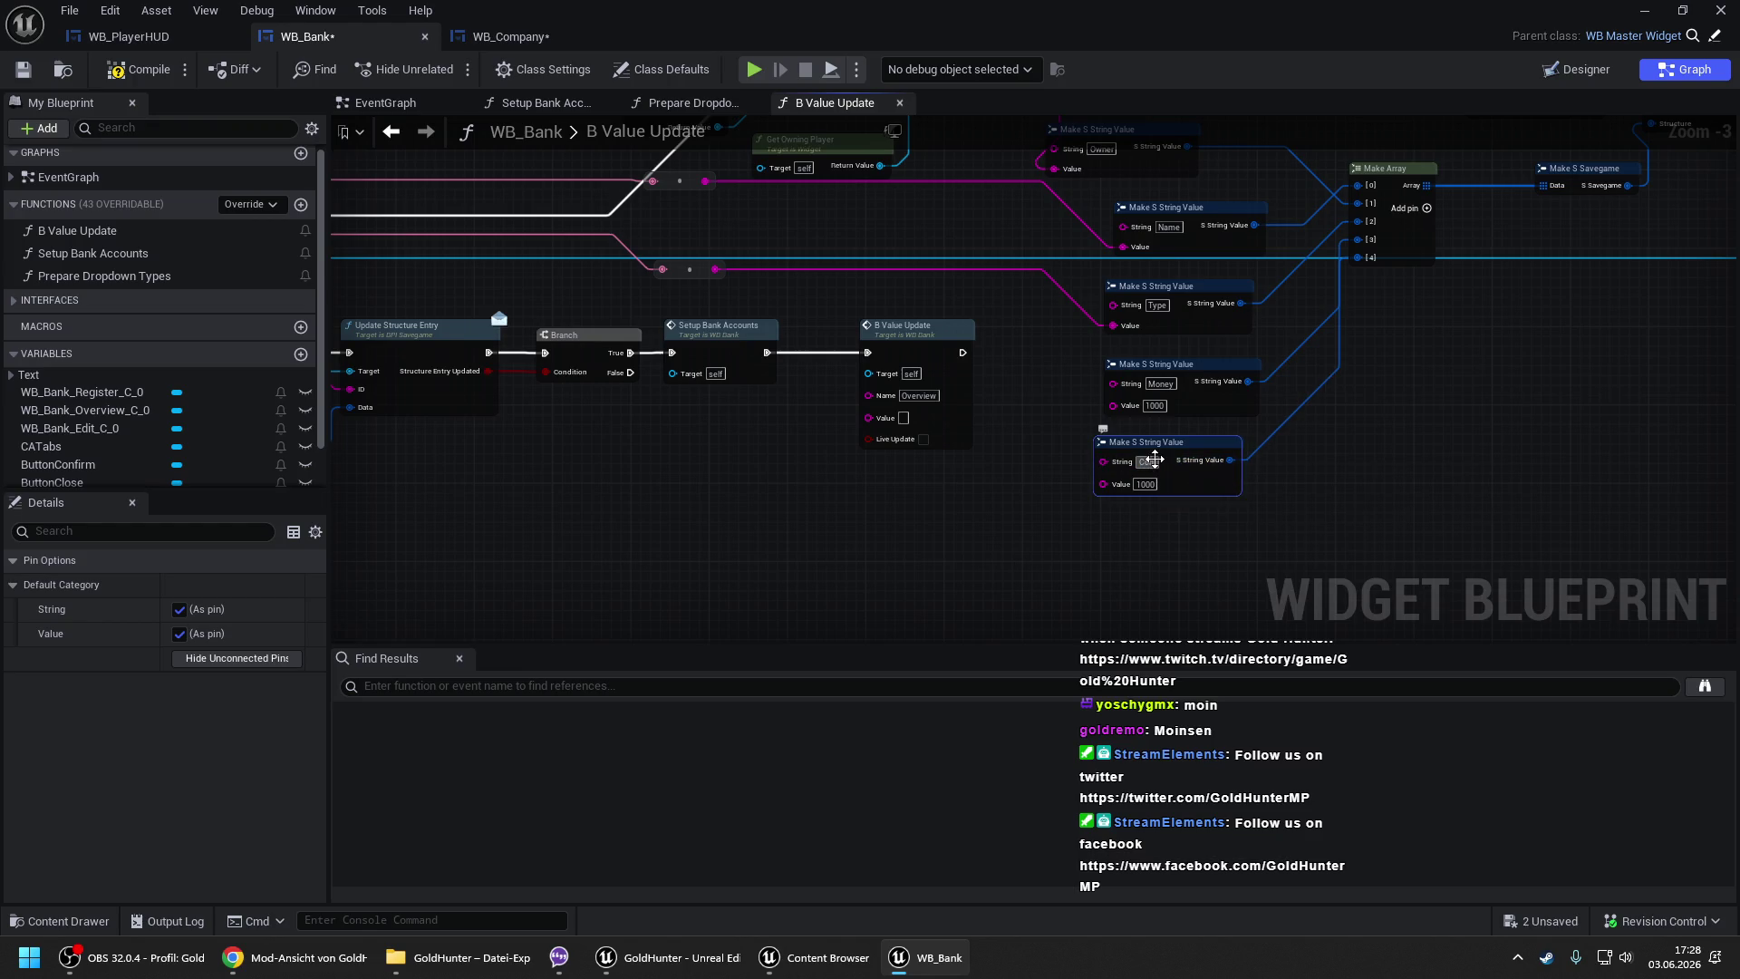
text( ID)
key(Return)
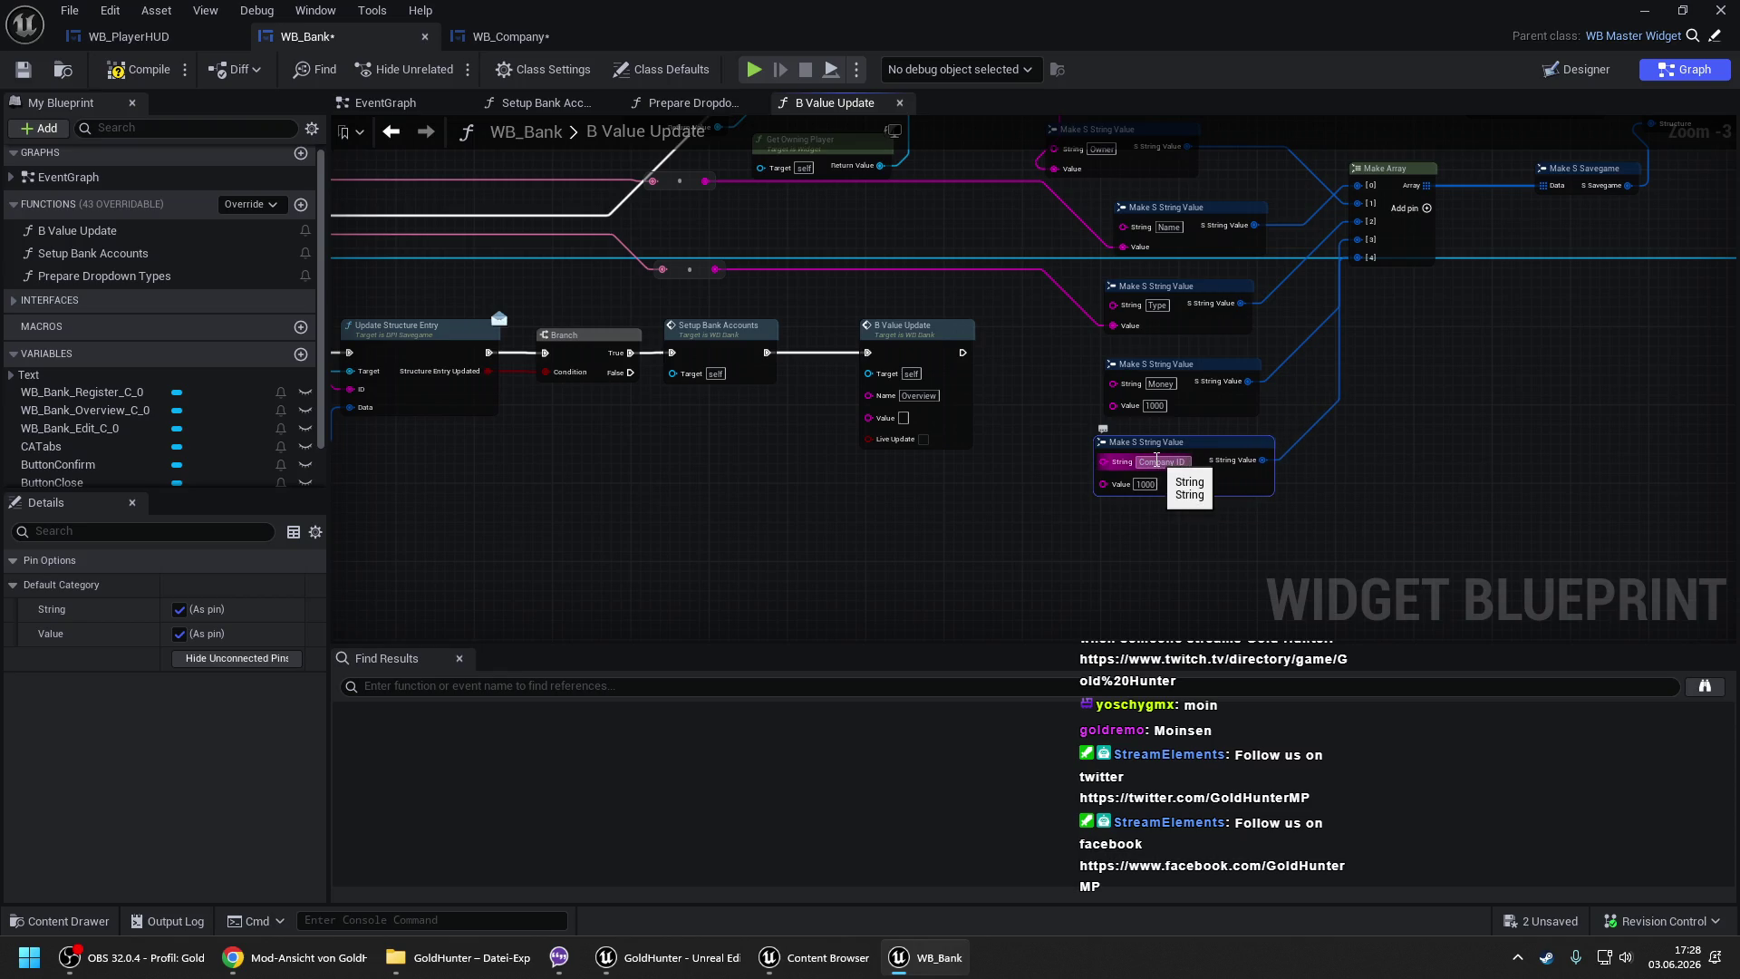
scroll(982, 236, down, 1)
mouse_move(595, 334)
mouse_down()
mouse_move(908, 357)
mouse_move(860, 312)
mouse_up()
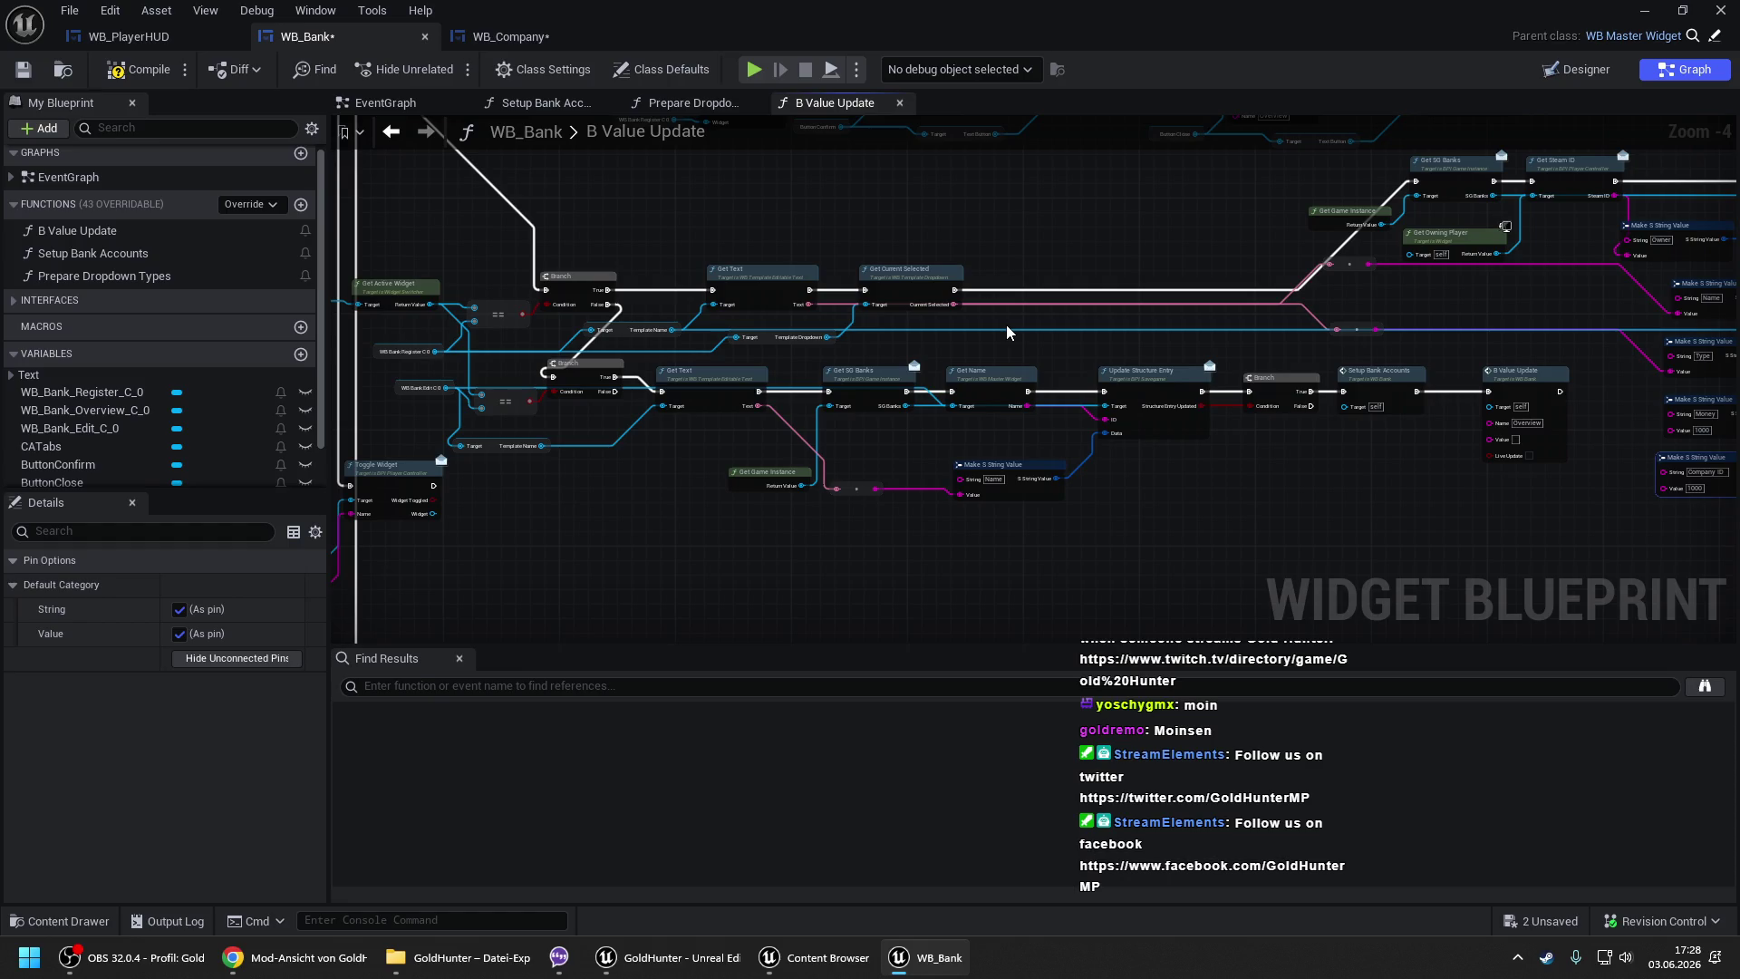
drag(1006, 324, 603, 290)
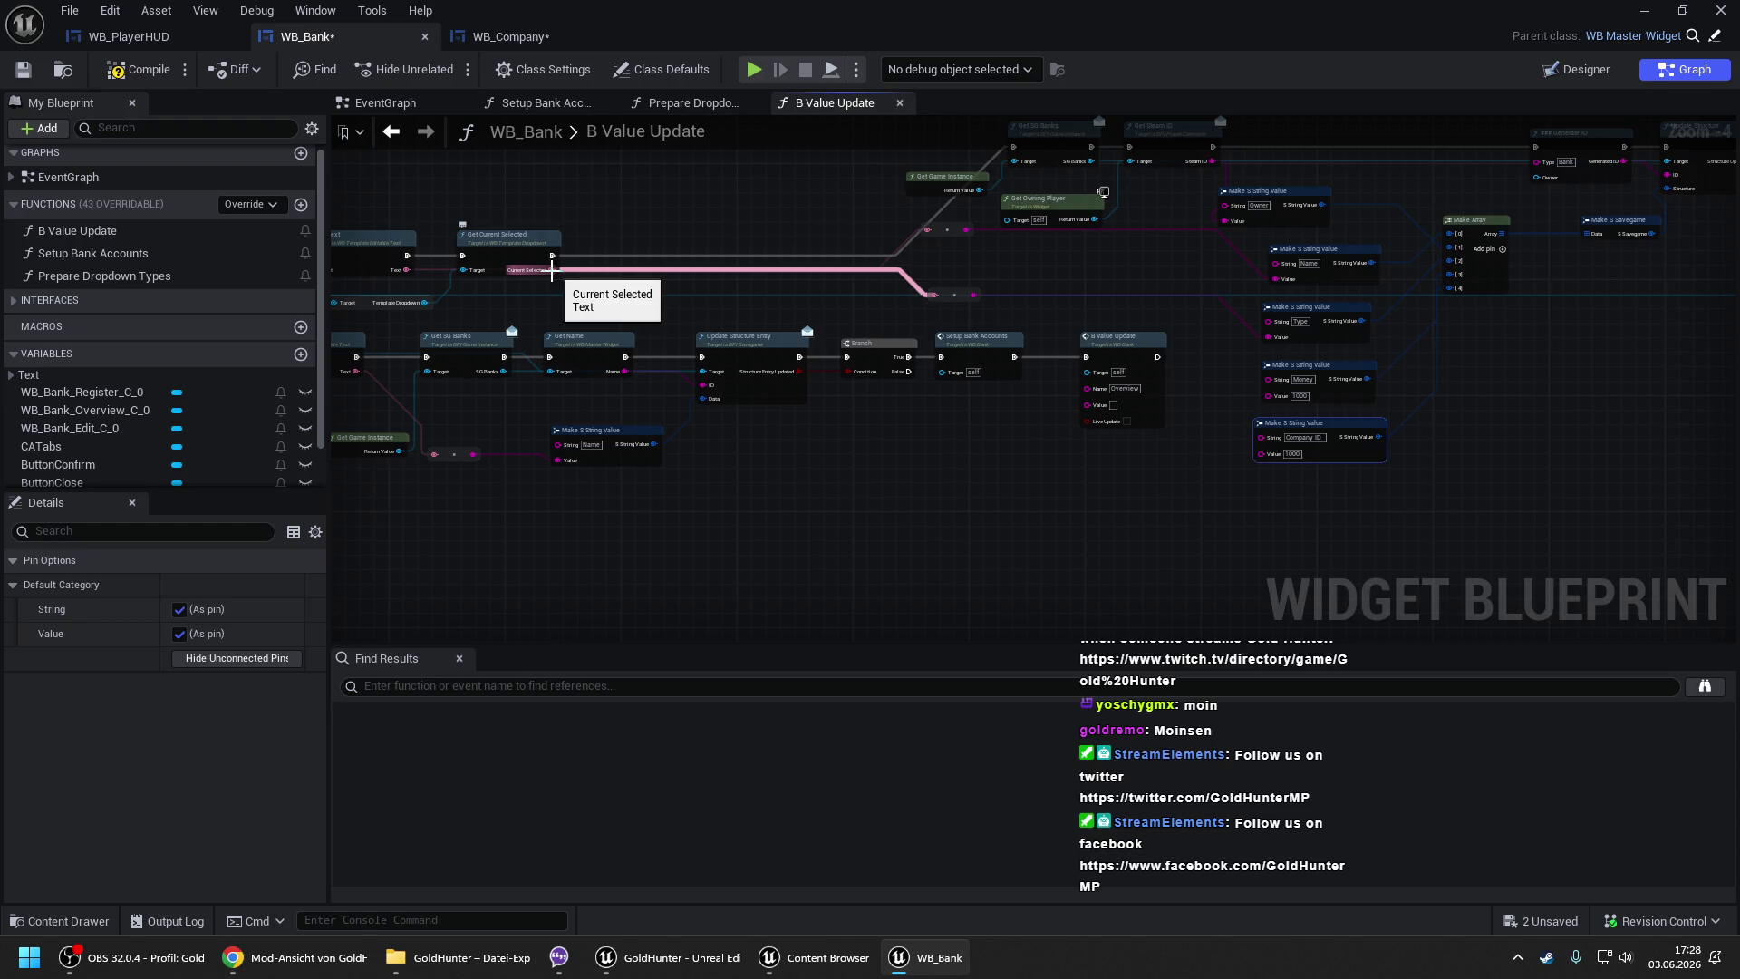
drag(935, 185, 978, 285)
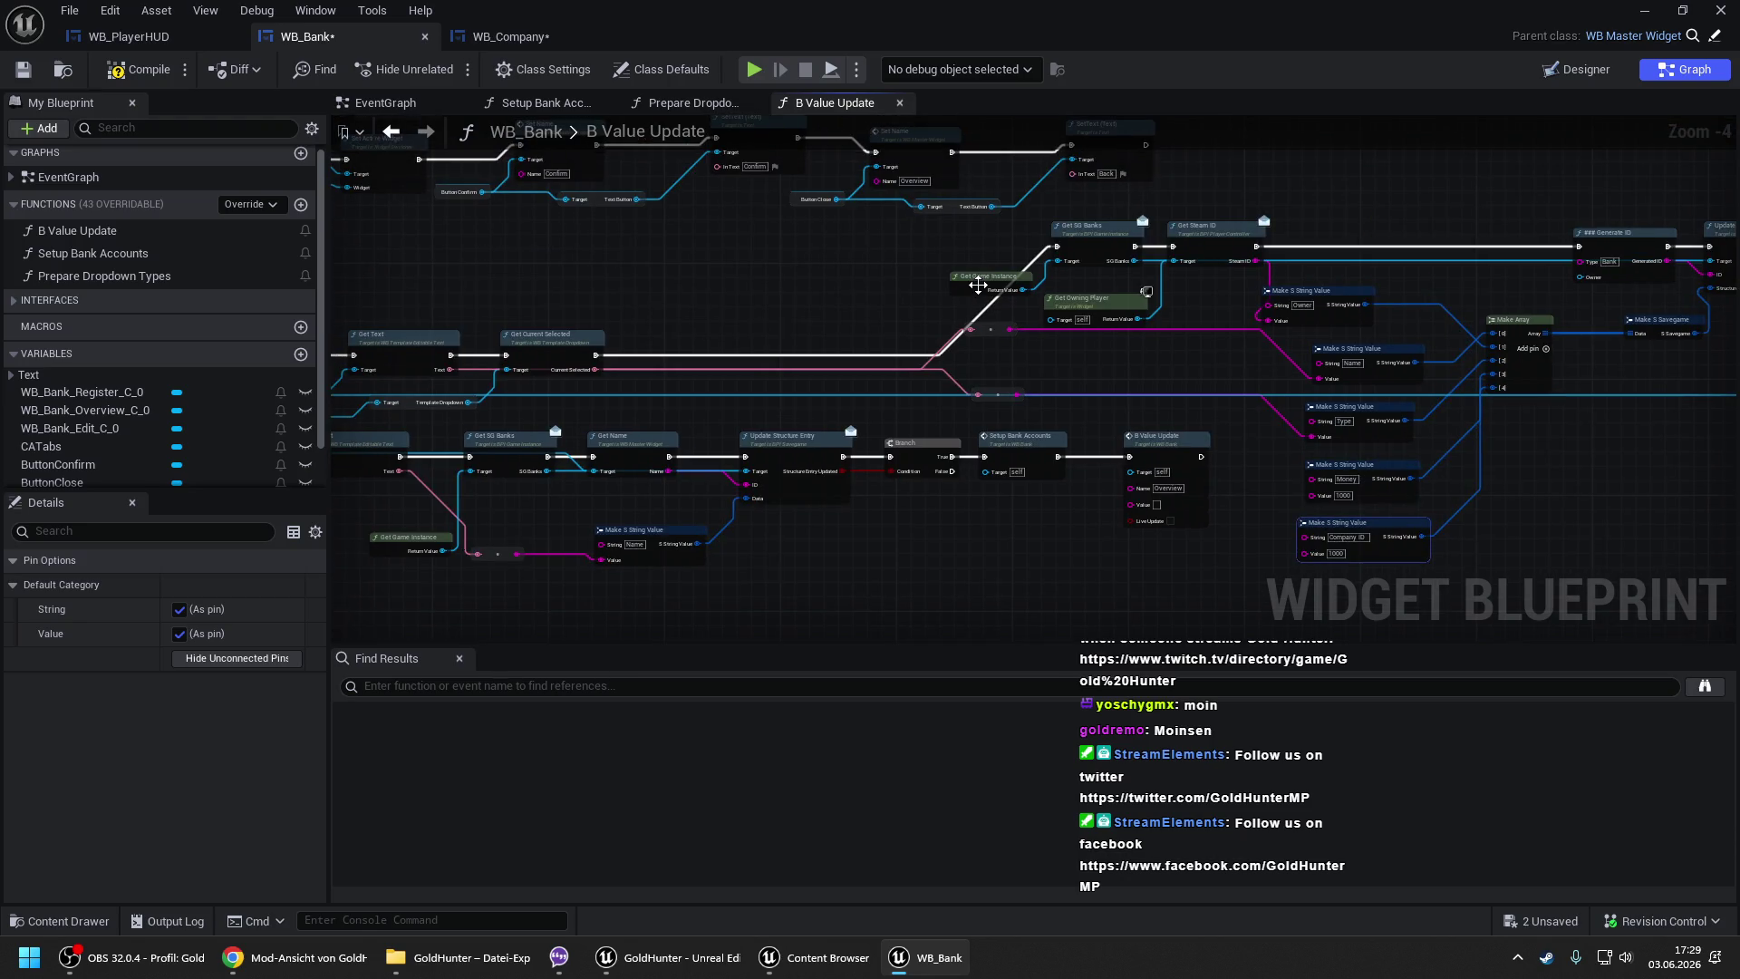
click(978, 286)
key(ctrl+c)
key(ctrl+v)
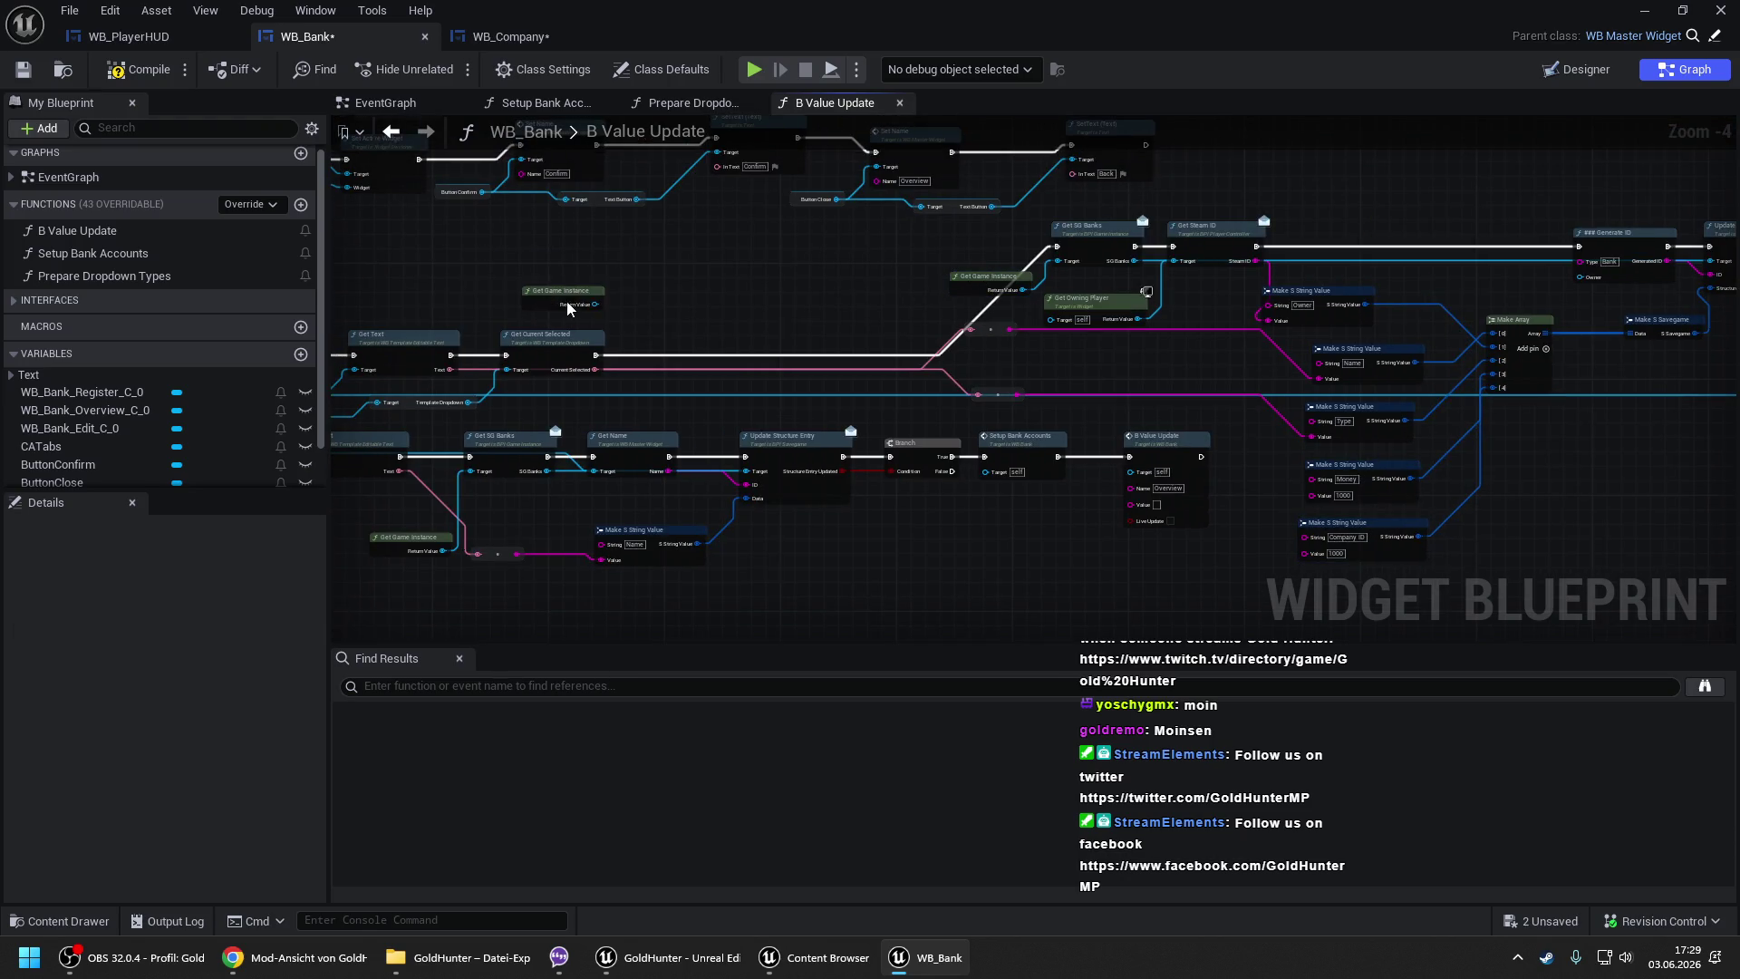
drag(594, 305, 644, 278)
text(find co)
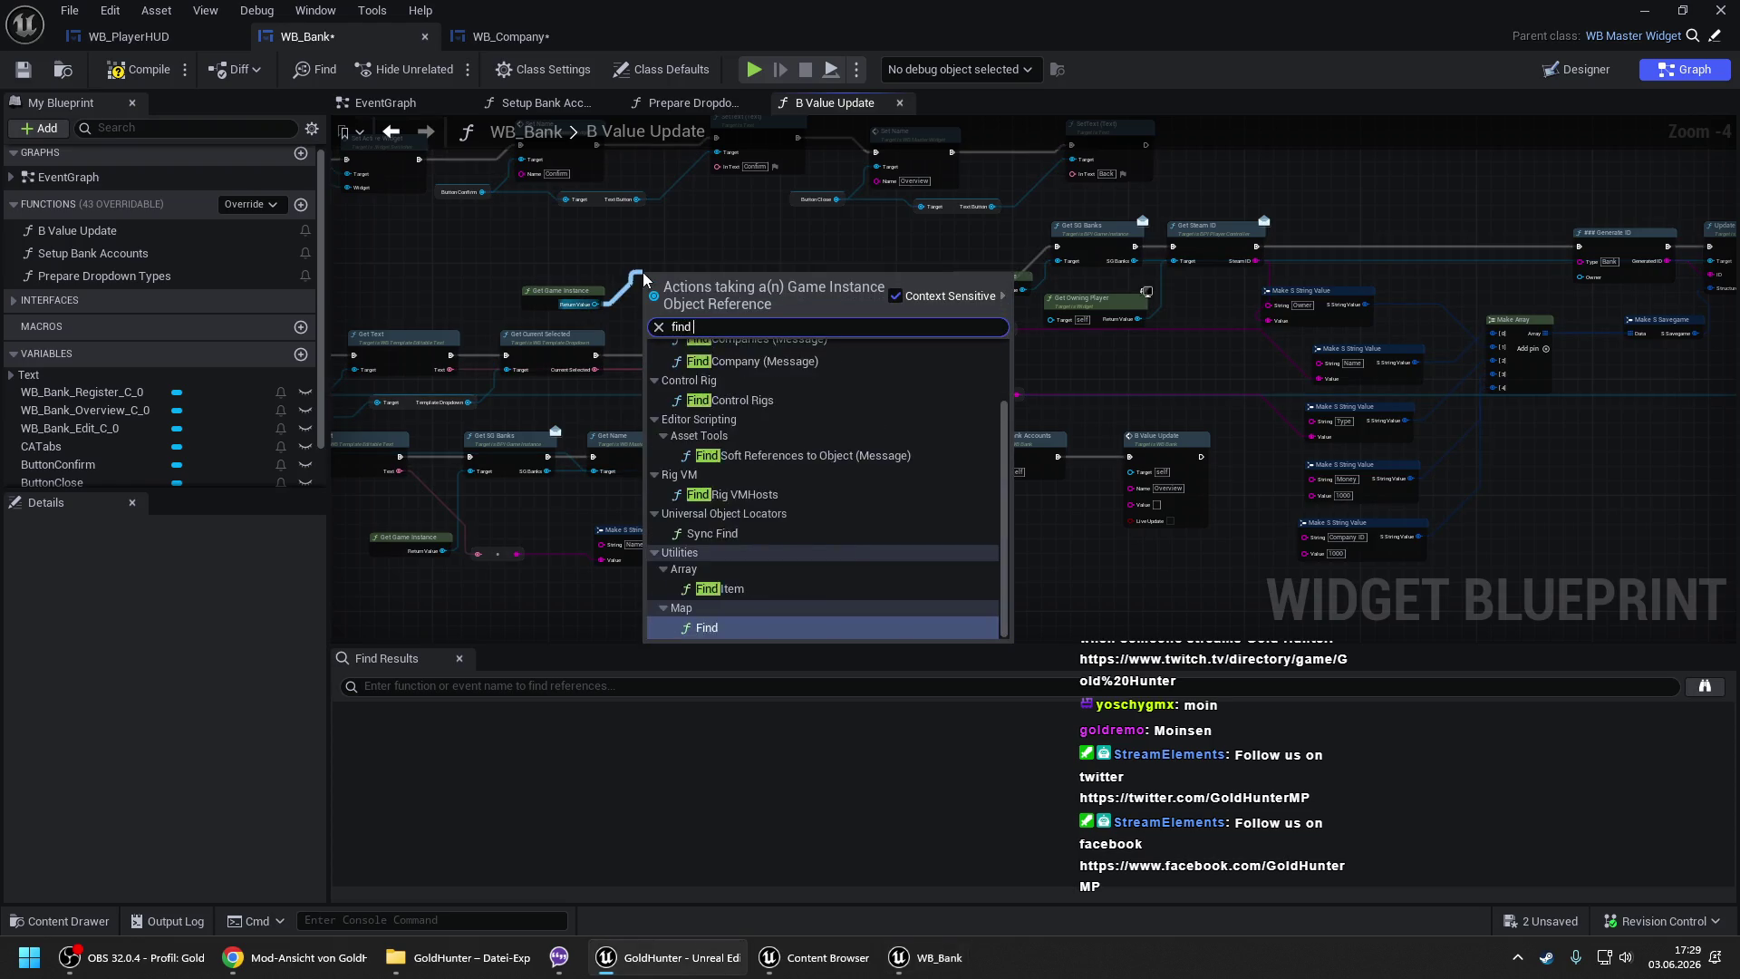
key(Return)
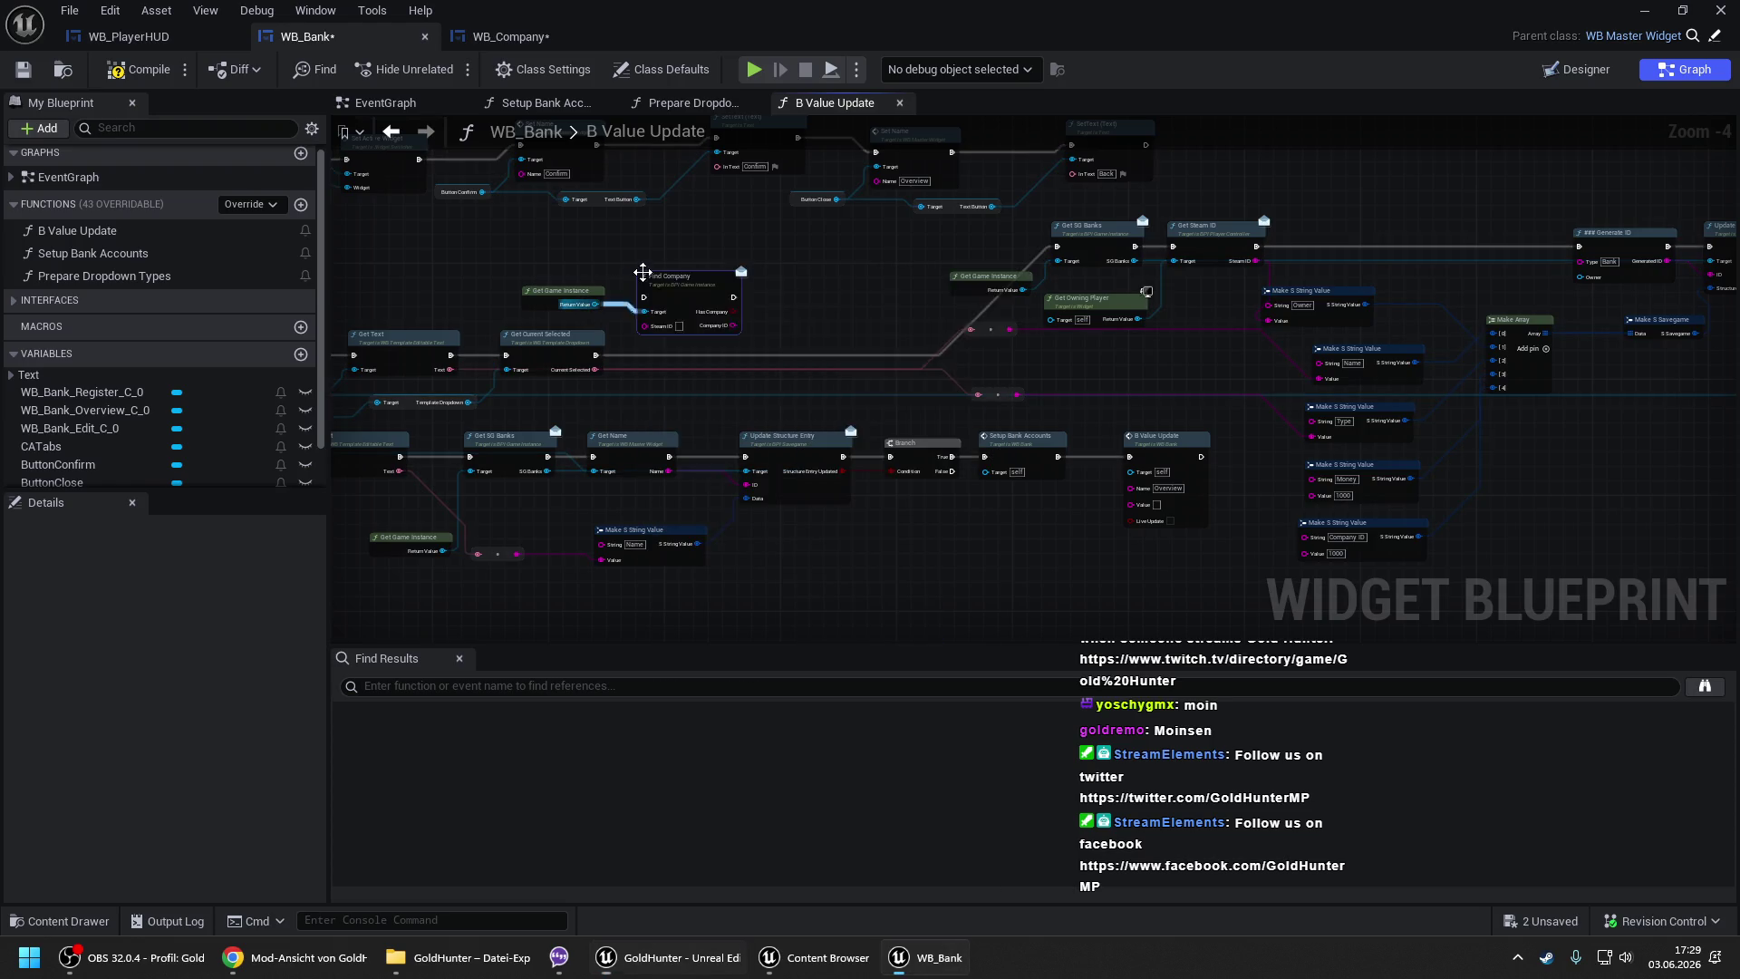
drag(727, 254, 839, 236)
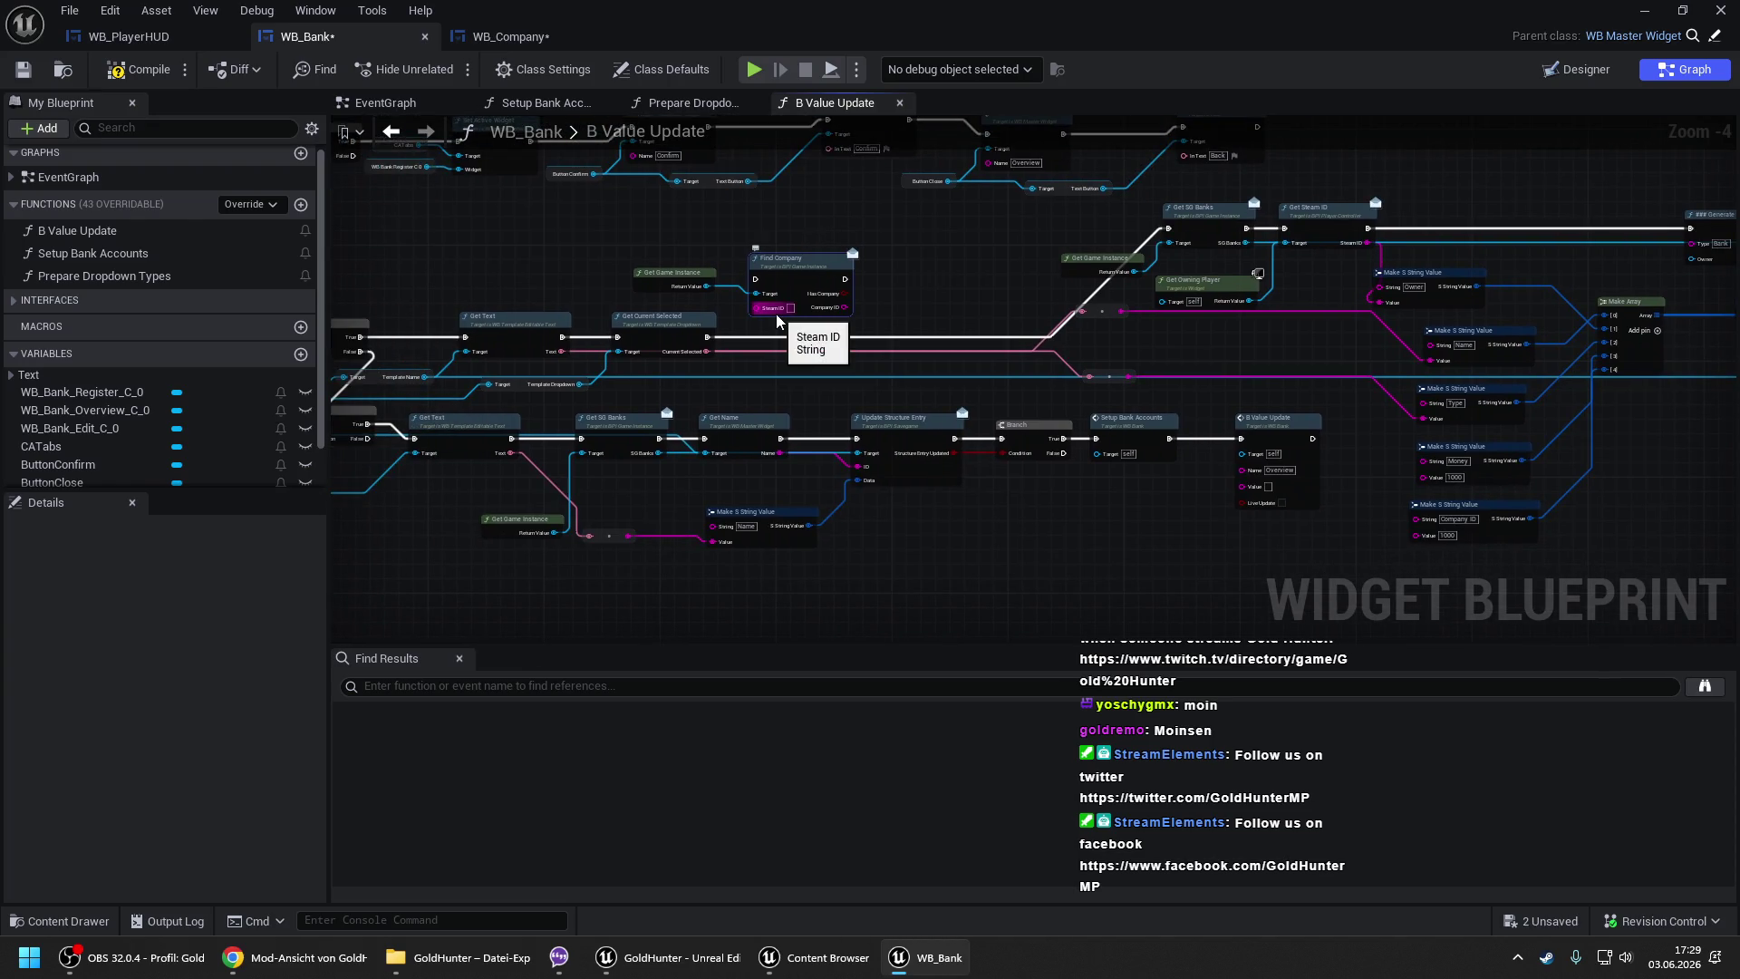
scroll(895, 290, up, 1)
mouse_move(871, 248)
mouse_down()
mouse_move(716, 281)
mouse_move(829, 270)
mouse_up()
mouse_move(692, 245)
mouse_down()
mouse_move(742, 322)
mouse_move(1234, 251)
mouse_move(1264, 268)
mouse_move(1017, 263)
mouse_up()
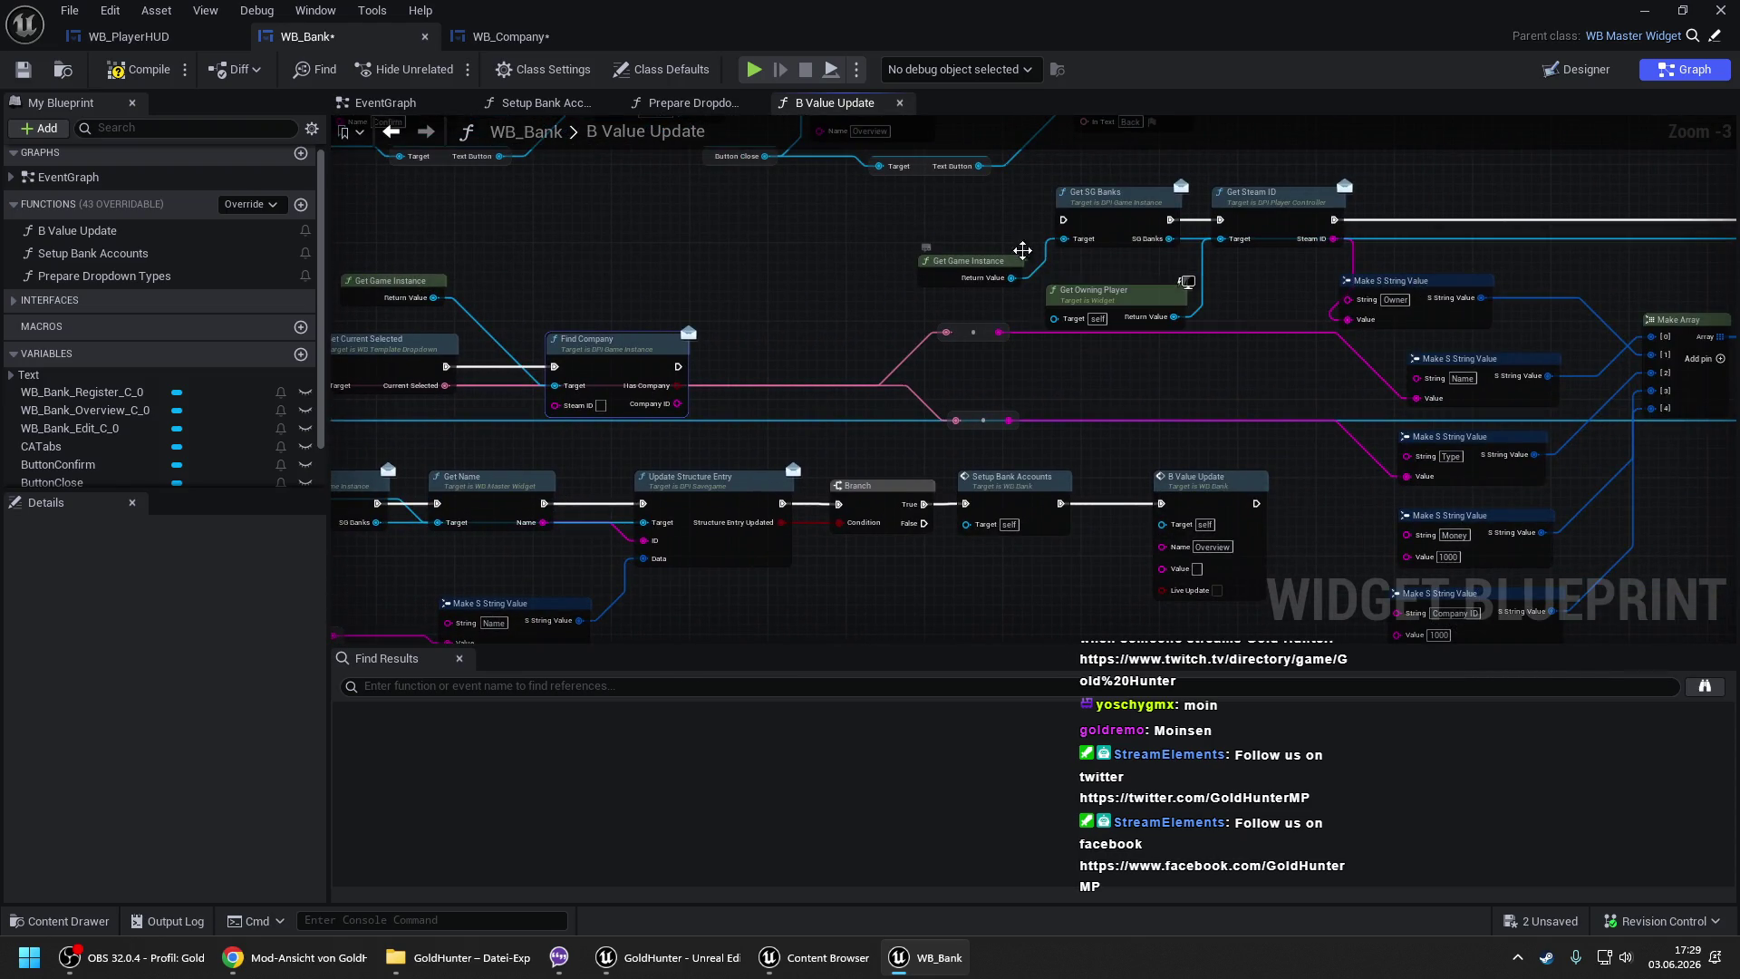
scroll(1015, 244, down, 1)
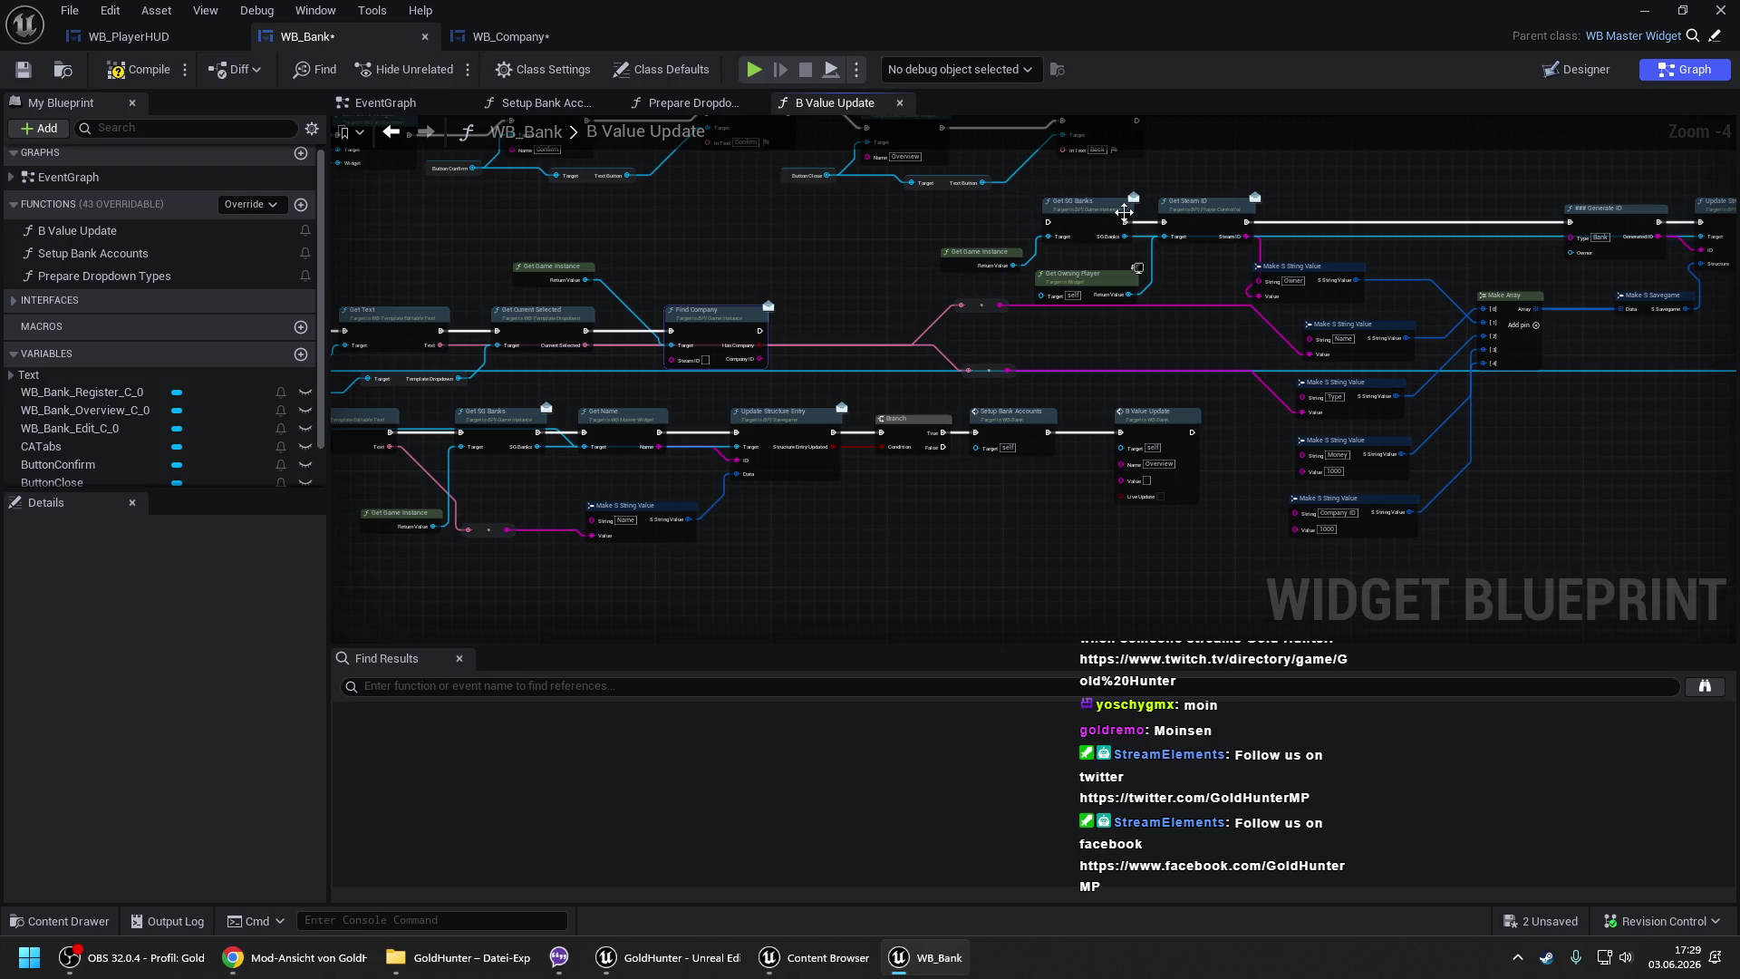
- Unlink Get Steam ID from the chain and connect Get SG Banks straight to Generate ID
alt+click(1164, 222)
alt+click(1245, 222)
drag(1220, 226, 1183, 364)
drag(1124, 222, 1576, 227)
- Rearrange Get Steam ID, Get Owning Player, Find Company and Get Game Instance so Get Steam ID precedes Find Company
drag(1084, 290, 1059, 375)
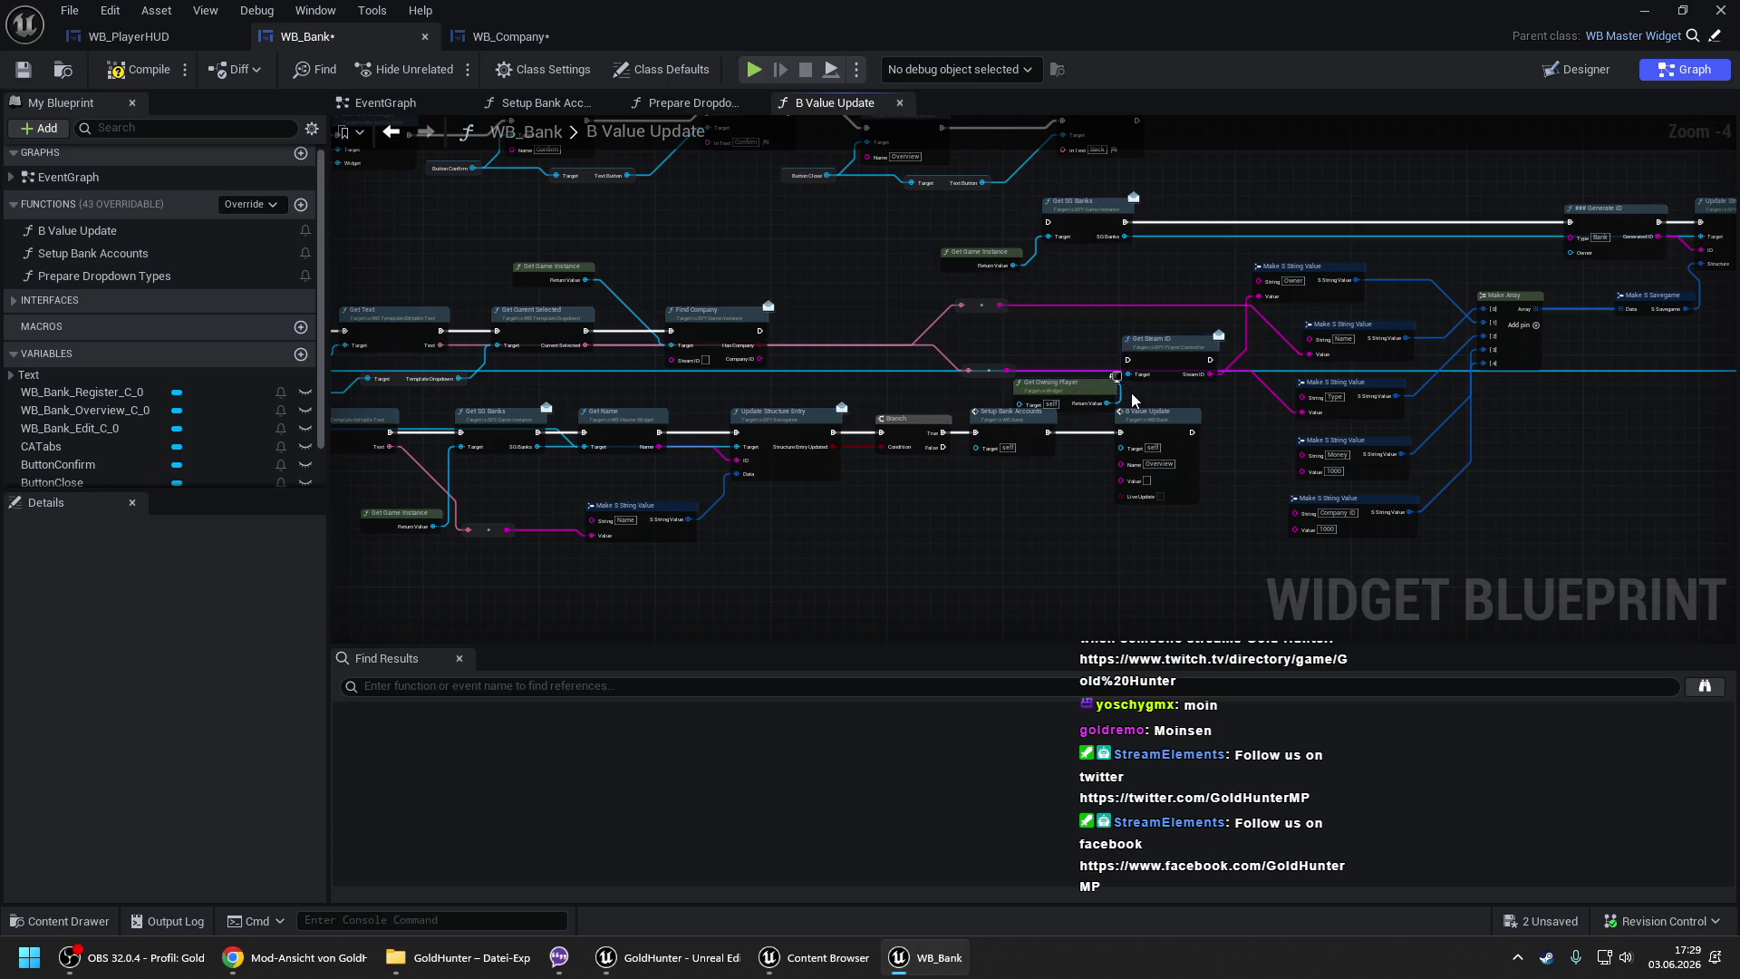
mouse_move(1161, 350)
mouse_down()
mouse_move(870, 299)
mouse_move(648, 194)
mouse_up()
scroll(686, 312, up, 2)
drag(719, 318, 944, 302)
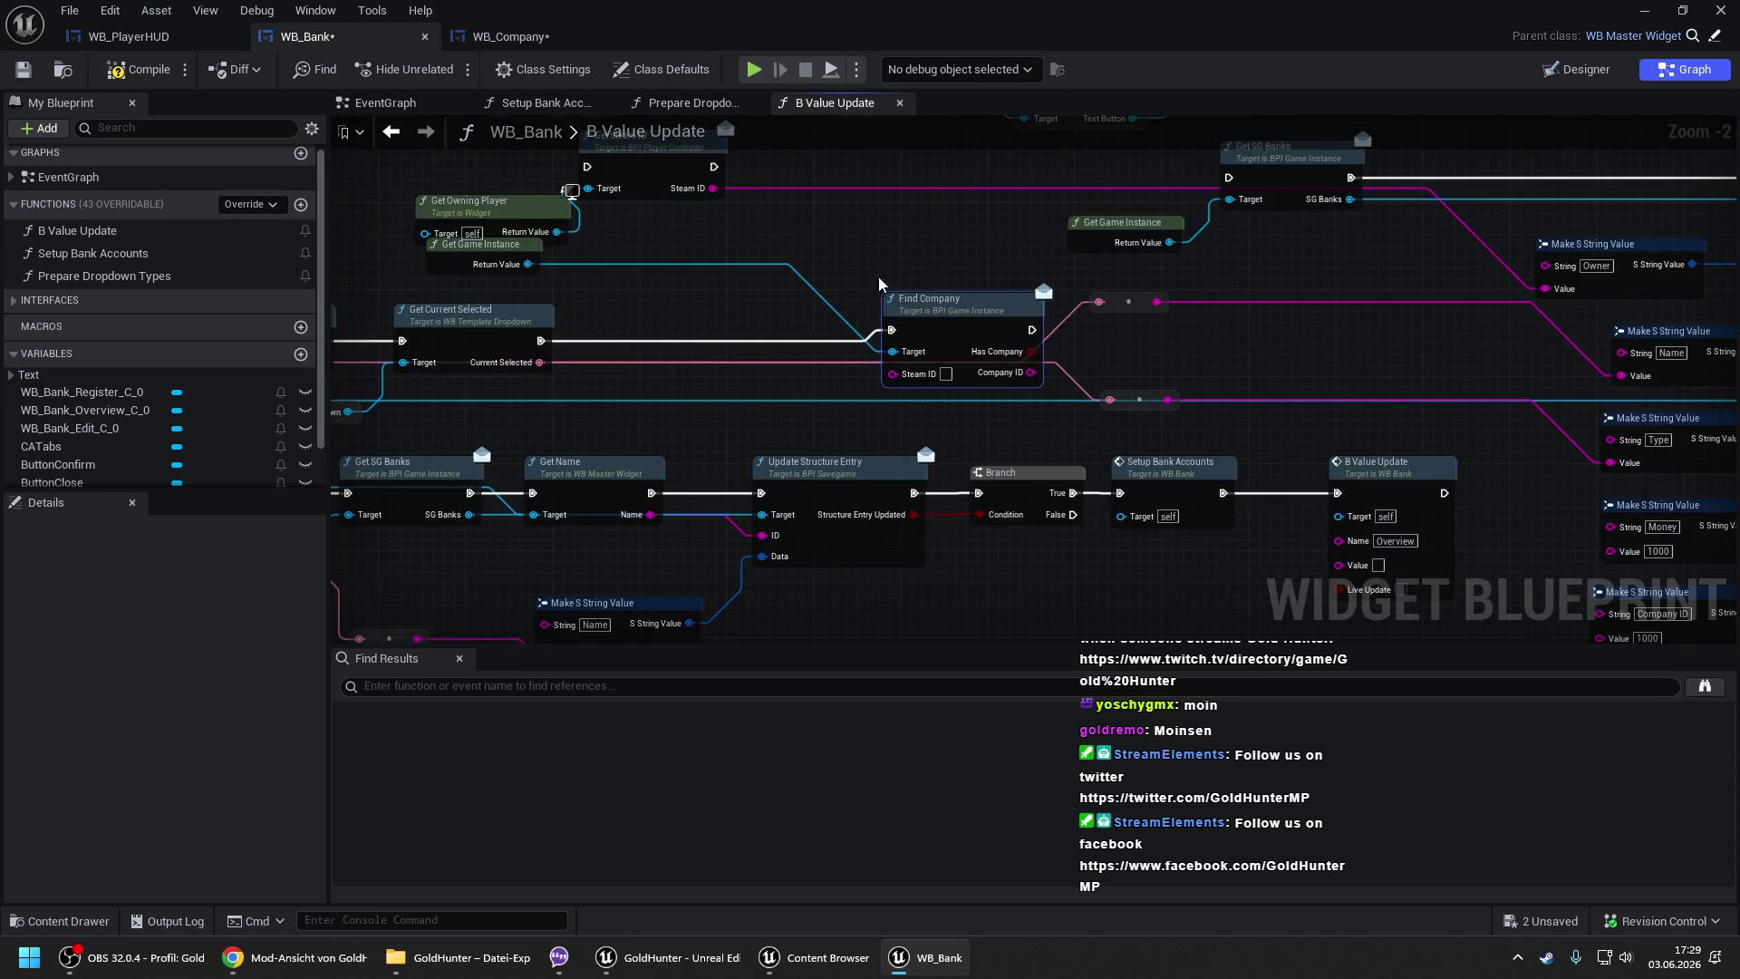
mouse_move(661, 175)
mouse_down()
mouse_move(686, 356)
mouse_move(543, 349)
mouse_up()
drag(452, 265, 757, 265)
drag(535, 219, 535, 404)
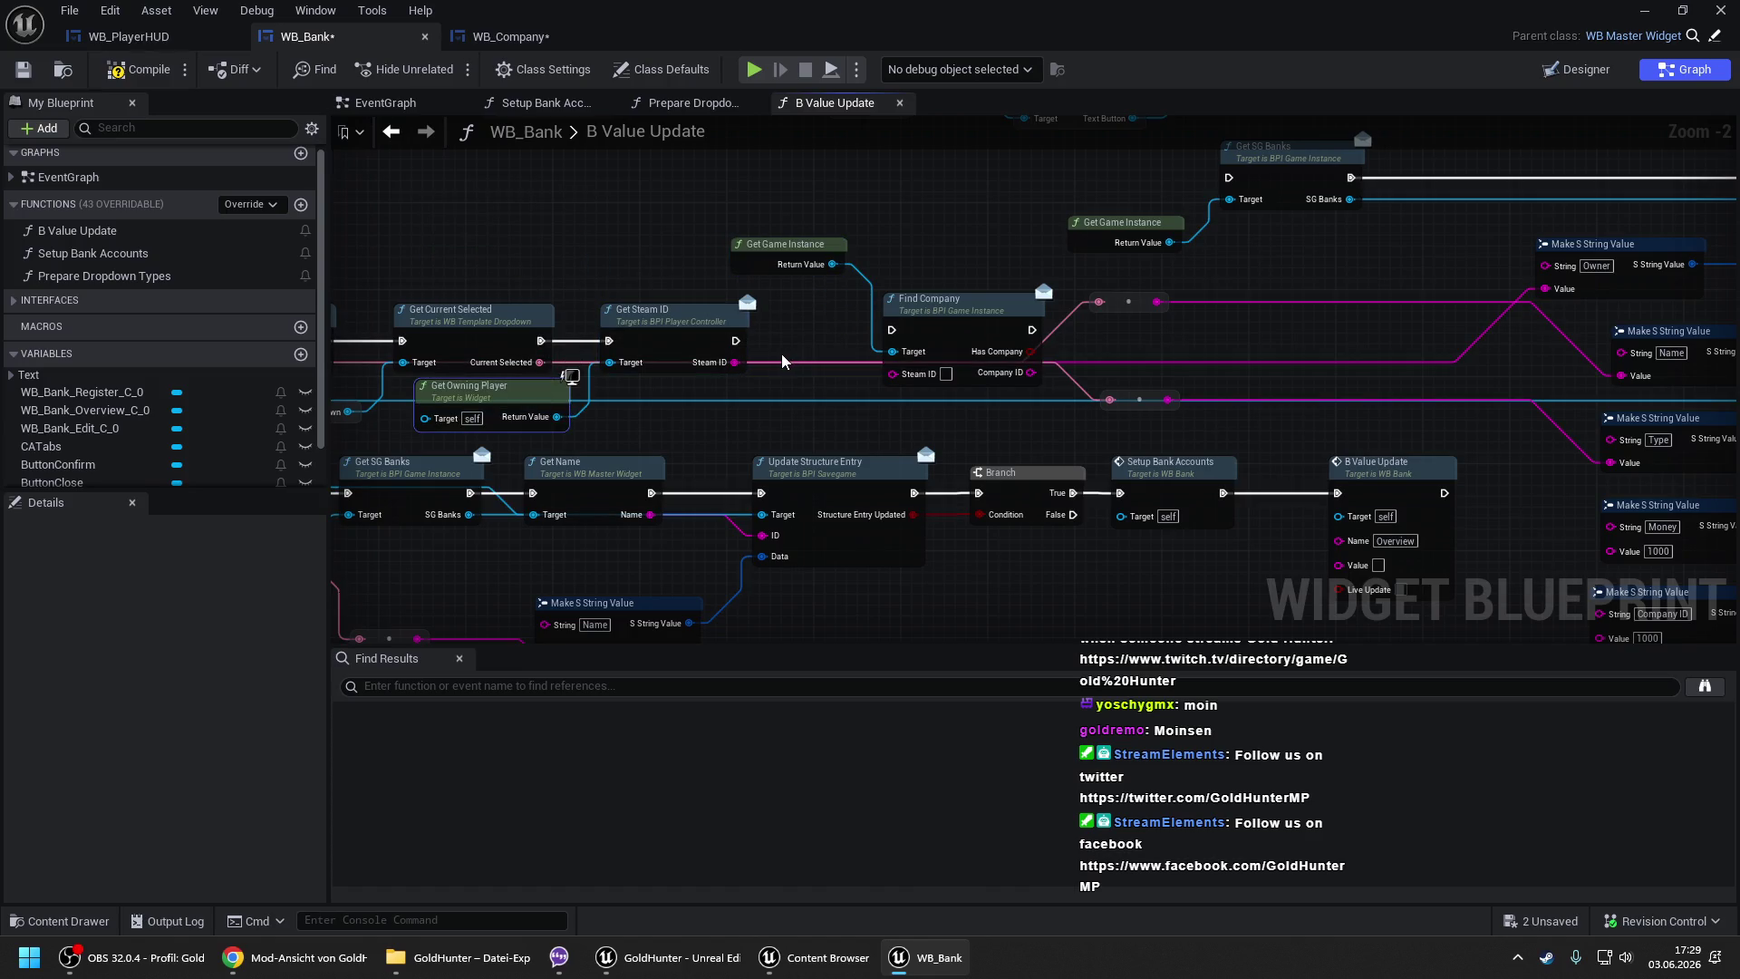
- Feed Steam ID into Find Company and run Find Company right after Get Steam ID
mouse_move(745, 366)
mouse_down()
mouse_move(906, 398)
mouse_move(892, 373)
mouse_move(735, 341)
mouse_up()
drag(940, 317, 851, 328)
drag(788, 245, 668, 397)
mouse_move(970, 349)
mouse_down()
mouse_move(650, 340)
mouse_move(730, 376)
mouse_move(740, 315)
mouse_up()
- Remove the unneeded Branch after Find Company
click(699, 322)
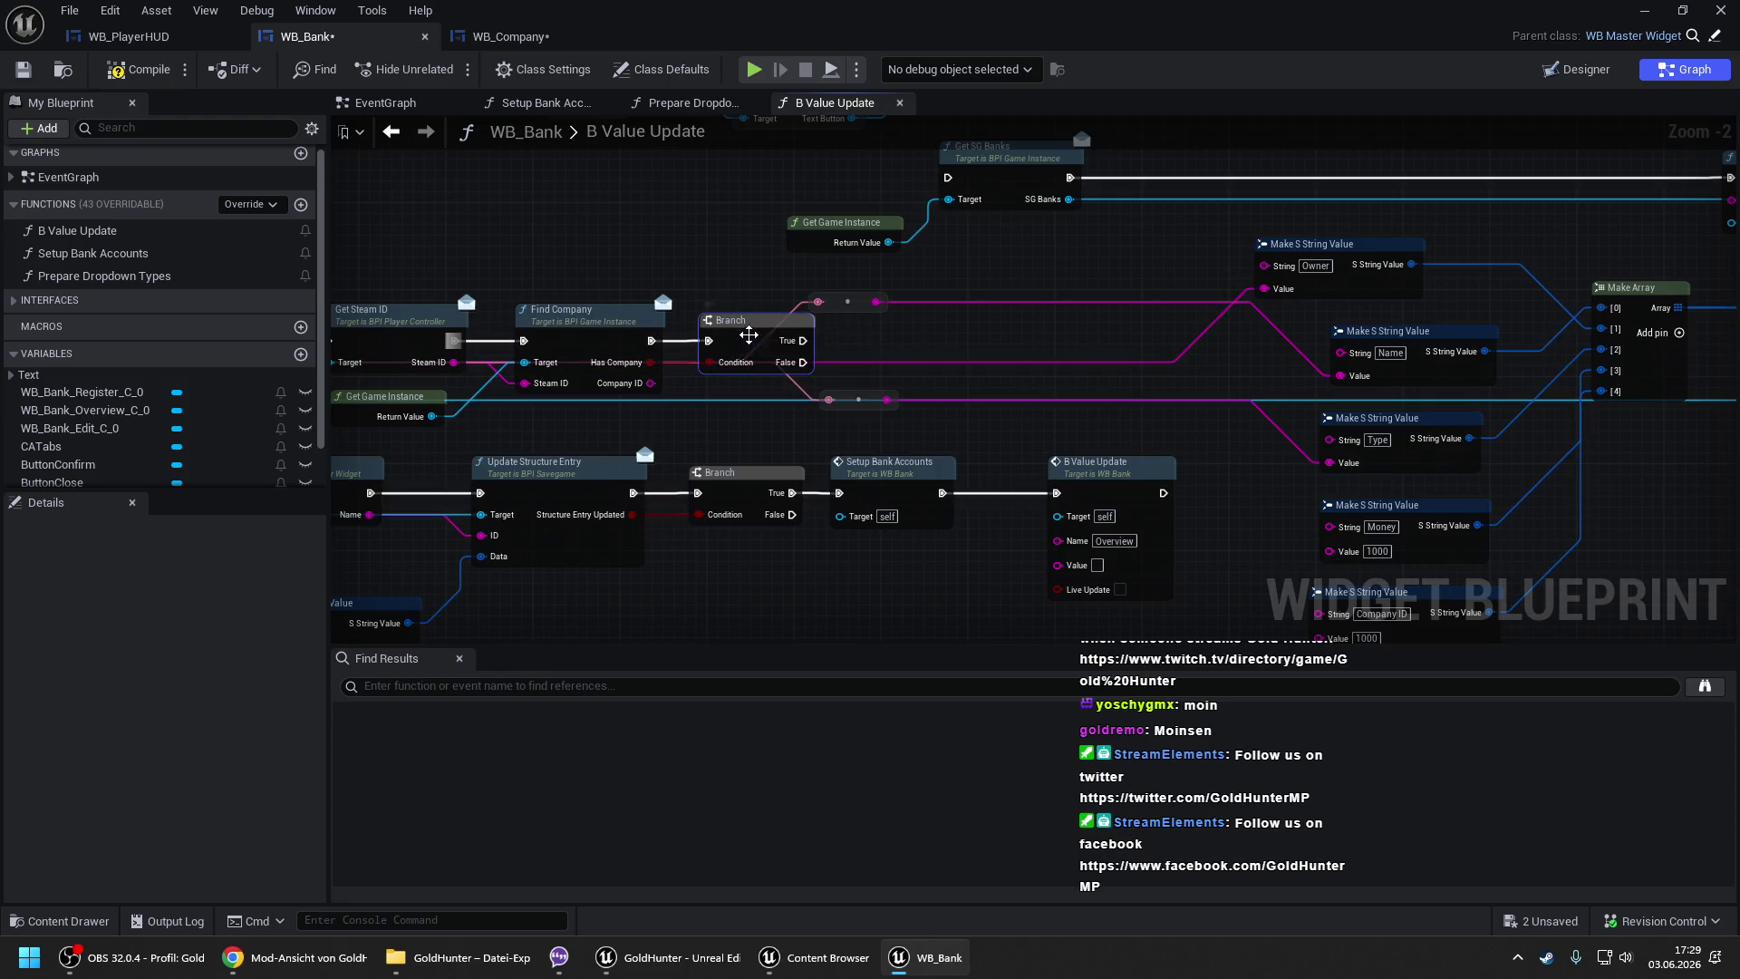
scroll(738, 308, down, 2)
scroll(737, 302, up, 2)
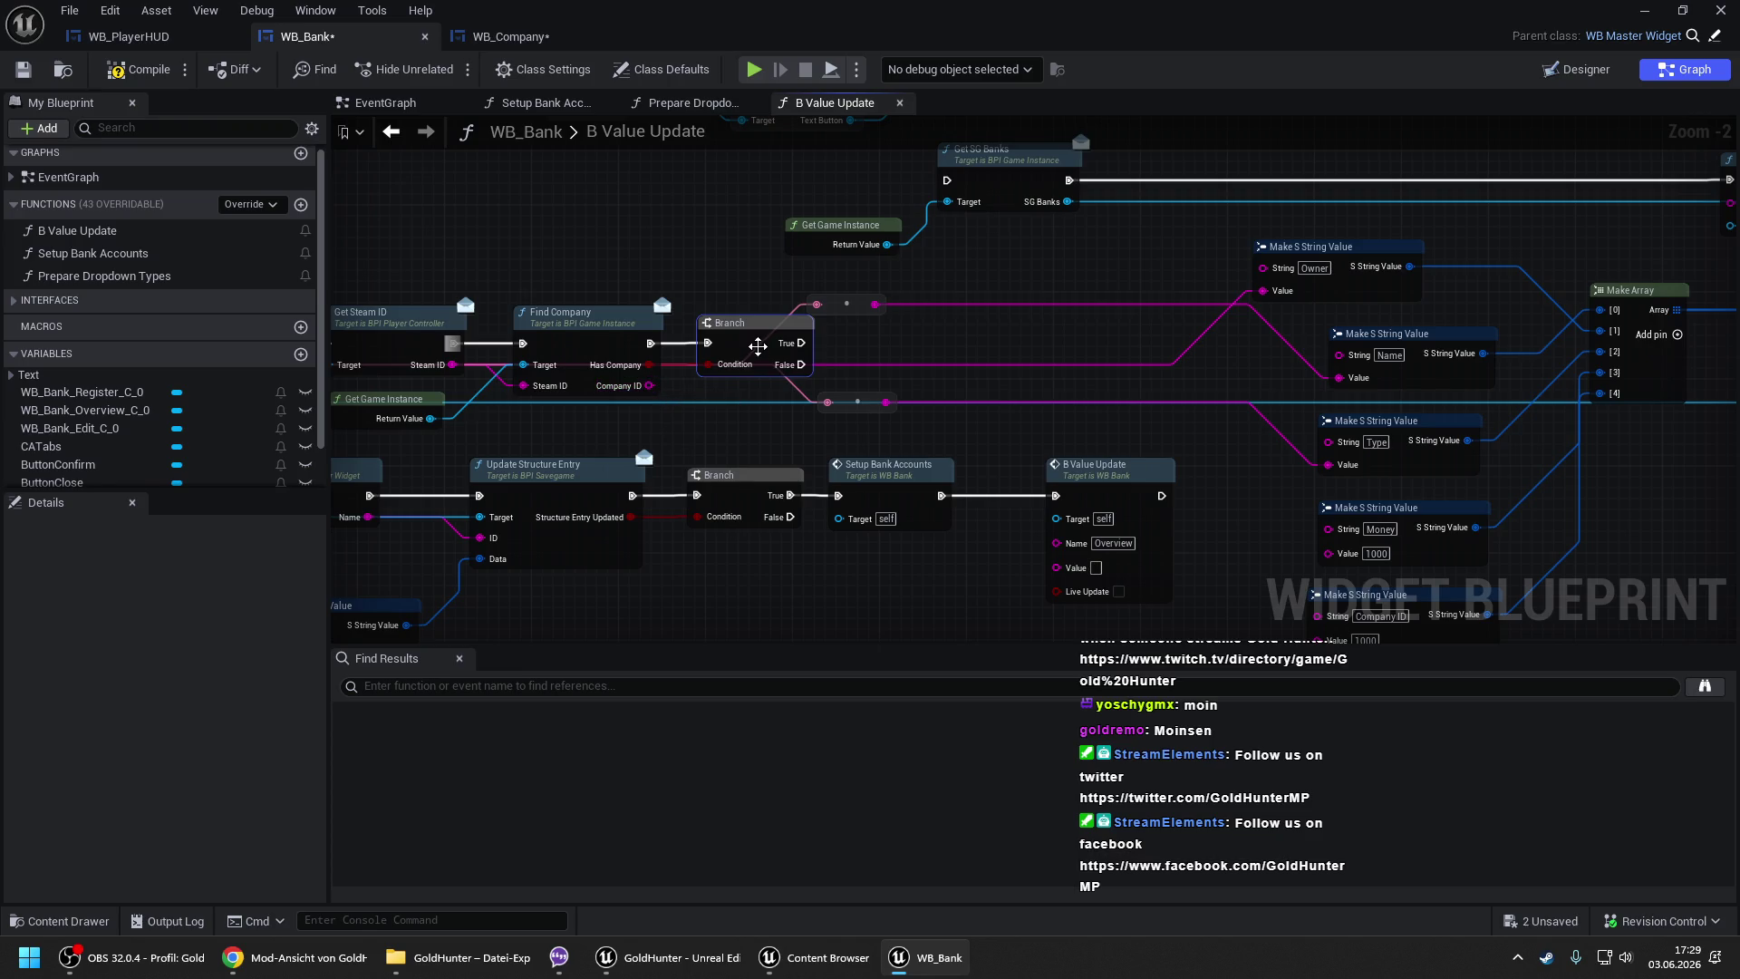
drag(900, 377, 825, 316)
scroll(826, 315, down, 1)
key(Delete)
- Wire Find Company's Company ID into the Company ID string value, then go to File Explorer
mouse_move(1202, 555)
mouse_down()
mouse_move(591, 343)
mouse_move(819, 211)
mouse_up()
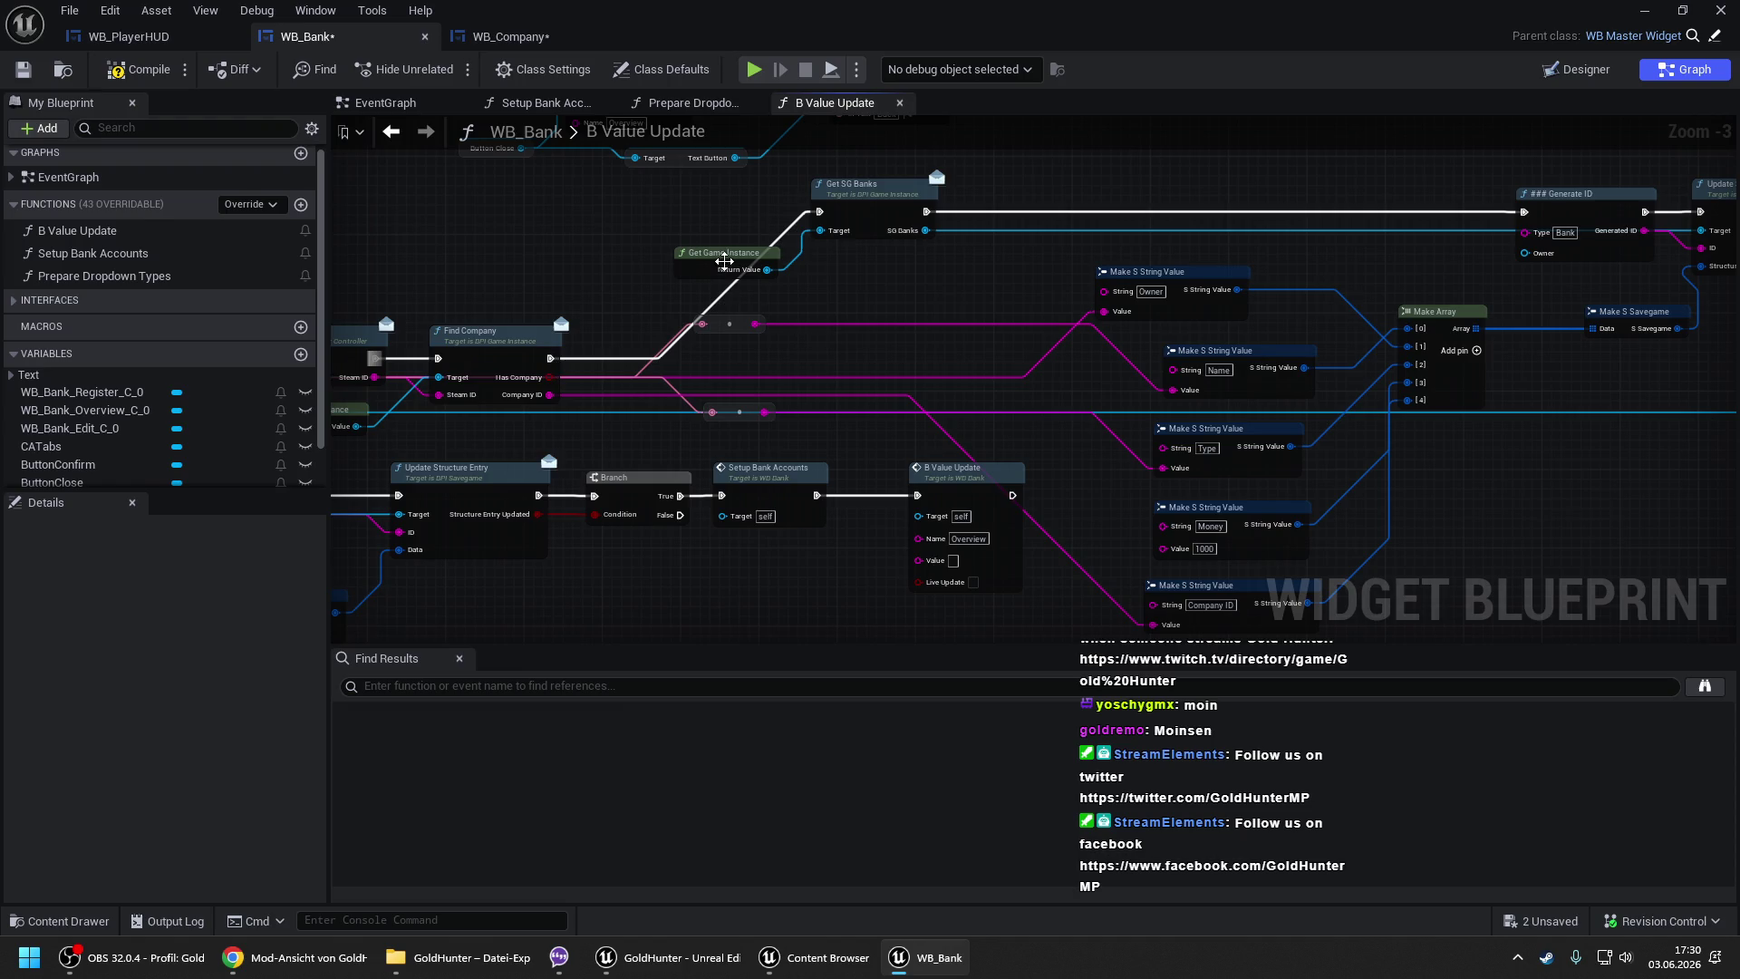
drag(724, 261, 669, 158)
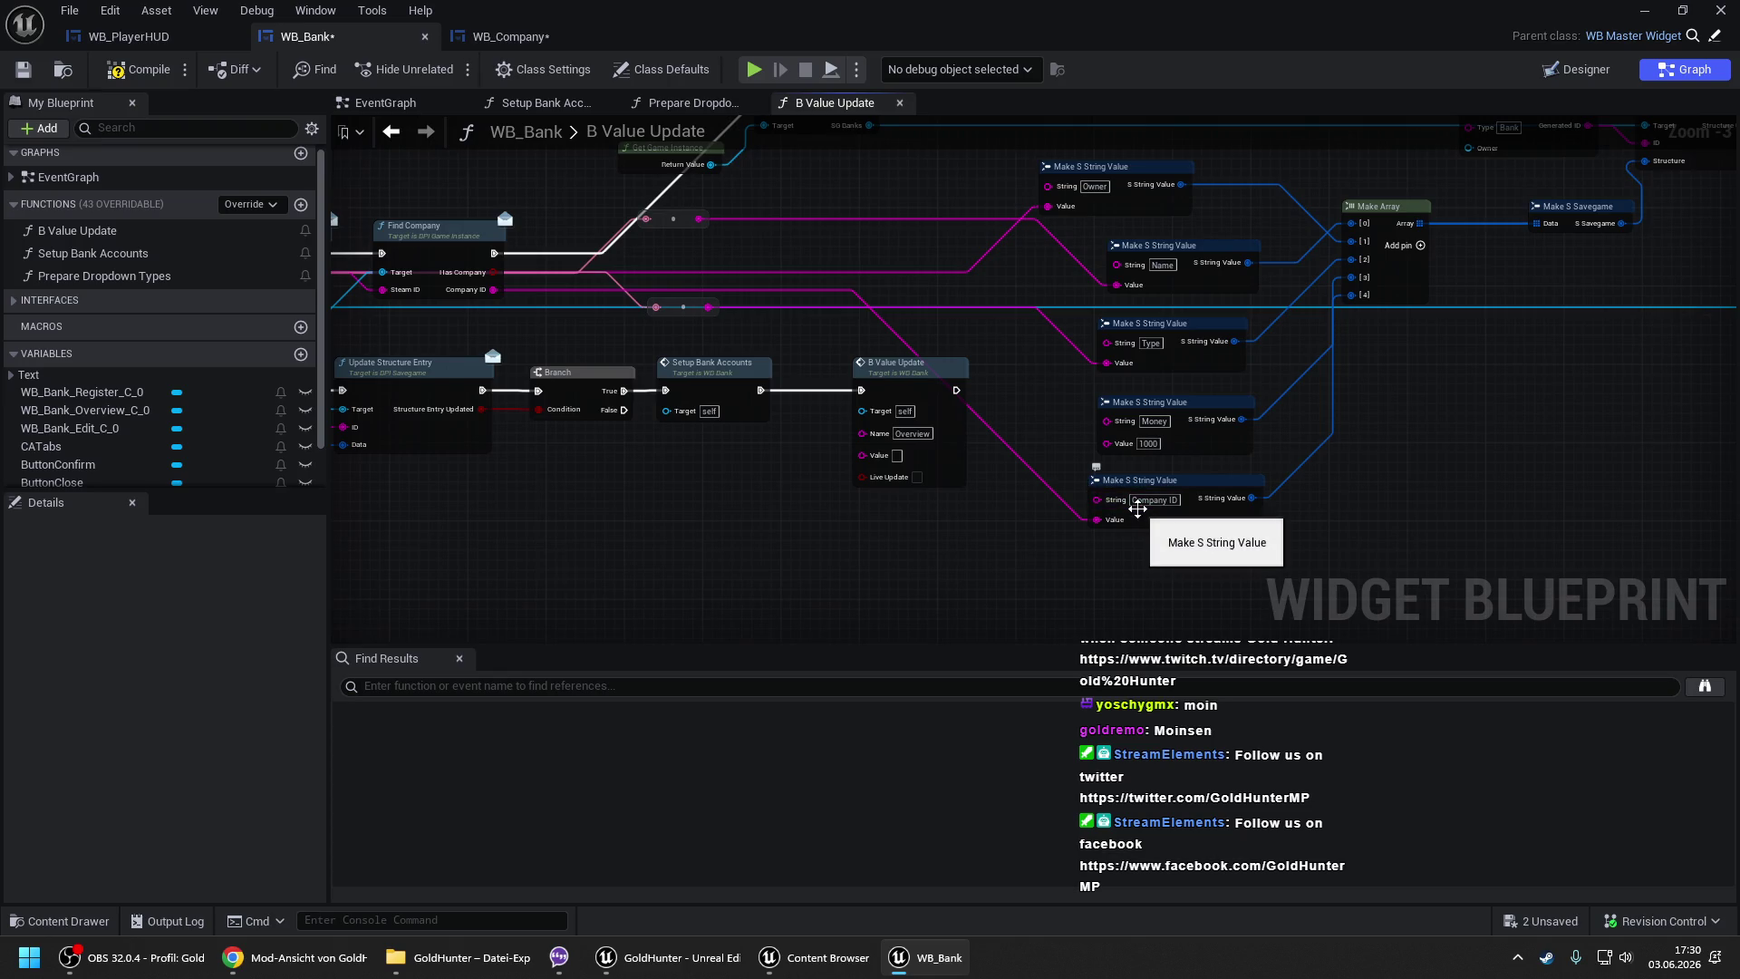
click(466, 958)
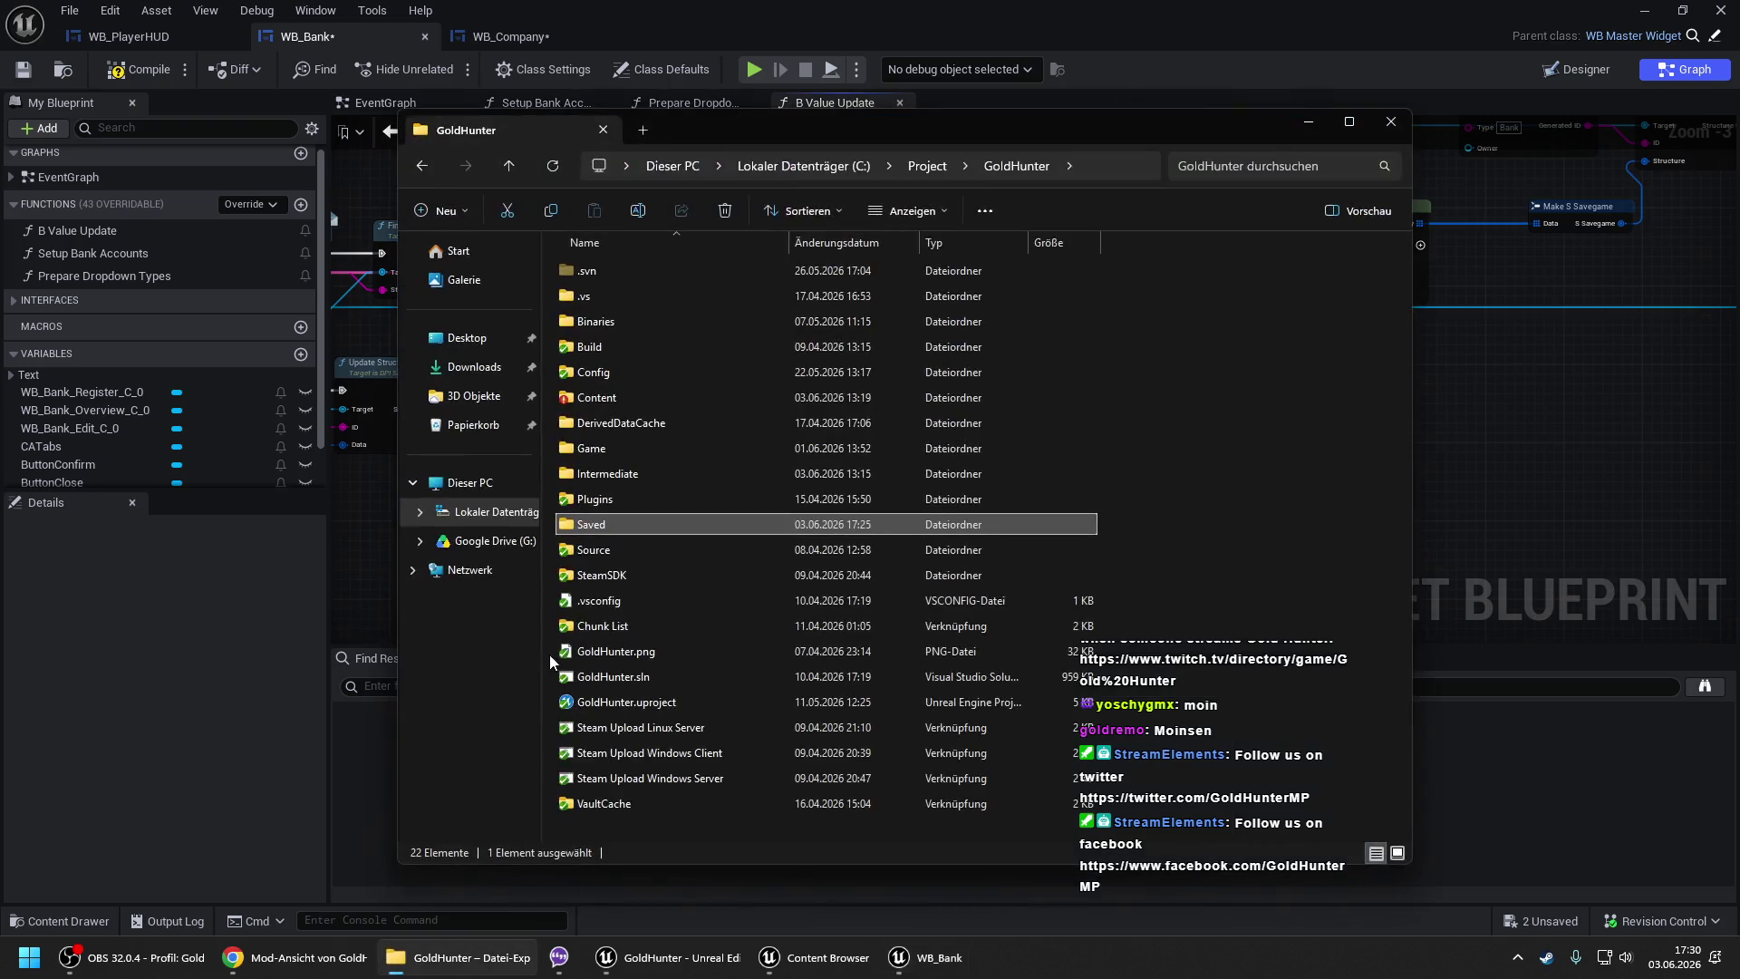
- Delete the Default save folder inside Saved/SaveGames and confirm the deletion
double_click(584, 526)
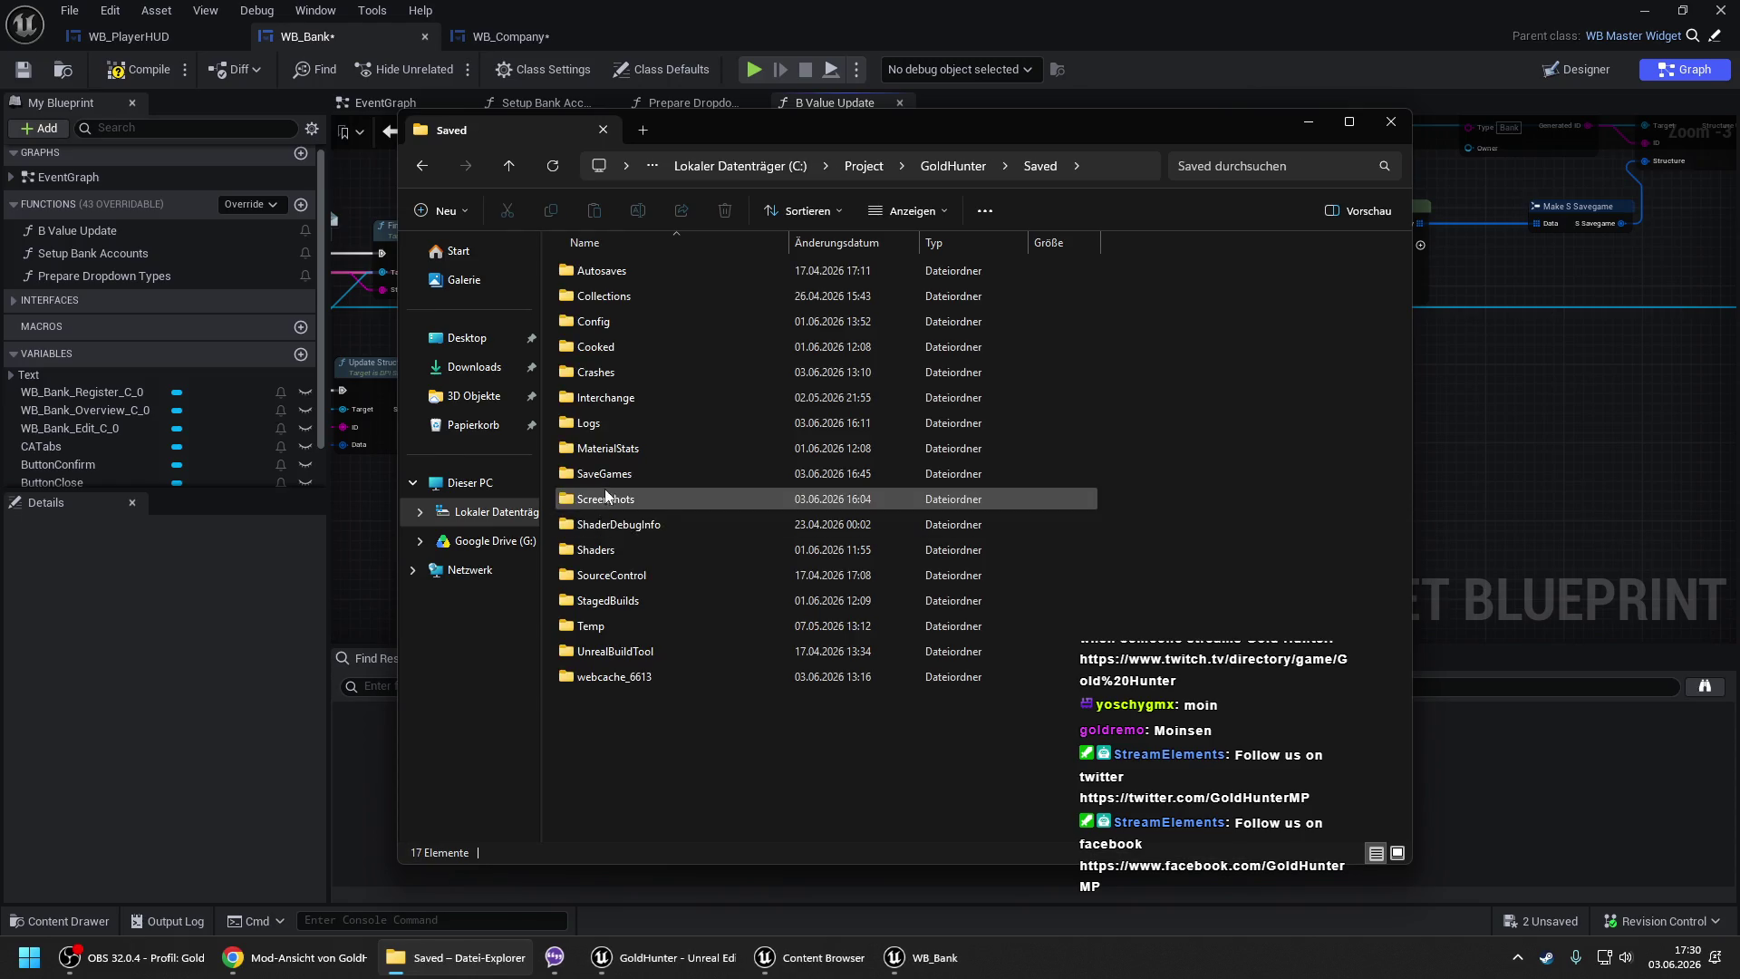
double_click(606, 473)
click(614, 268)
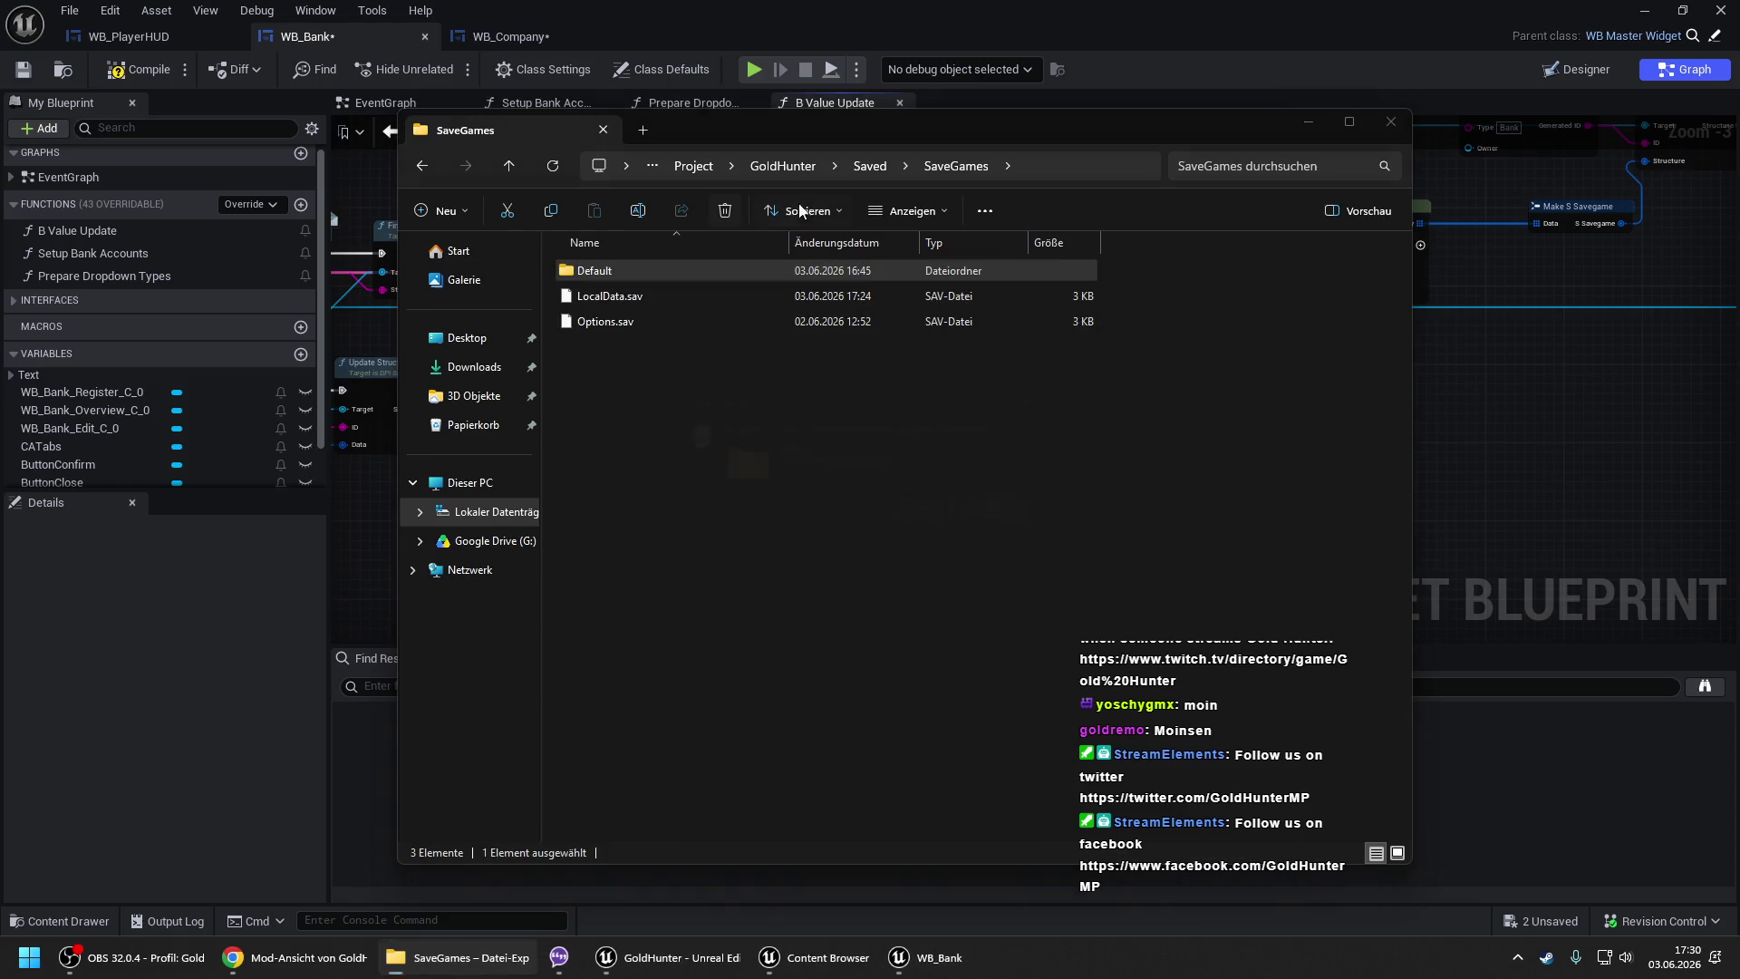
key(Delete)
key(Return)
- Return to the GoldHunter folder, minimise Explorer and view Get Steam ID and Find Company in Unreal
click(782, 165)
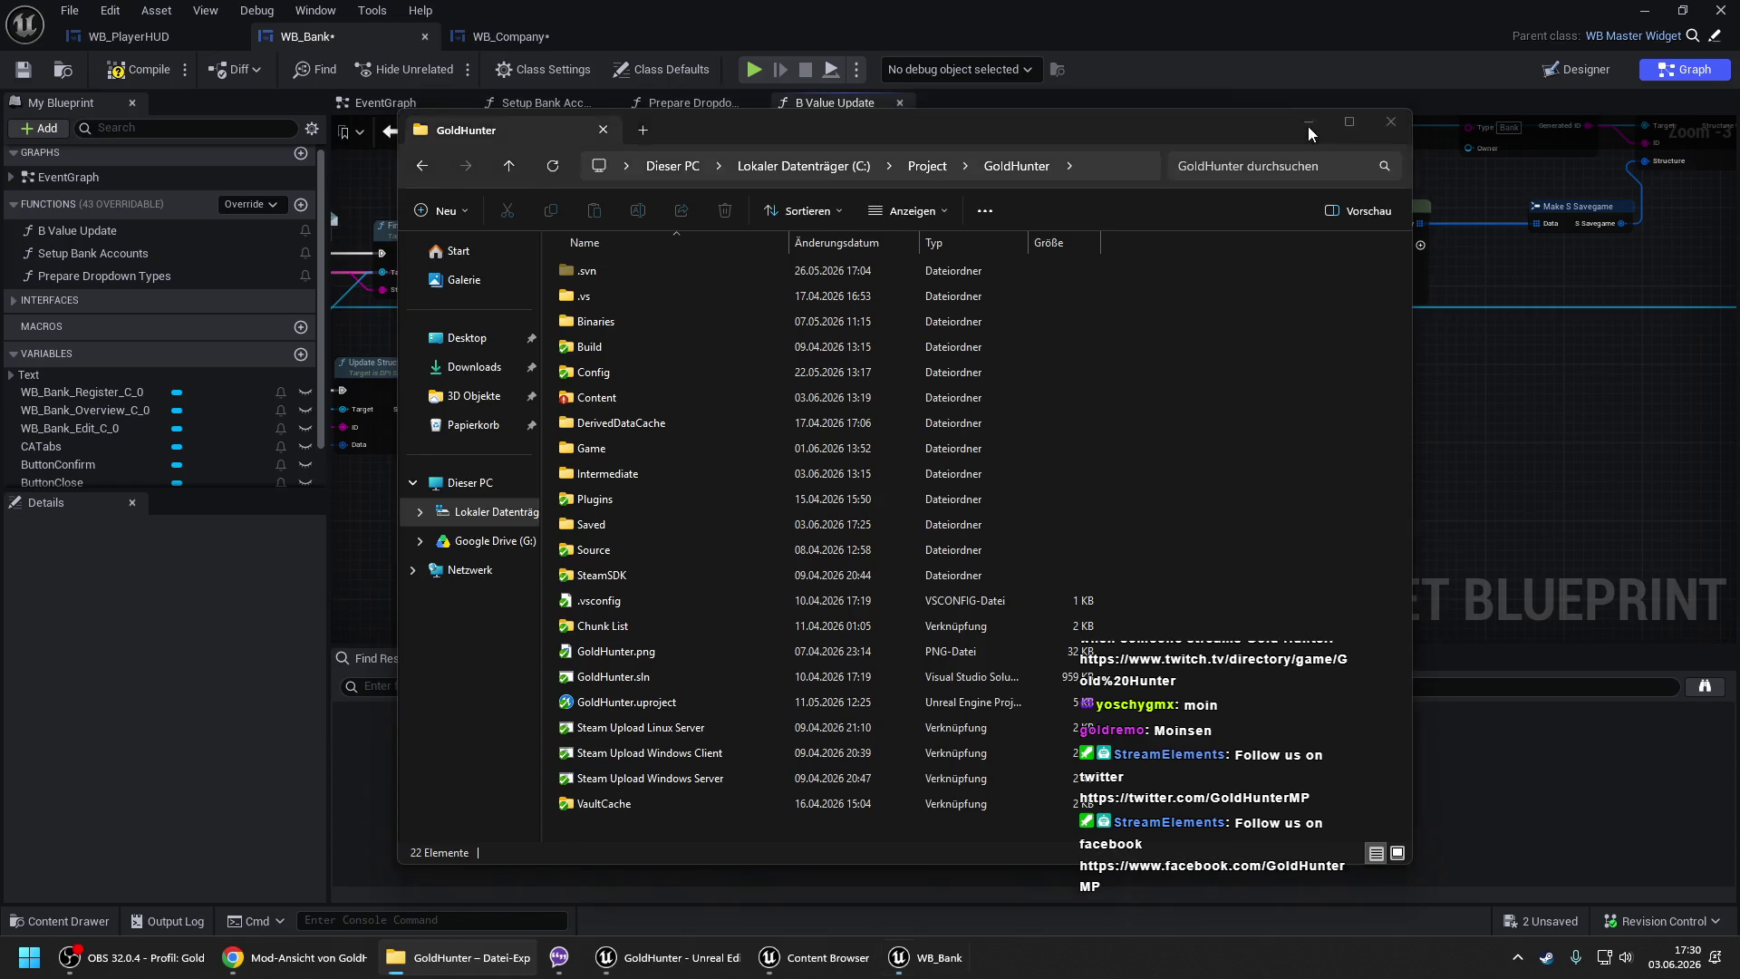
click(1307, 123)
drag(972, 310, 1140, 328)
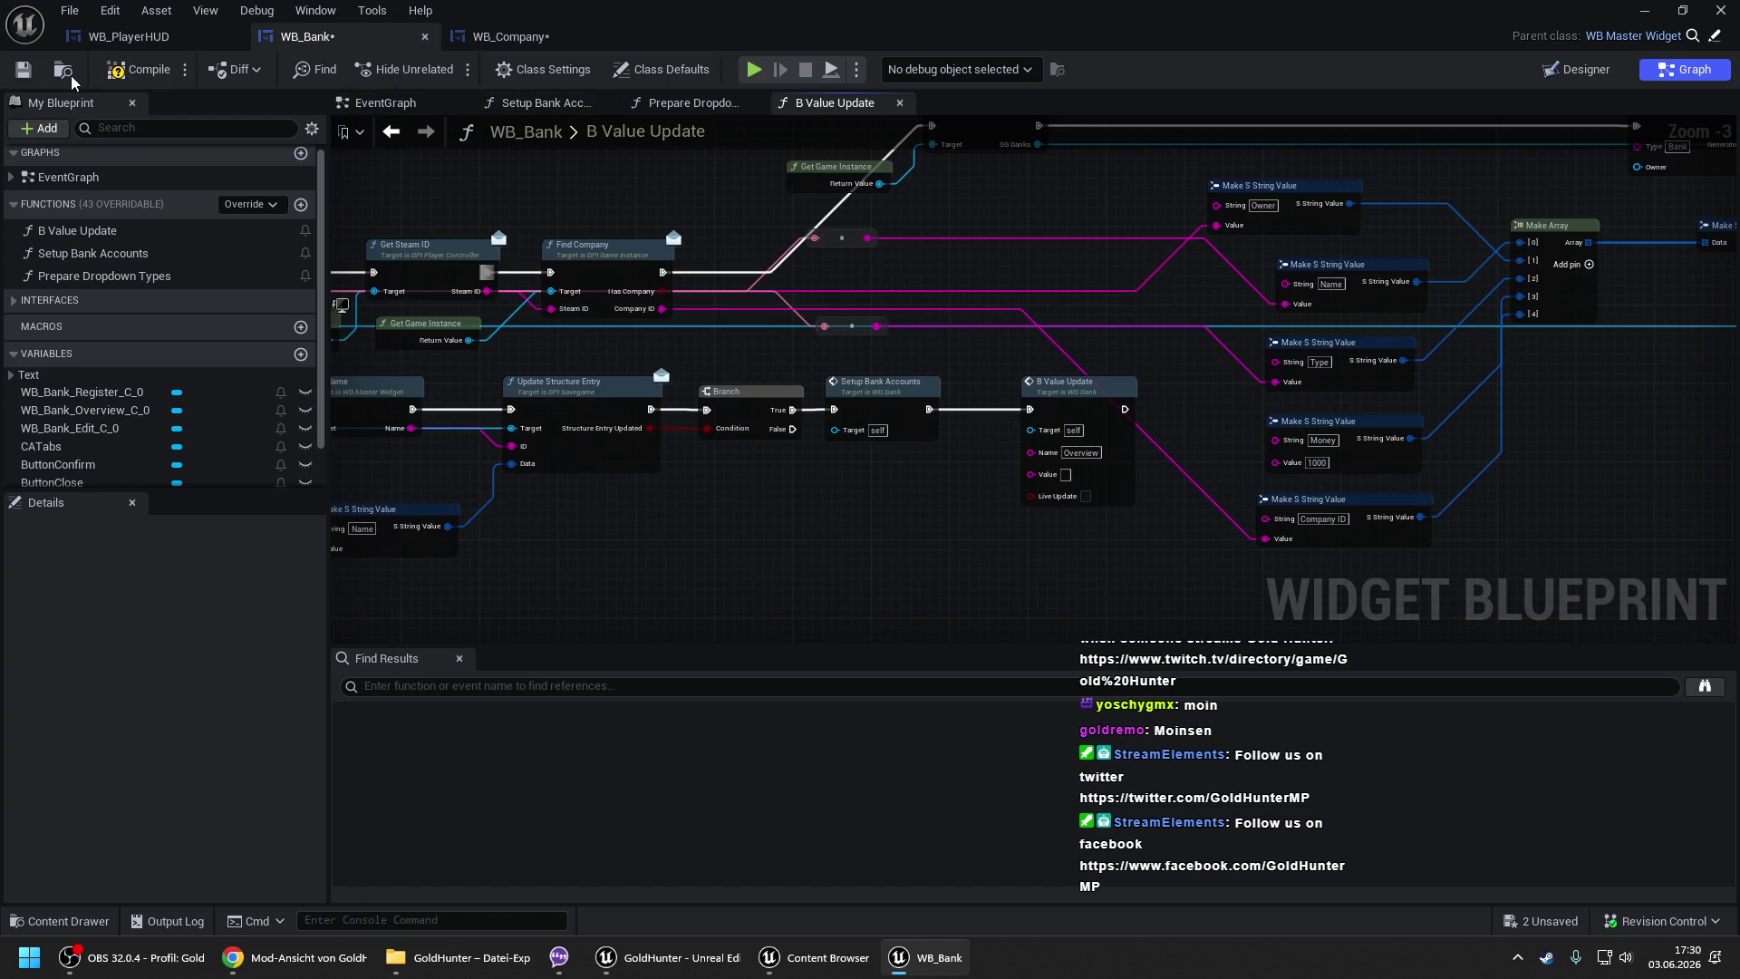
- Save WB_Bank with Ctrl+S and bring up WB_Company's loop section
key(ctrl+s)
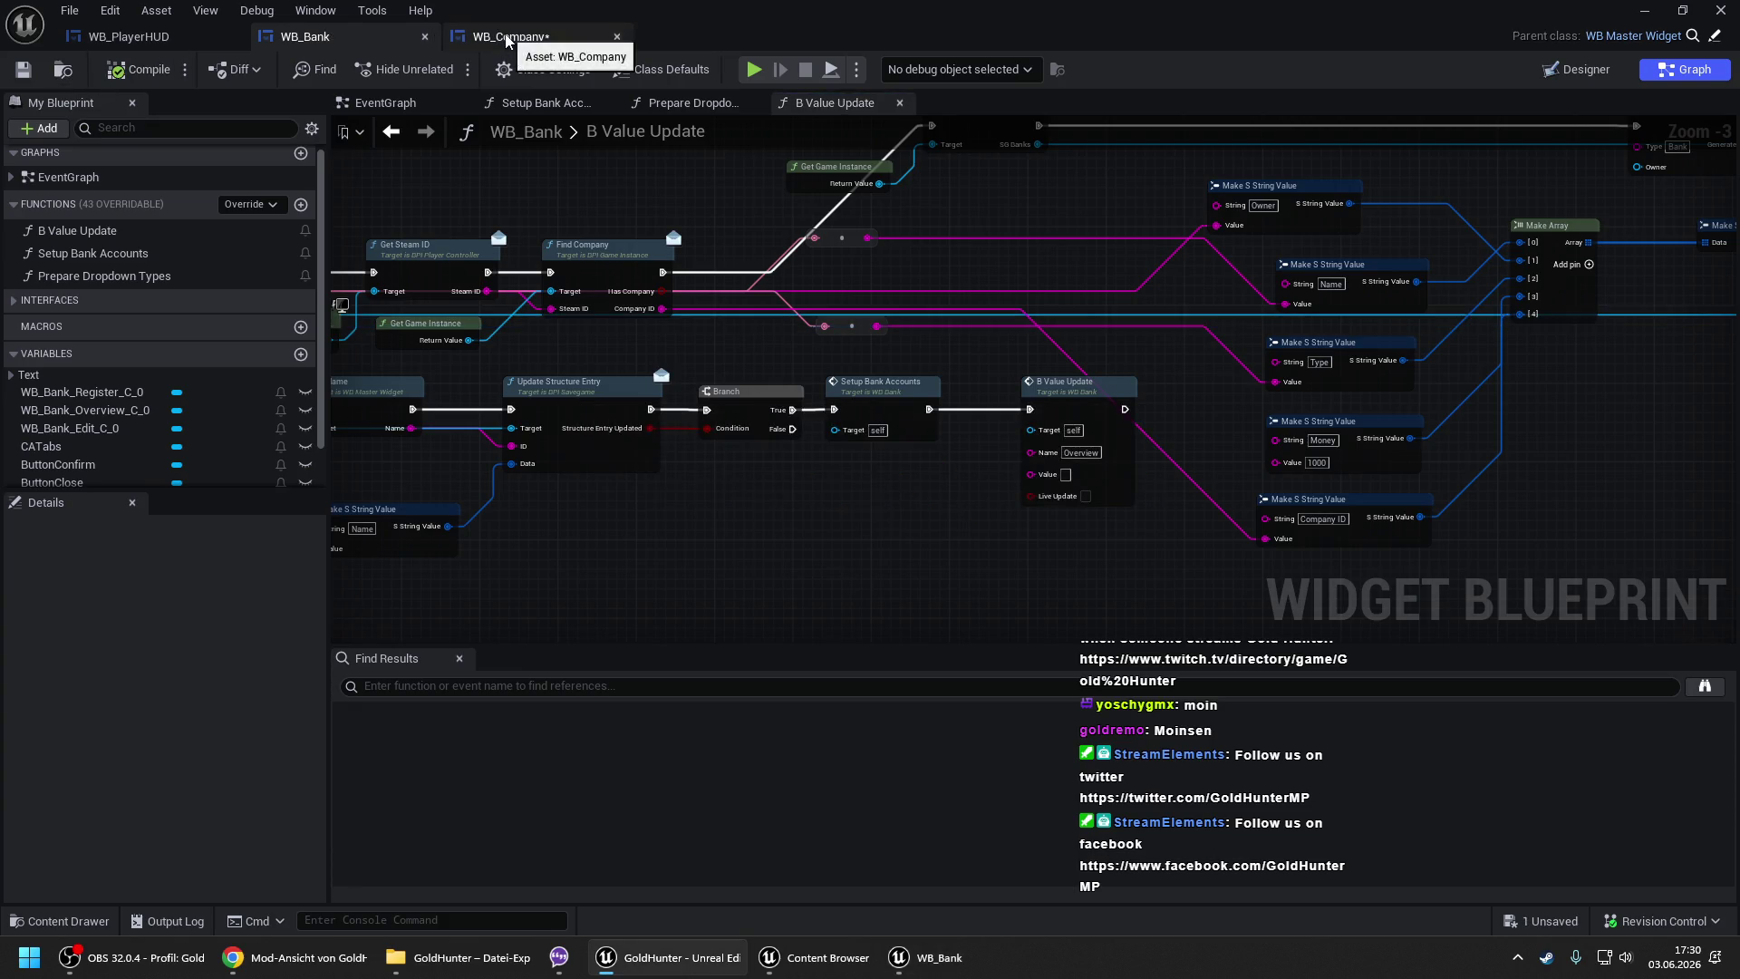
click(503, 36)
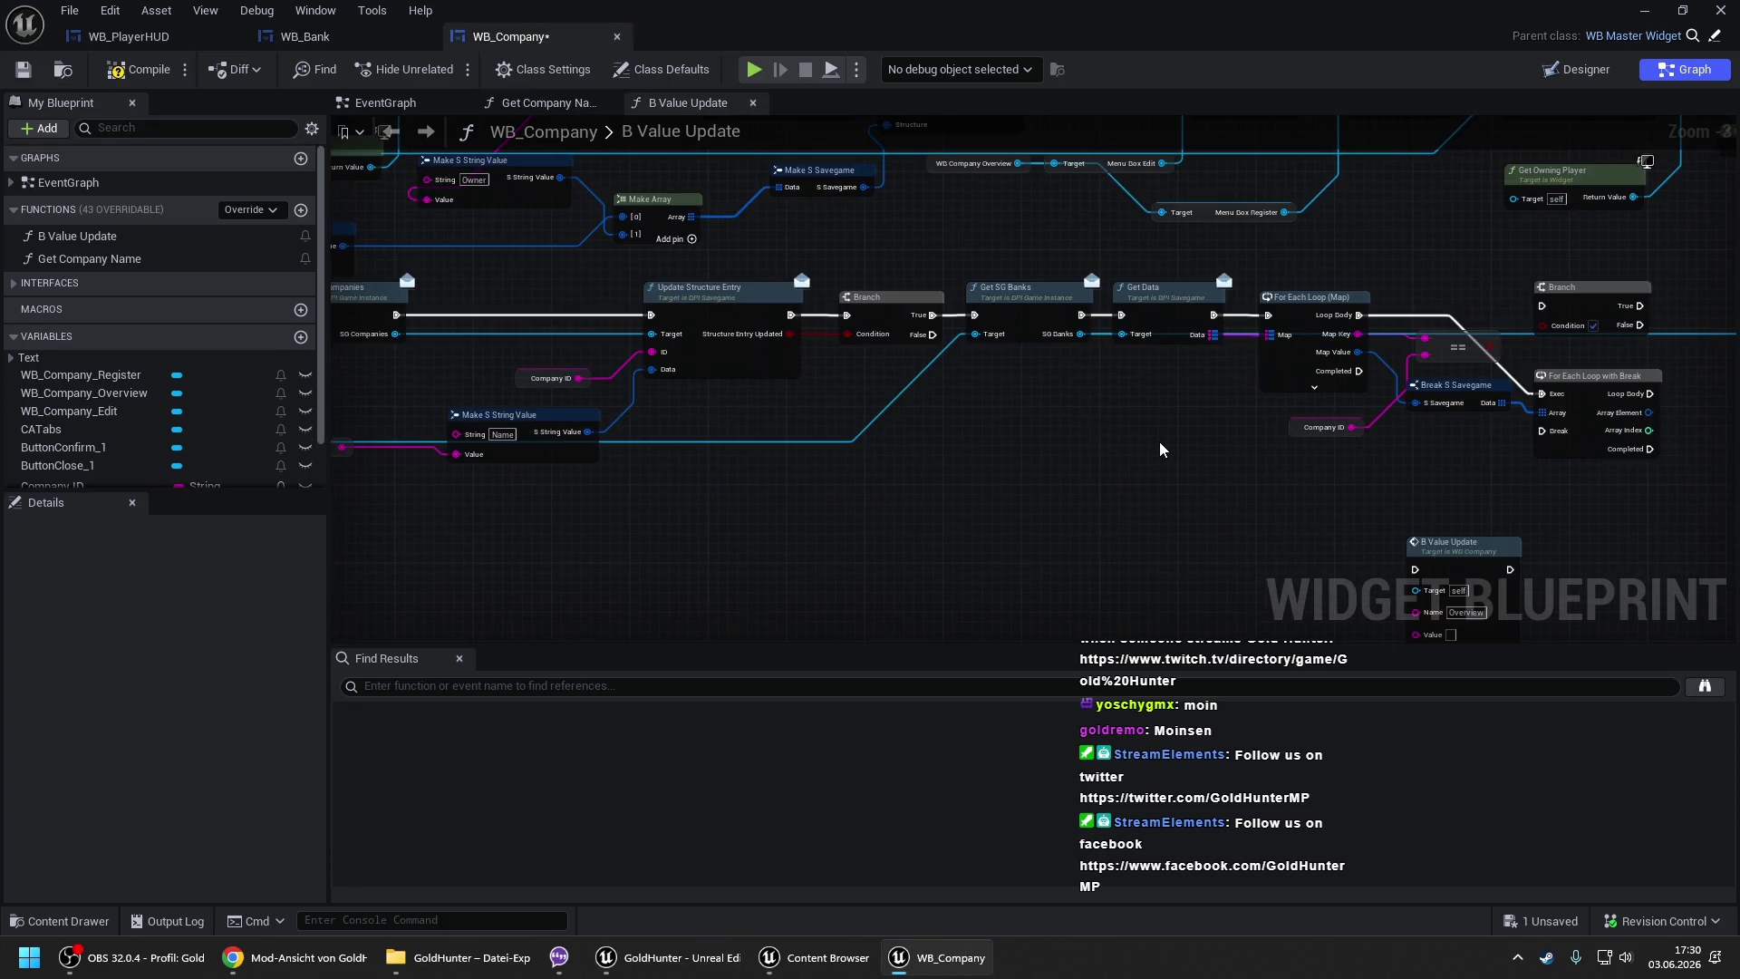
mouse_move(1221, 437)
mouse_down()
mouse_move(1009, 419)
mouse_move(921, 371)
mouse_up()
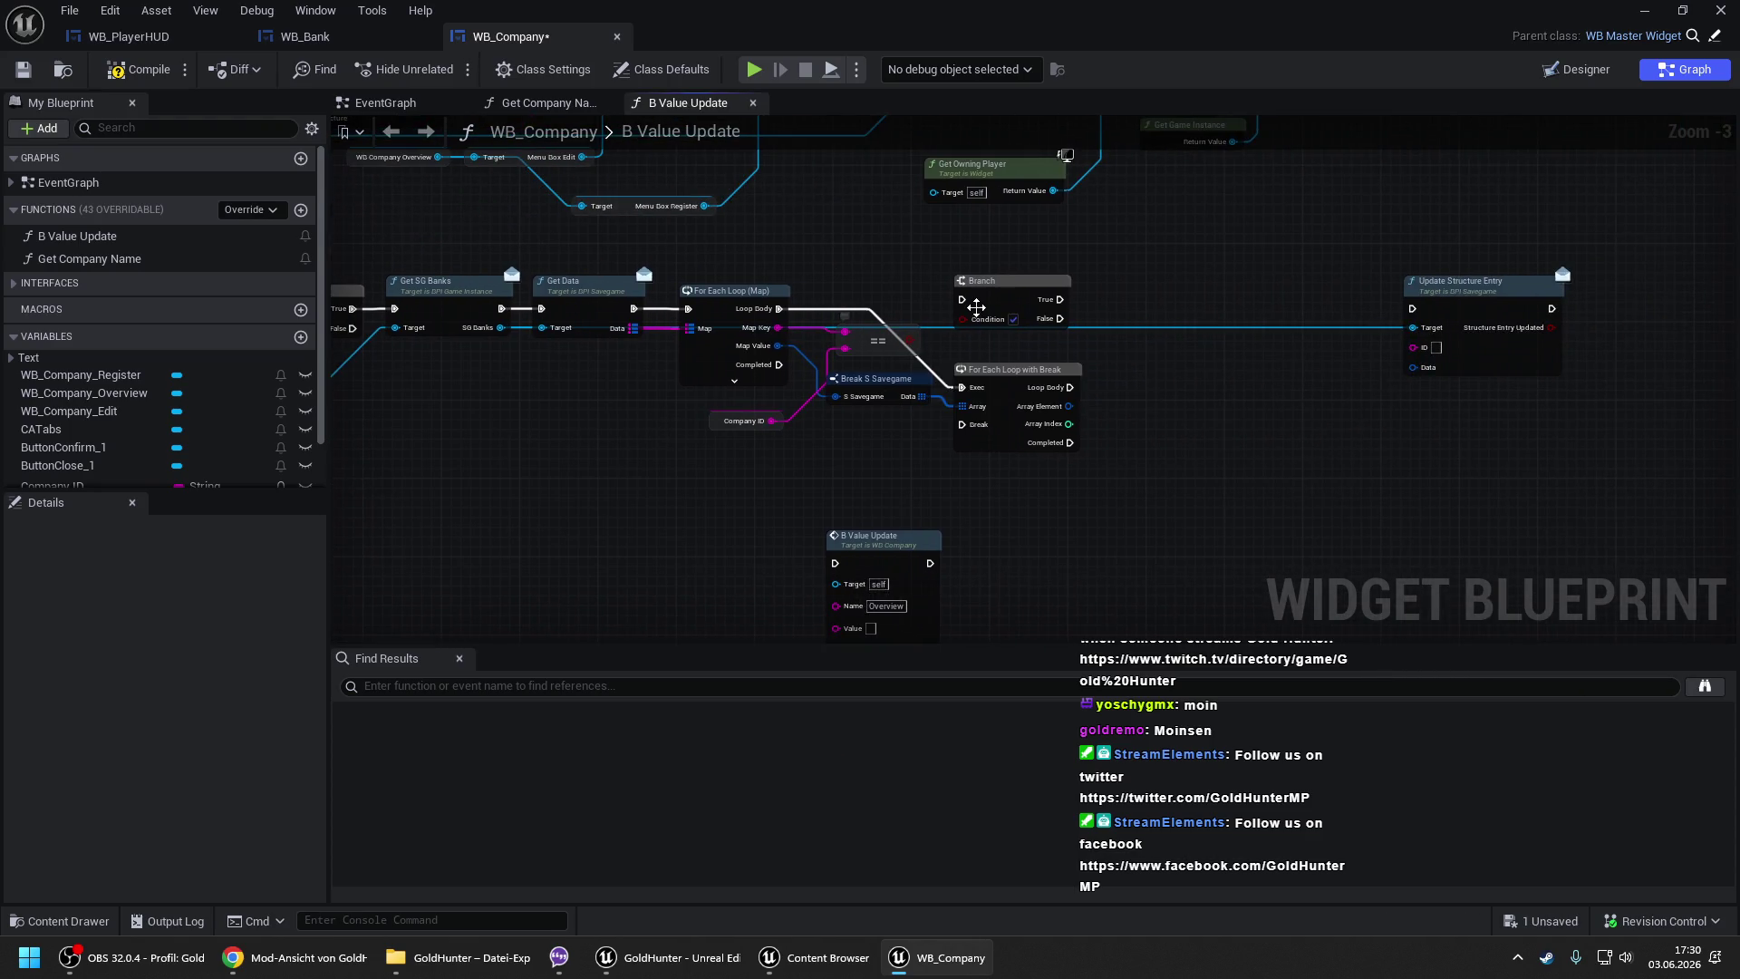
- Rearrange the Branch, == node, Break S Savegame, loop and Update Structure Entry to make room
drag(1031, 282, 1227, 282)
drag(883, 343, 845, 519)
drag(865, 375, 854, 346)
mouse_move(1000, 381)
mouse_down()
mouse_move(985, 299)
mouse_move(703, 304)
mouse_up()
ctrl+click(1211, 329)
drag(880, 342, 1095, 341)
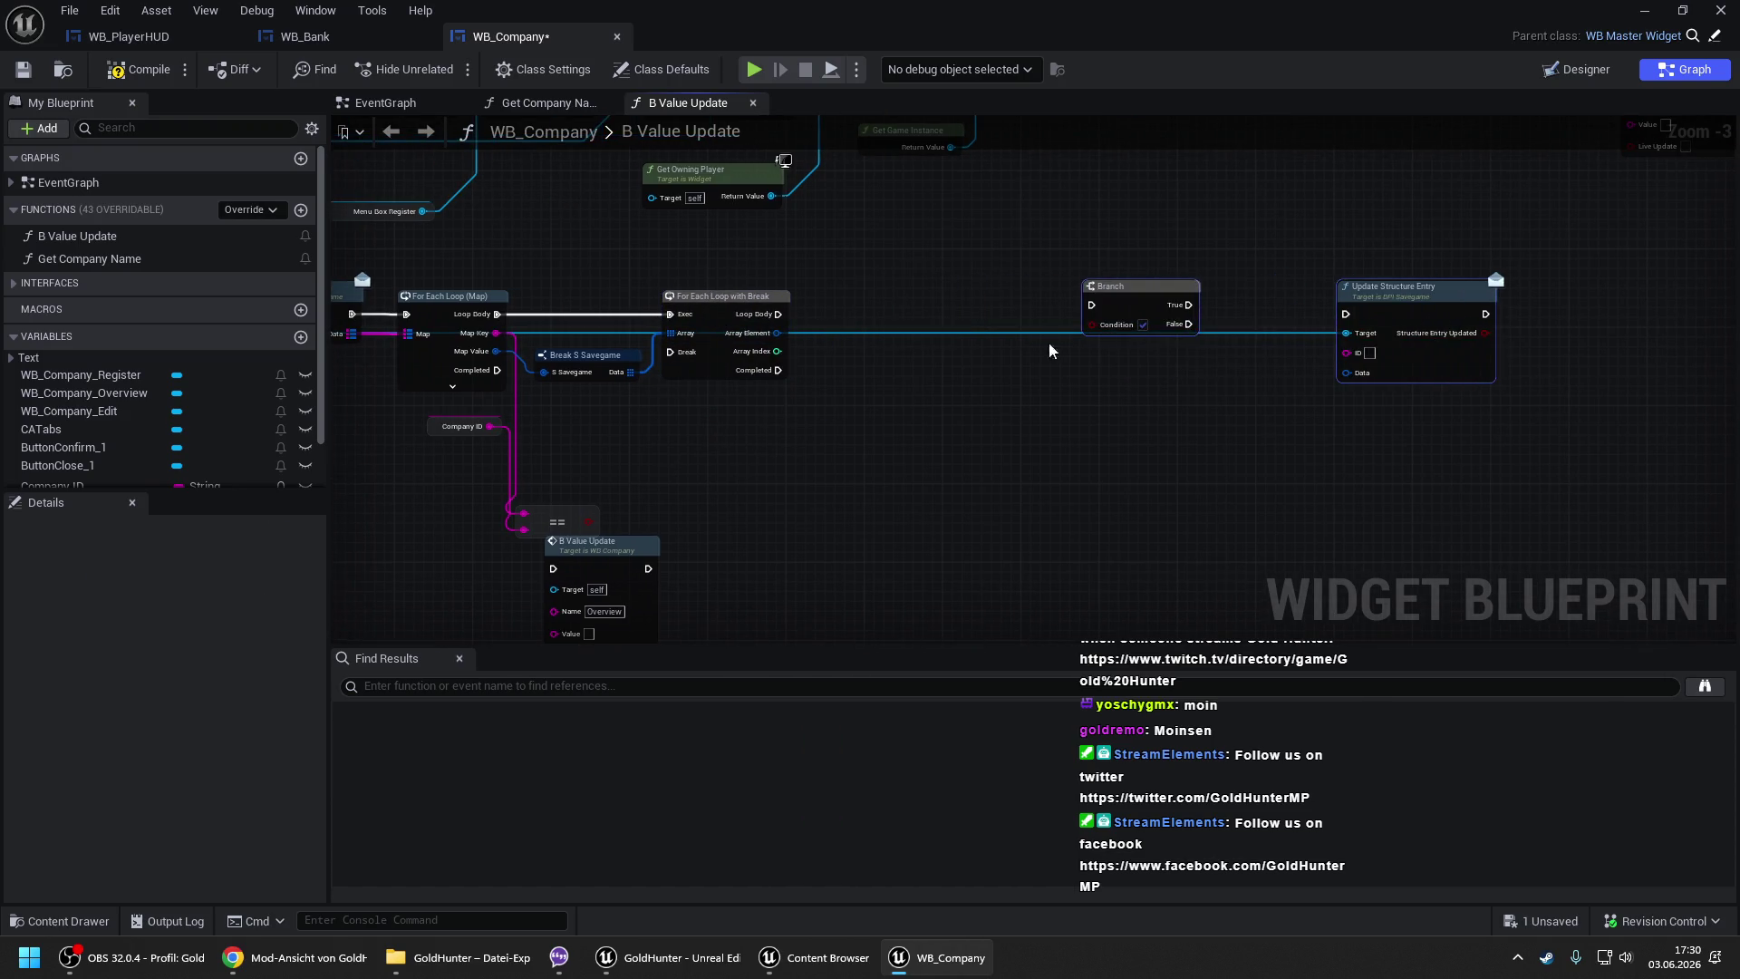
- Break each Array Element into S String Value and drive the Branch with a case-insensitive equals against 'Company ID'
drag(777, 333, 811, 353)
text(brea)
key(Return)
drag(918, 362, 958, 362)
text(equal)
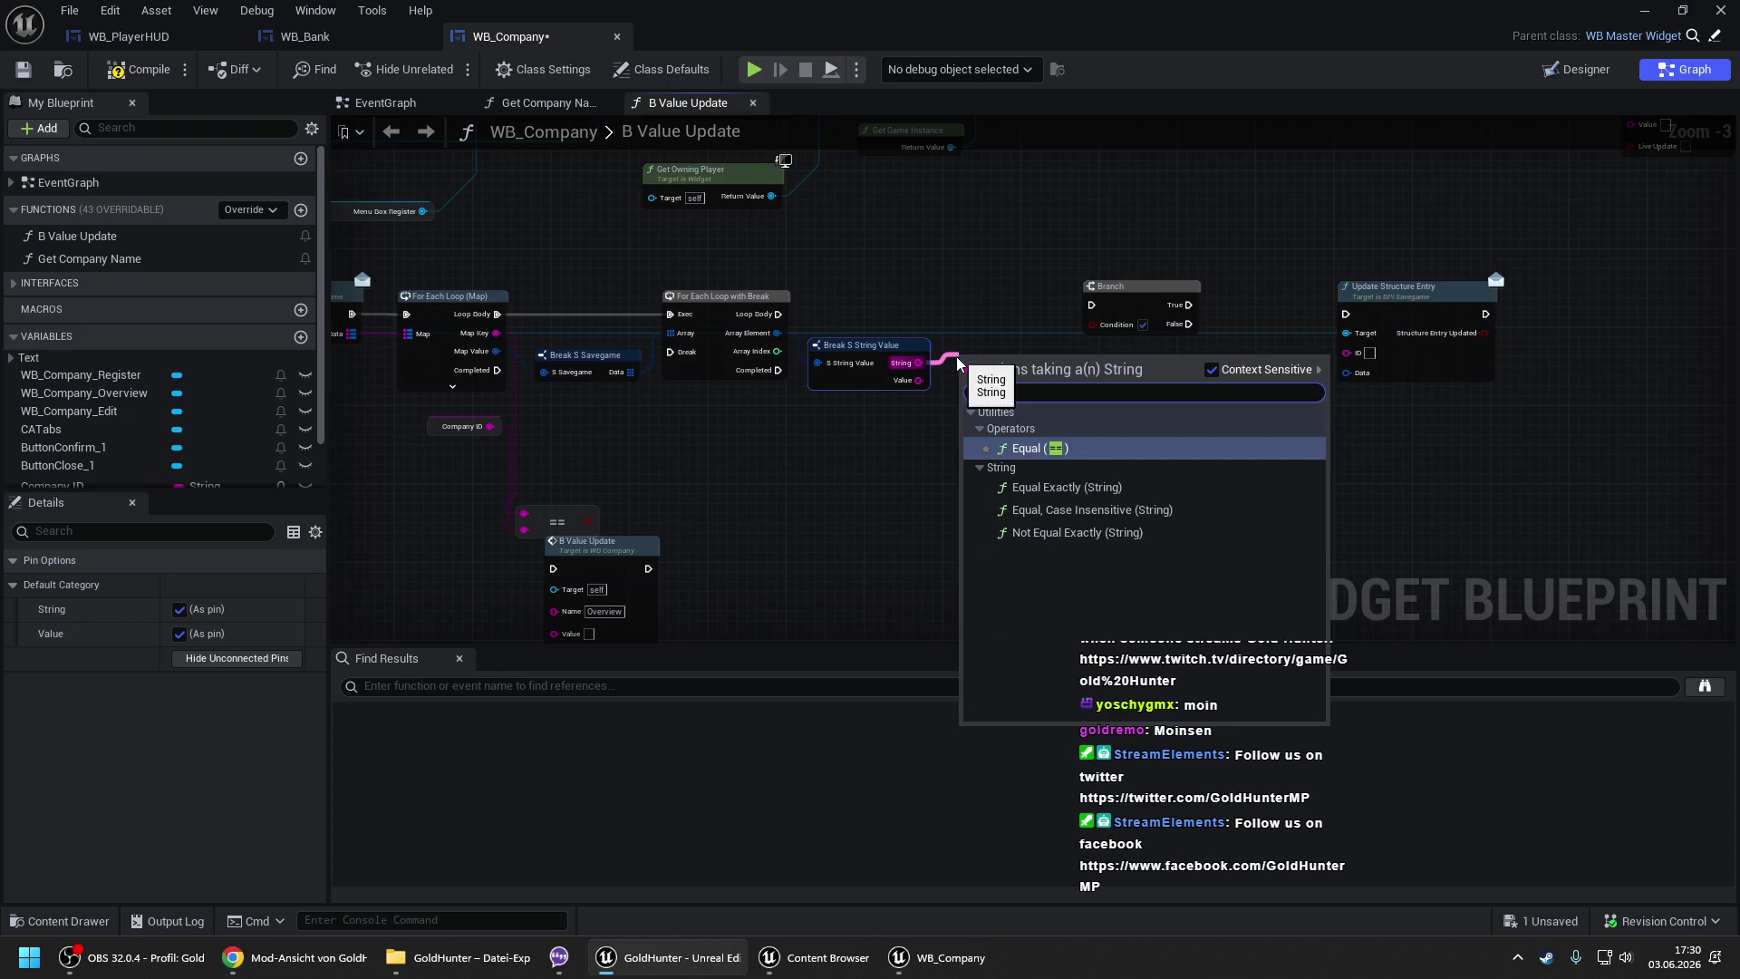
key(Down)
key(Down)
key(Return)
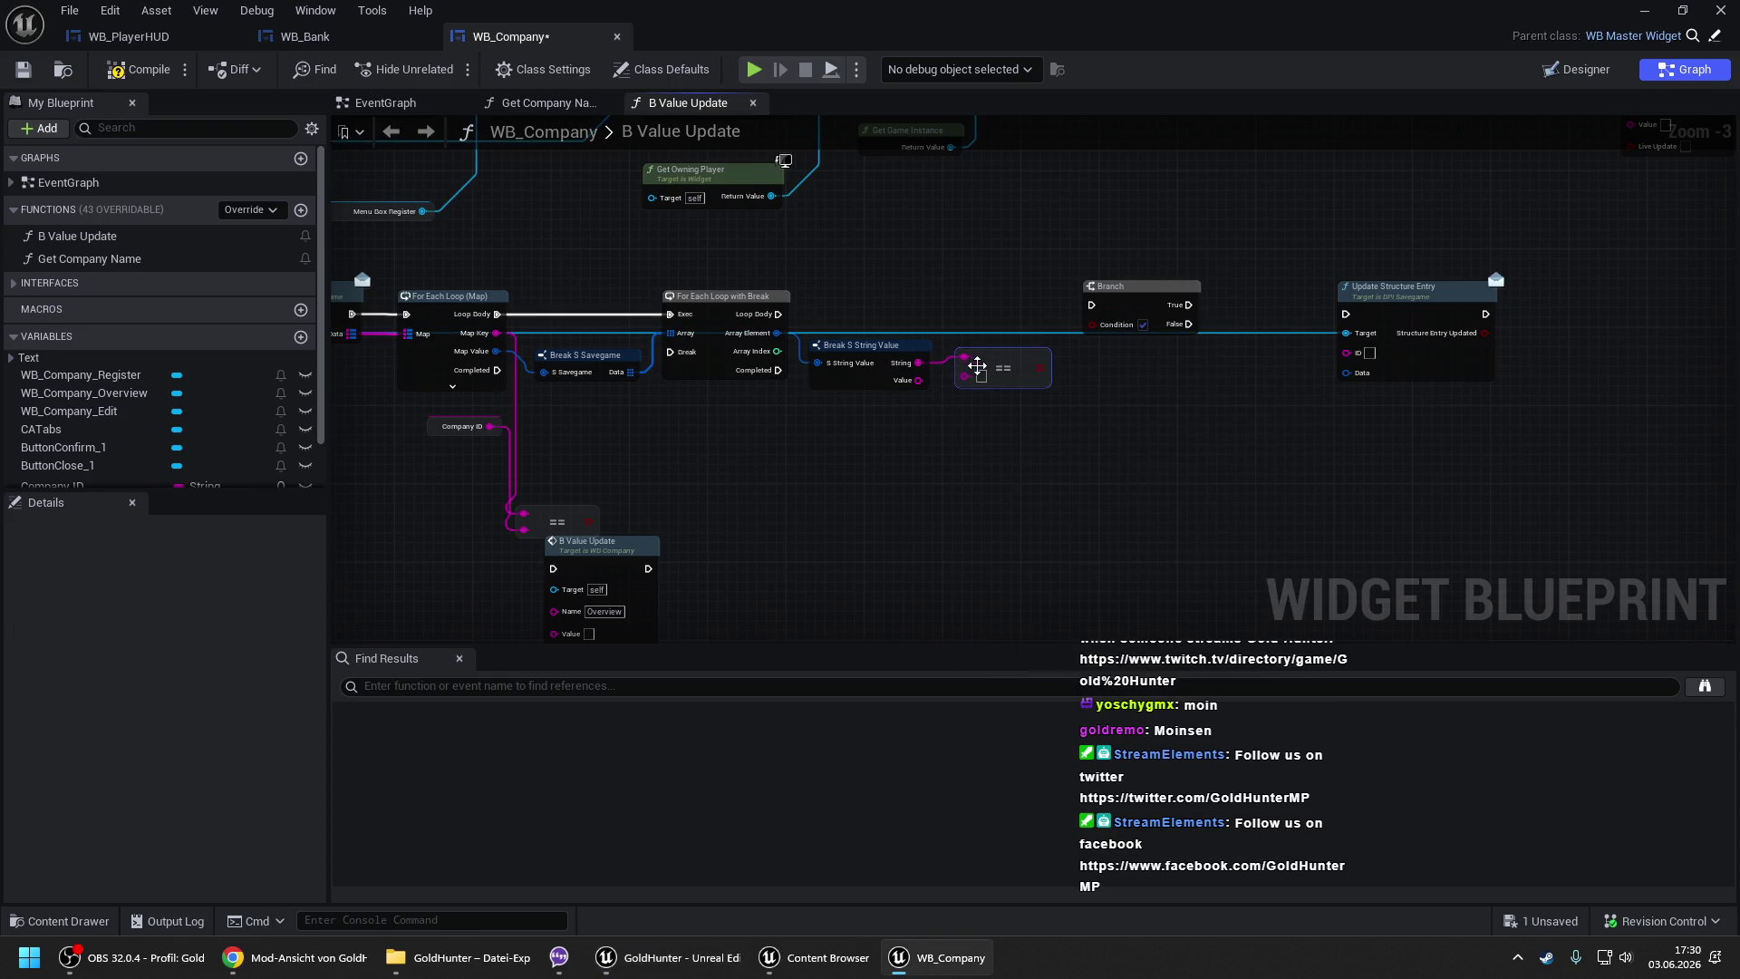
text(Company ID)
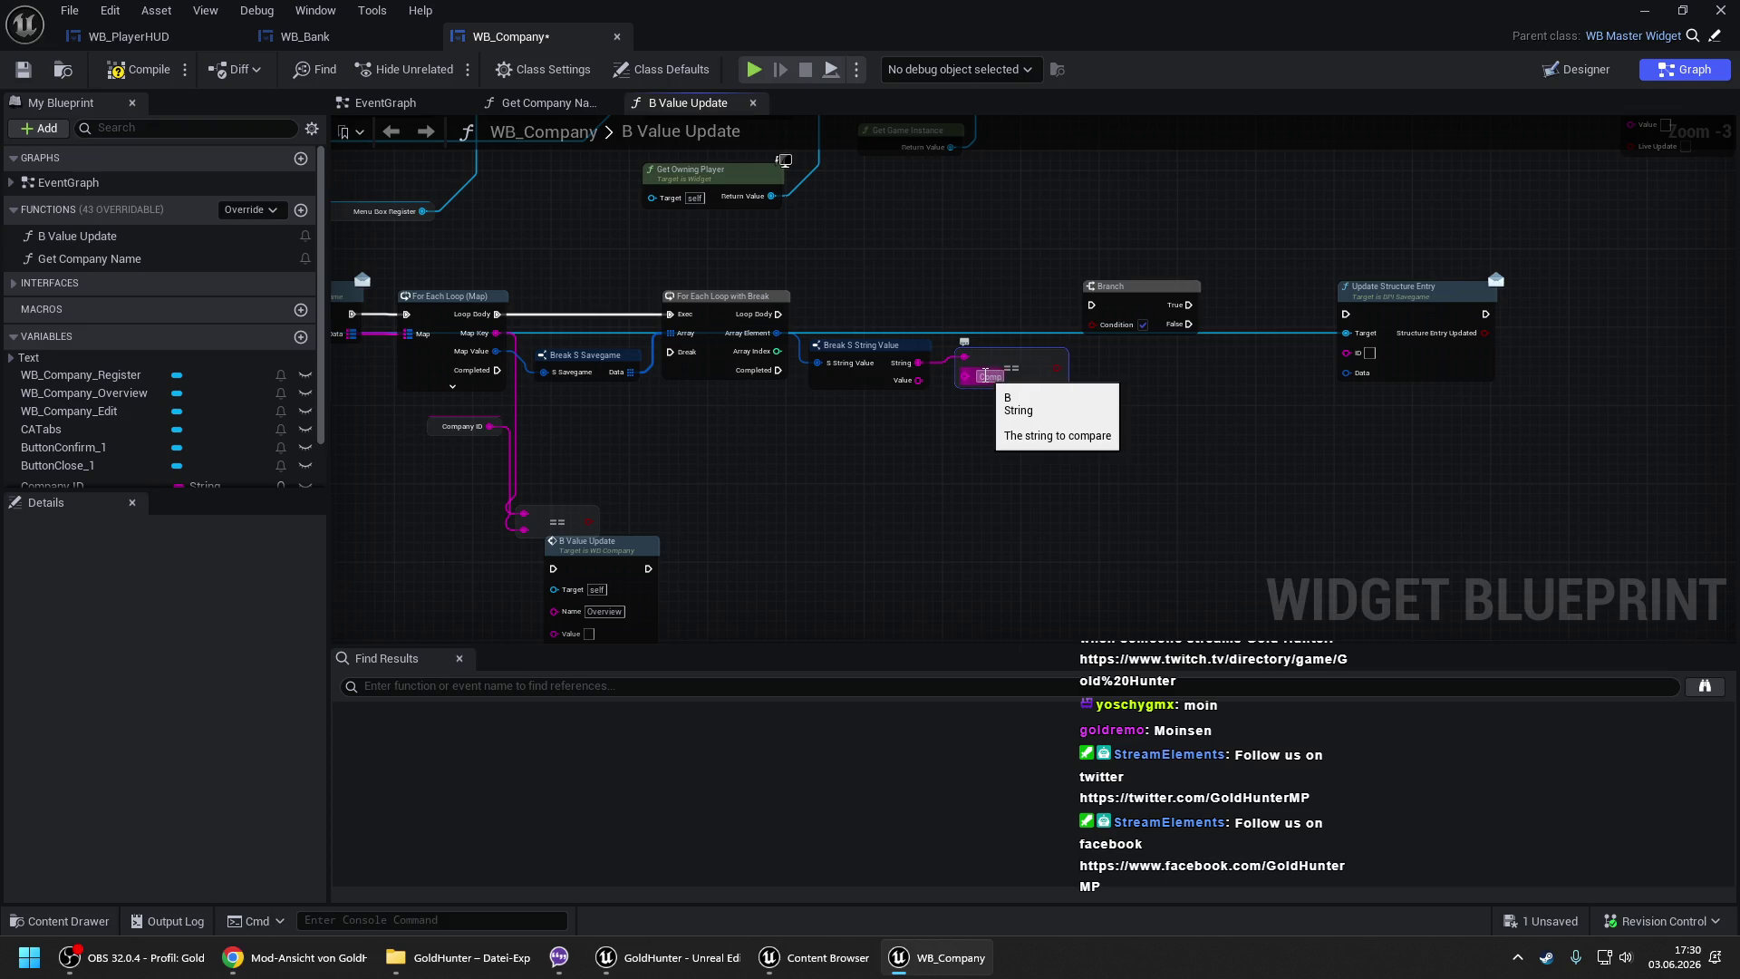
key(Return)
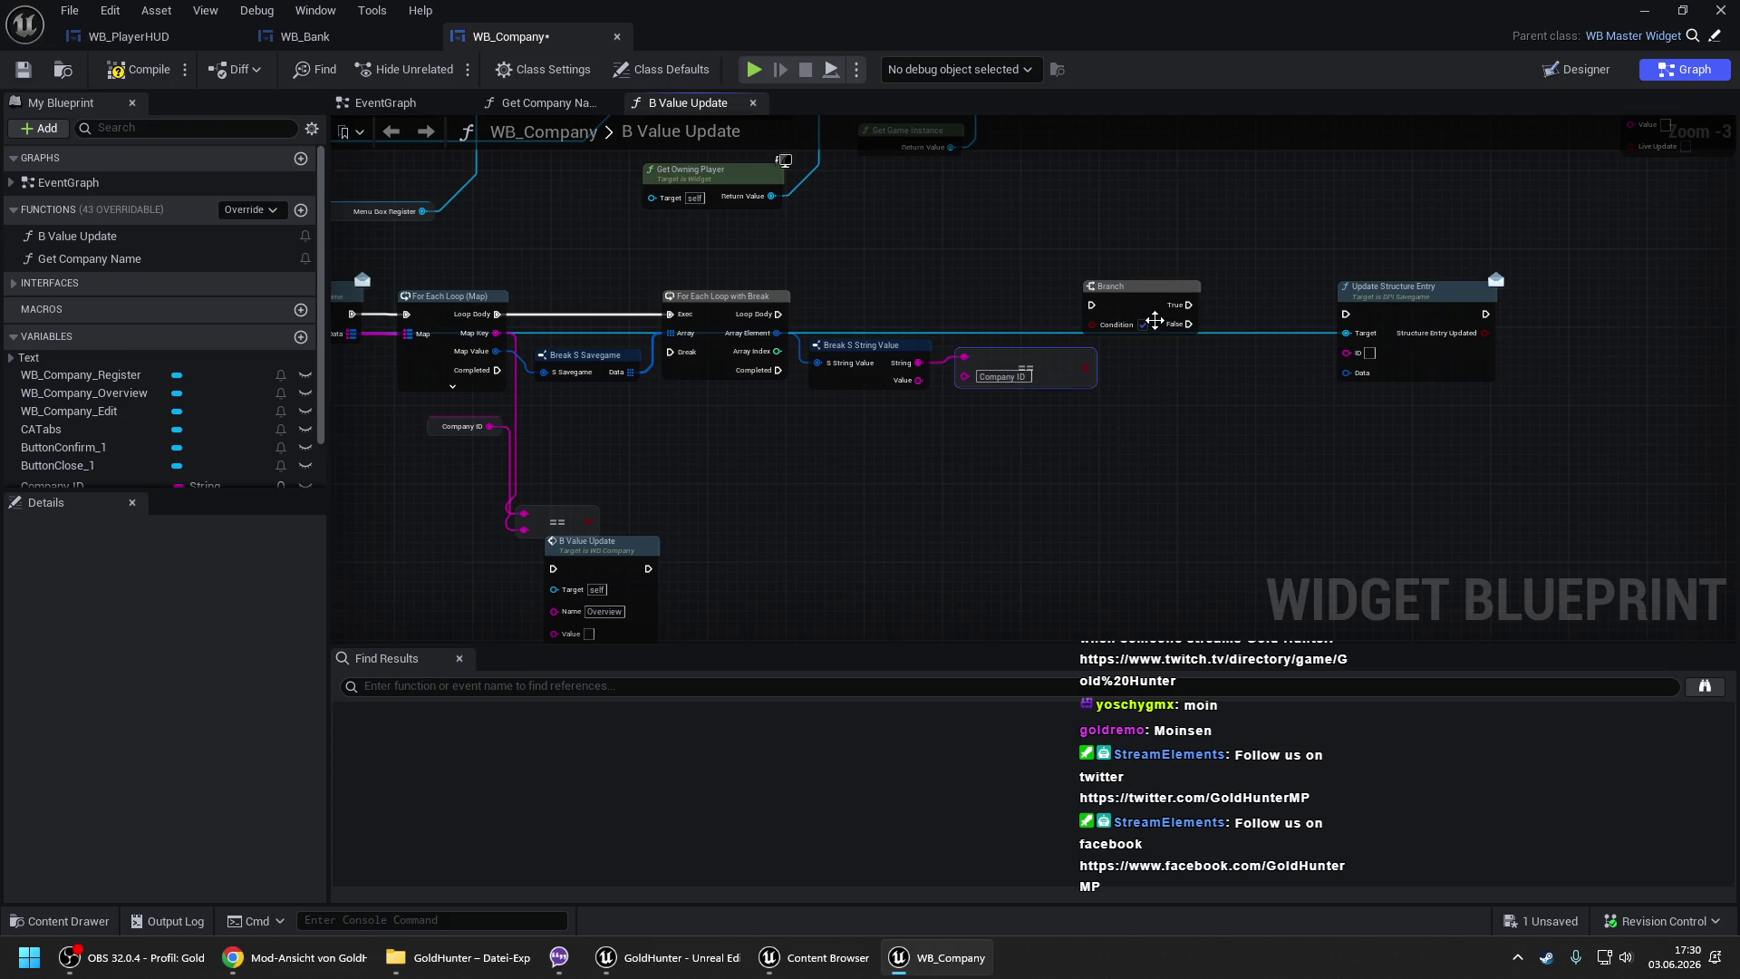
mouse_move(1096, 325)
mouse_down()
mouse_move(1085, 372)
mouse_move(776, 314)
mouse_up()
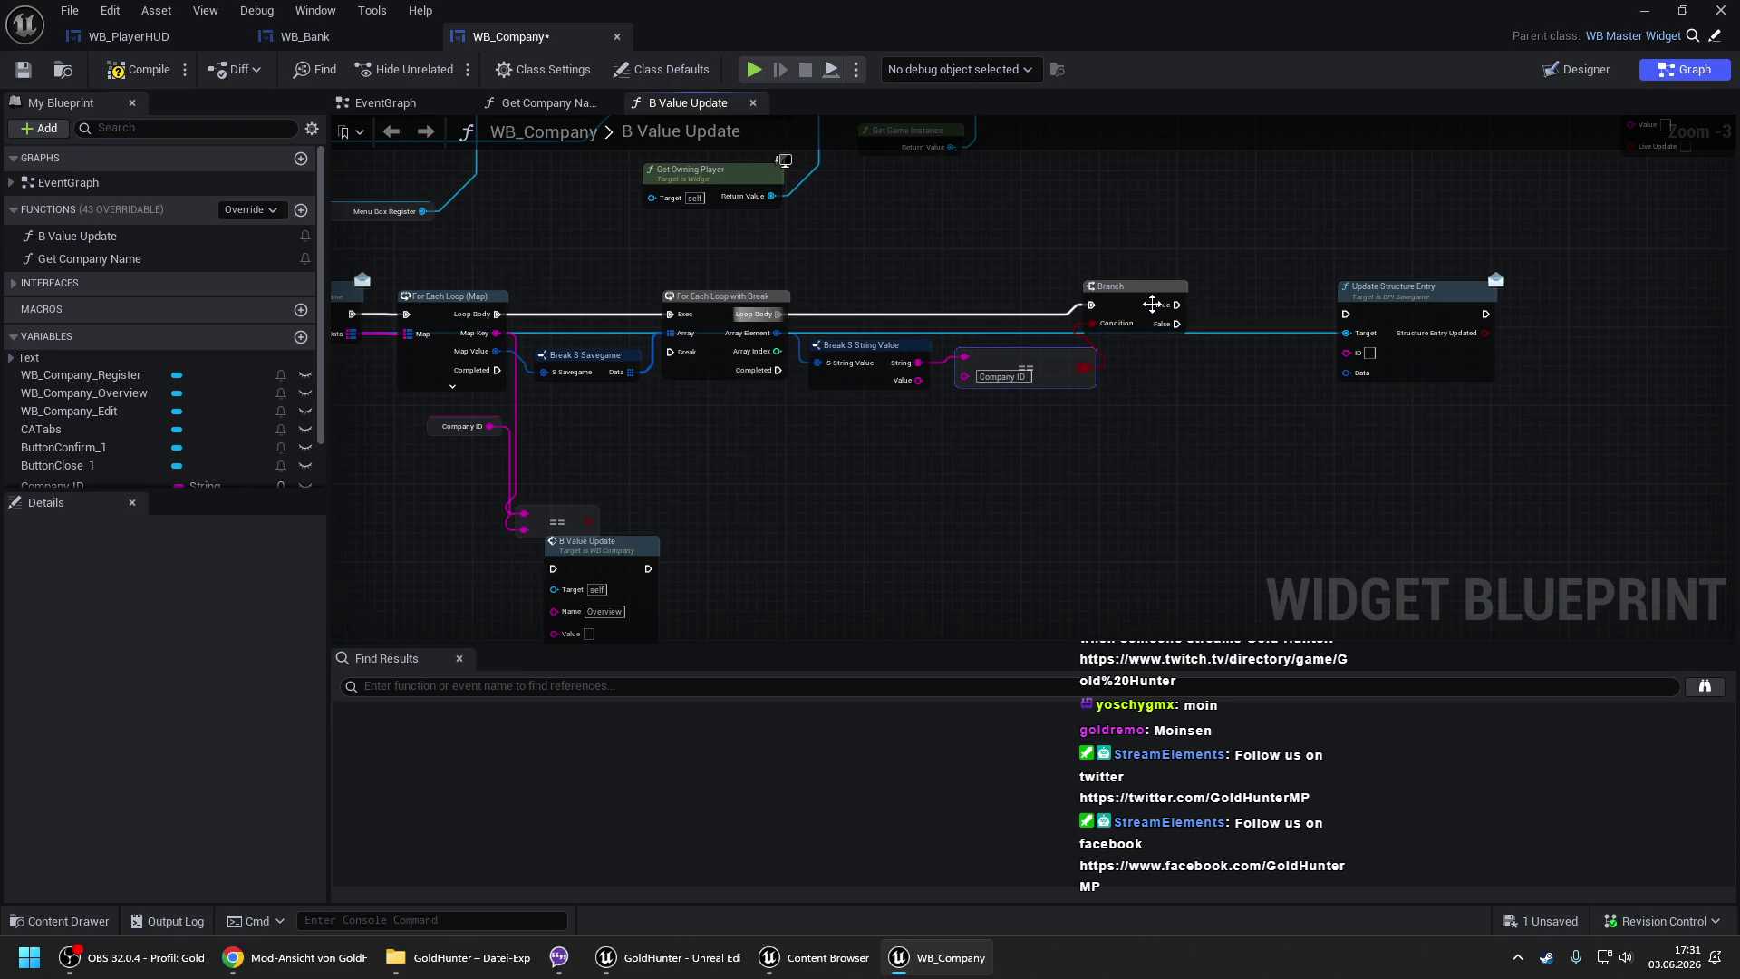
- Nudge Branch and Update Structure Entry further right and pan back to Get SG Banks
drag(1155, 304, 1194, 313)
drag(1439, 323, 1543, 319)
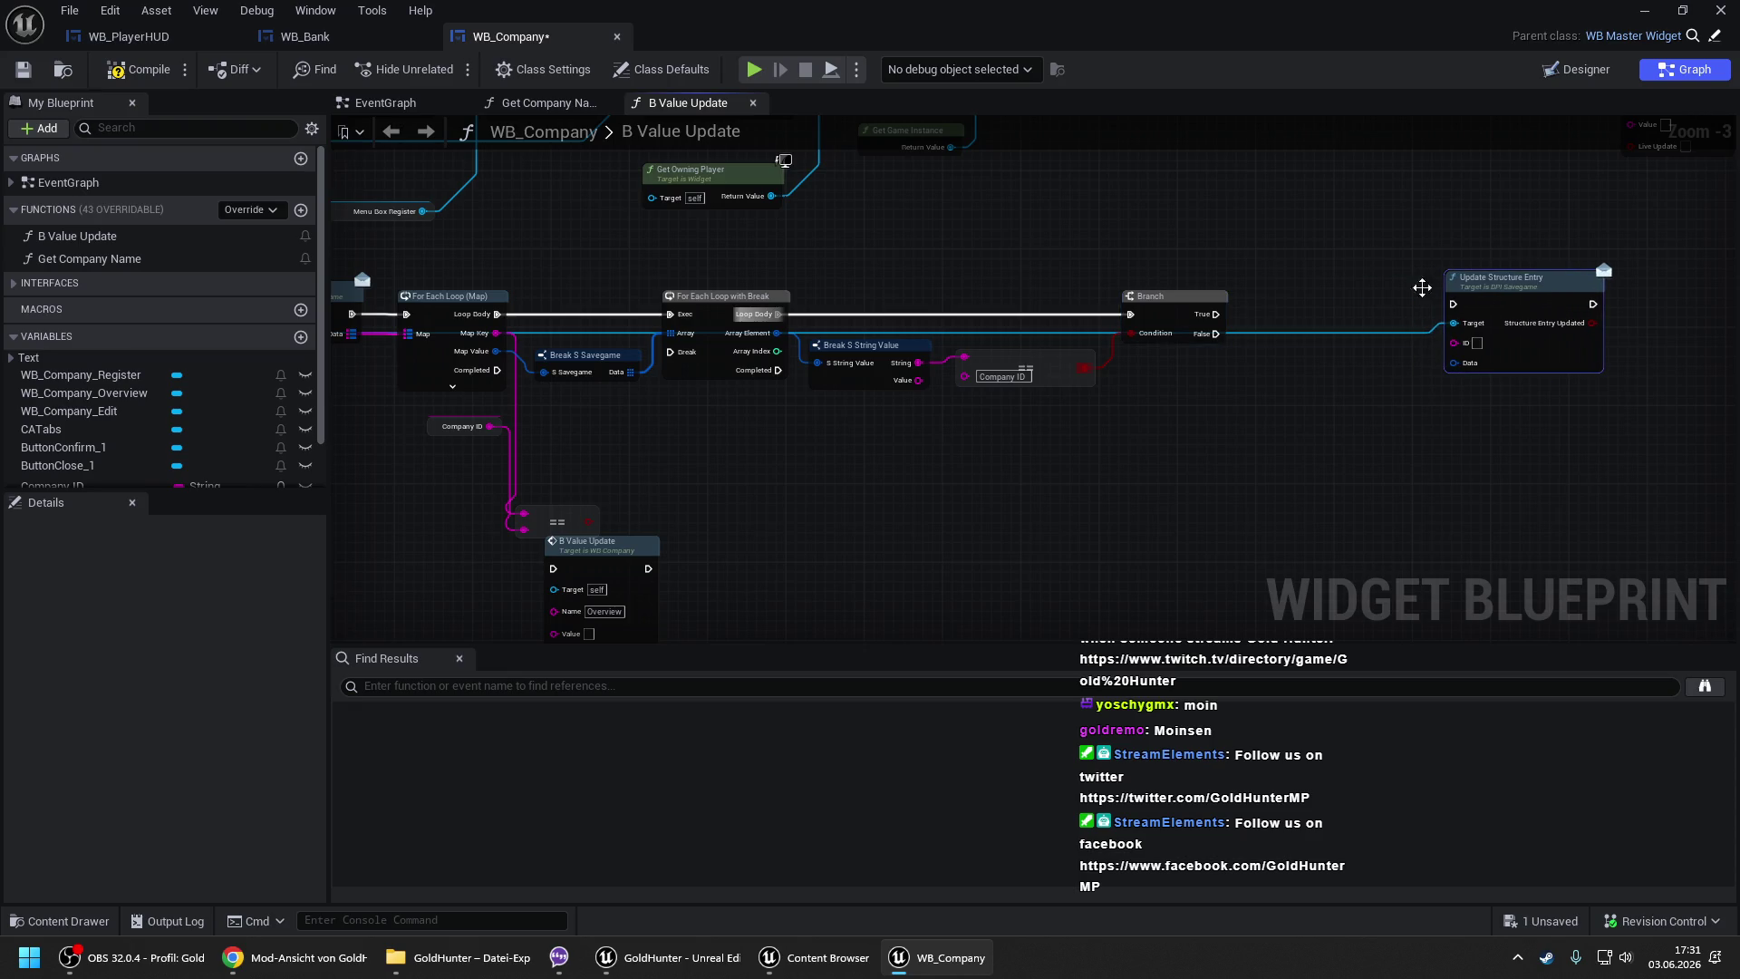
drag(906, 283, 1291, 289)
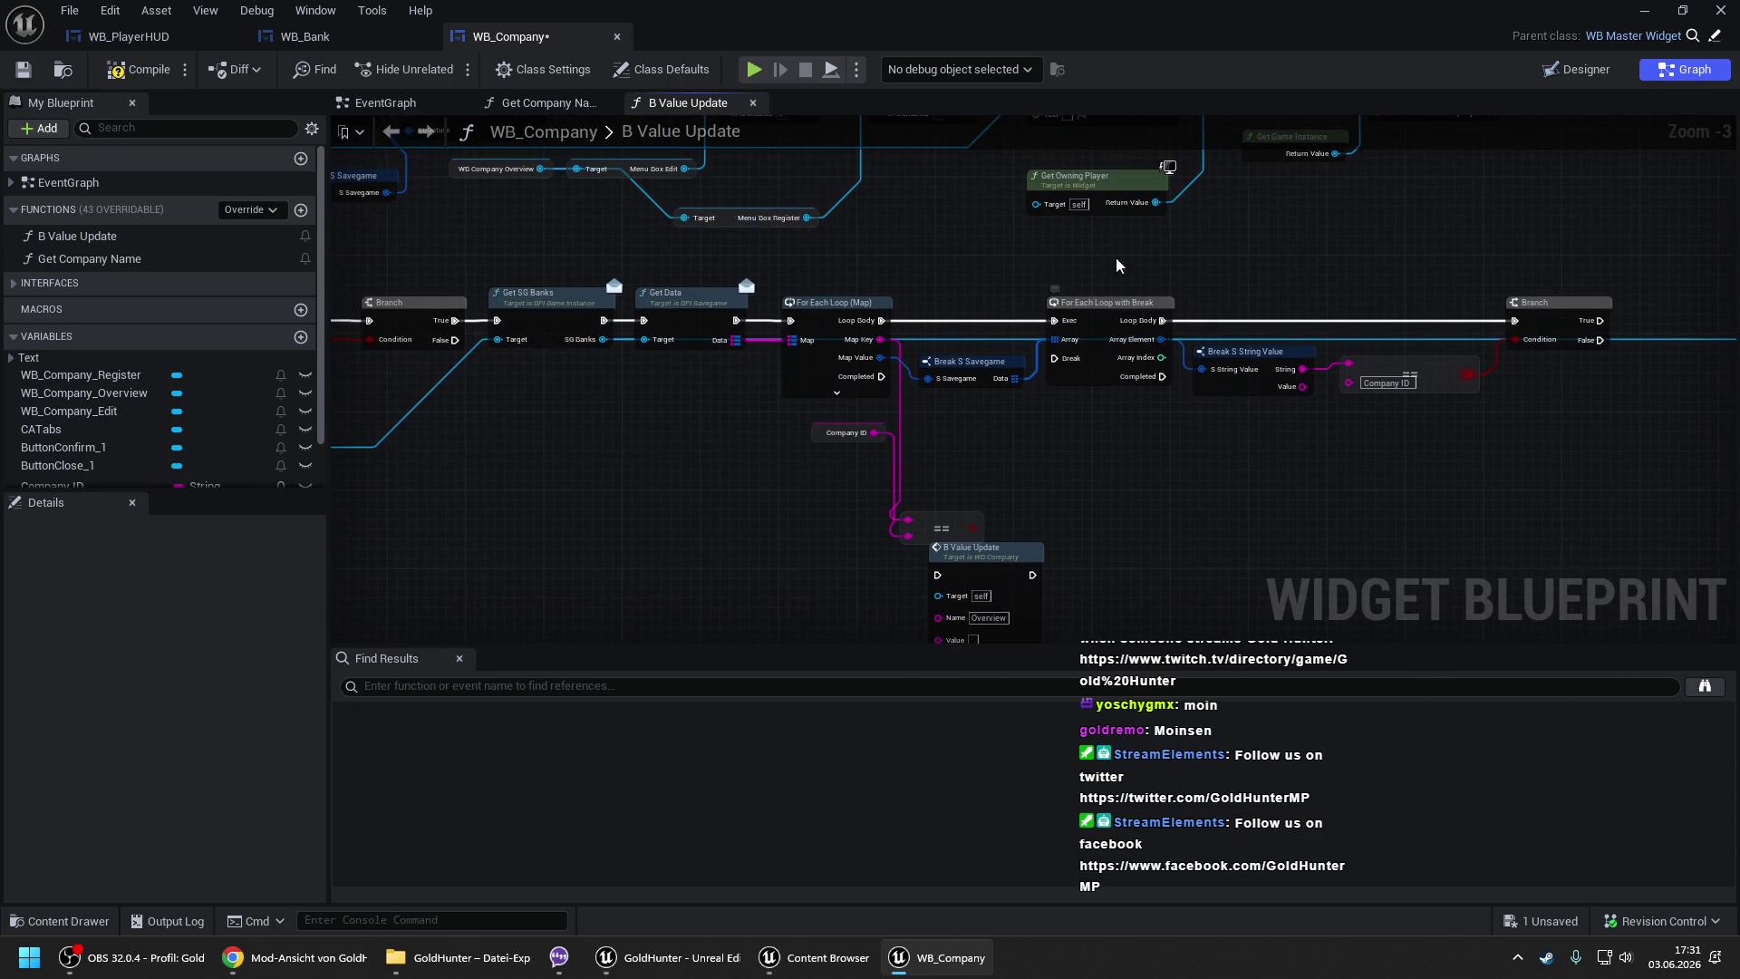
- Delete the stray == comparison node sitting beside B Value Update
drag(1099, 262, 1572, 266)
drag(567, 319, 1311, 316)
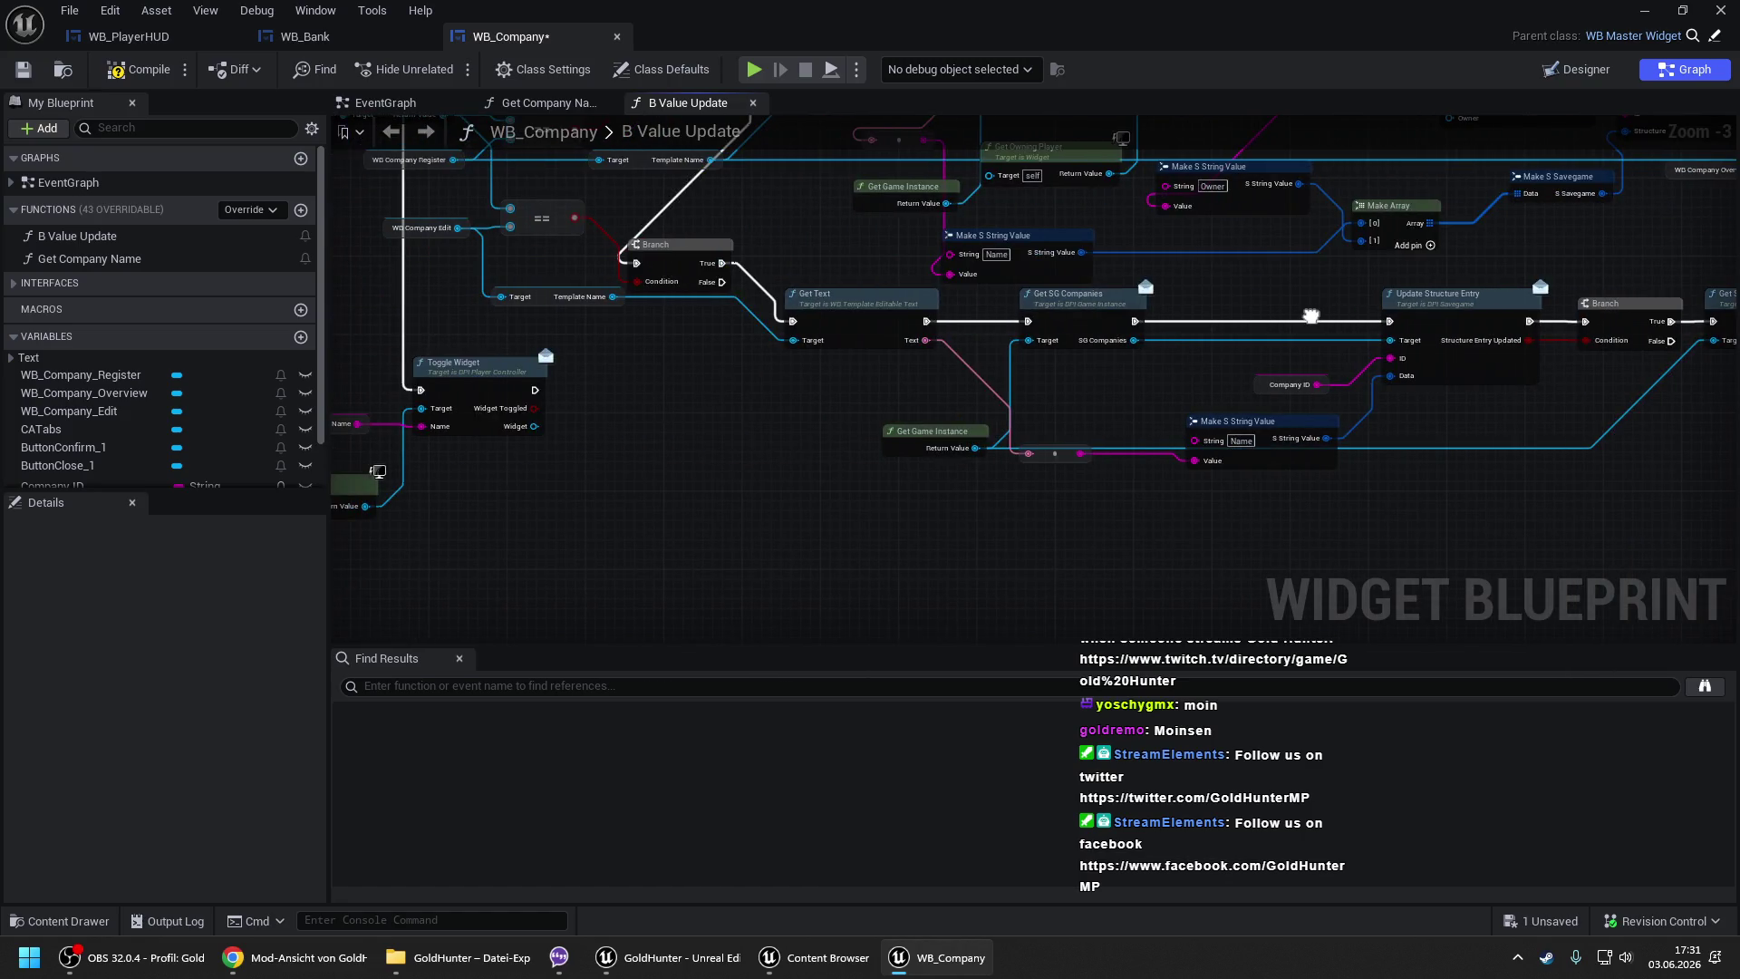
drag(1199, 395, 827, 392)
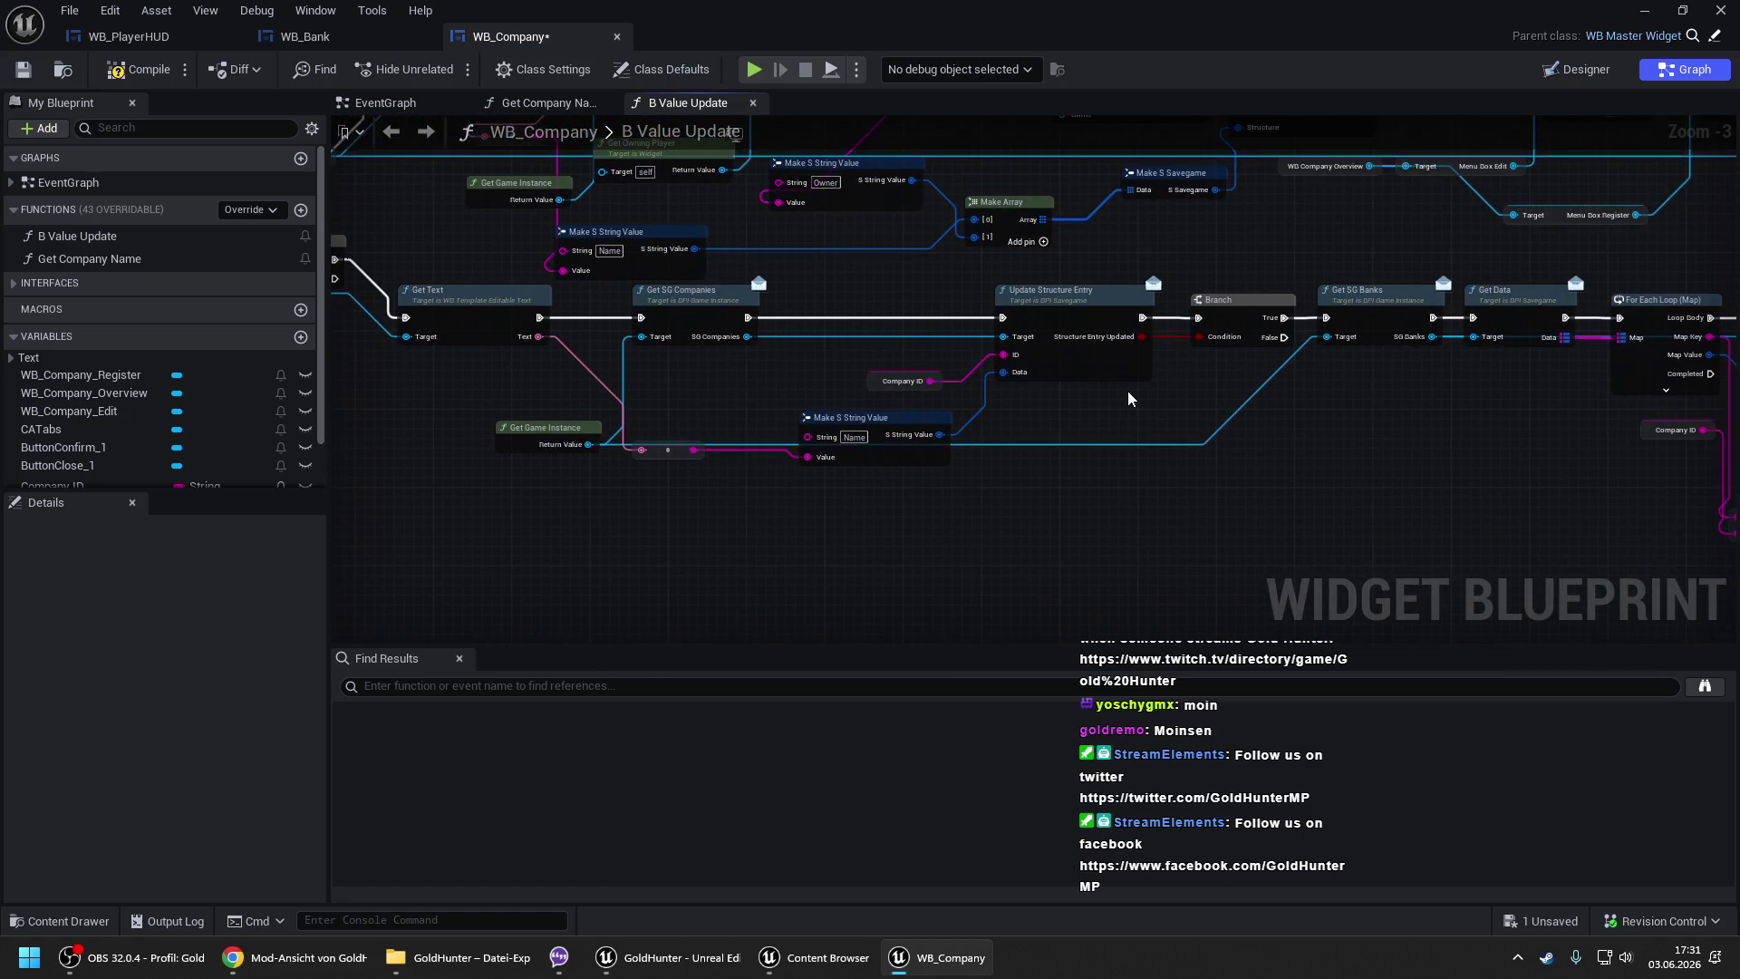
drag(1132, 392, 863, 391)
scroll(868, 390, down, 1)
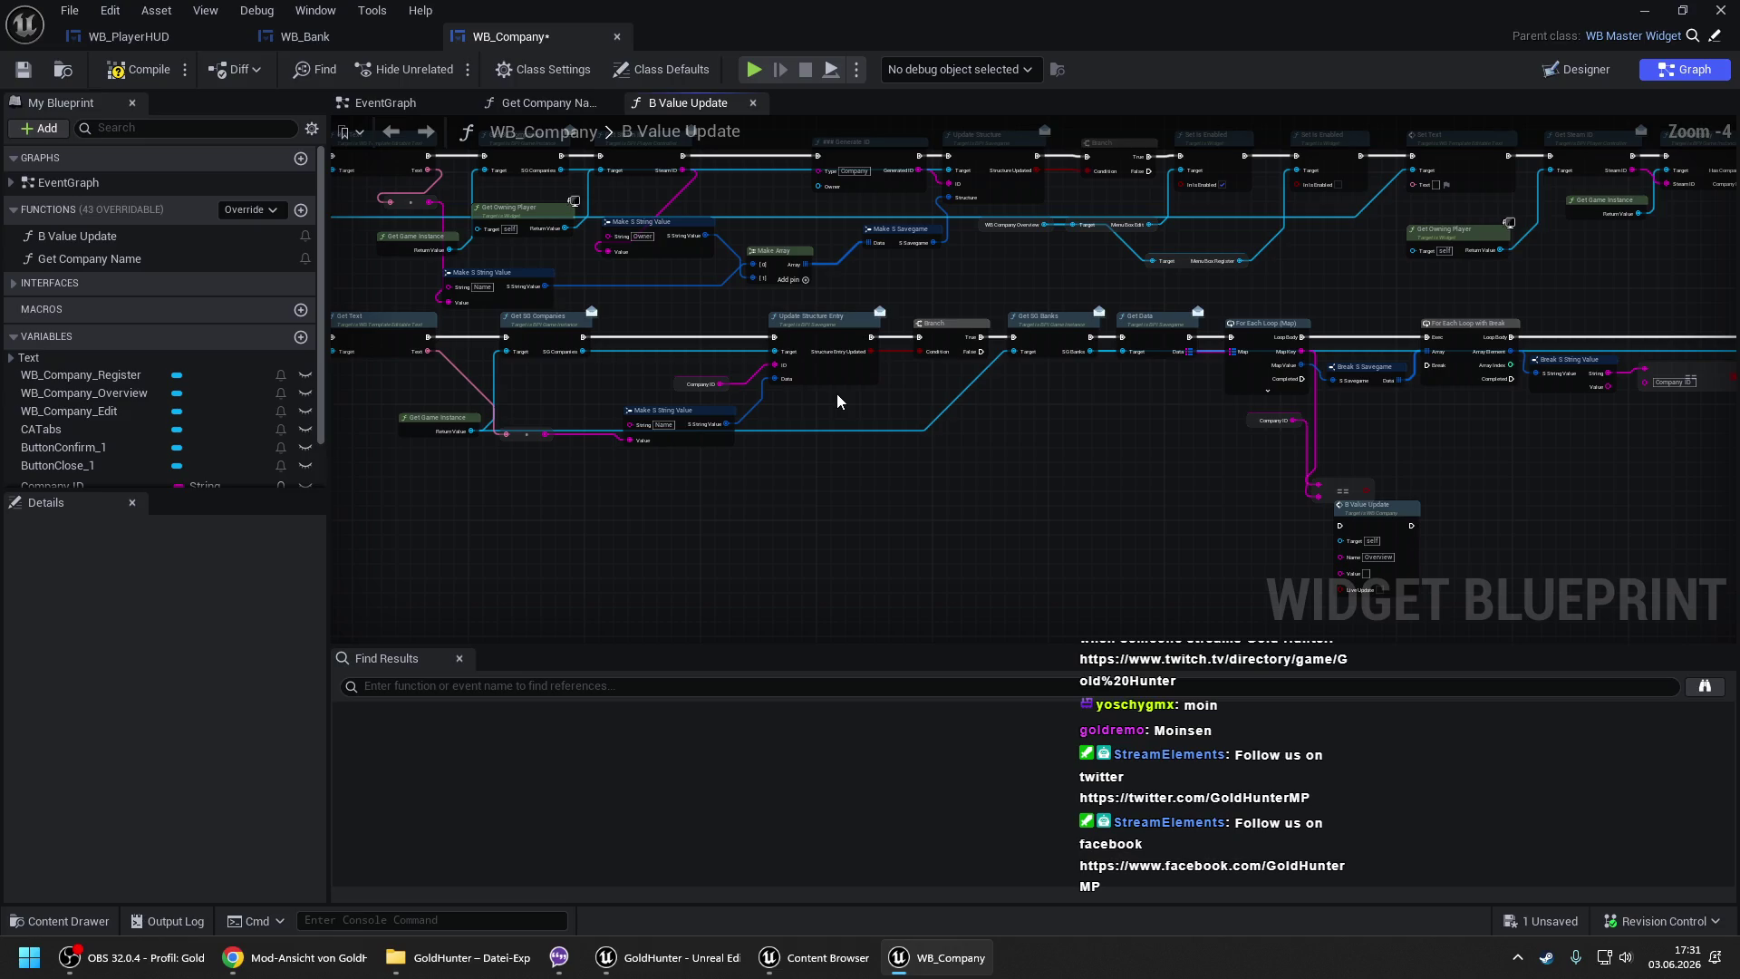
drag(1057, 390, 445, 373)
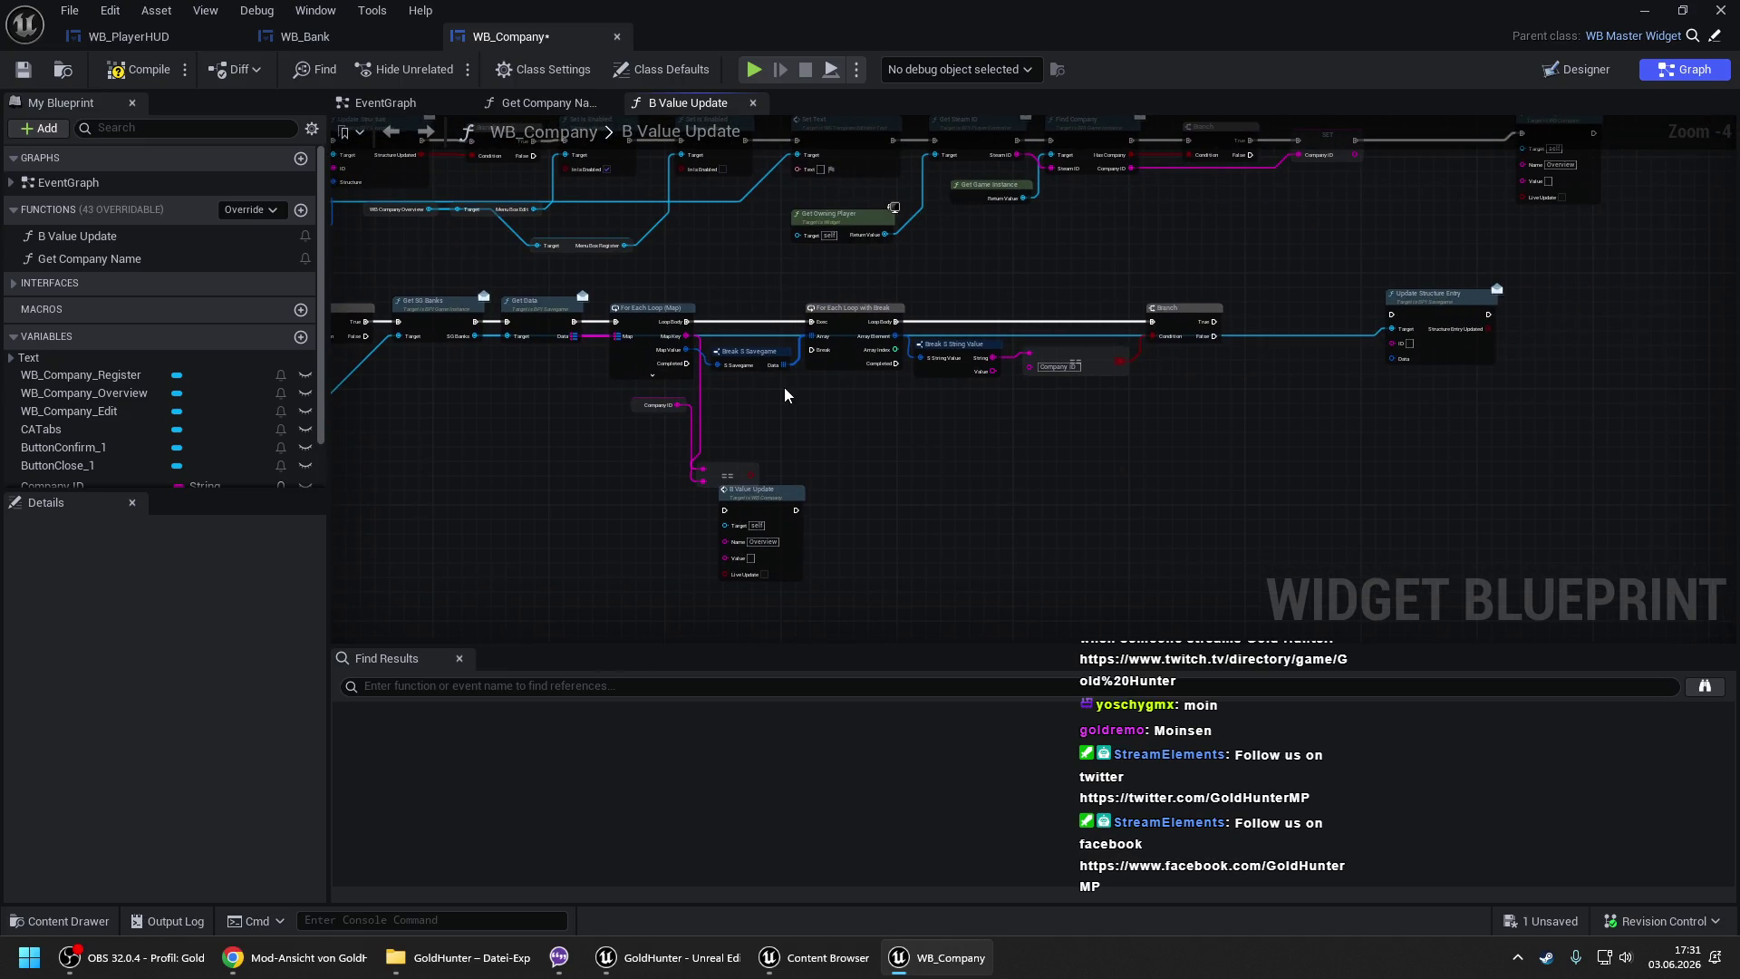
drag(785, 388, 622, 404)
scroll(437, 296, up, 1)
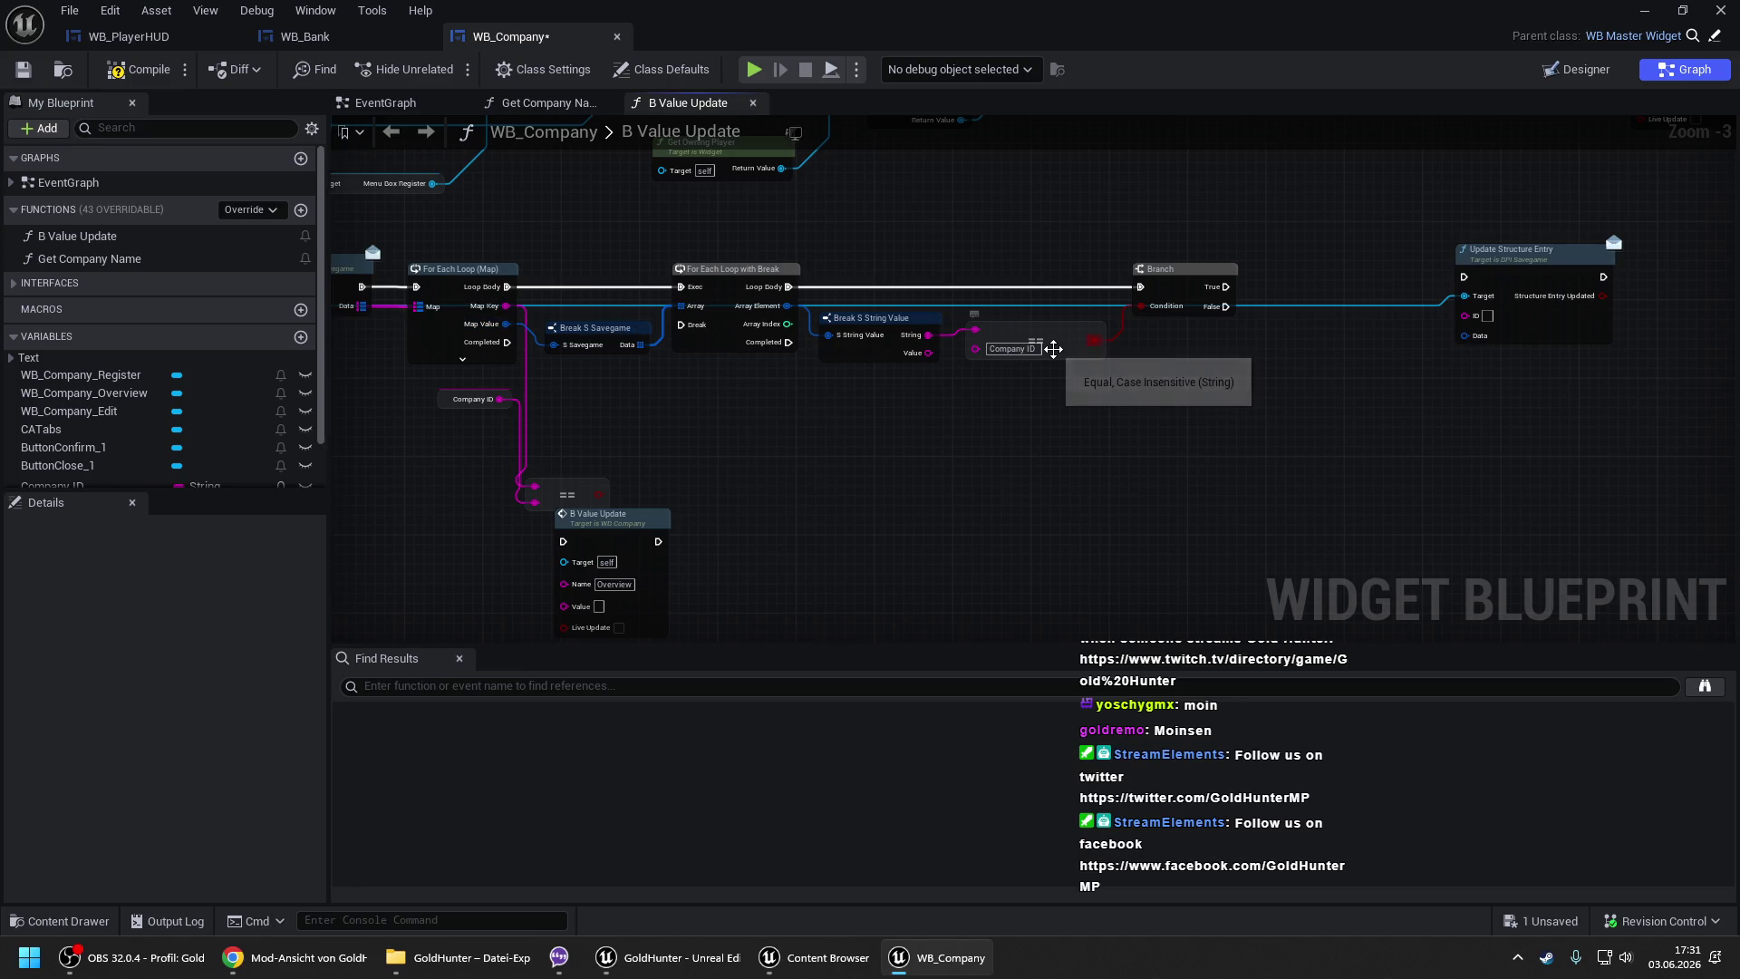
click(648, 495)
key(Delete)
mouse_move(567, 441)
mouse_down()
mouse_move(509, 401)
mouse_move(661, 426)
mouse_up()
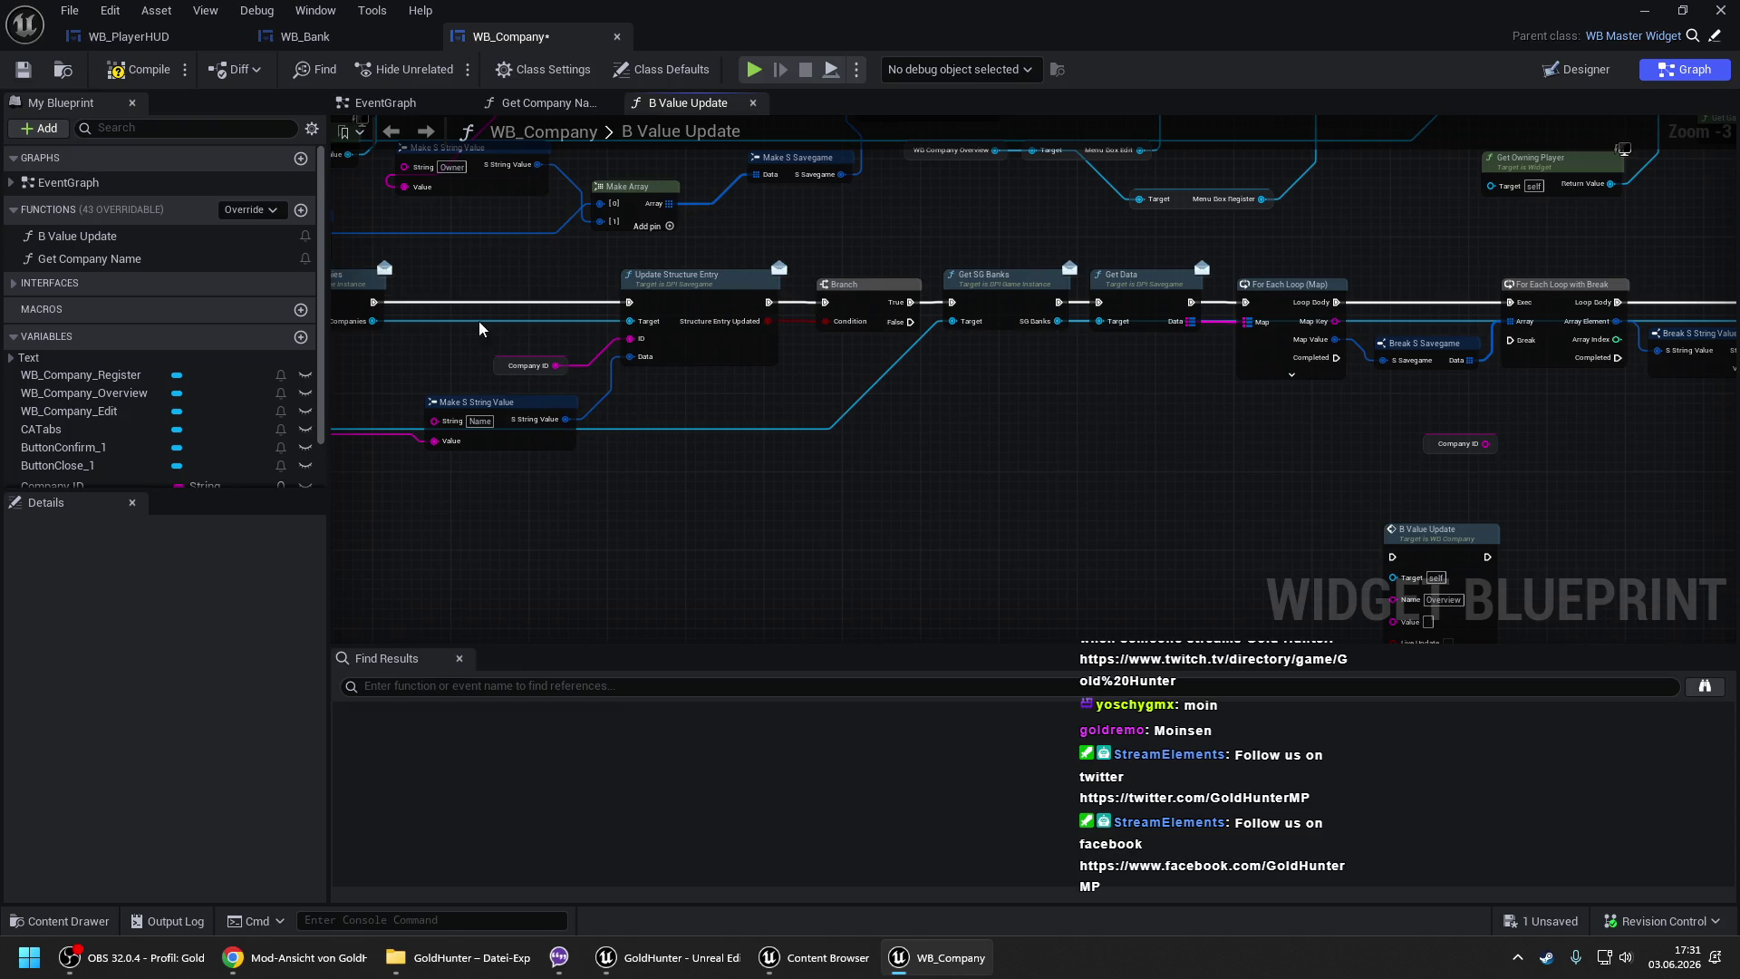
- Wire the For Each Loop (Map) Completed pin to B Value Update's exec input
drag(481, 328, 628, 337)
drag(997, 417, 335, 417)
drag(924, 470, 641, 469)
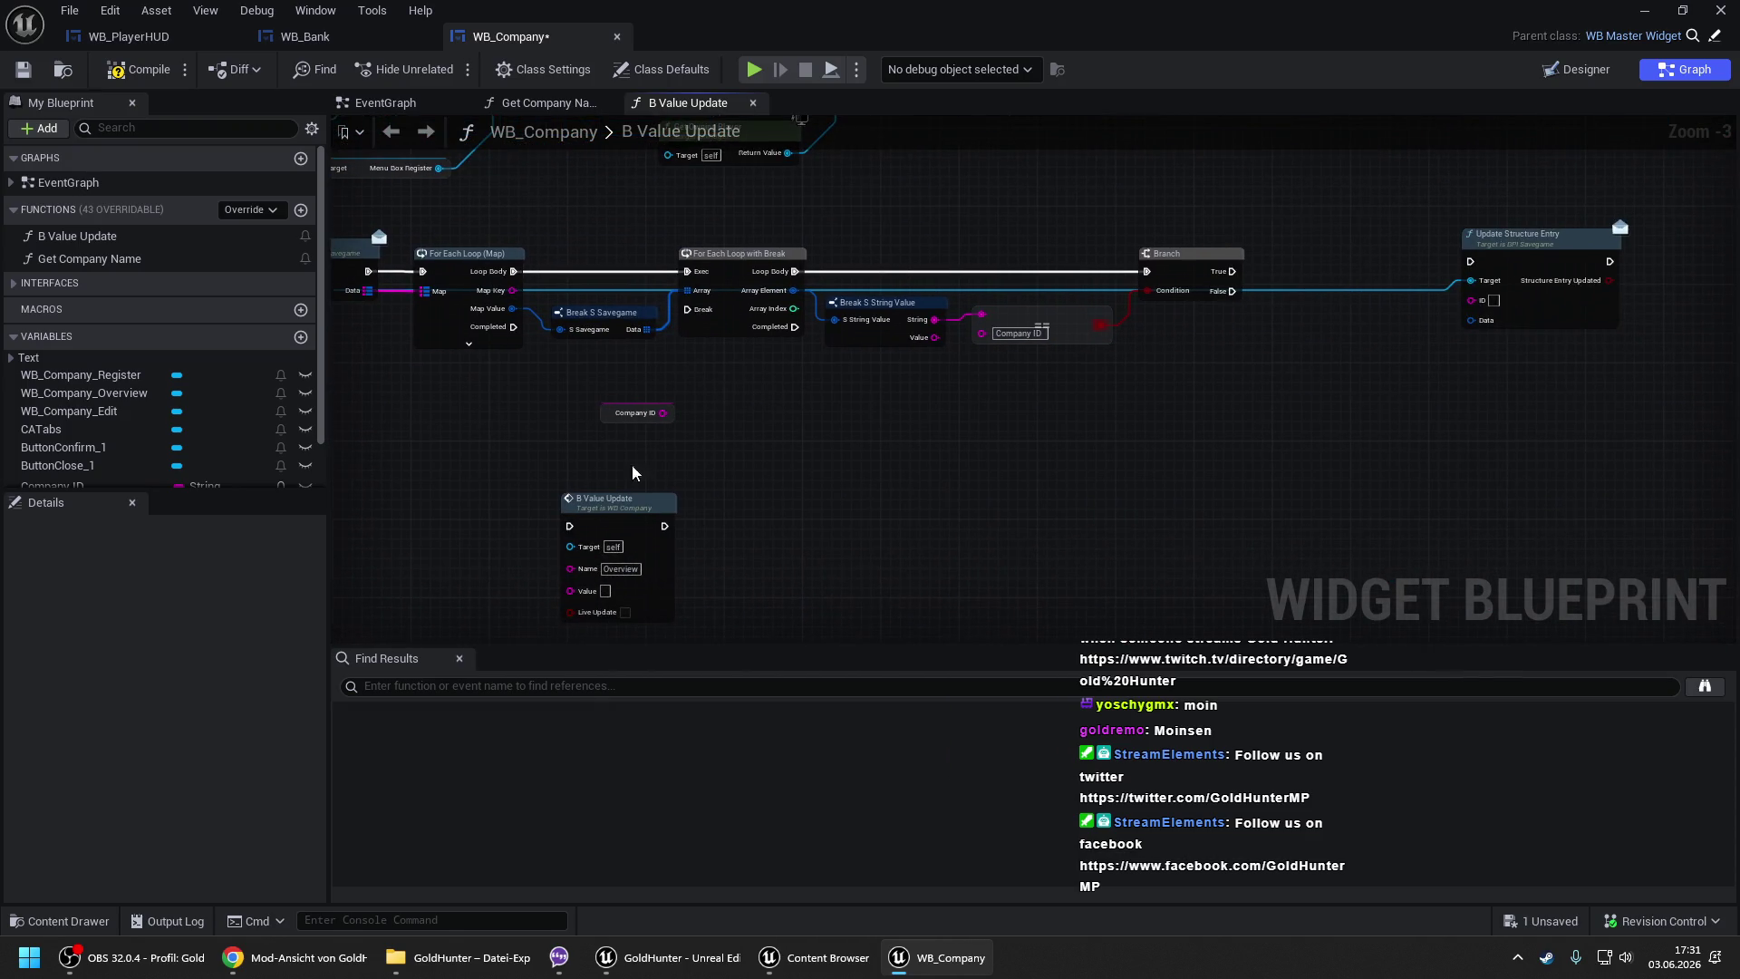
drag(513, 326, 570, 526)
drag(1215, 374, 1003, 393)
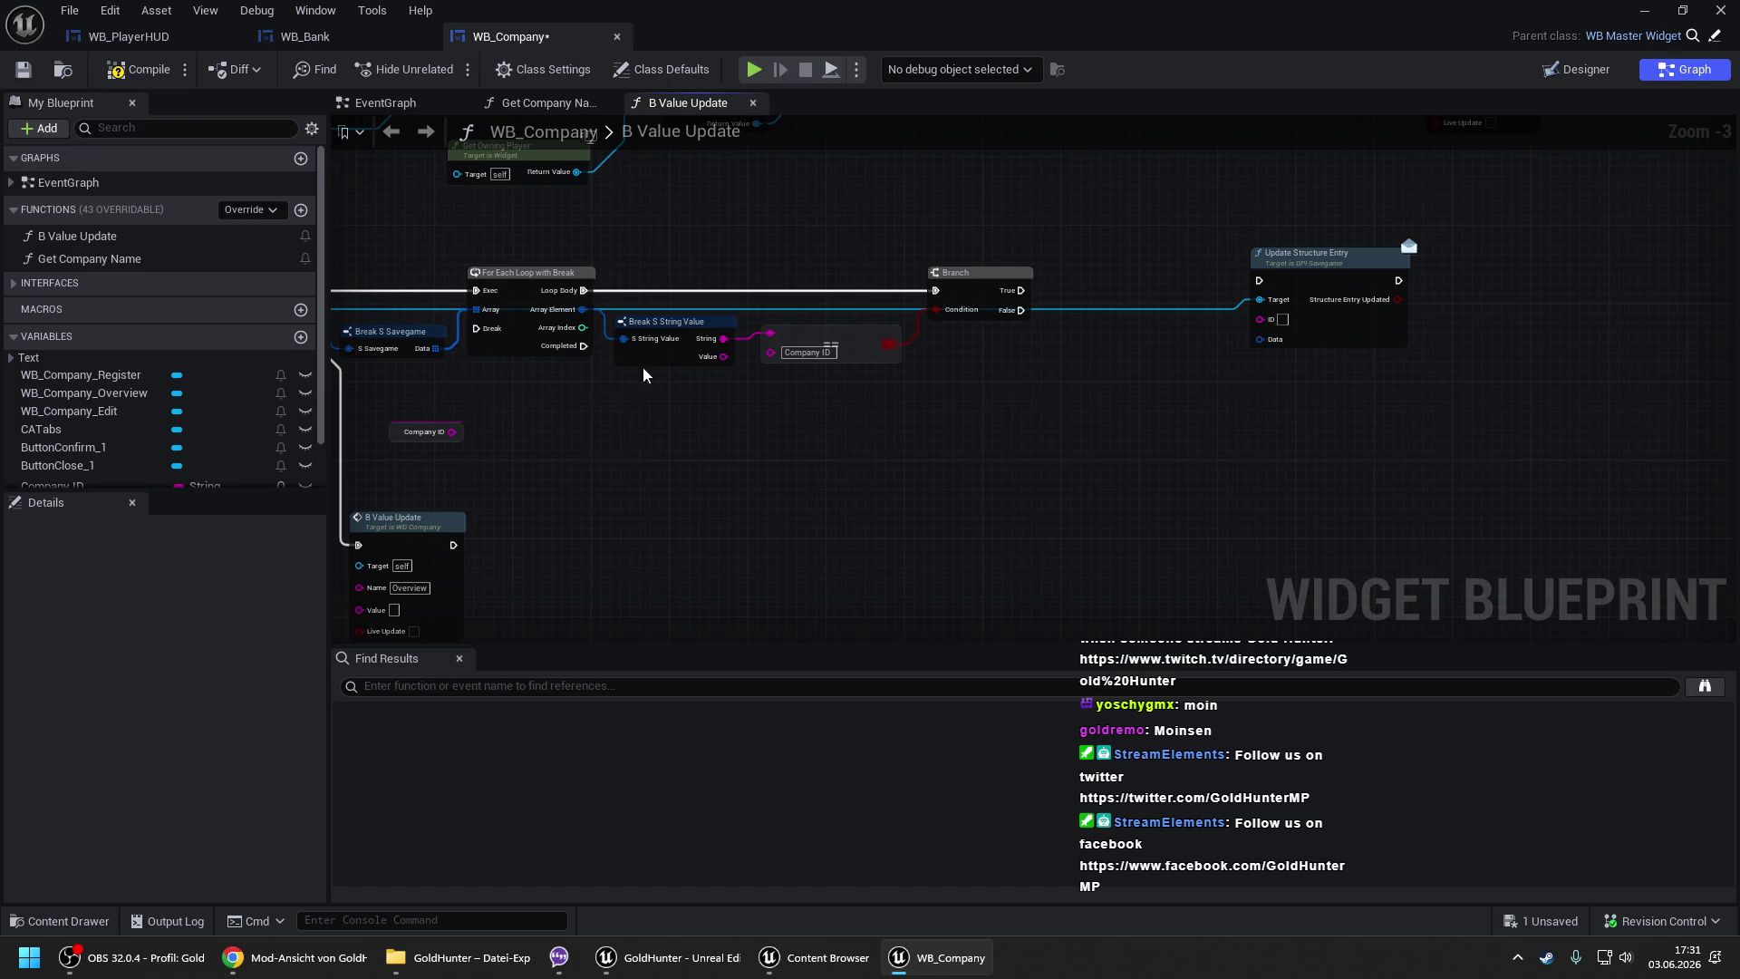
- Add a case-insensitive == node from the entry's Value and compare it against Company ID
drag(711, 356, 868, 390)
text(==)
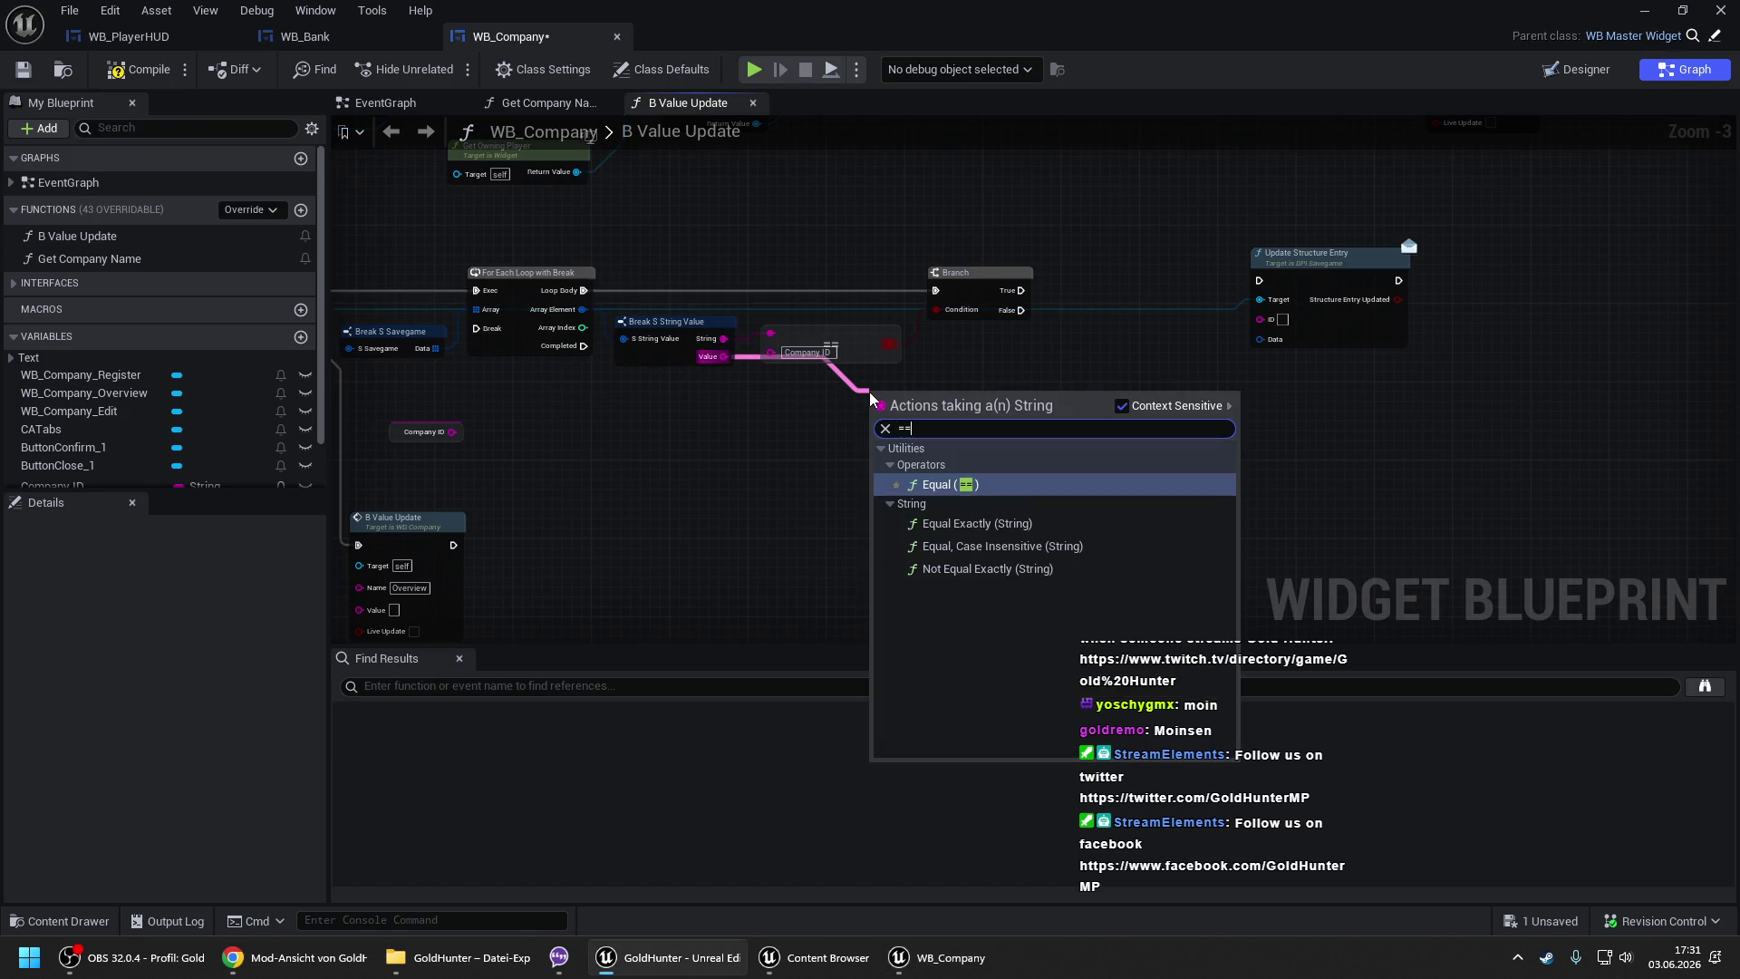
key(Down)
key(Down)
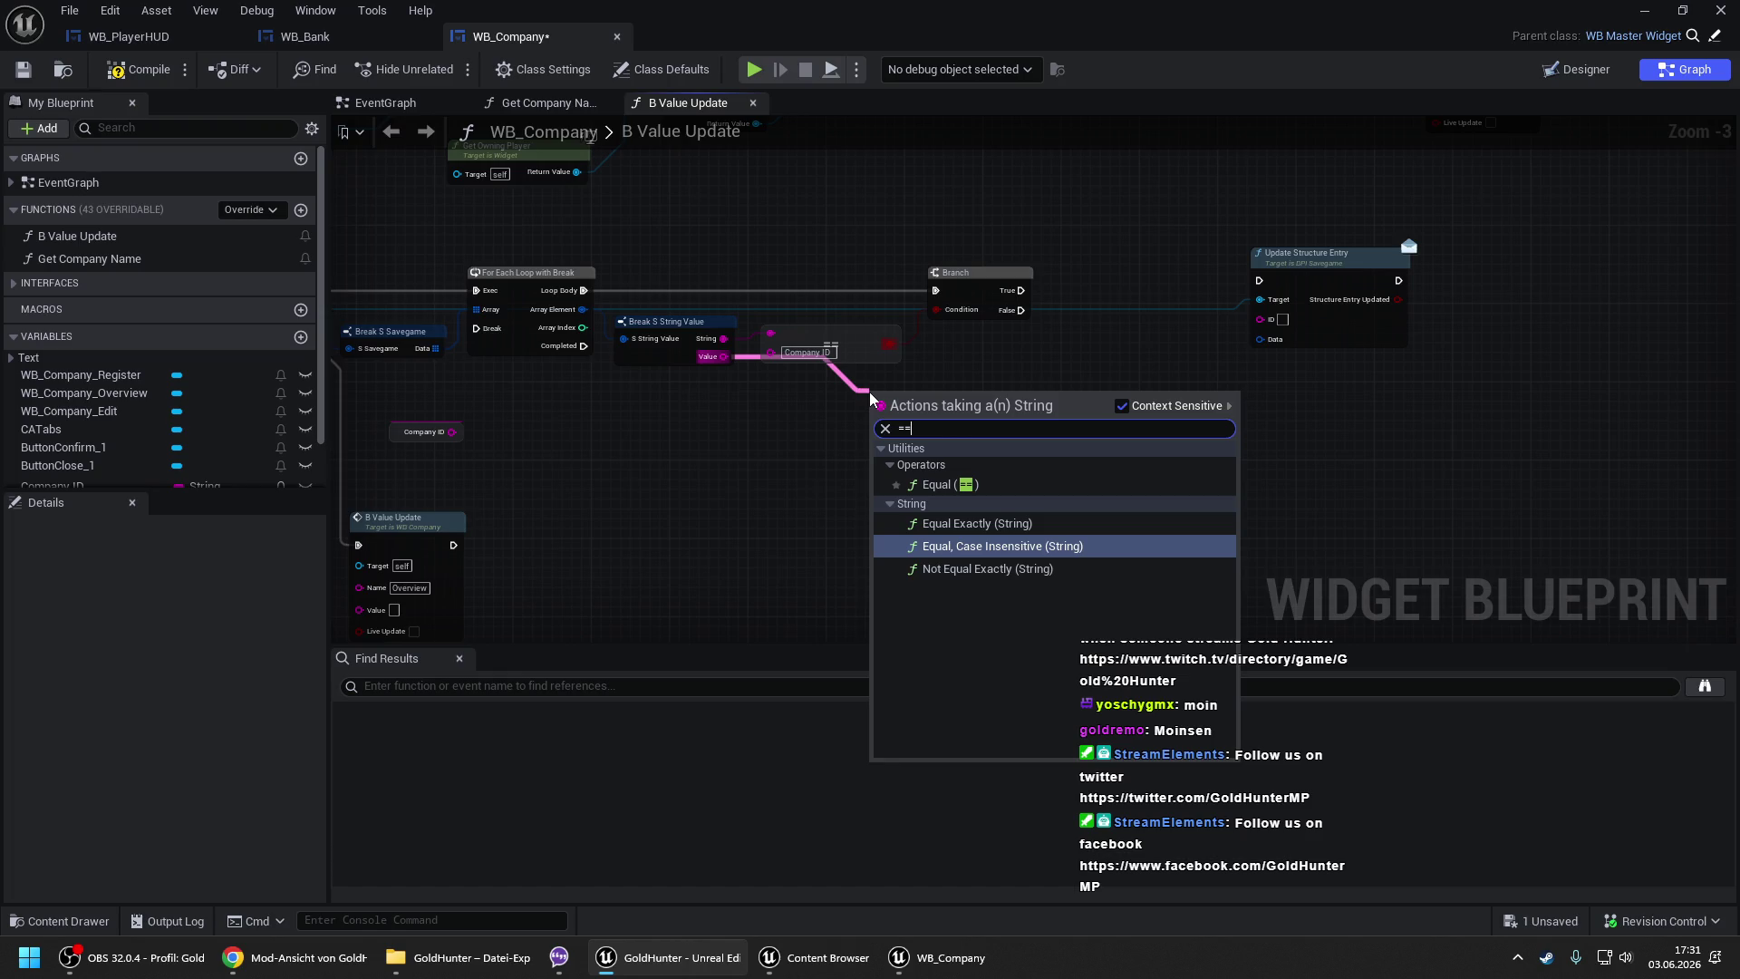
key(Return)
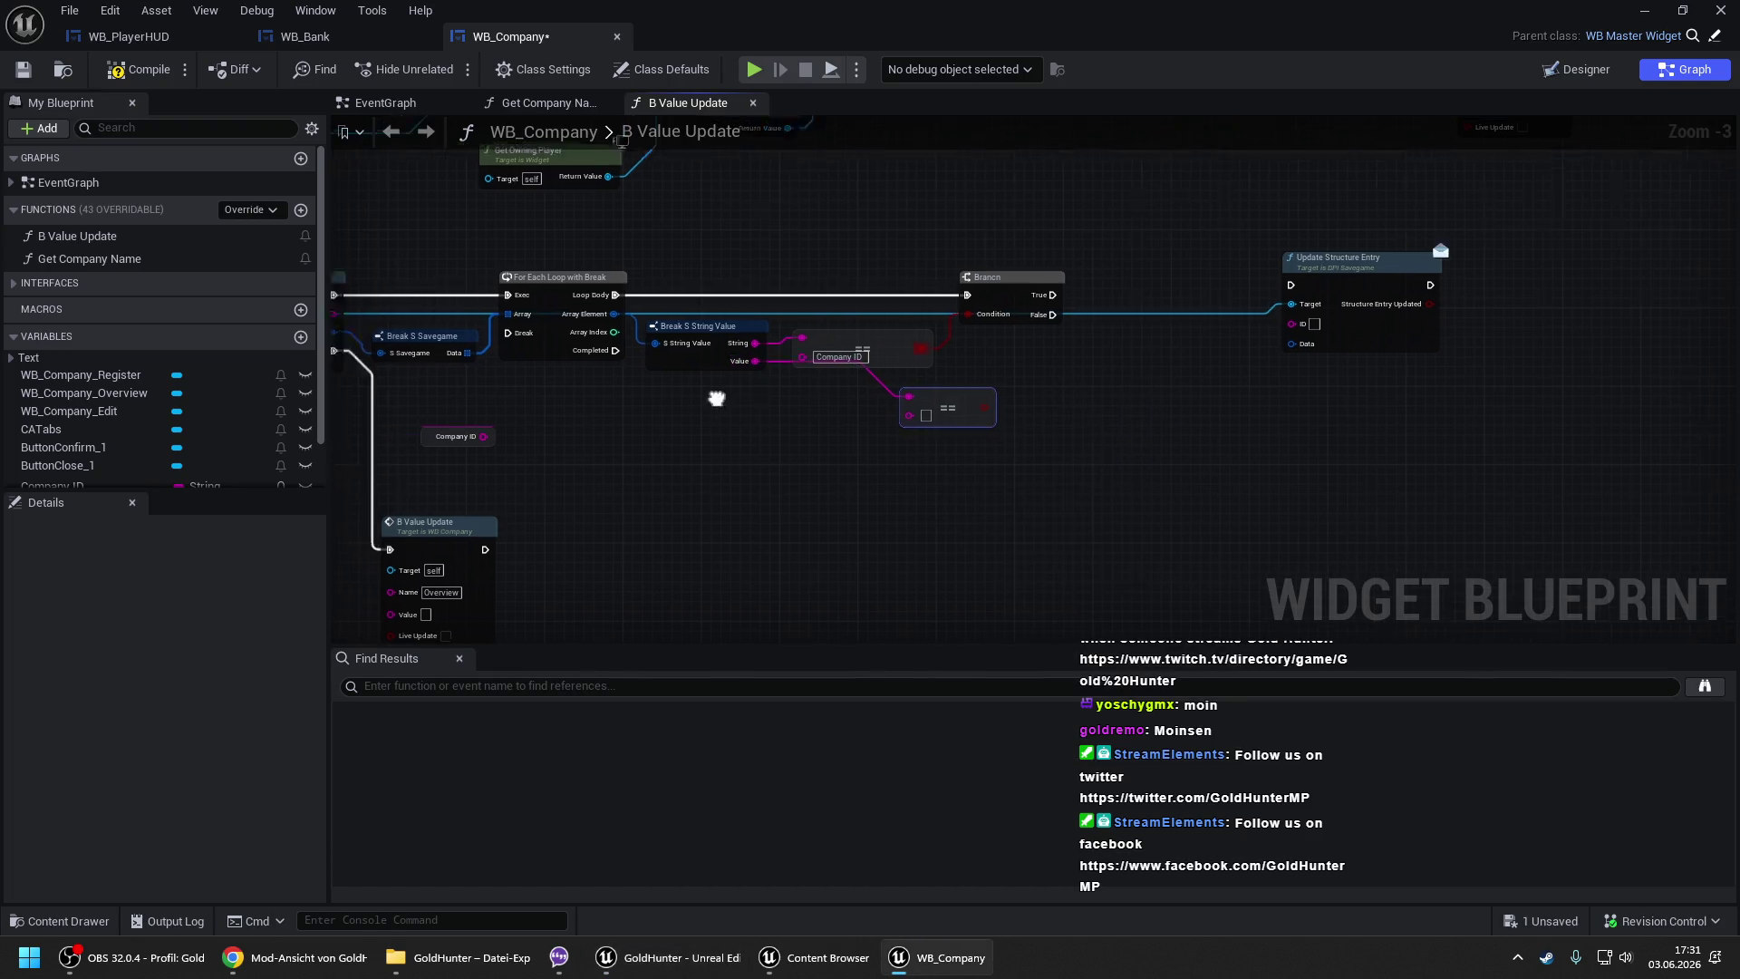
drag(692, 393, 1016, 401)
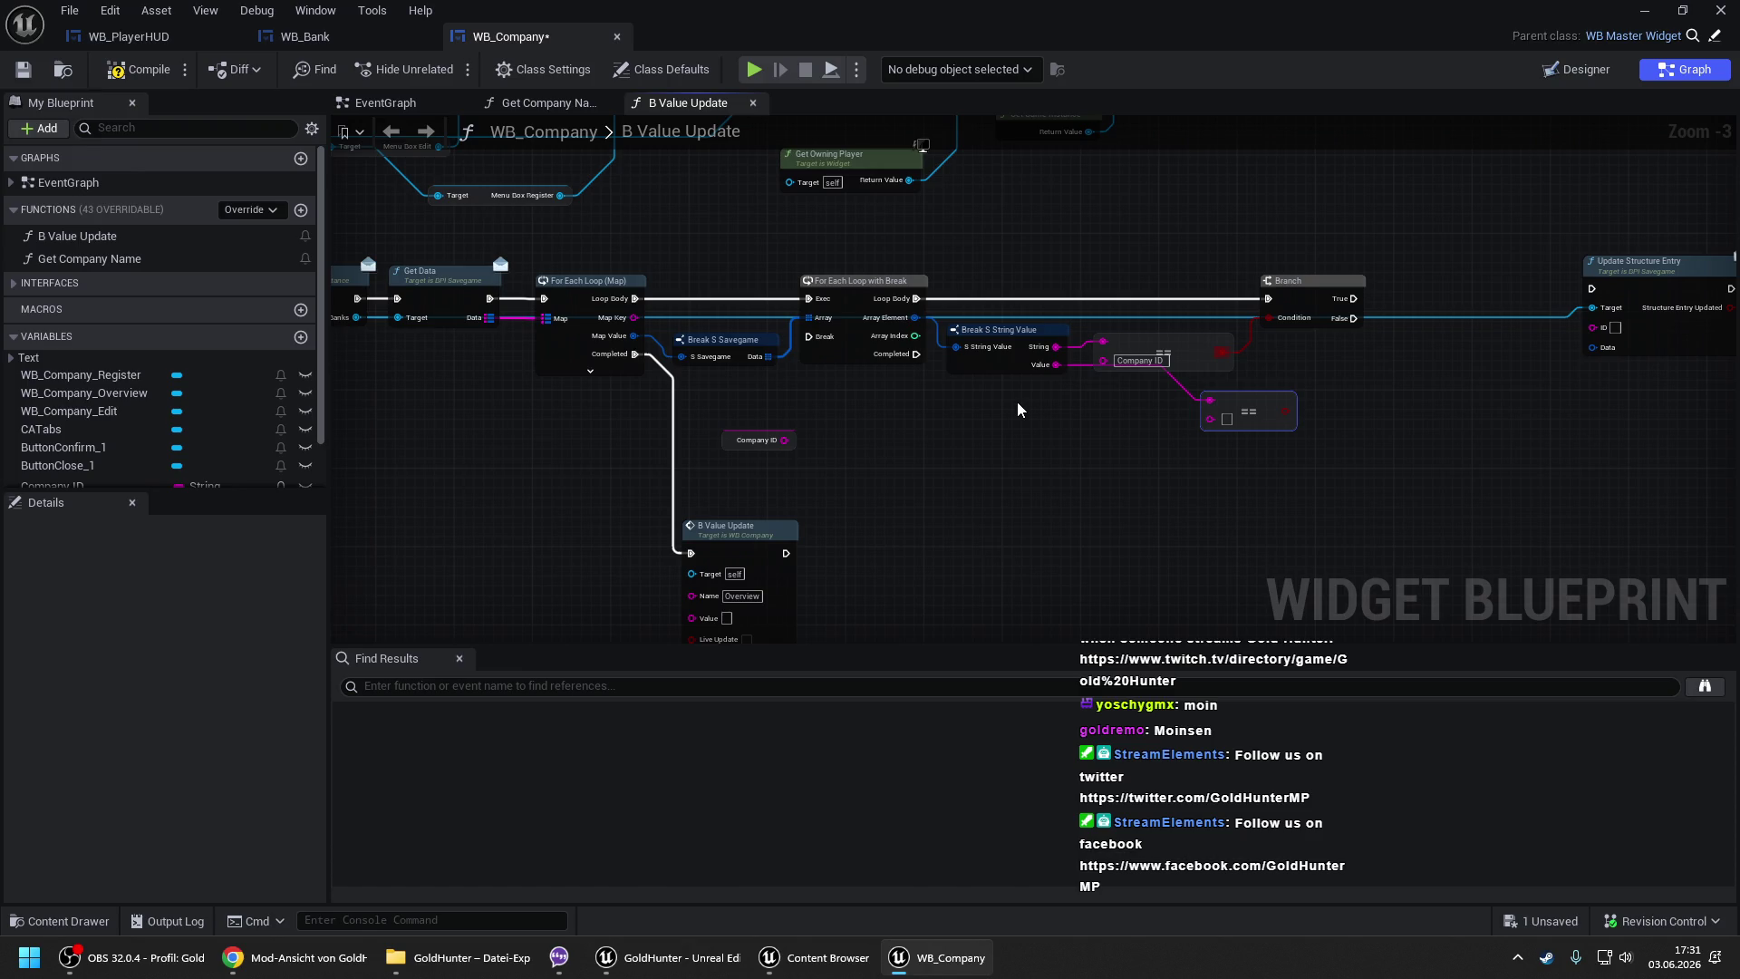
drag(1210, 418, 773, 440)
- Add a second Branch after the first Branch's True and wire Map Key into Update Structure Entry's ID
mouse_move(1381, 369)
mouse_down()
mouse_move(1041, 362)
mouse_move(994, 328)
mouse_move(1070, 326)
mouse_move(980, 429)
mouse_move(935, 427)
mouse_move(997, 402)
mouse_up()
click(1058, 305)
drag(1093, 484, 1182, 472)
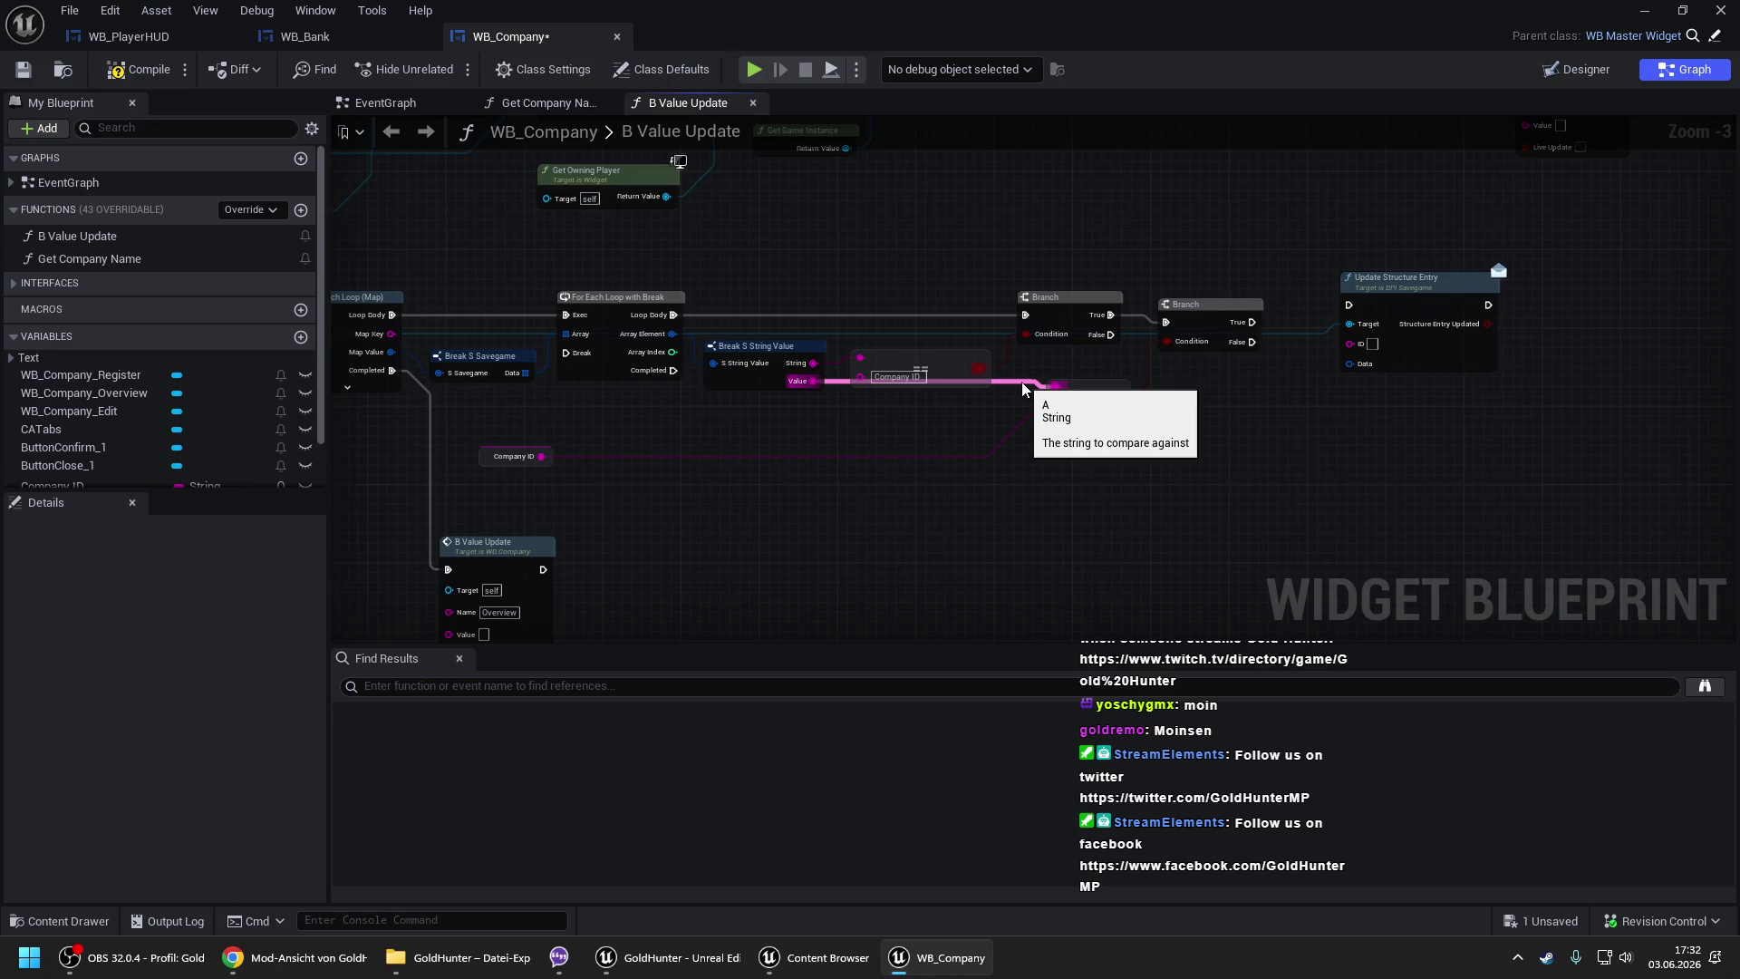
drag(564, 429, 1094, 432)
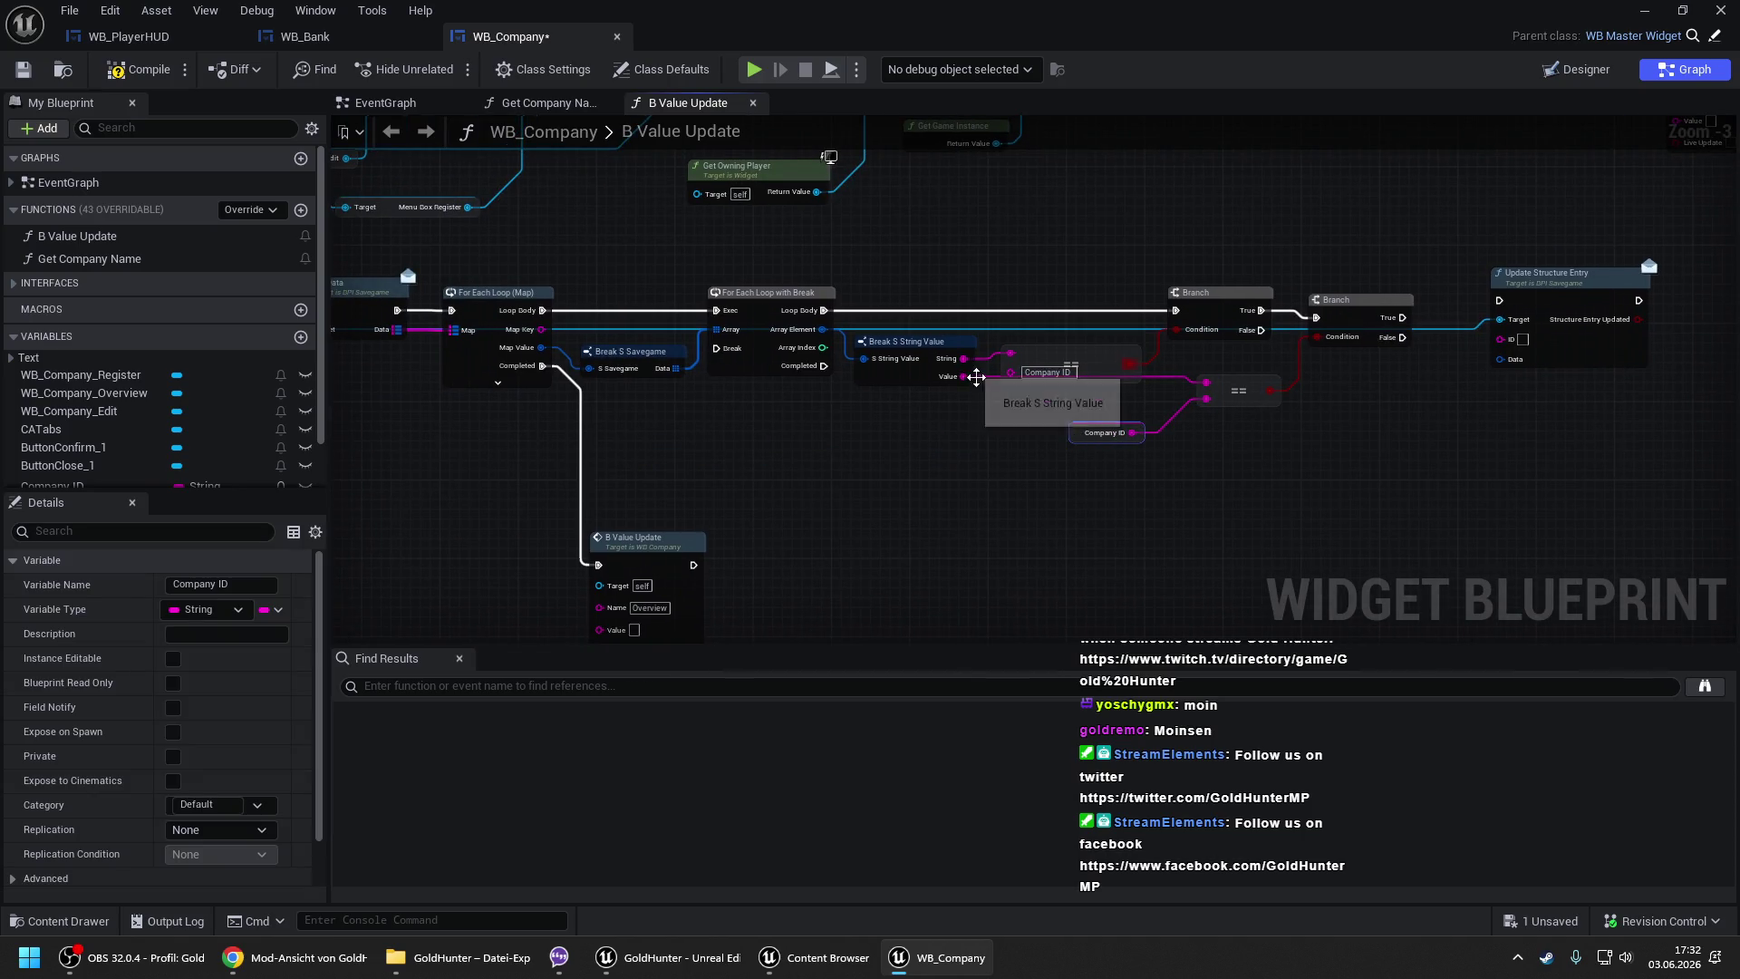
mouse_move(1501, 339)
mouse_down()
mouse_move(508, 337)
mouse_move(542, 331)
mouse_up()
mouse_move(1534, 301)
mouse_down()
mouse_move(1153, 290)
mouse_move(1175, 302)
mouse_move(1006, 308)
mouse_up()
scroll(1152, 291, up, 1)
drag(1192, 291, 1236, 302)
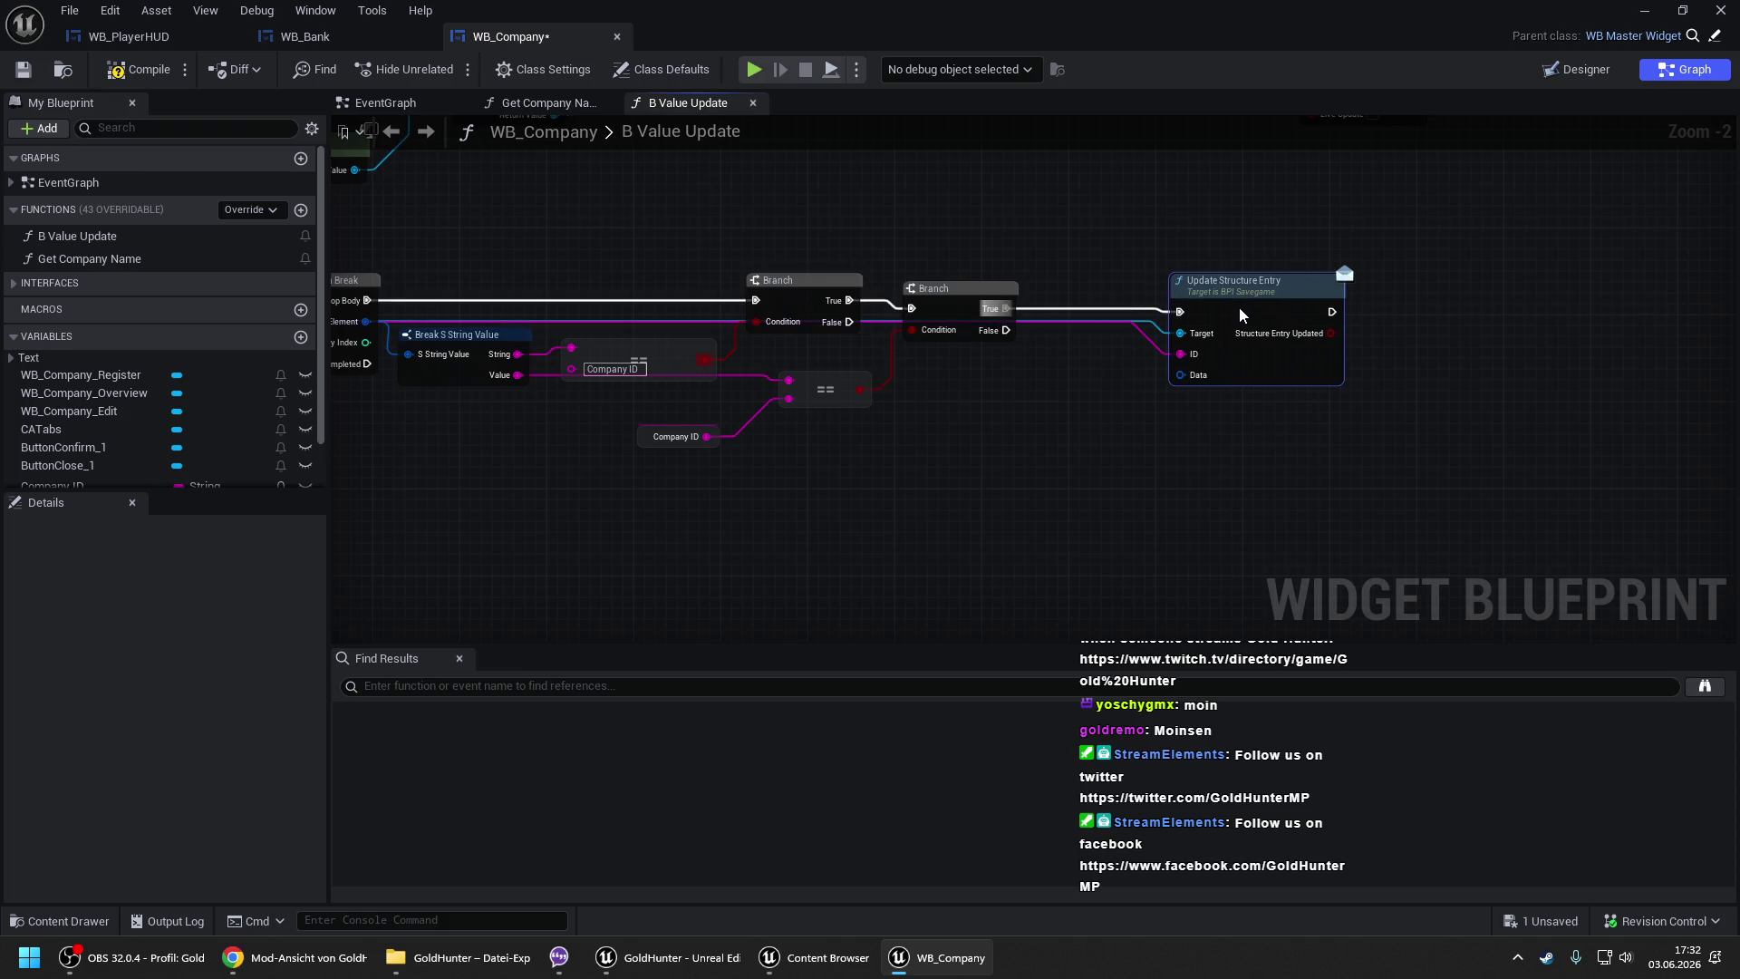
- Feed Update Structure Entry's Data from a new Make S String Value node with String 'Name'
drag(1180, 374, 961, 453)
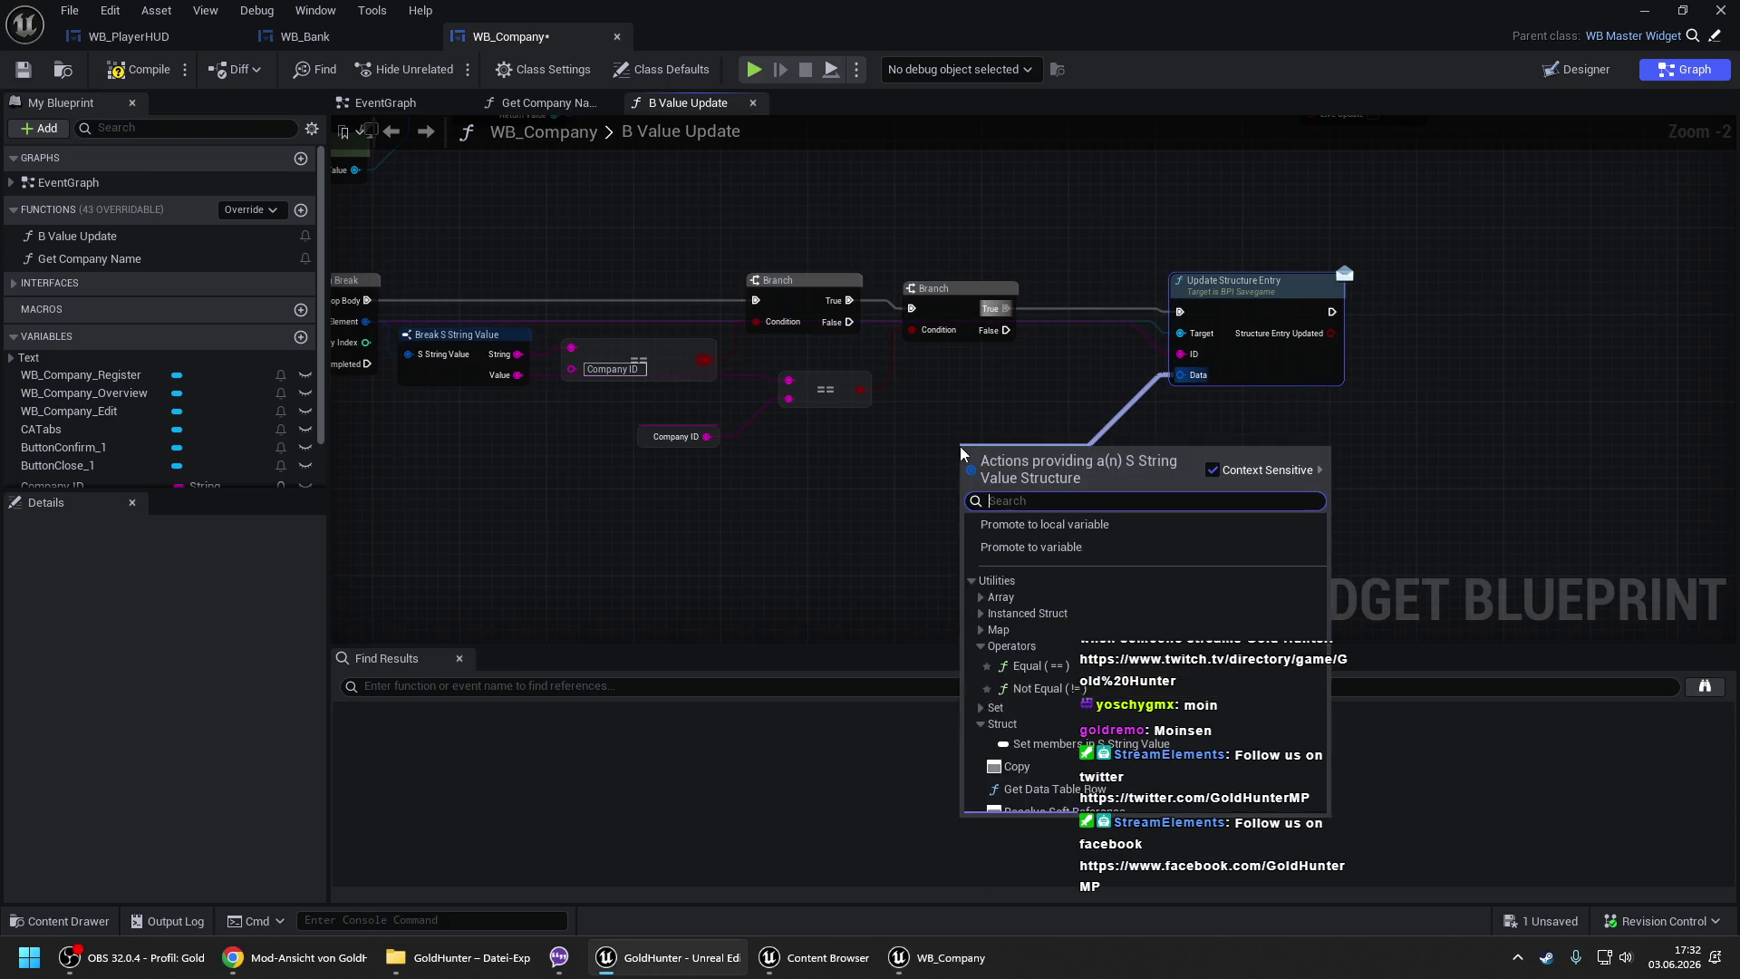
text(mak)
key(Return)
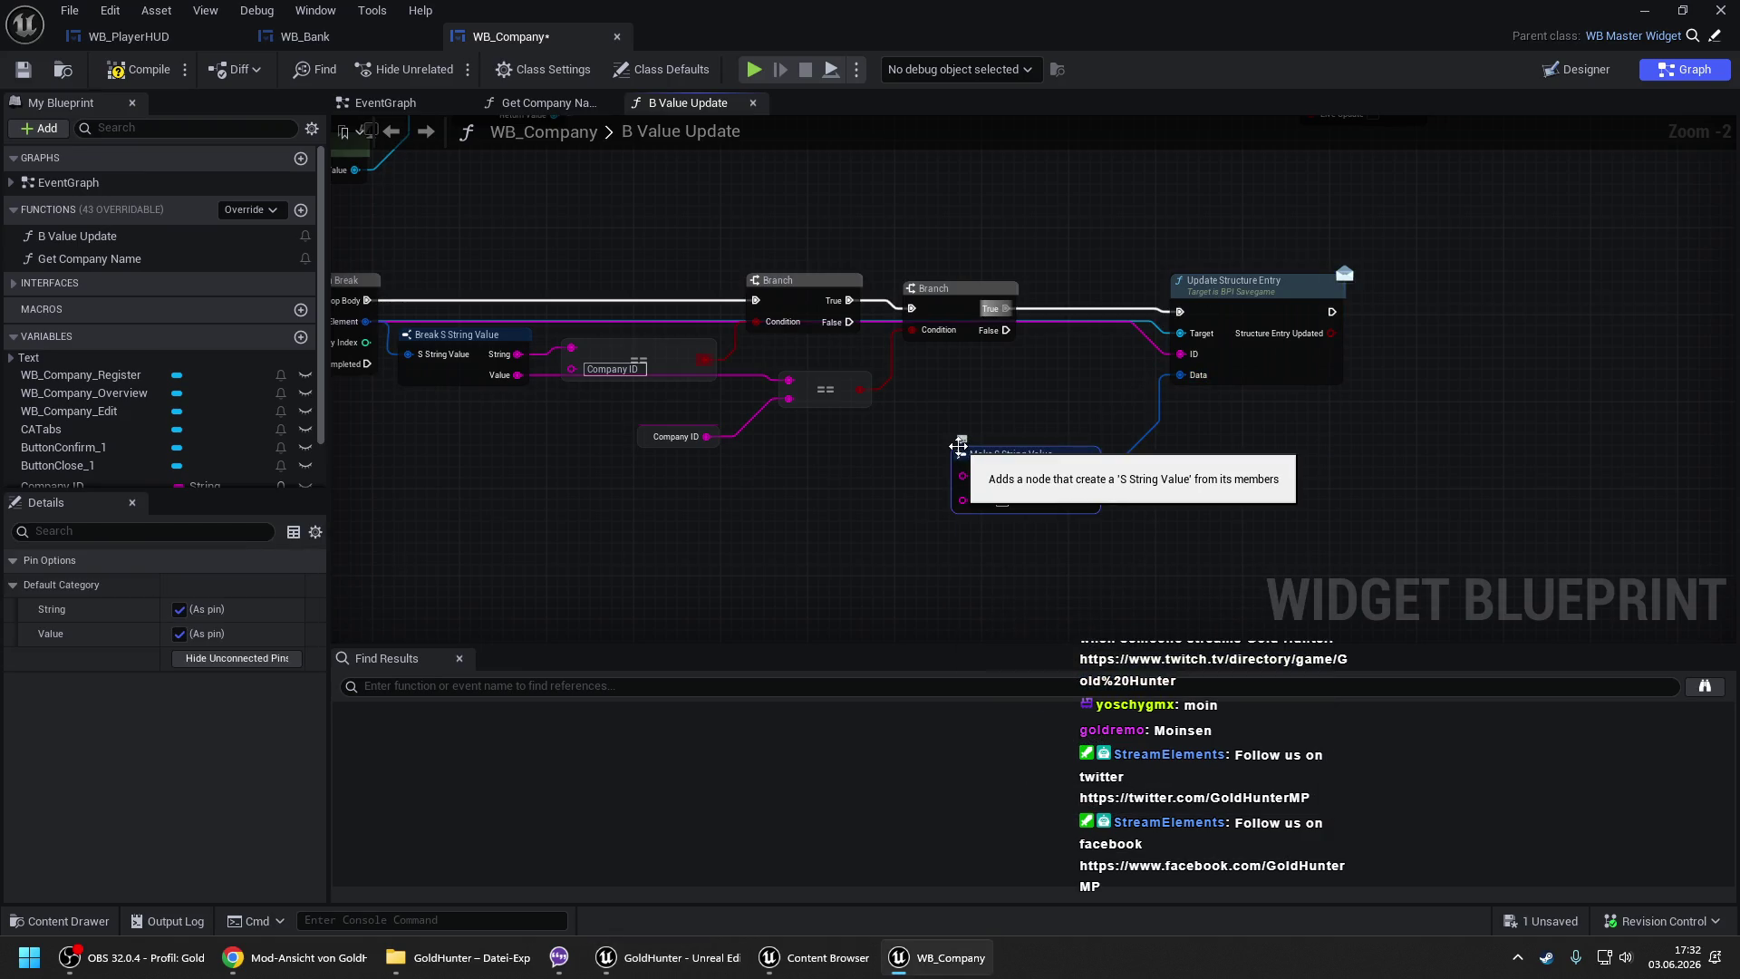
scroll(1212, 346, down, 3)
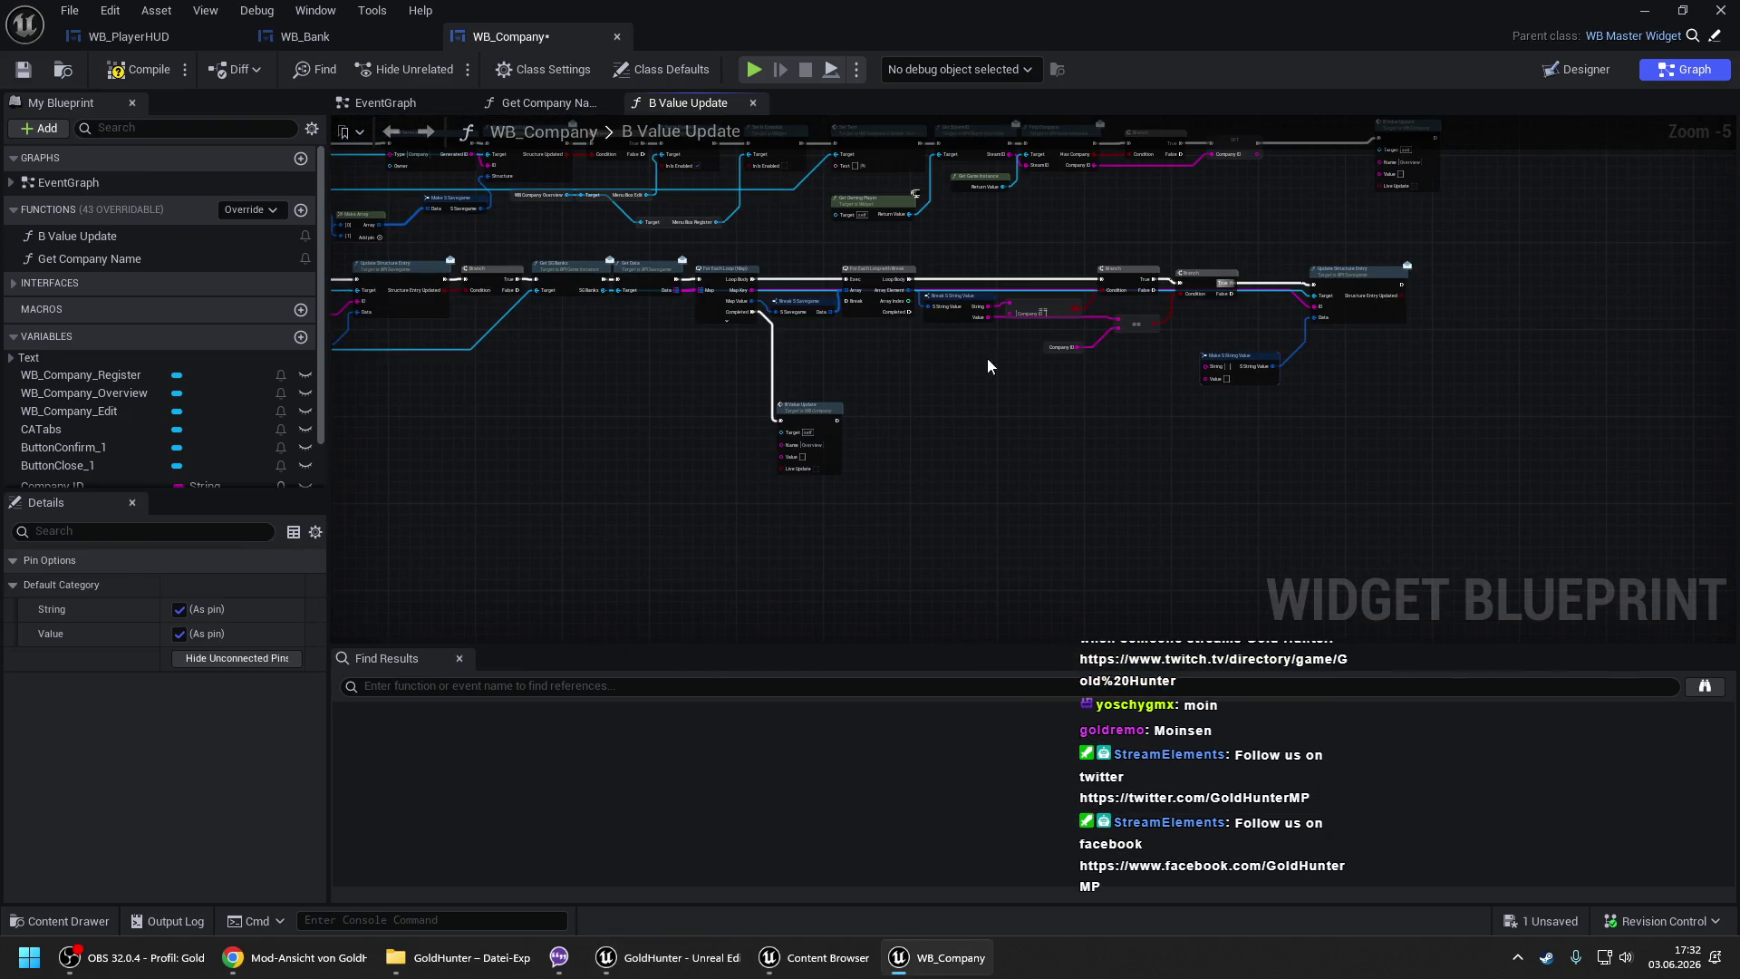
scroll(1121, 377, up, 3)
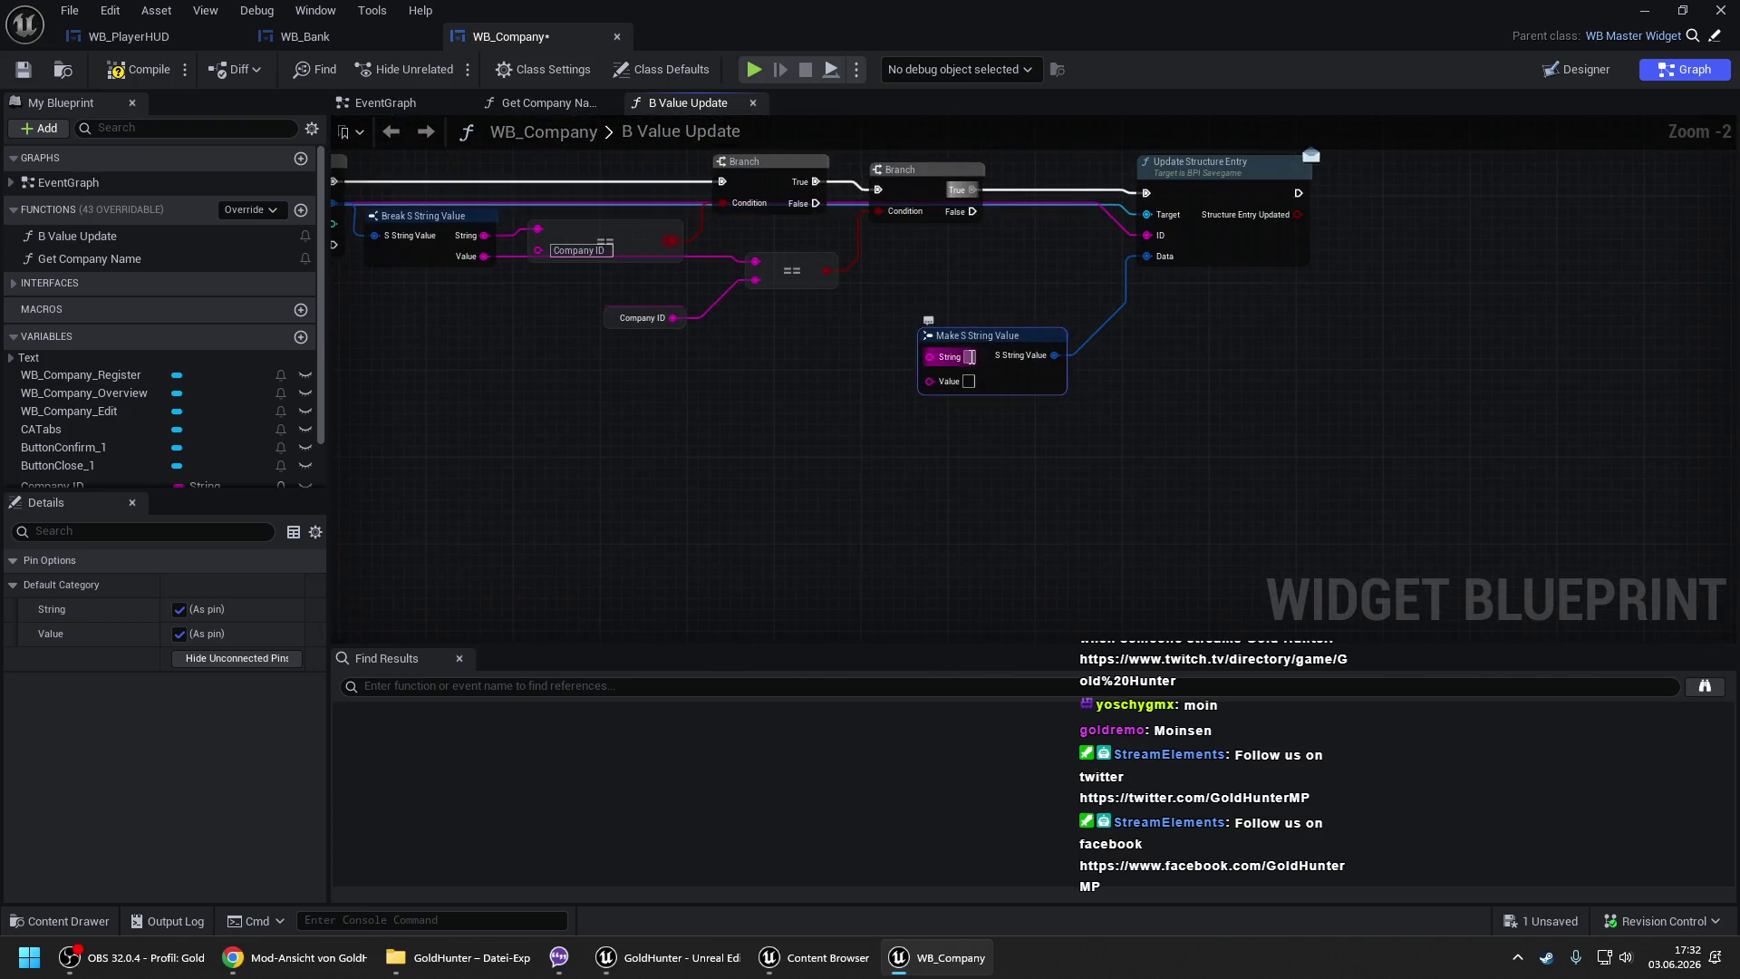
click(970, 357)
text(Name)
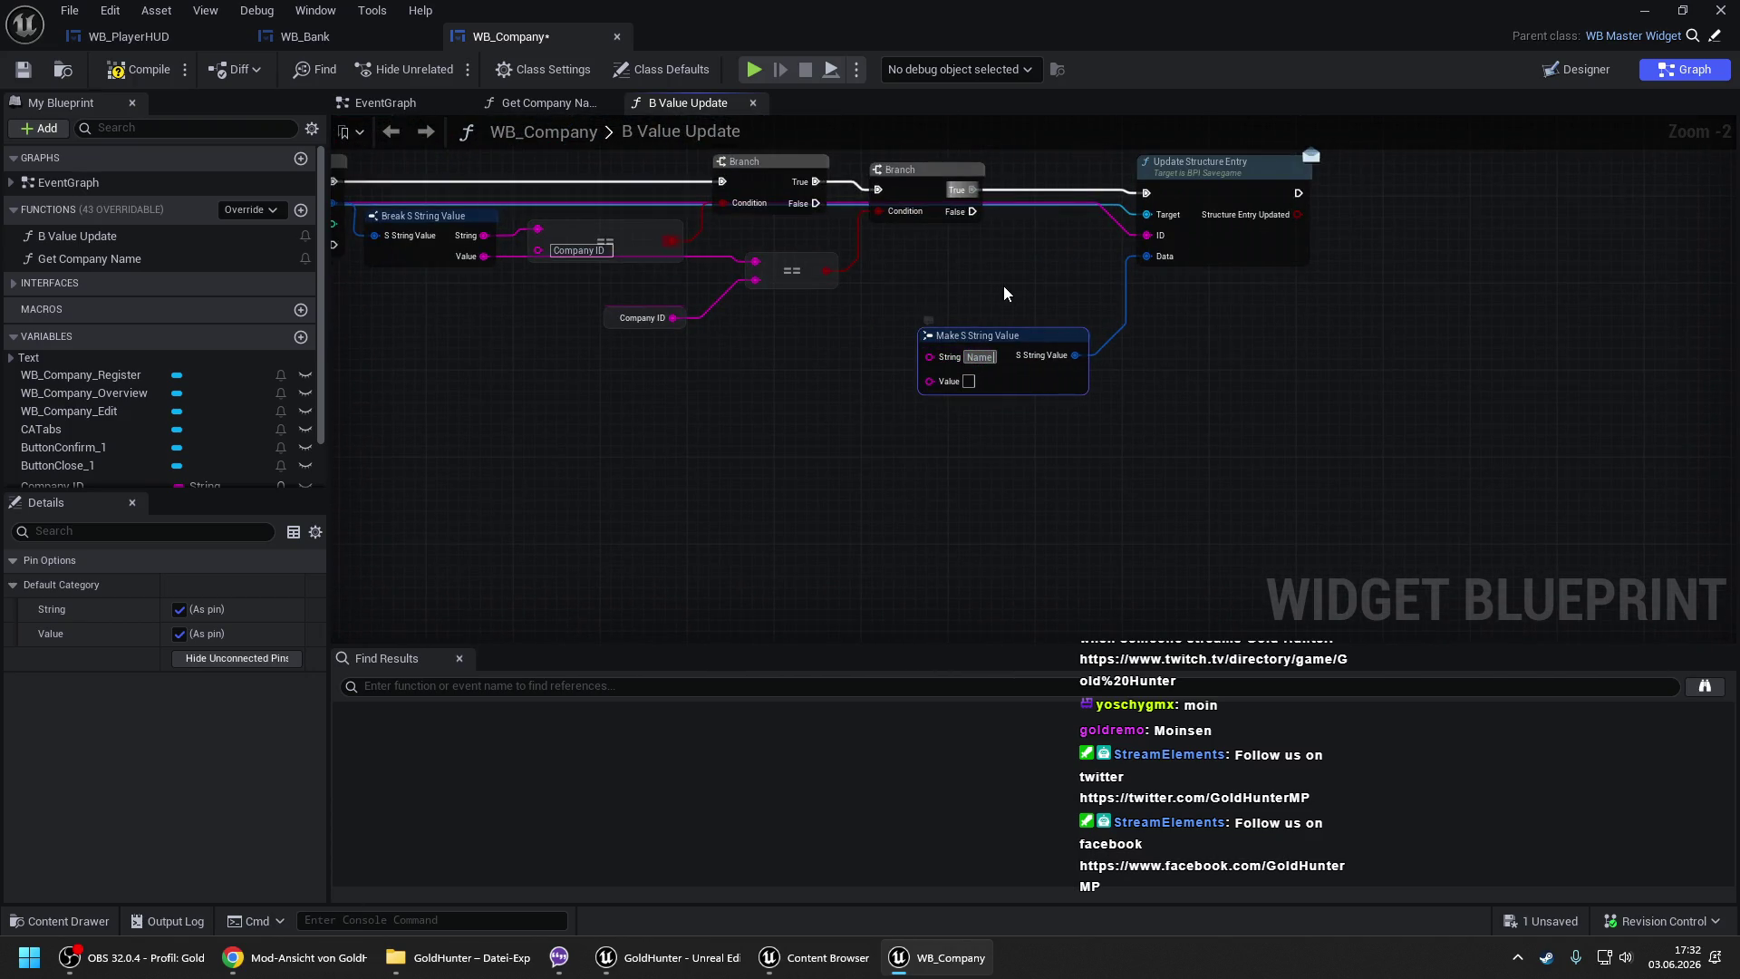
click(1003, 285)
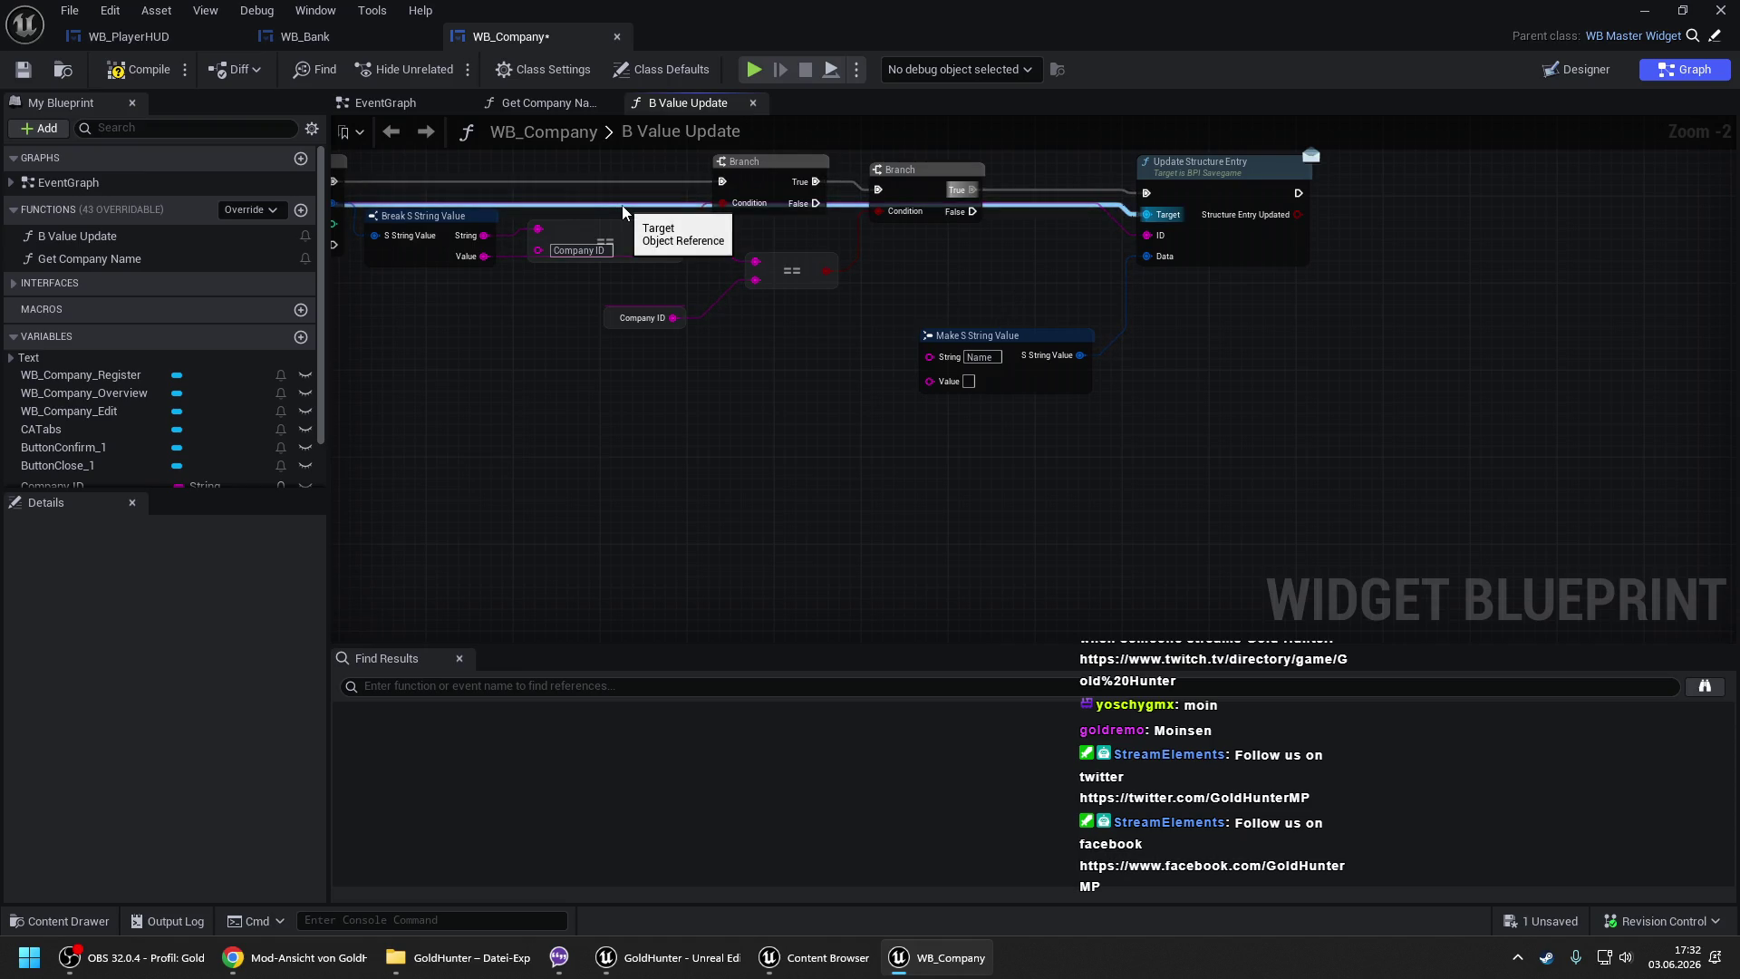
- Compare against WB_Bank's graph, then return to WB_Company and edit the Make S String Value String field
click(370, 47)
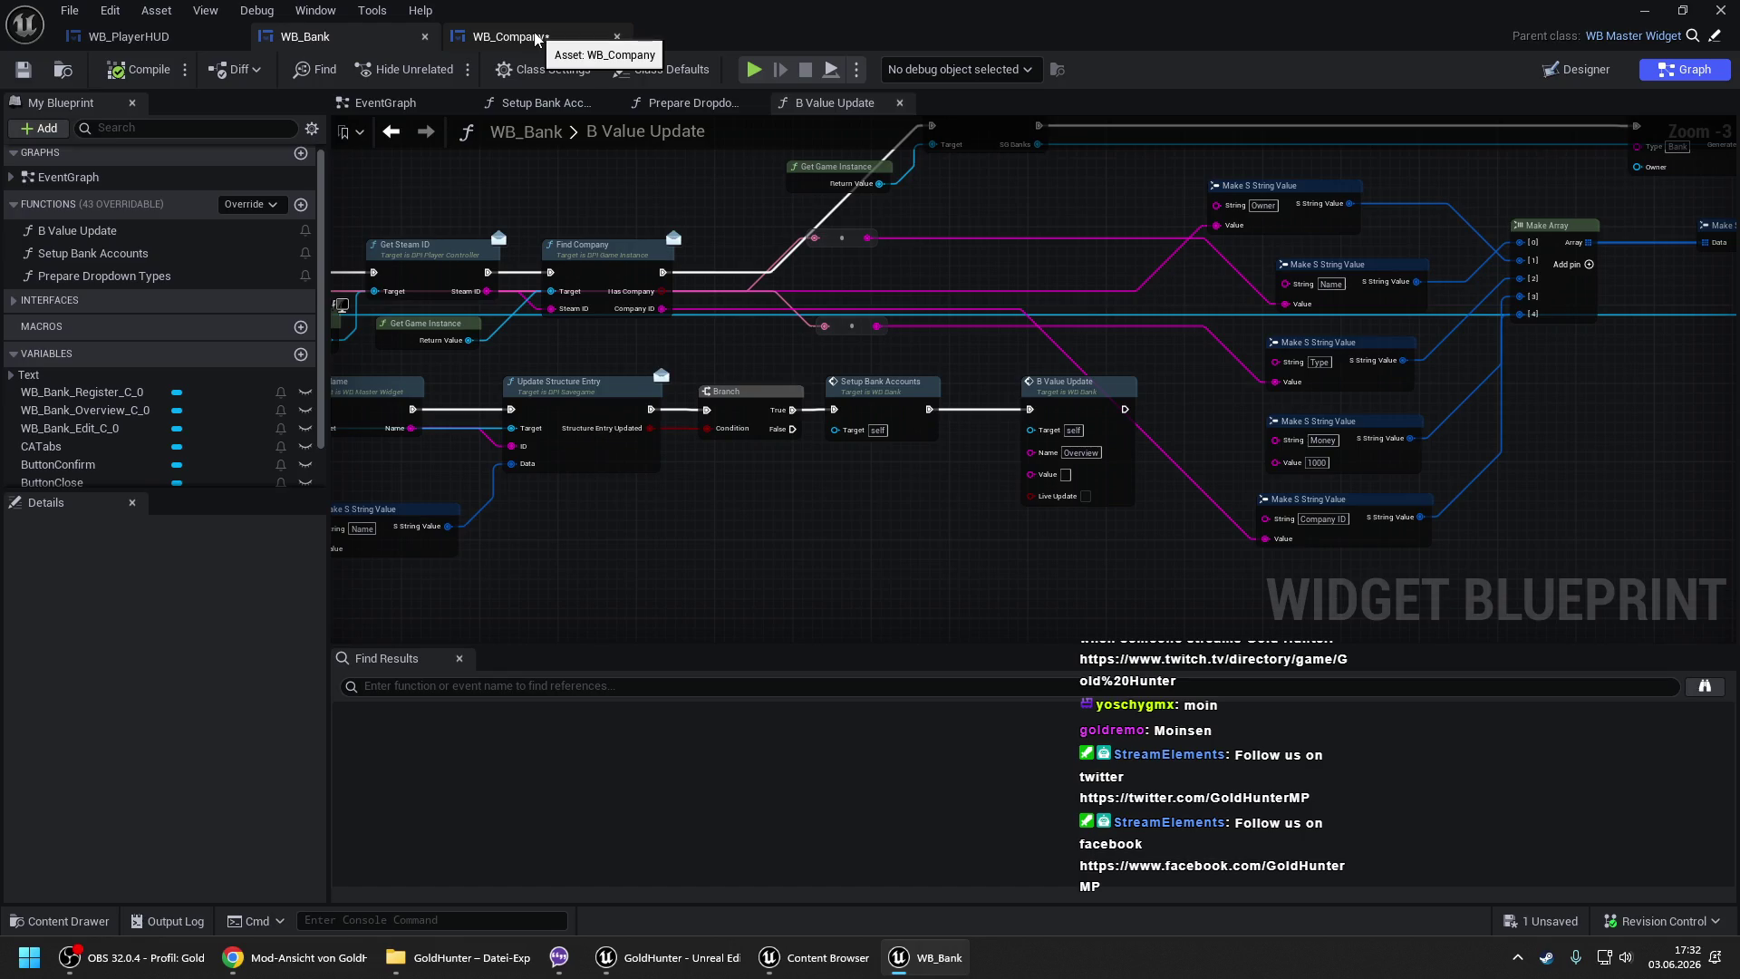
click(536, 37)
click(983, 358)
- Set the String field to 'Type' and connect a source into Make S String Value's Value
text(Type)
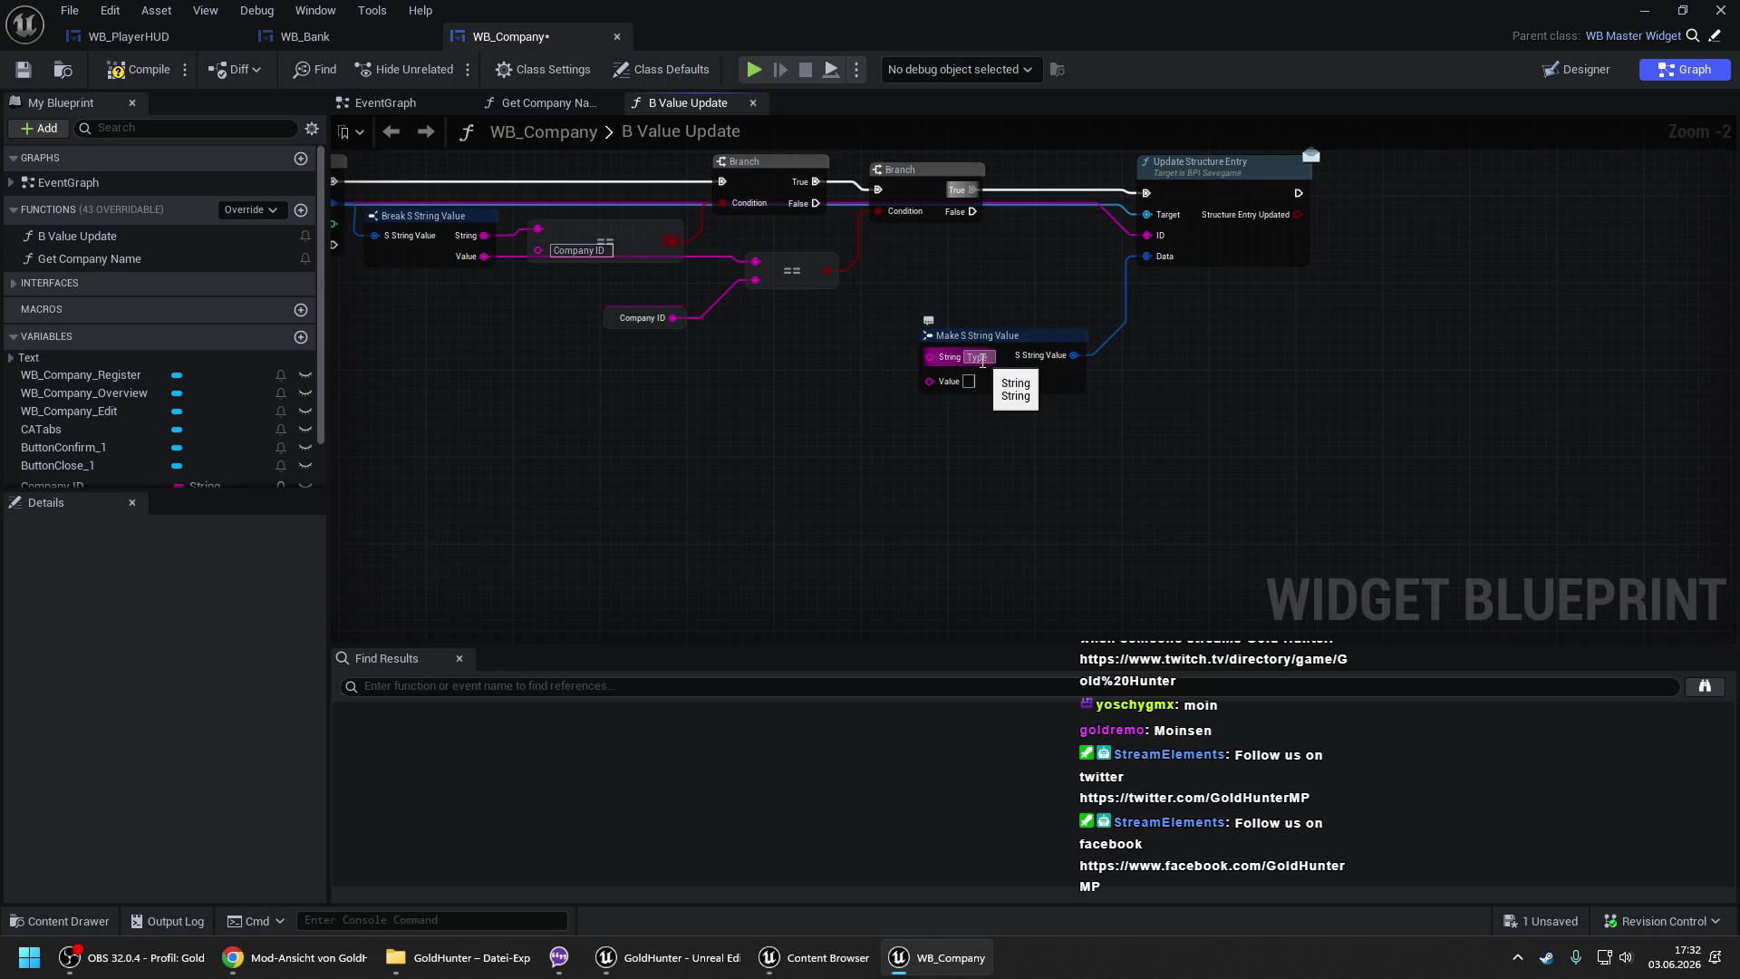
click(791, 448)
scroll(1285, 437, down, 2)
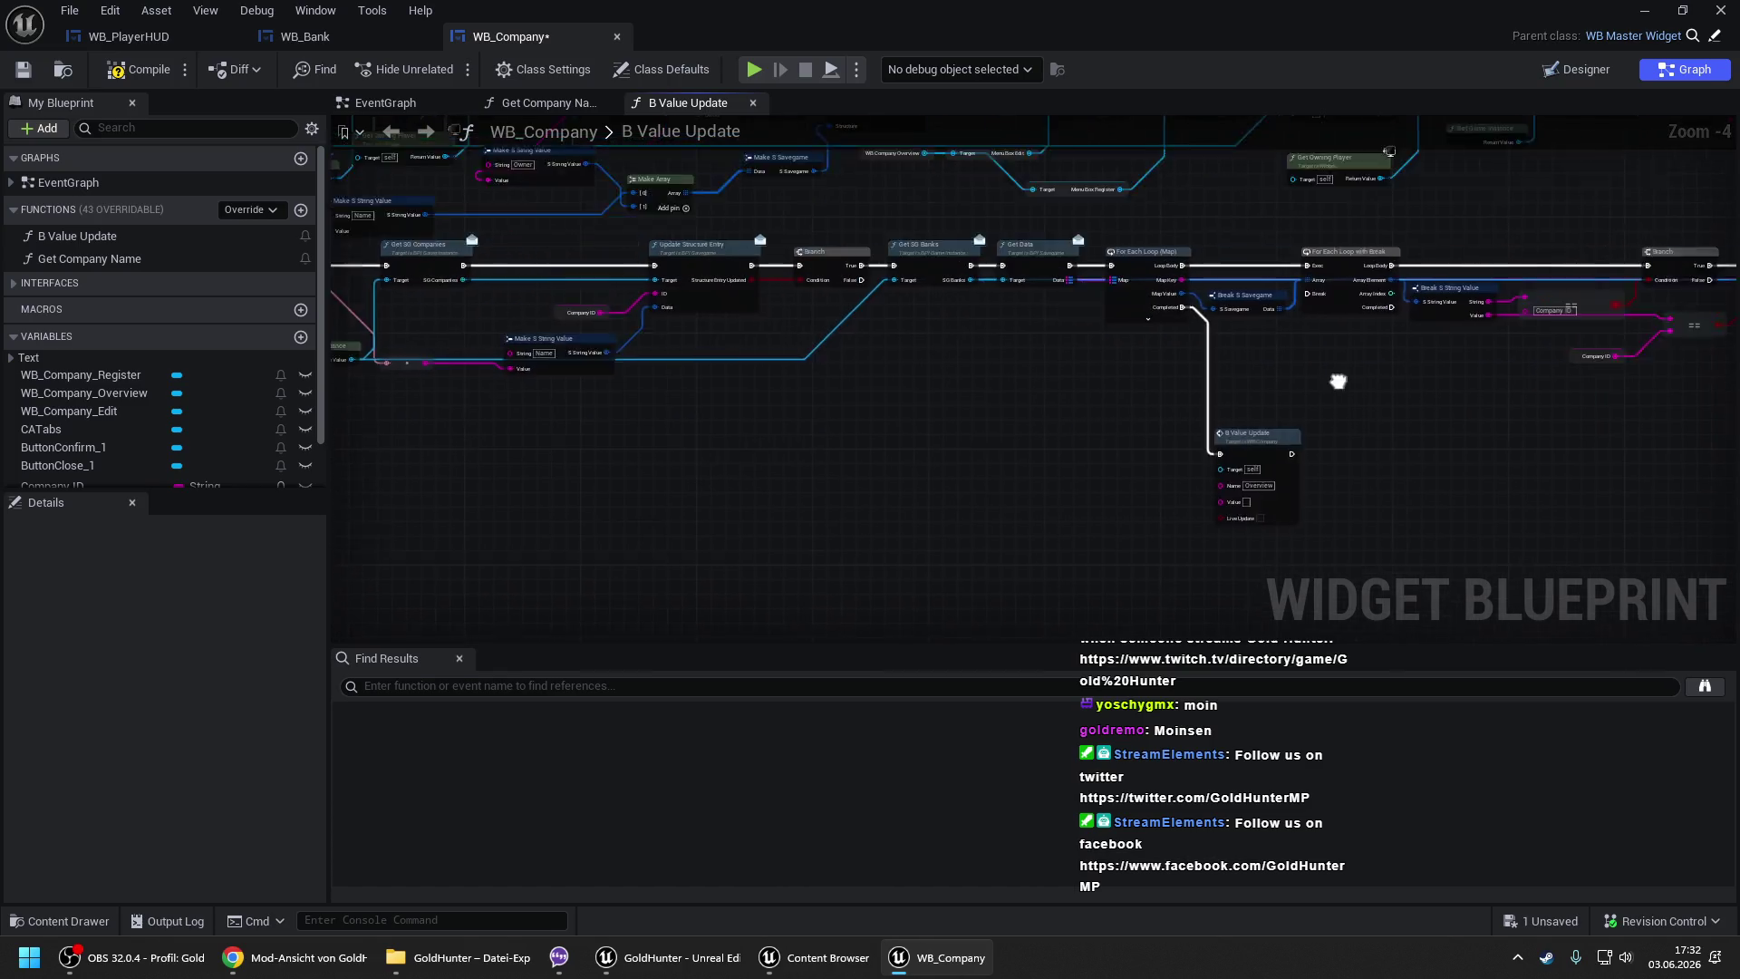
drag(1153, 407, 1074, 395)
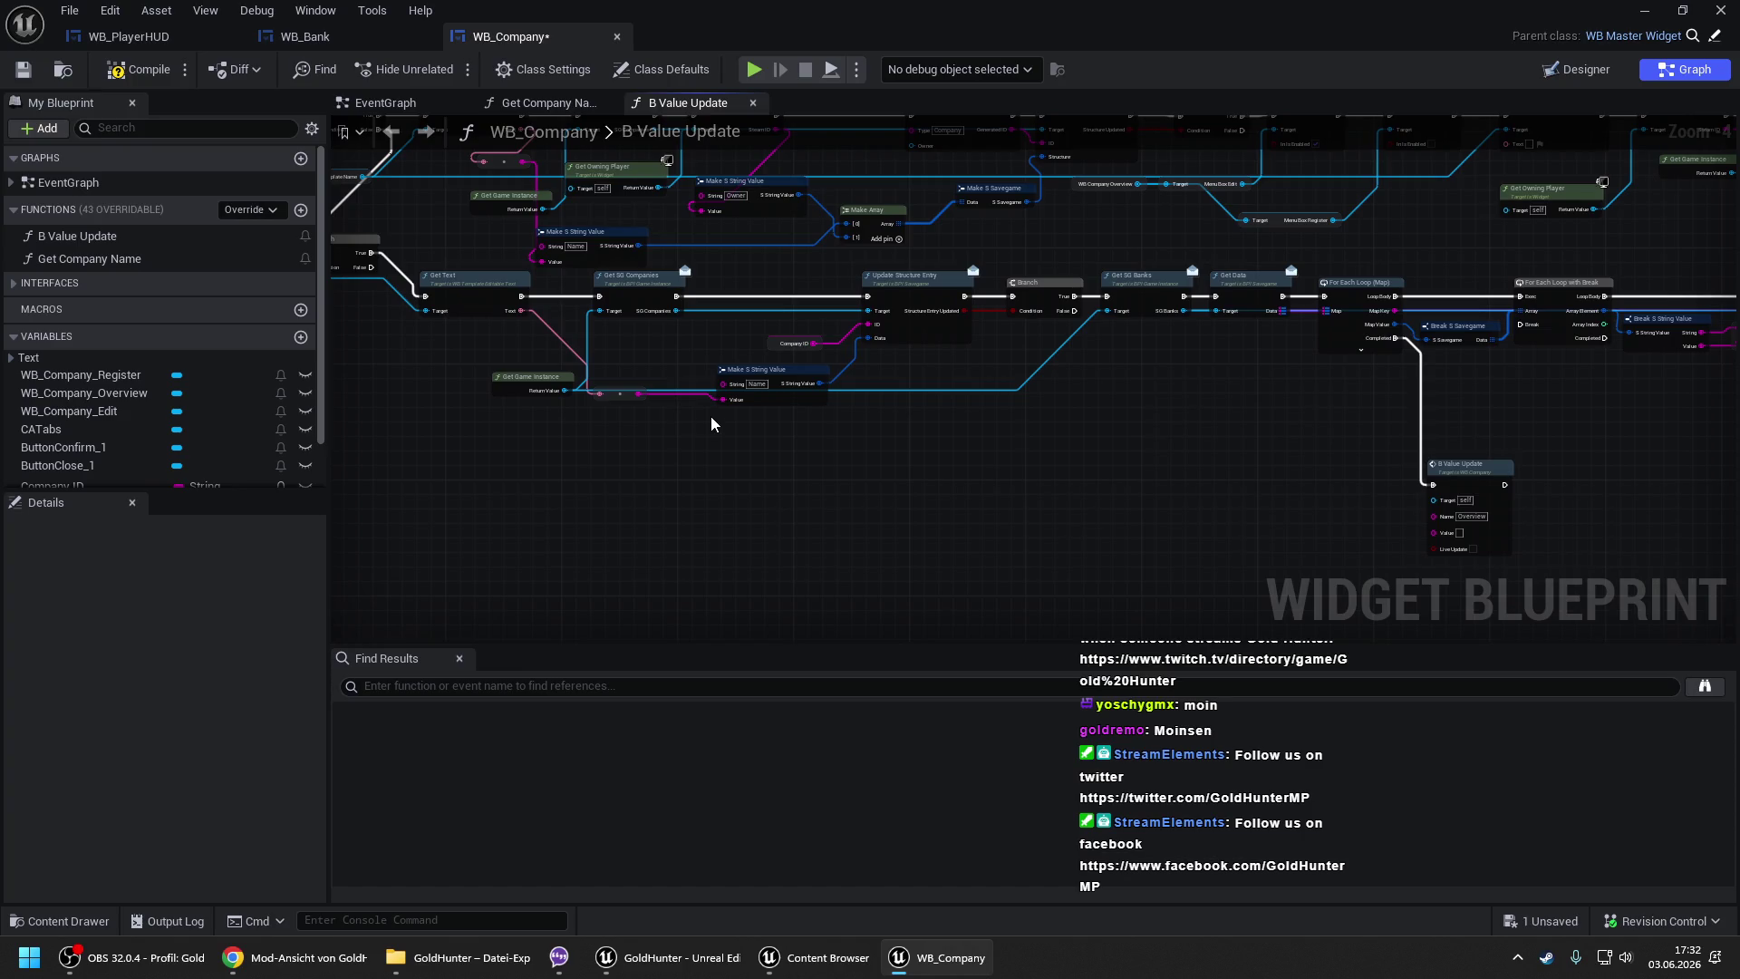
mouse_move(638, 404)
mouse_down()
mouse_move(1737, 408)
mouse_move(1581, 431)
mouse_move(1161, 410)
mouse_up()
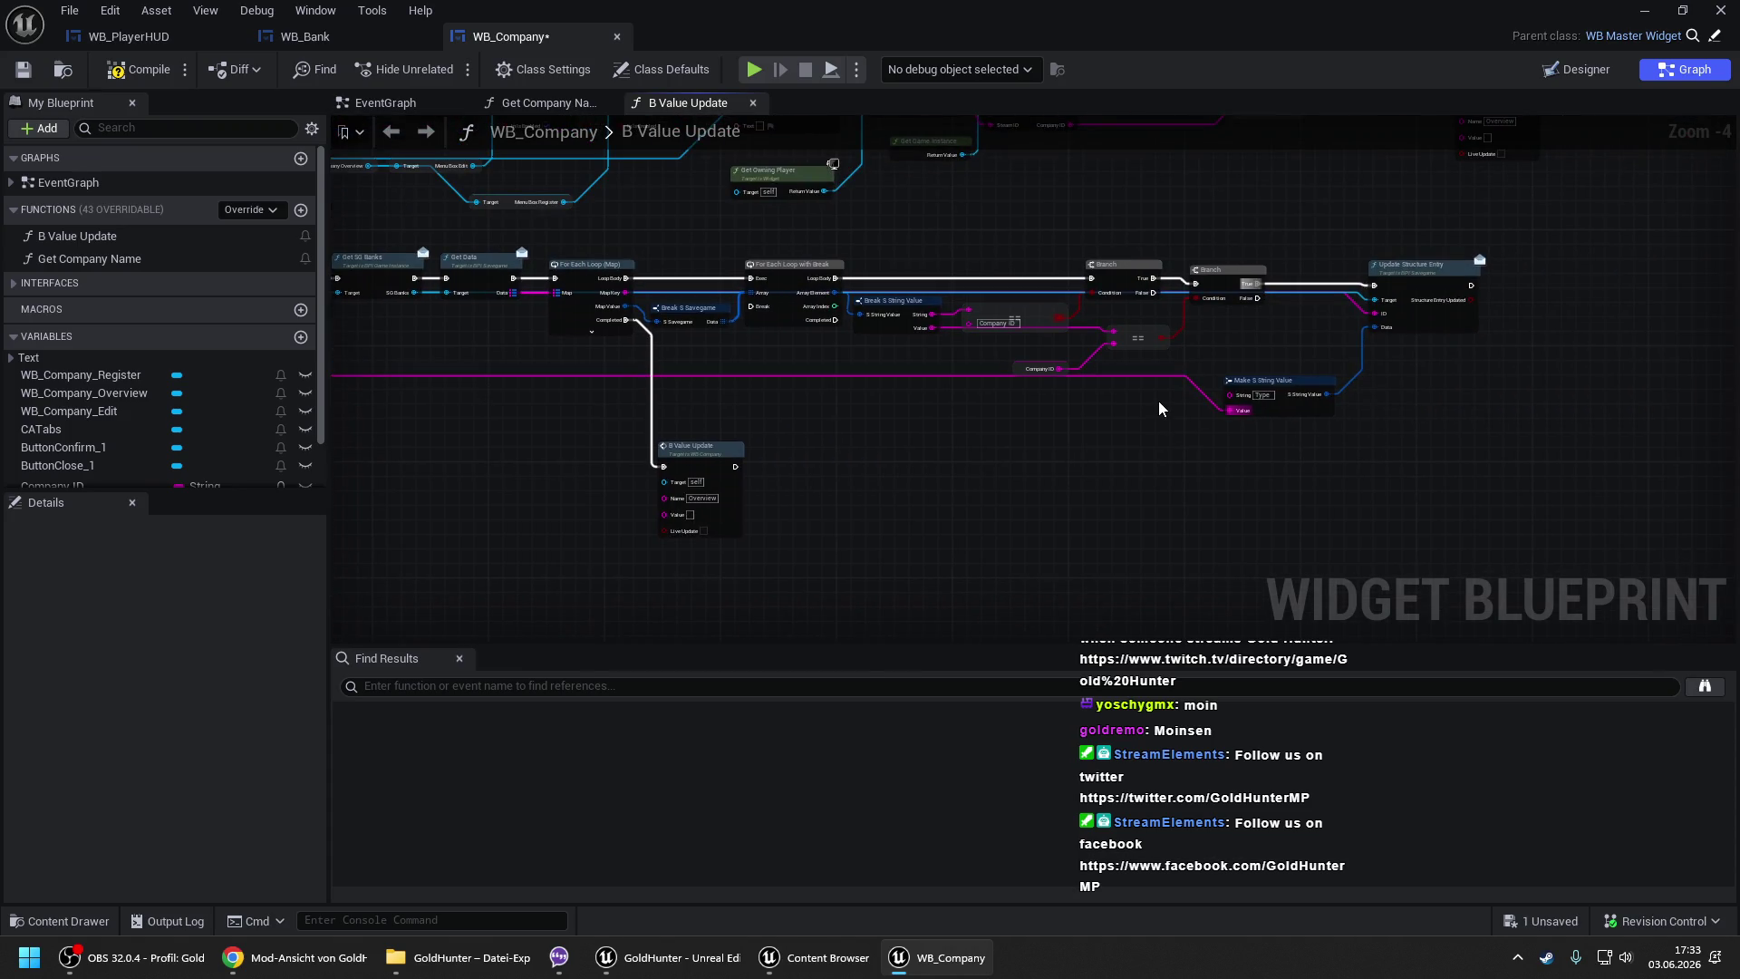
- Add a Branch after Update Structure Entry, route its exec through a reroute knot to the loop's Break, and compile
scroll(1504, 290, up, 2)
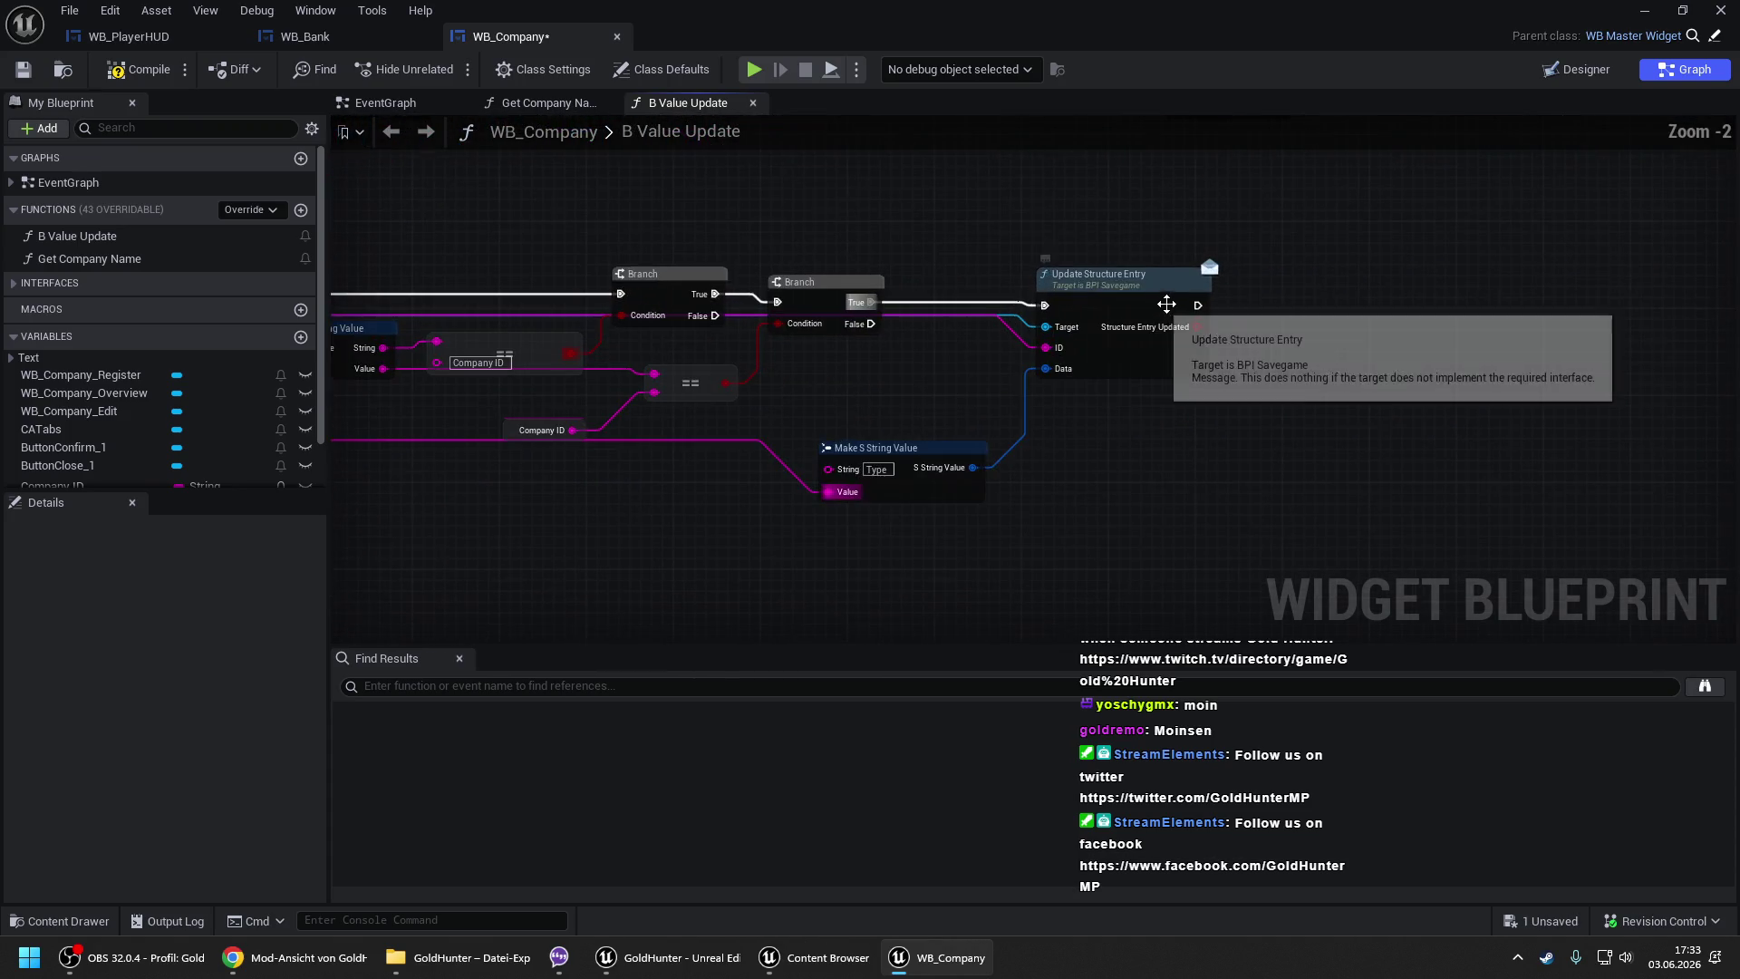
click(1269, 299)
mouse_move(1273, 342)
mouse_down()
mouse_move(1193, 336)
mouse_move(1292, 303)
mouse_move(1360, 308)
mouse_move(552, 136)
mouse_move(216, 281)
mouse_move(1003, 392)
mouse_up()
double_click(1113, 352)
mouse_move(1113, 352)
mouse_down()
mouse_move(1098, 269)
mouse_move(798, 268)
mouse_up()
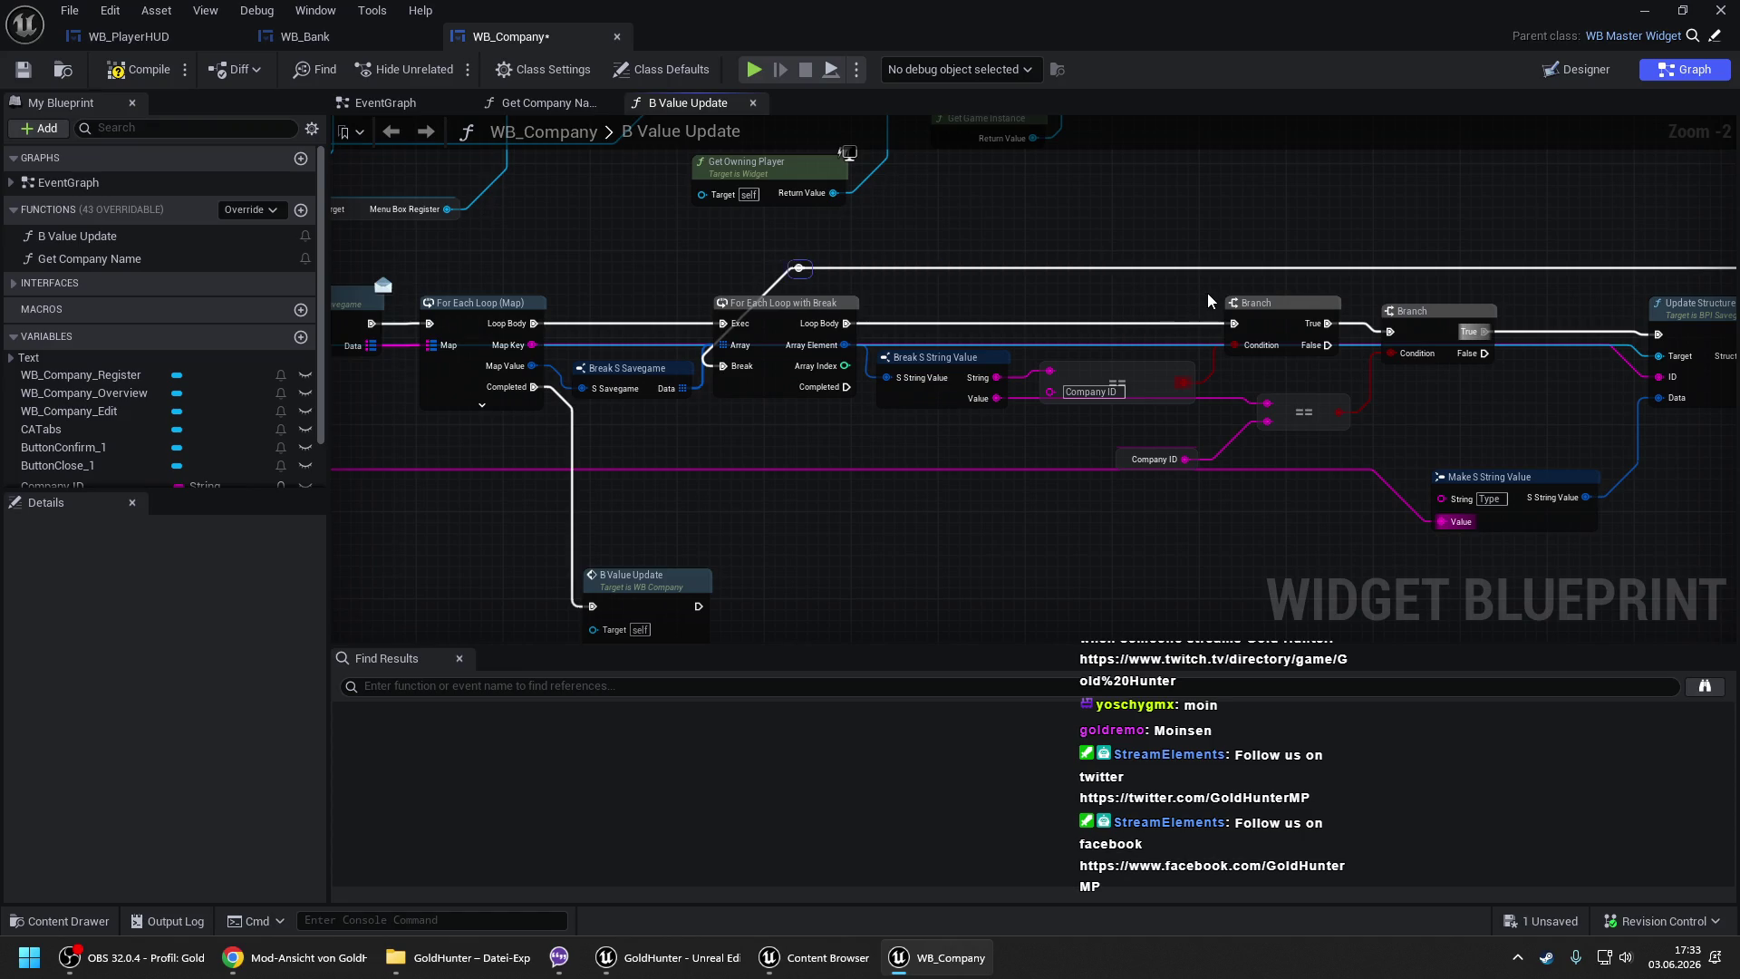
drag(1264, 292, 812, 288)
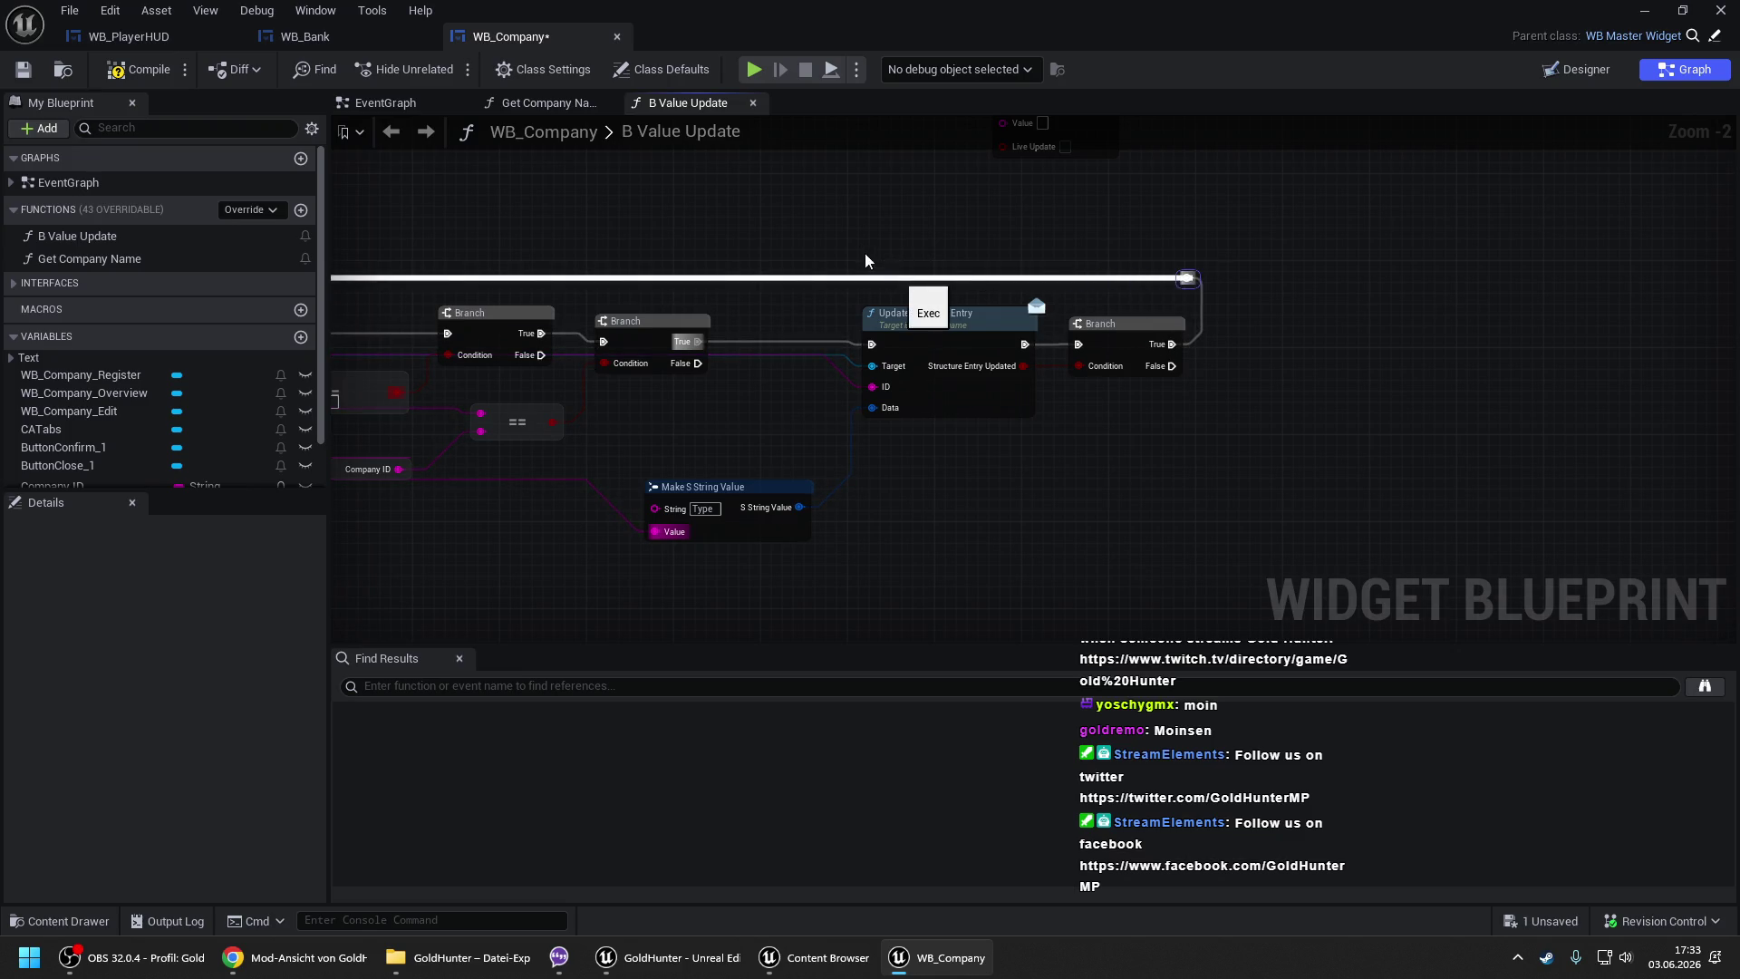
drag(741, 241, 1303, 249)
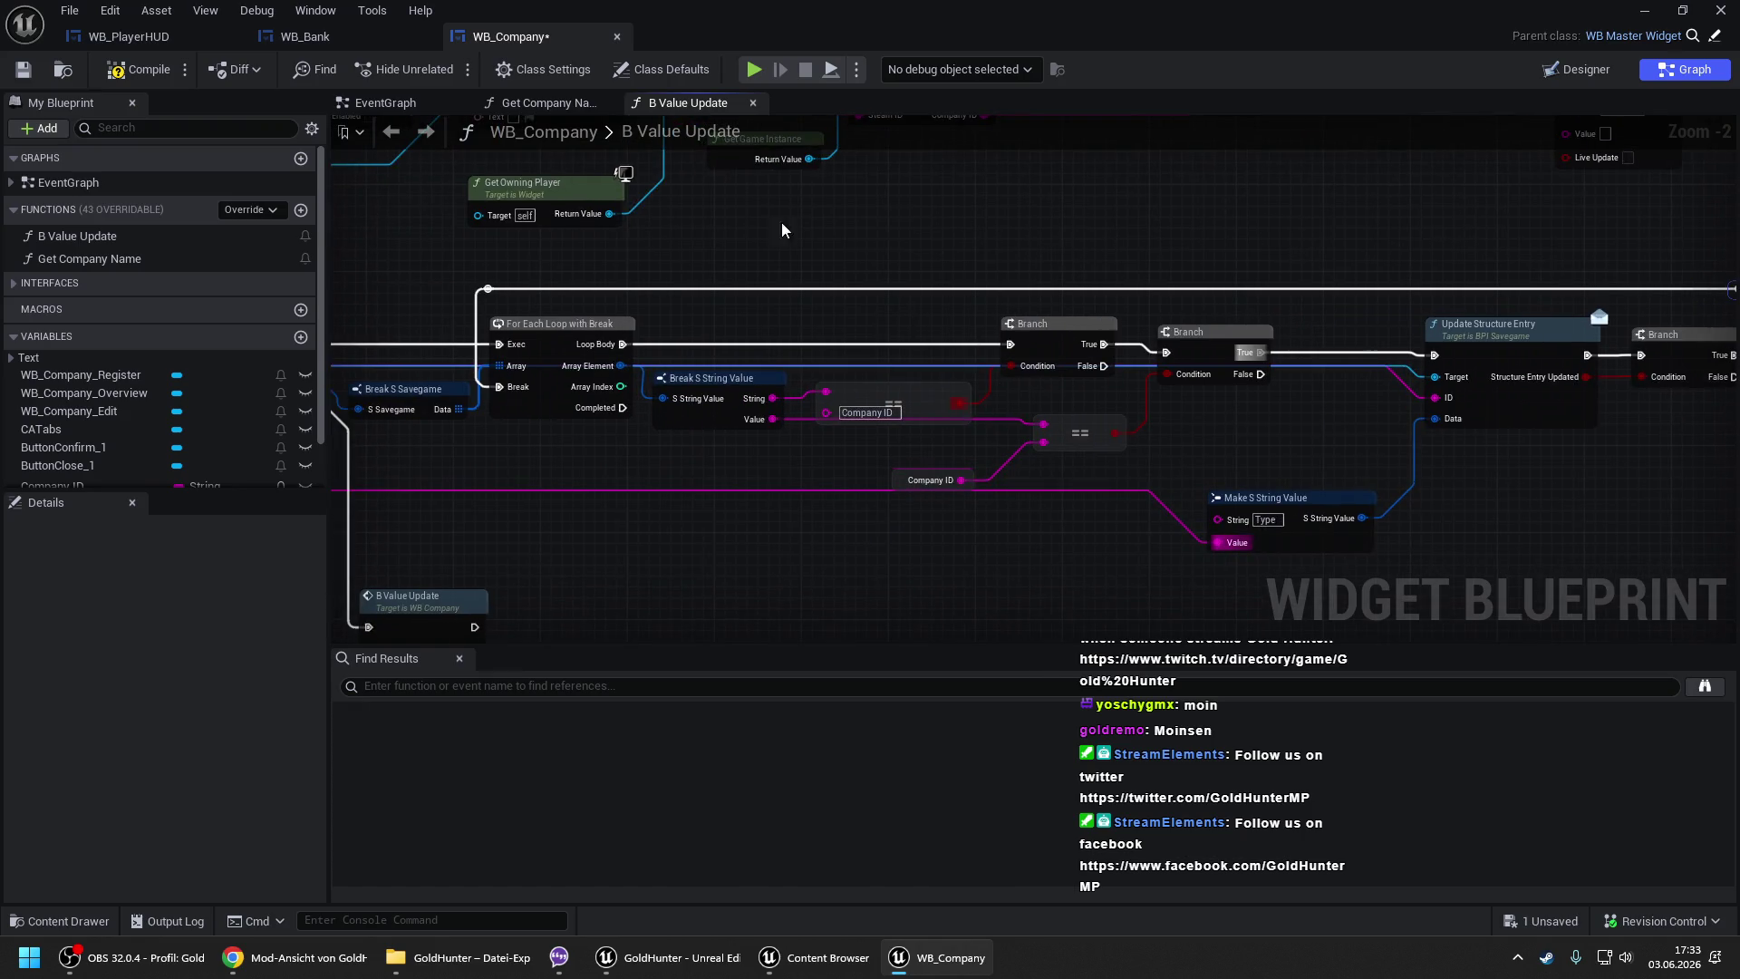
click(150, 79)
scroll(764, 367, down, 1)
drag(764, 367, 993, 336)
- Return to the main editor and start a play session from the viewport
click(1644, 10)
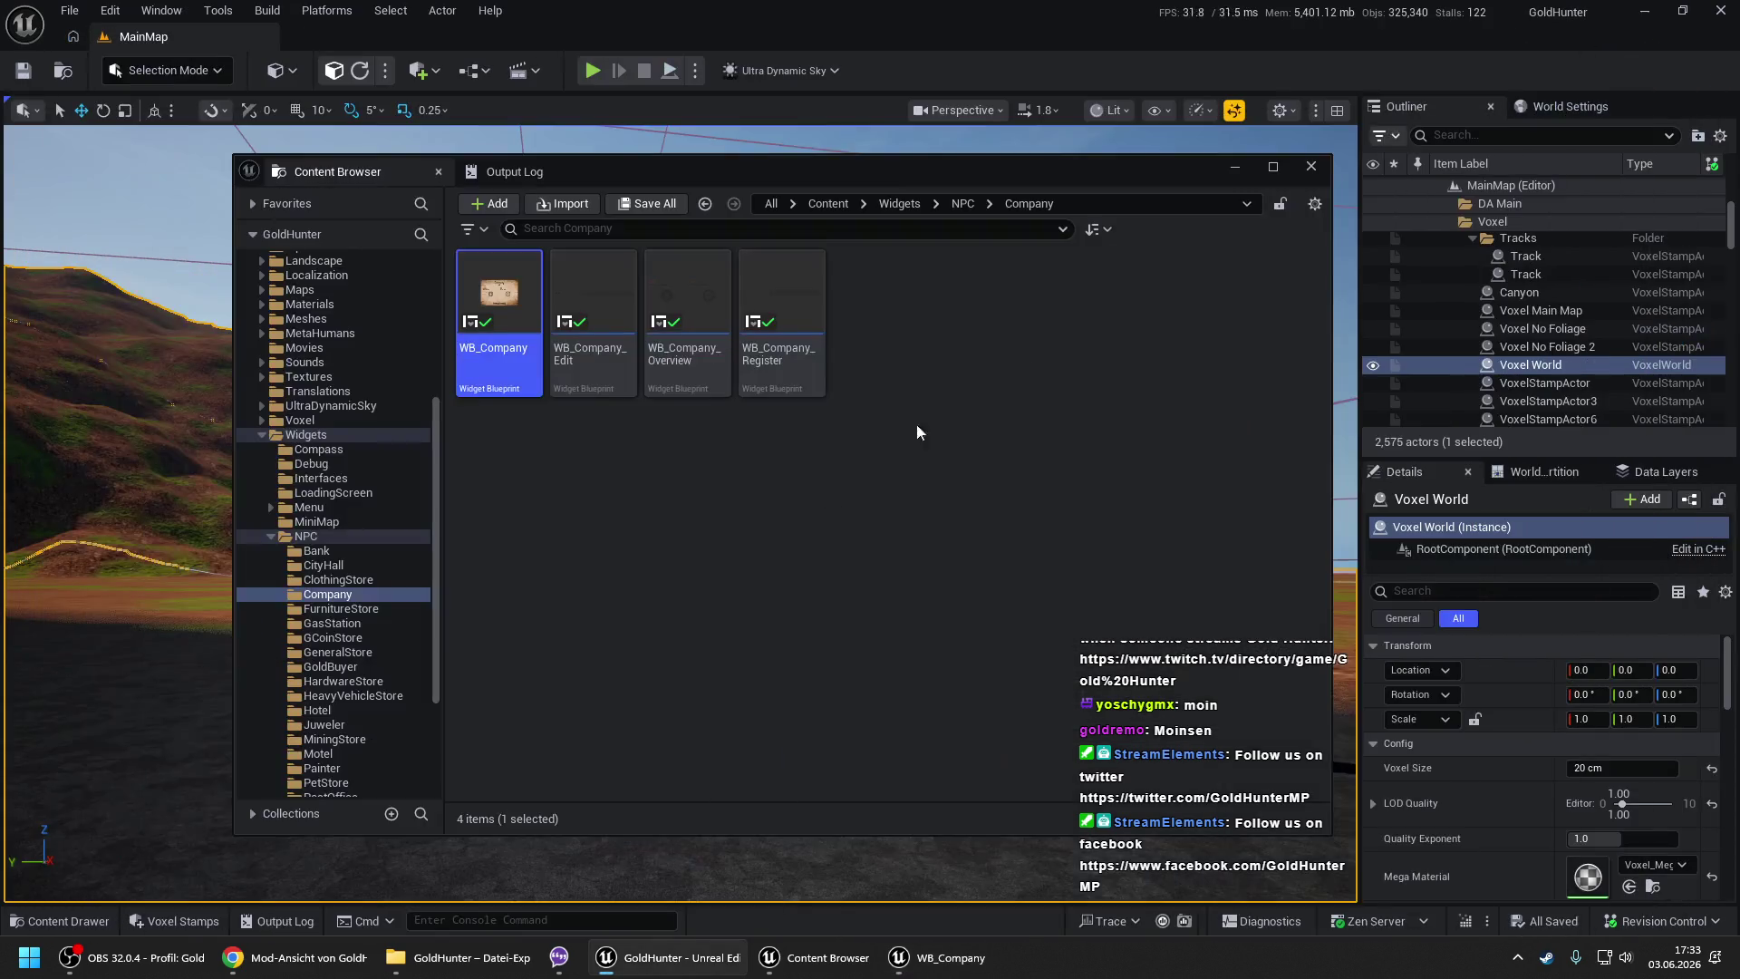
click(1234, 166)
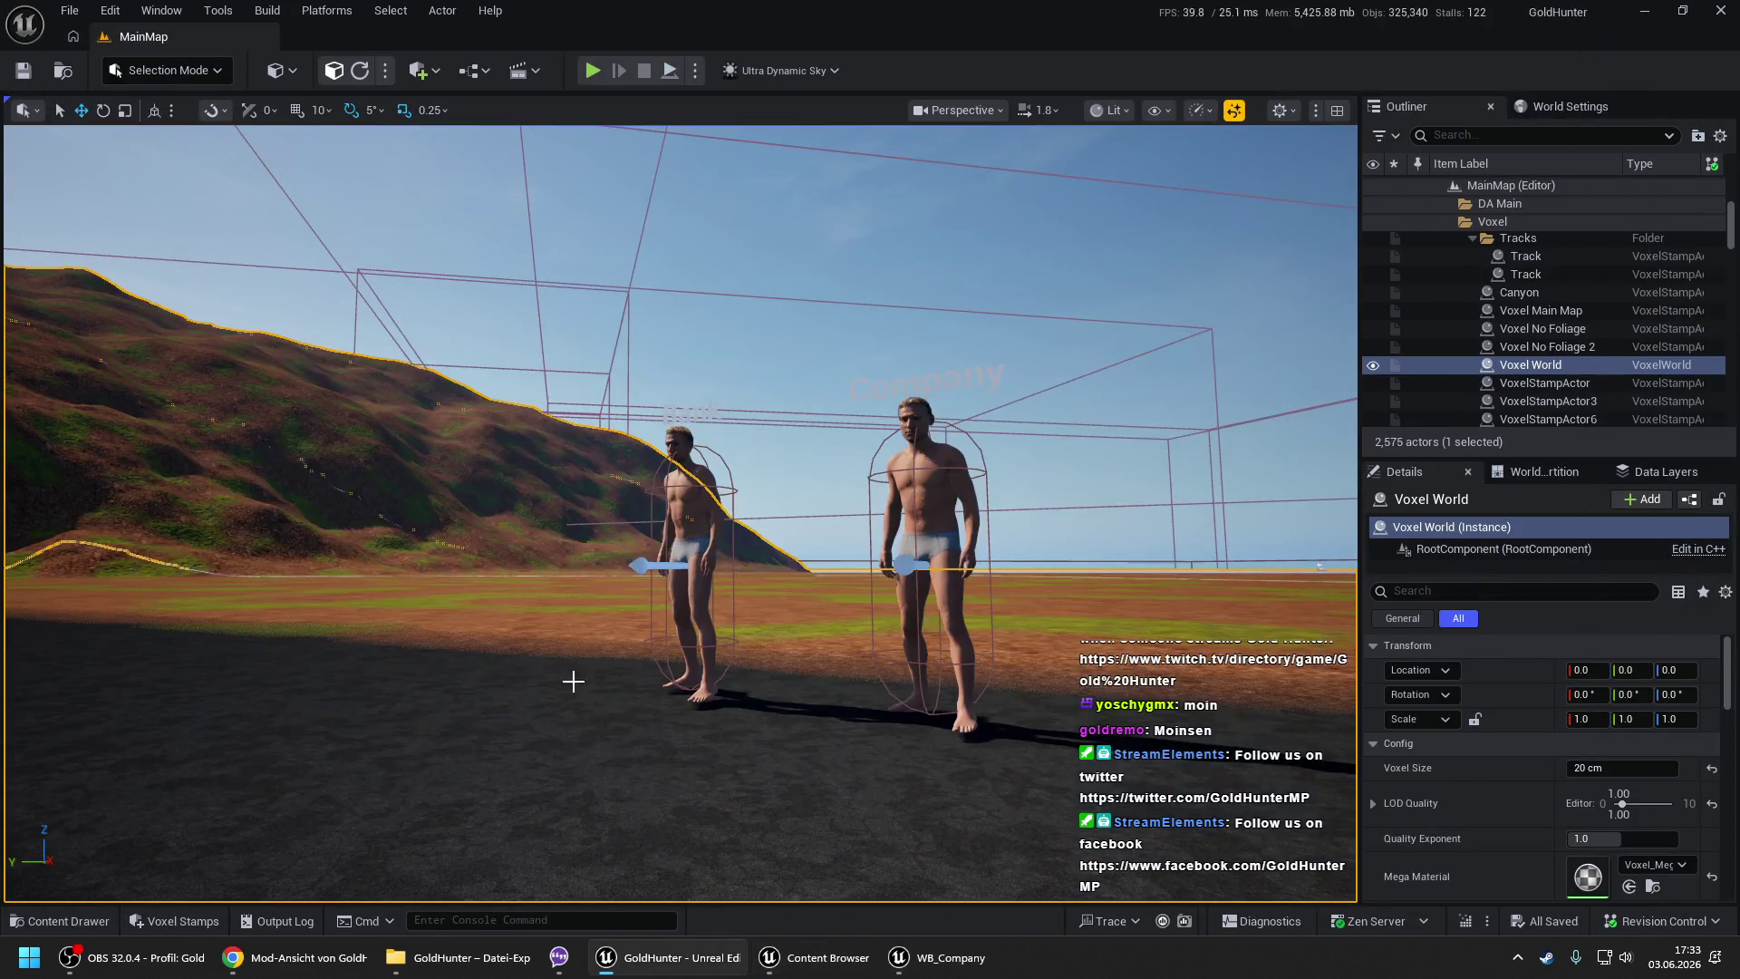
right_click(564, 744)
click(629, 727)
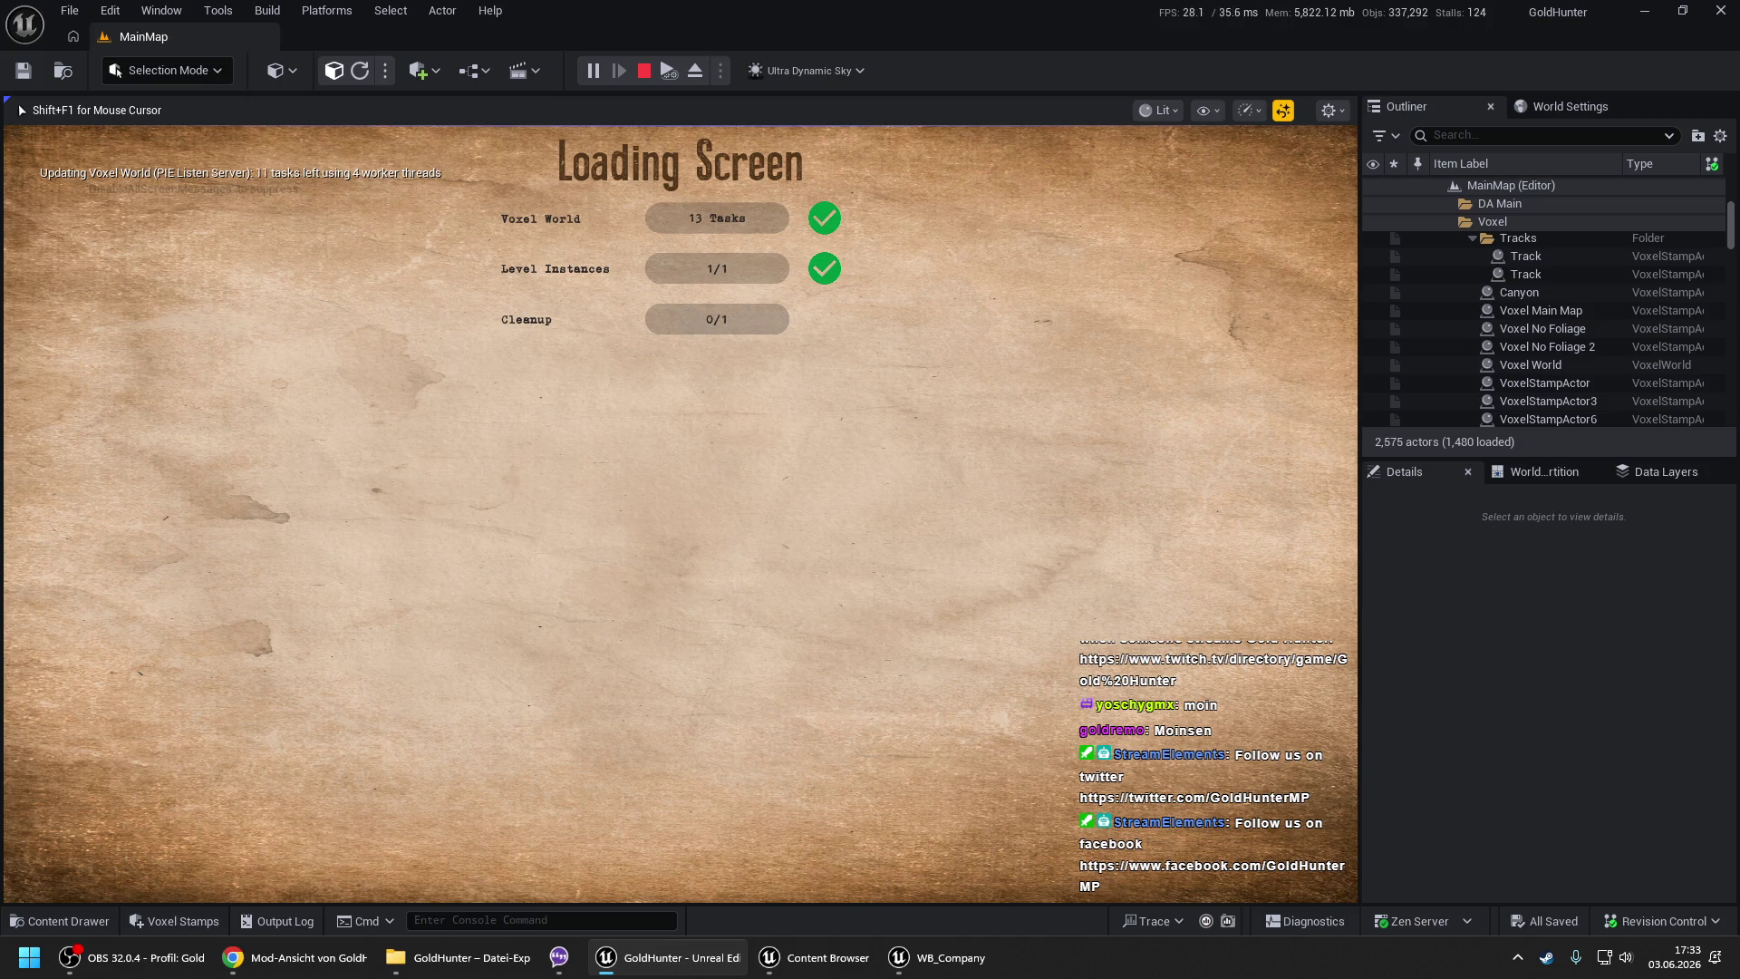
- Register company test1 at the Company NPC and check it in the edit view
key(Return)
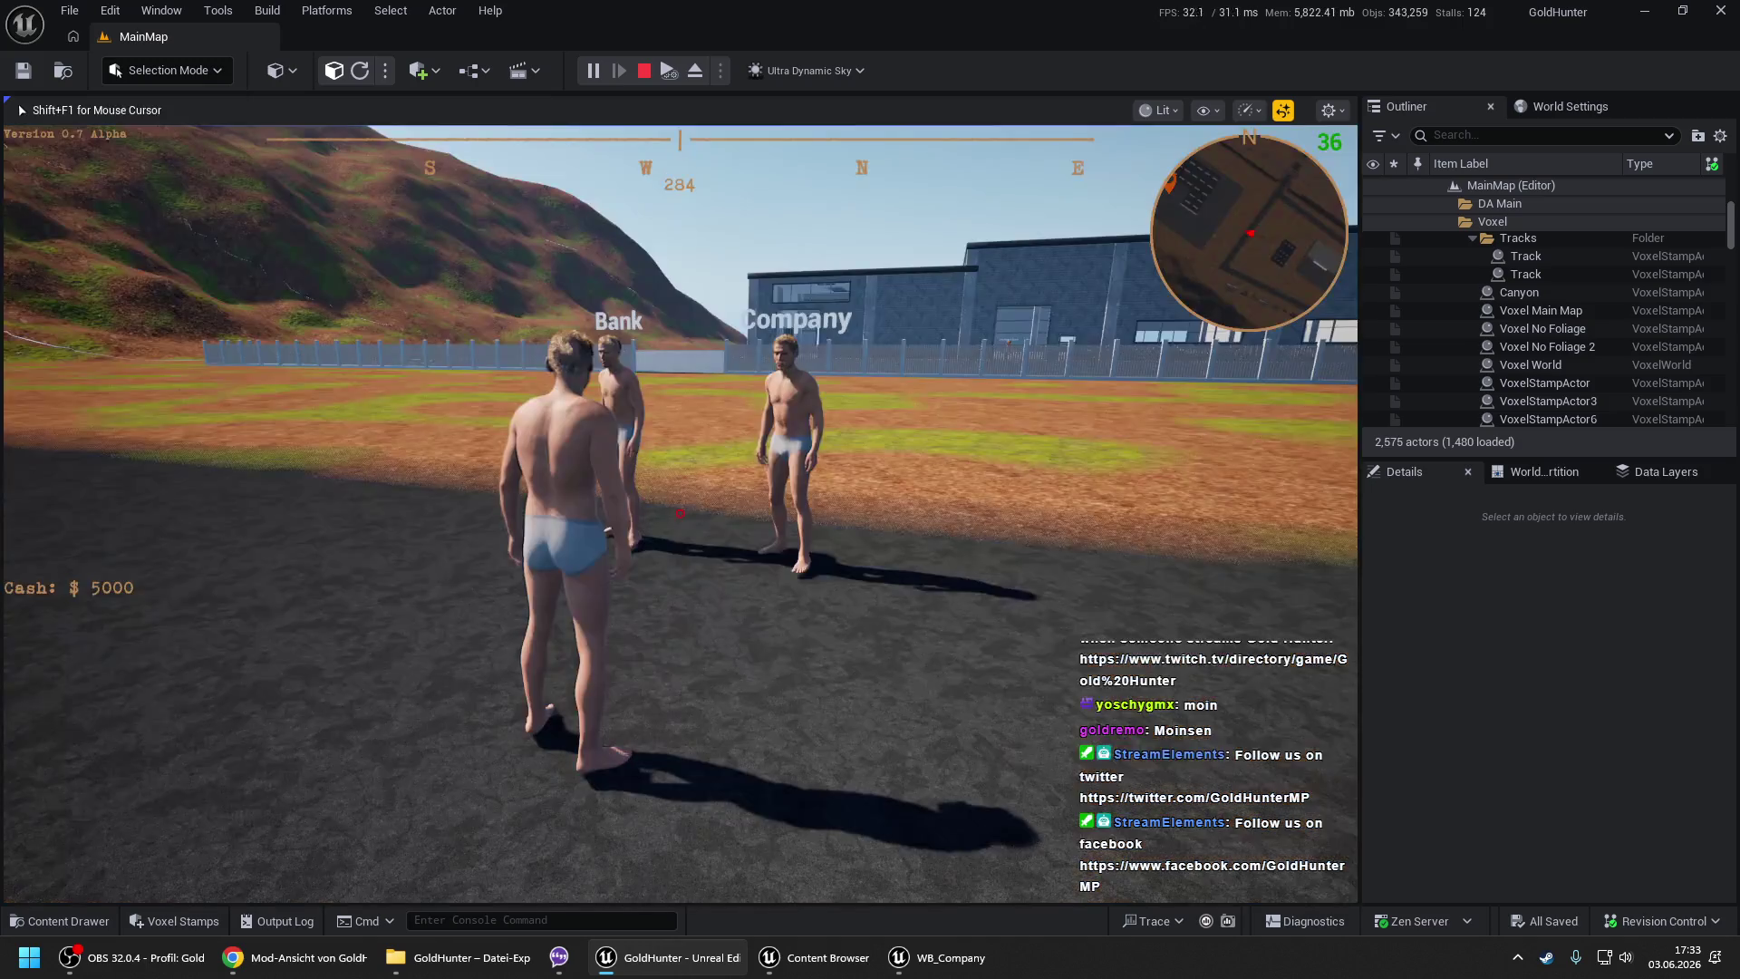
key(e)
click(543, 477)
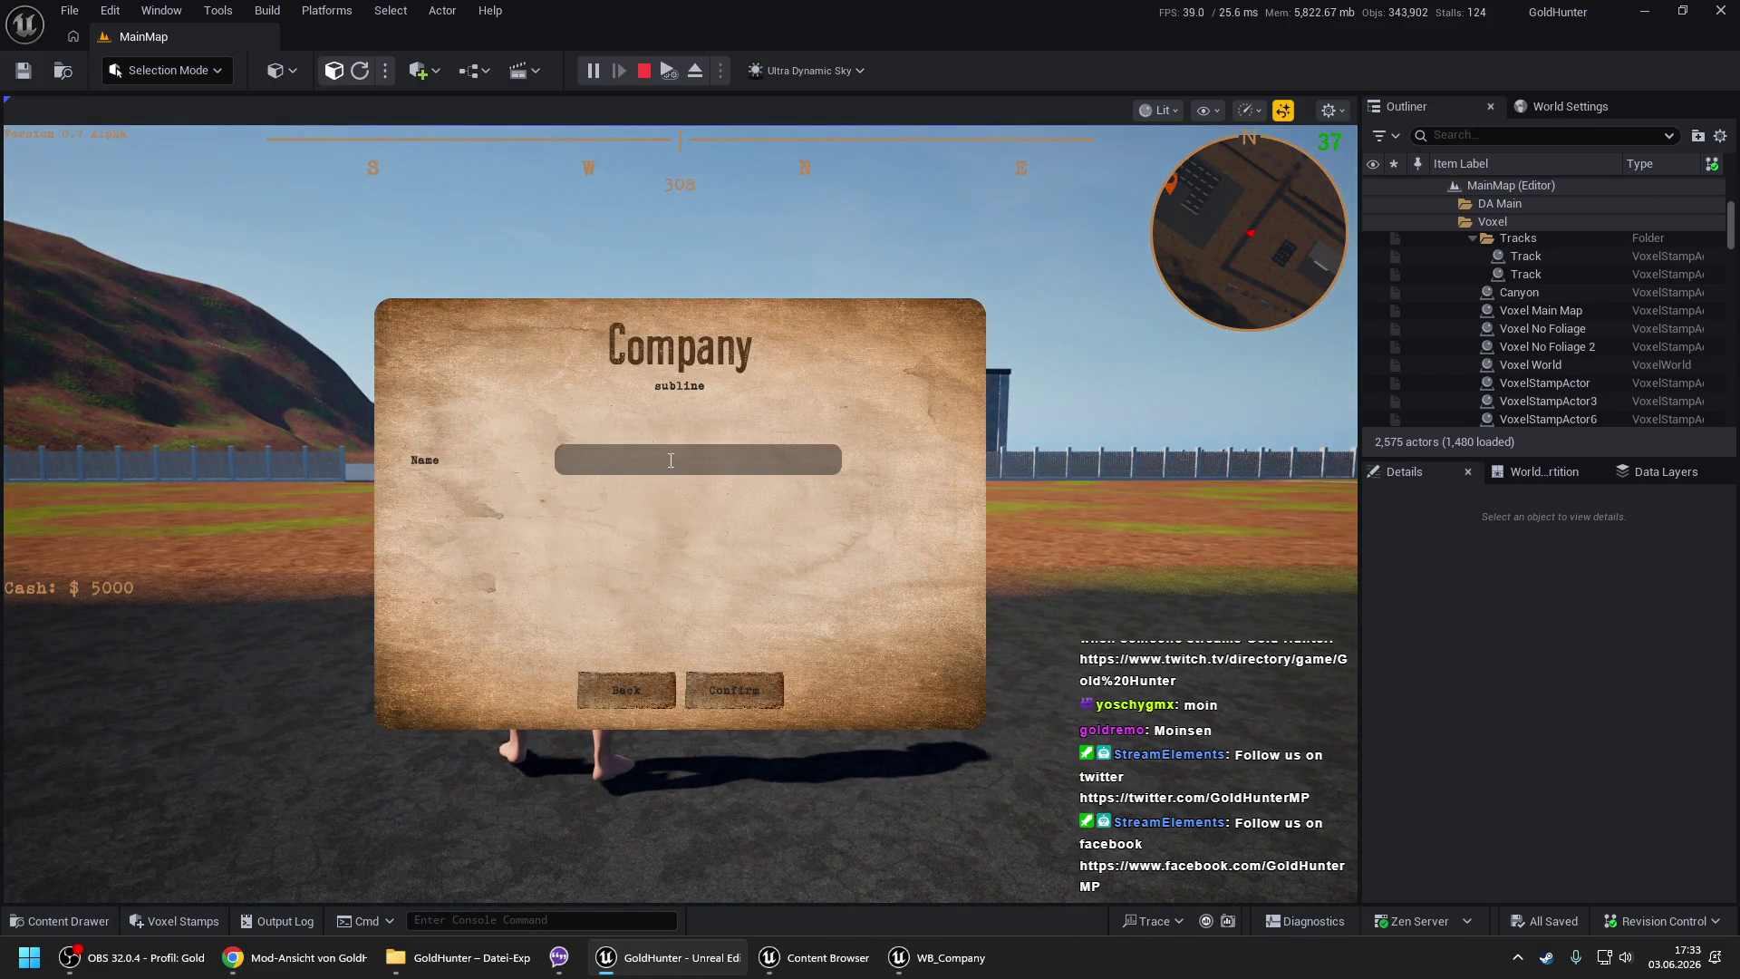
text(test)
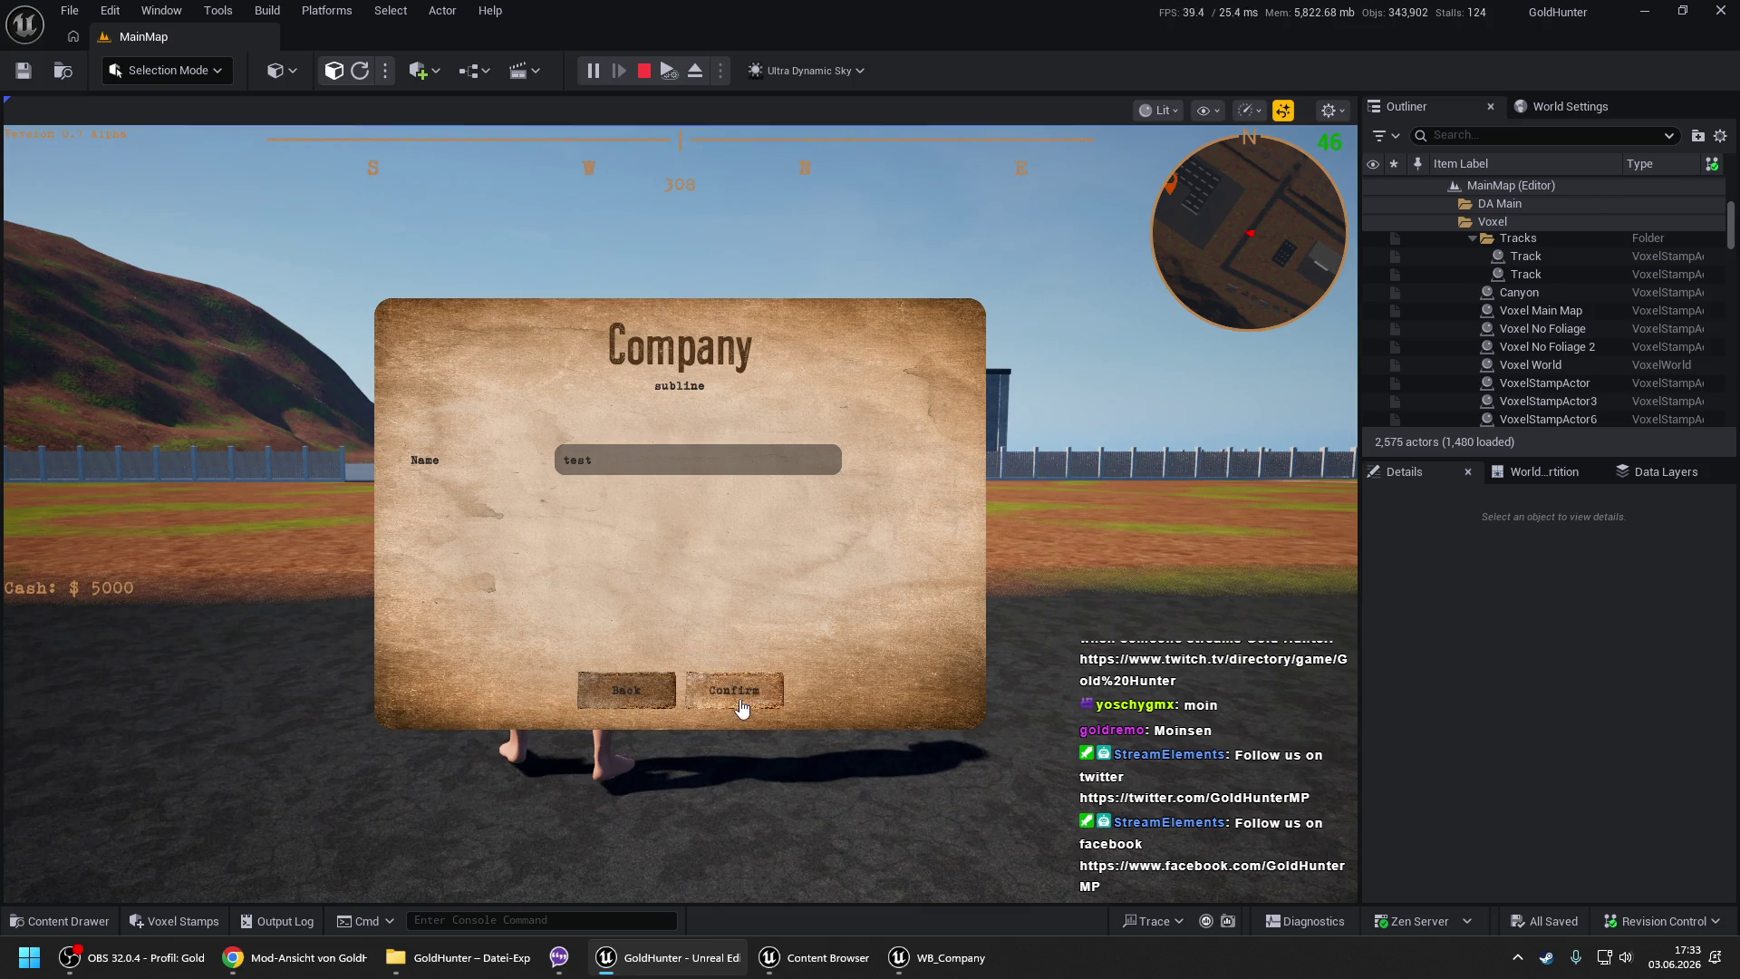
click(738, 693)
click(756, 513)
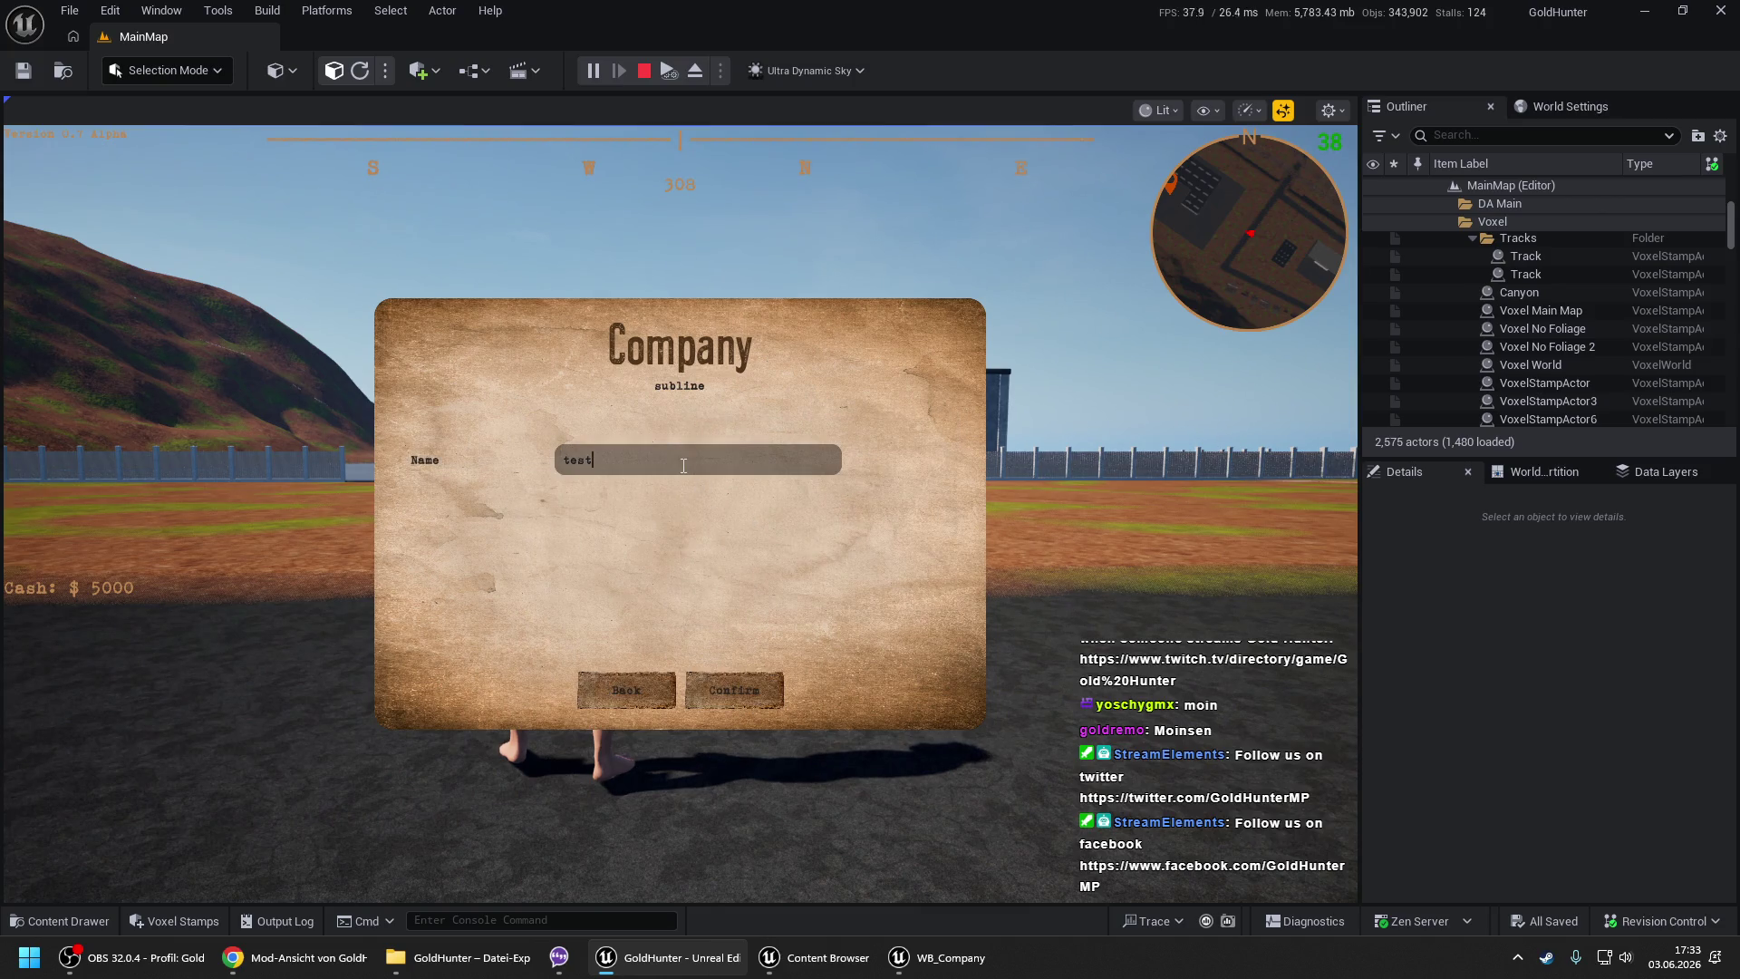
text(1)
click(736, 689)
click(716, 688)
click(786, 472)
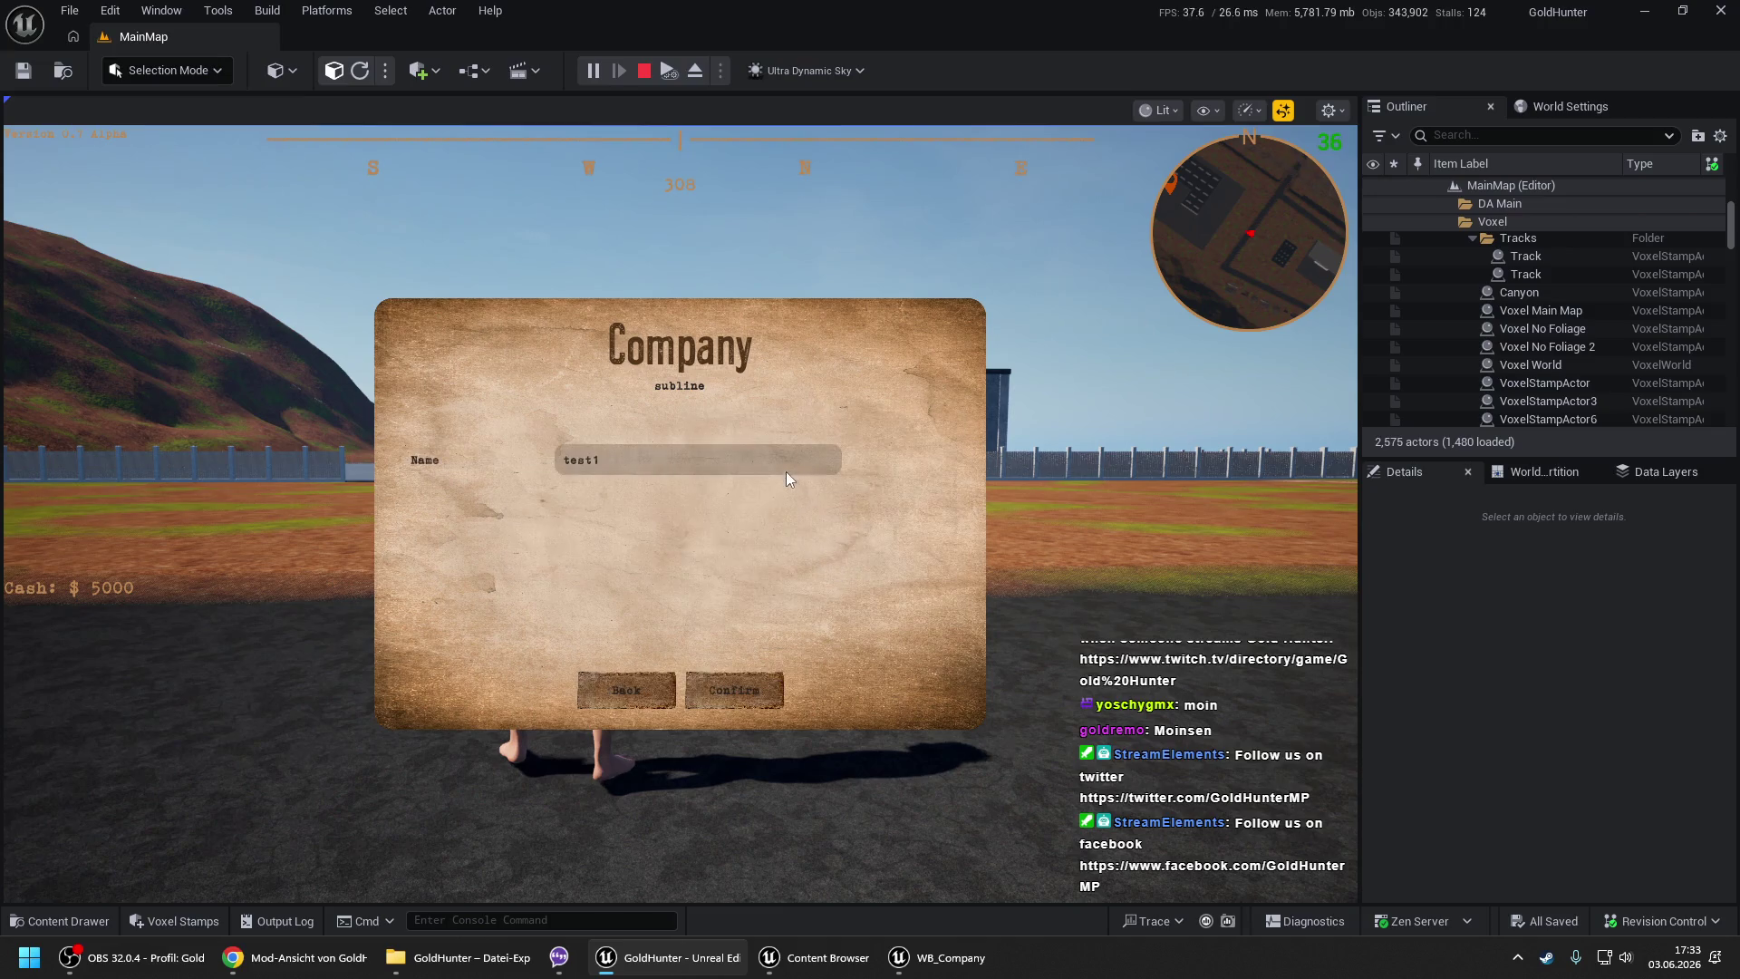
click(648, 704)
click(679, 693)
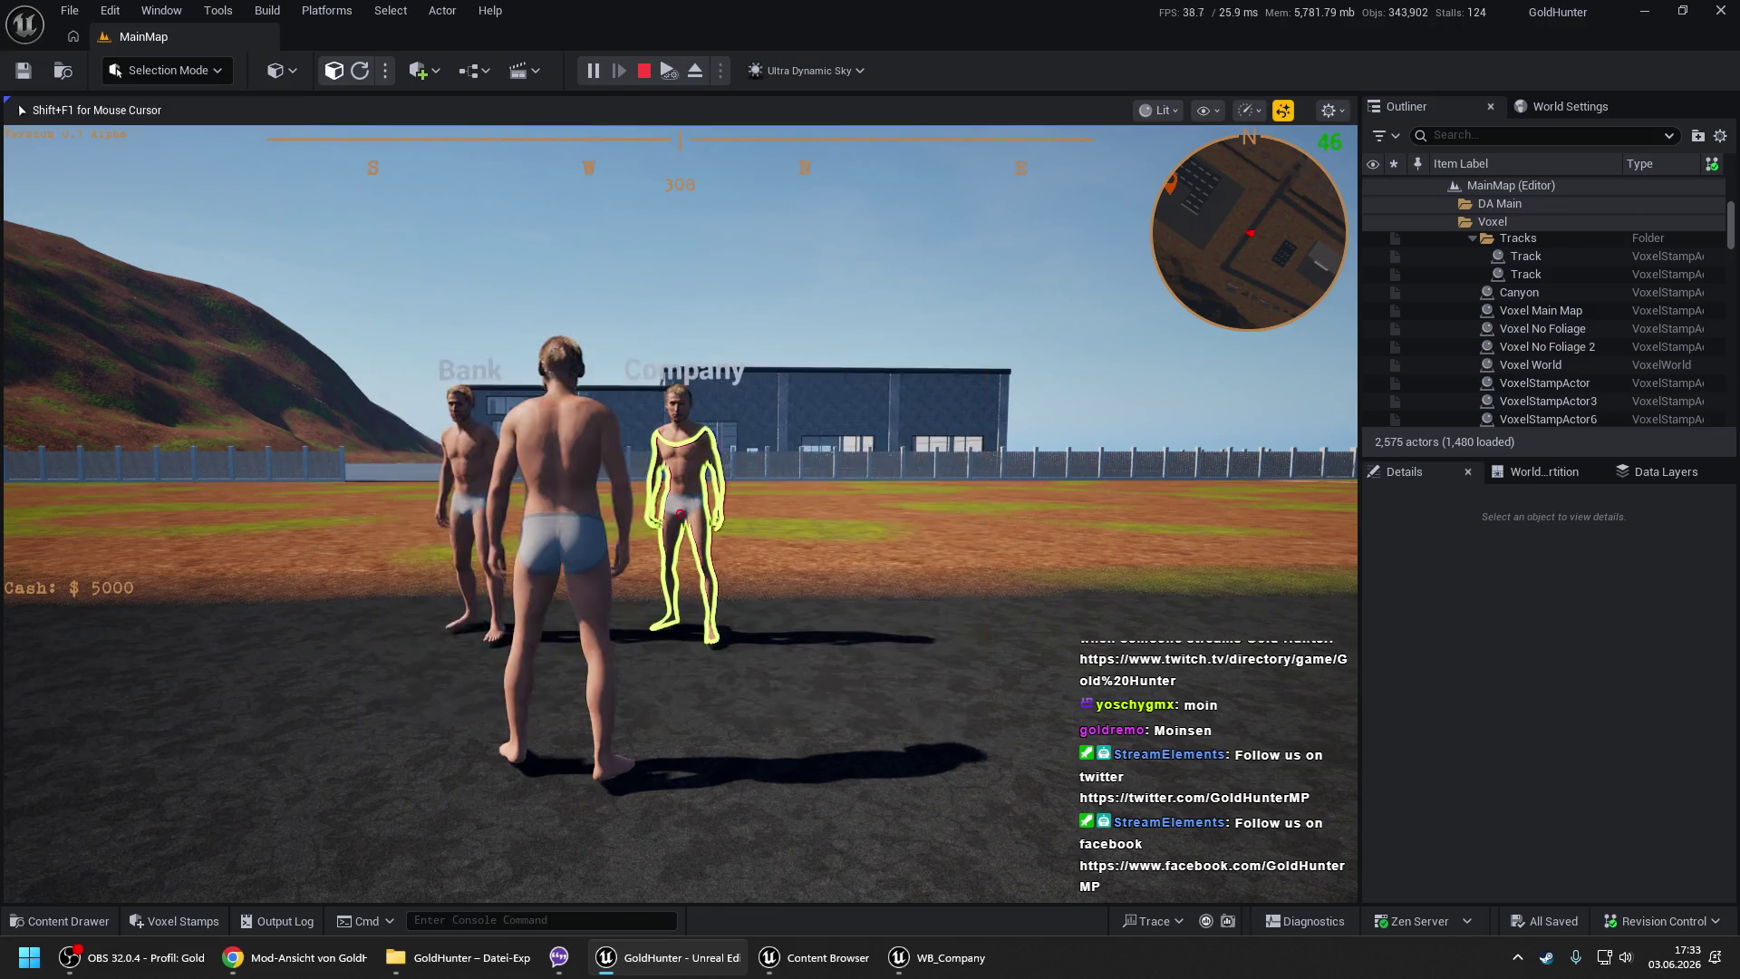
- At the Bank NPC, add a bank account of type test1 and rename it bank name1
key(e)
click(639, 691)
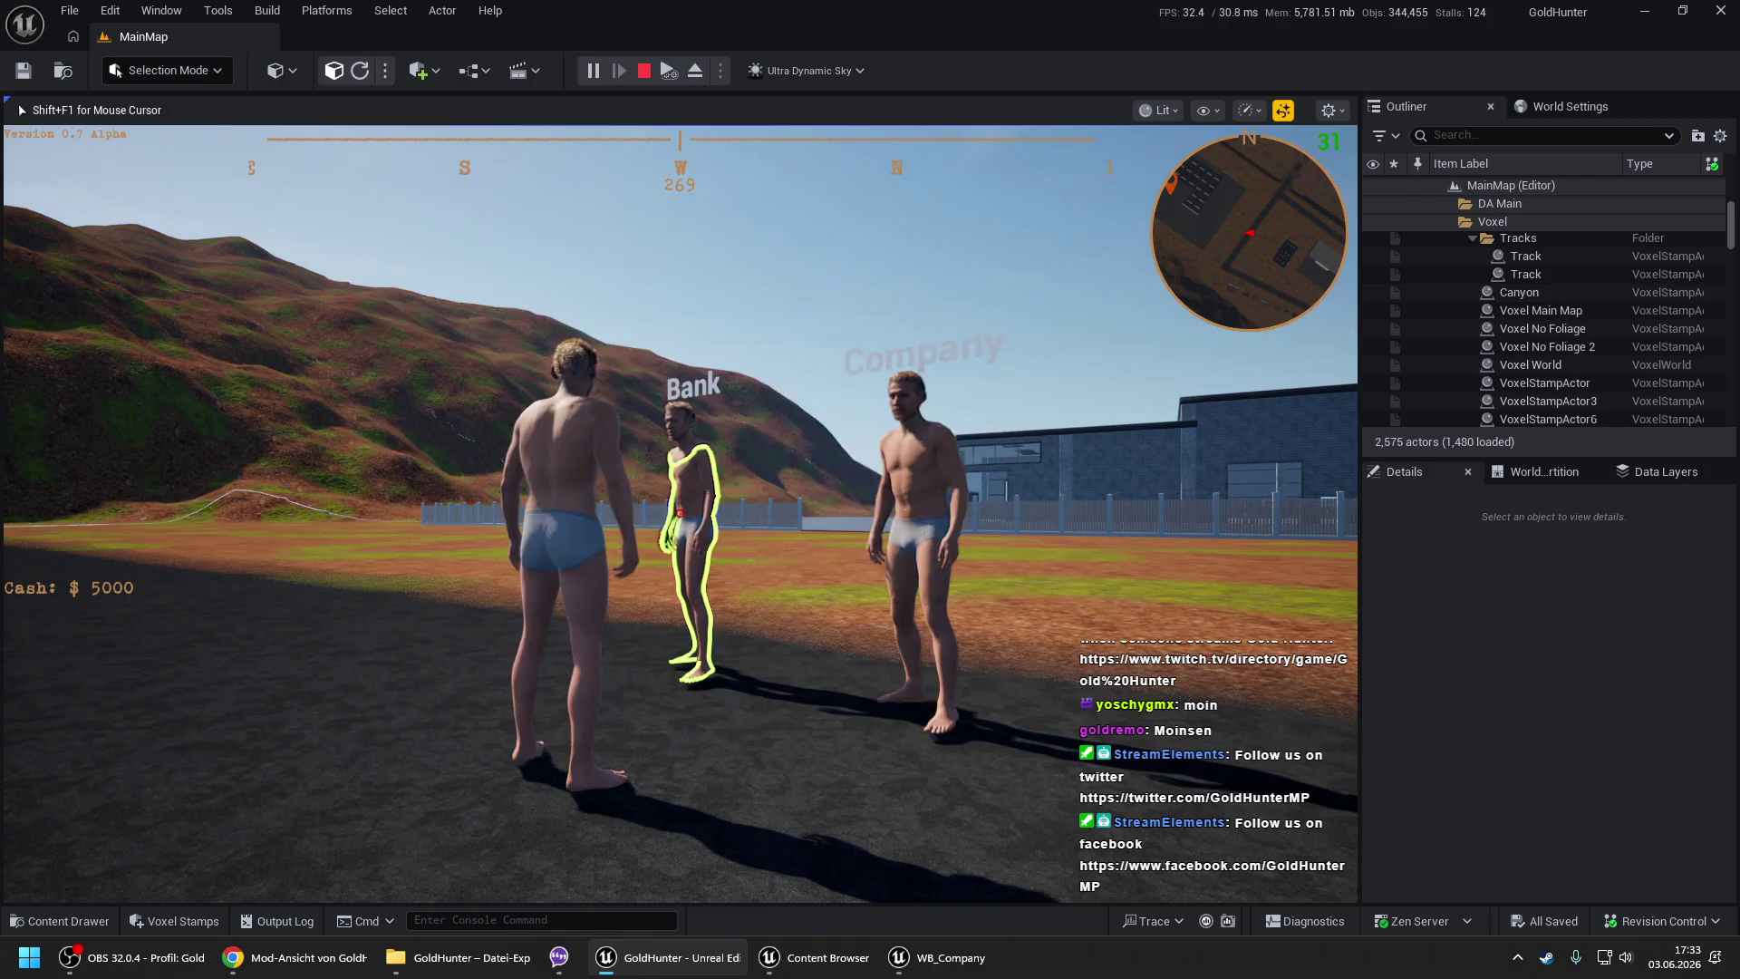
key(e)
click(710, 695)
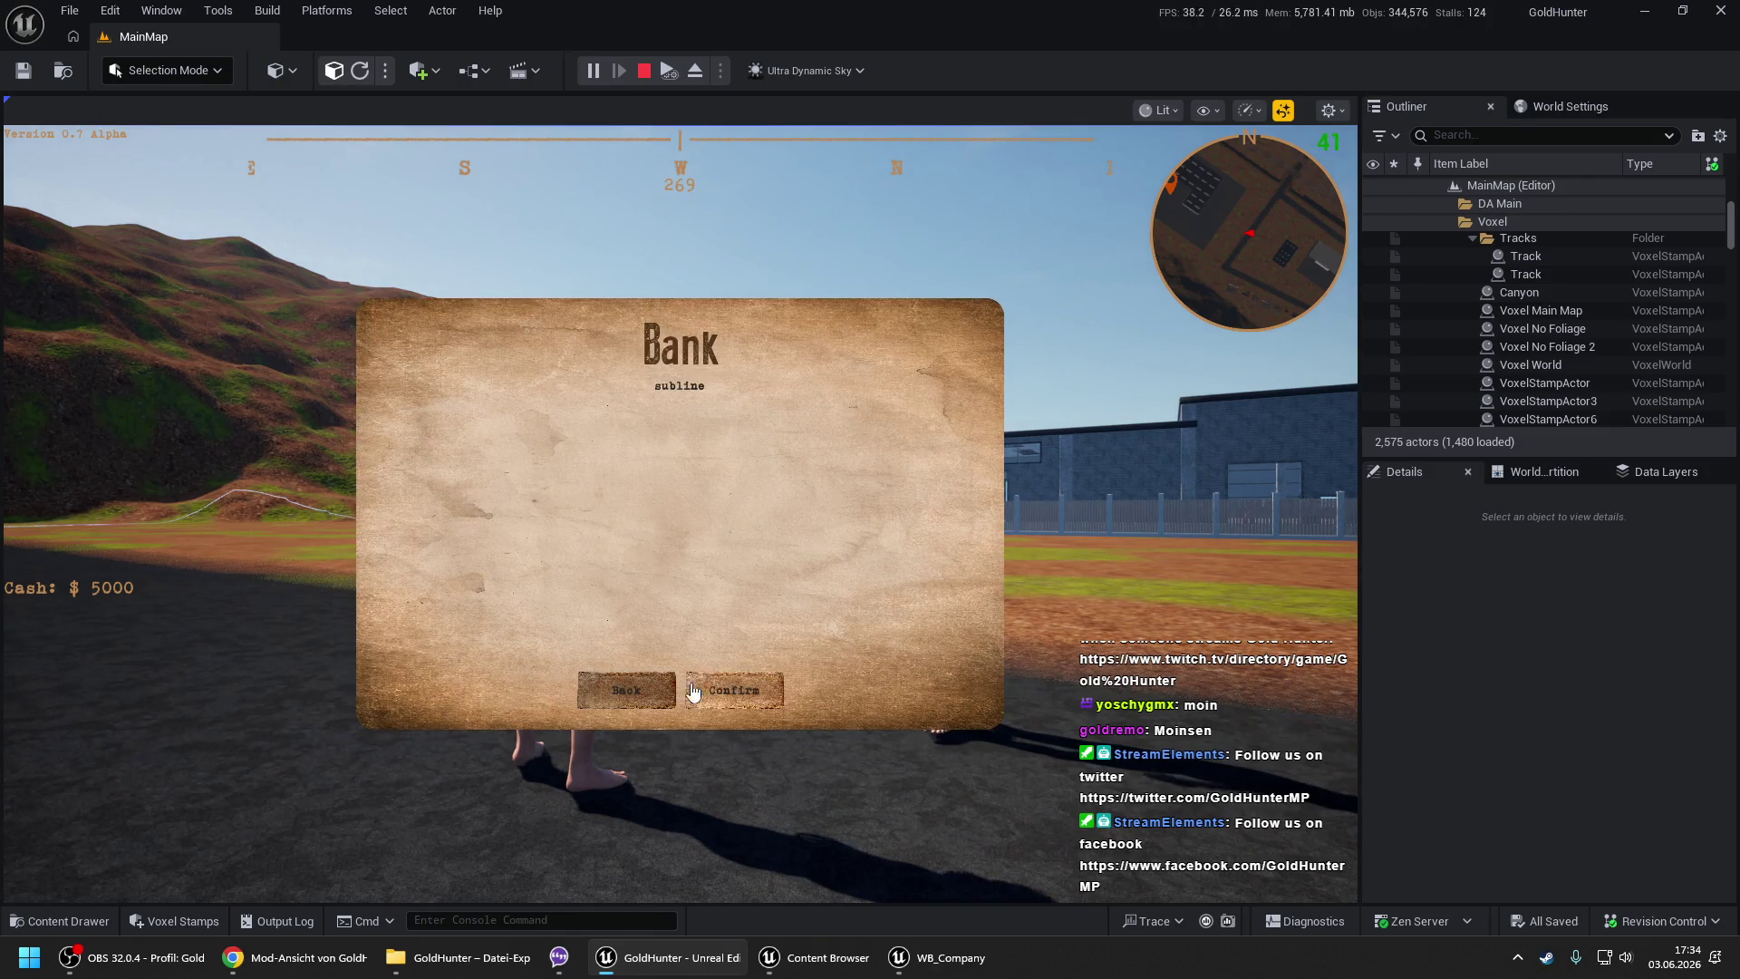
click(629, 530)
click(576, 596)
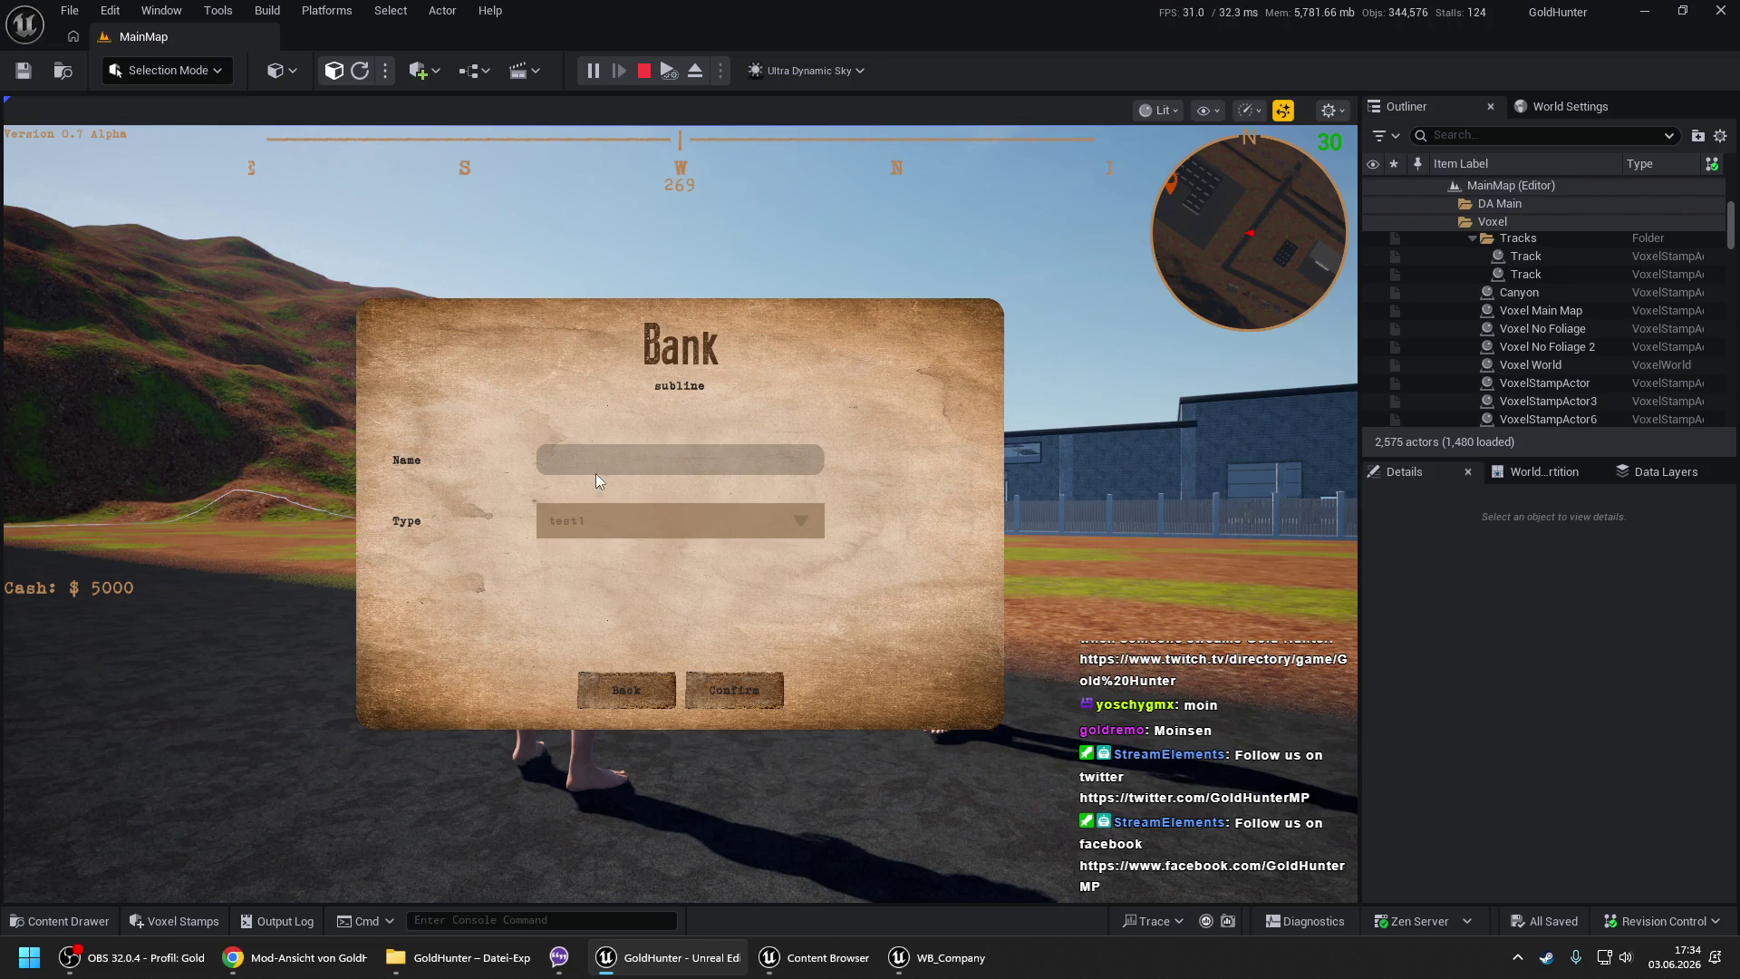
click(603, 464)
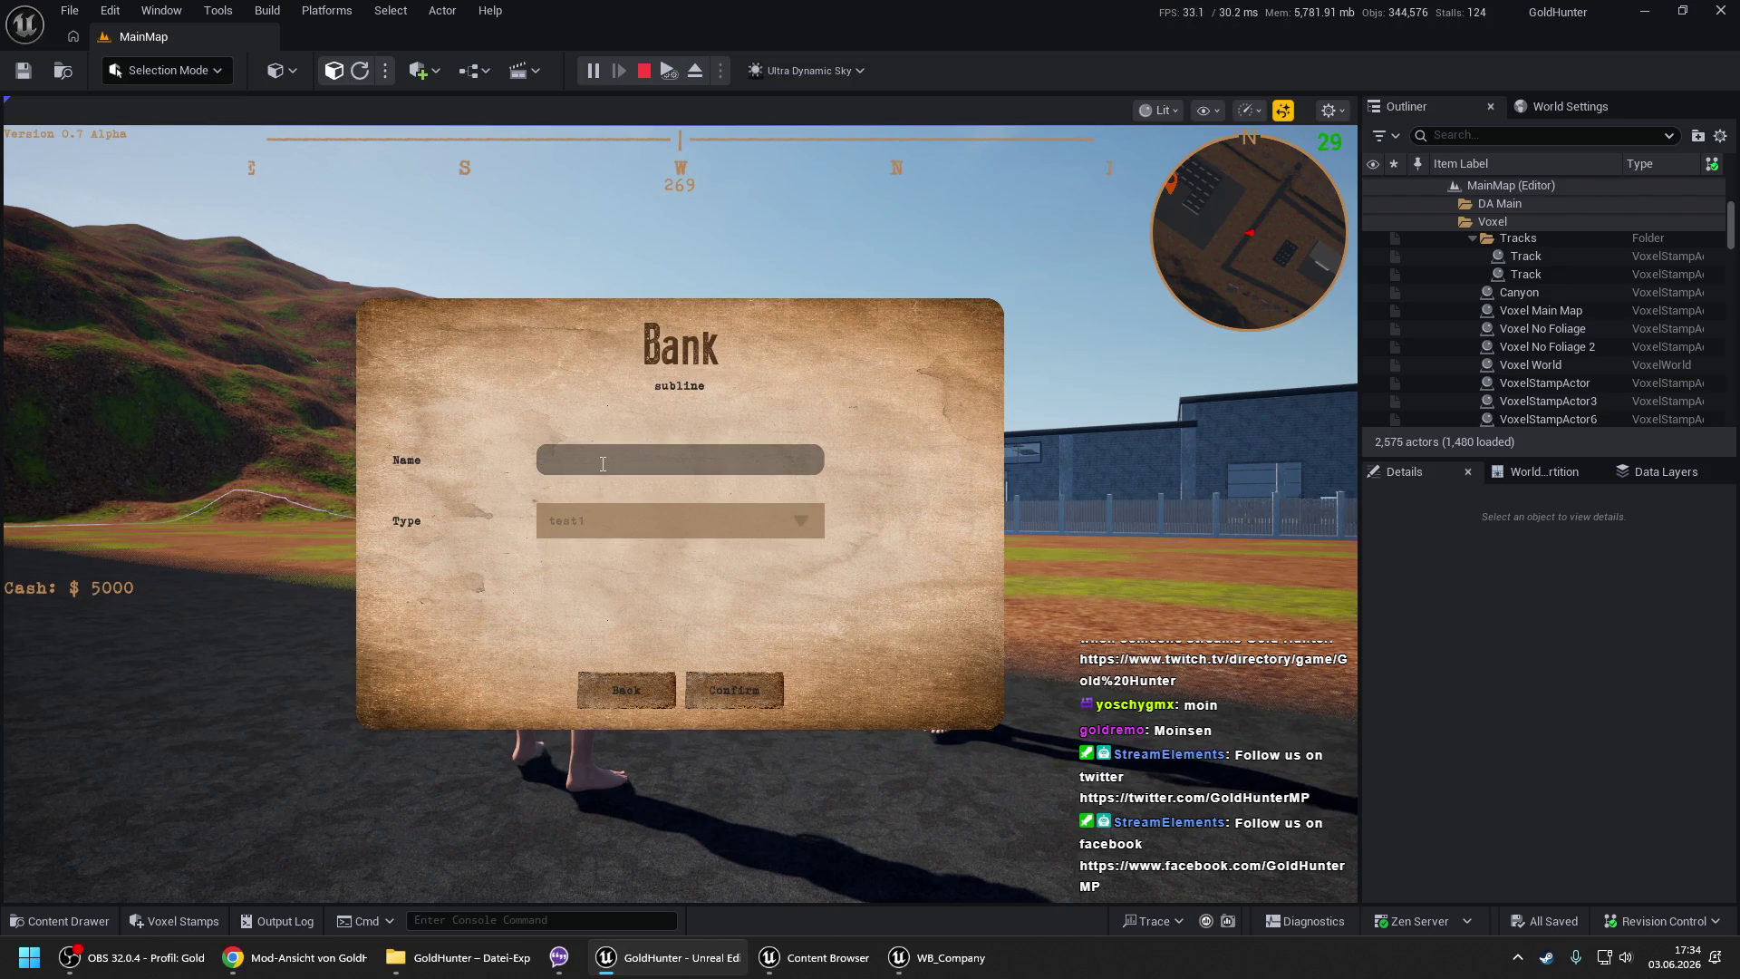
click(707, 691)
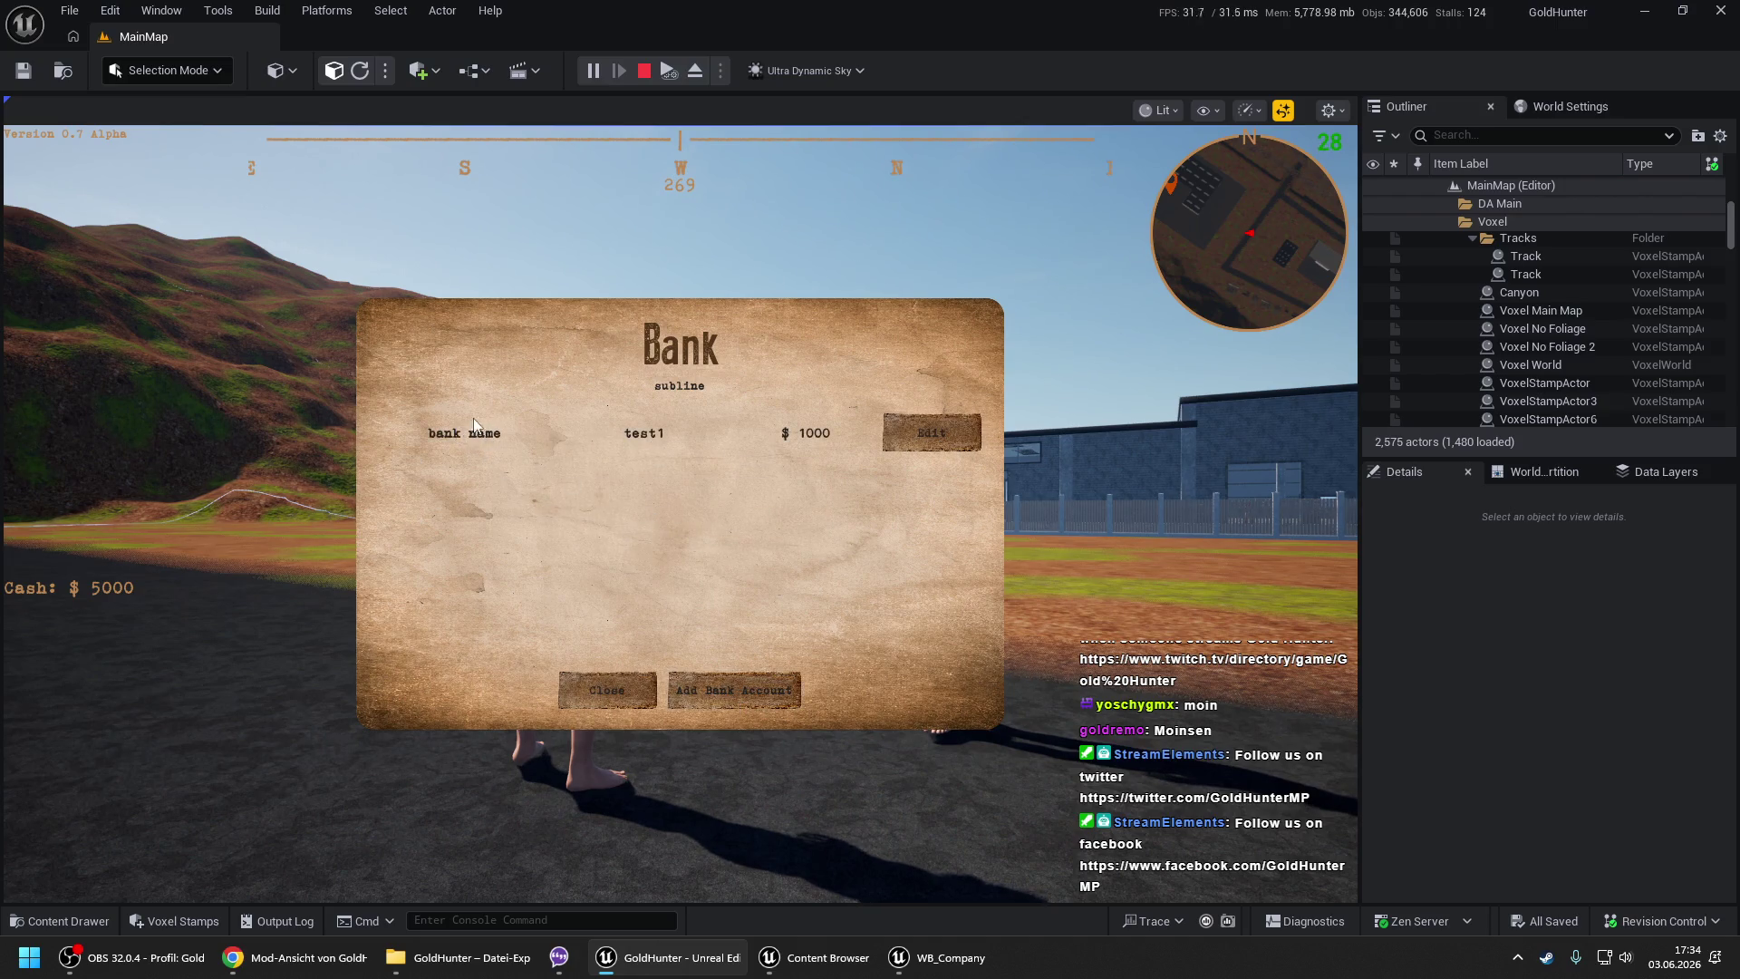
click(932, 432)
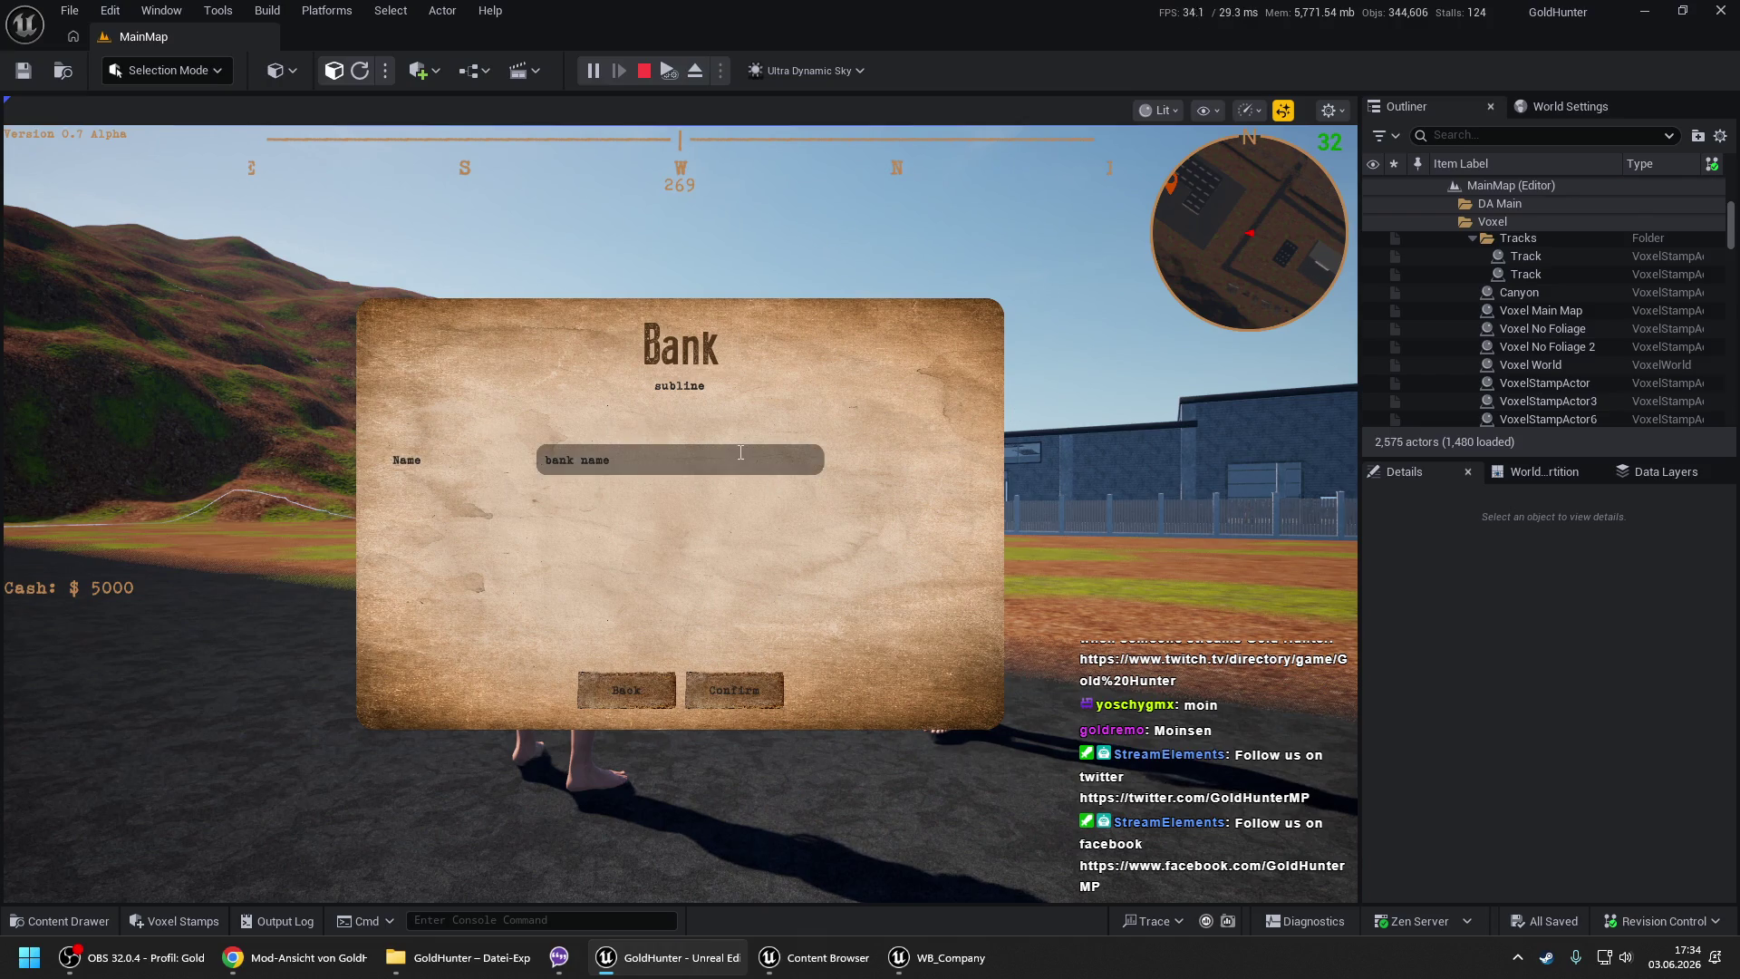
click(712, 689)
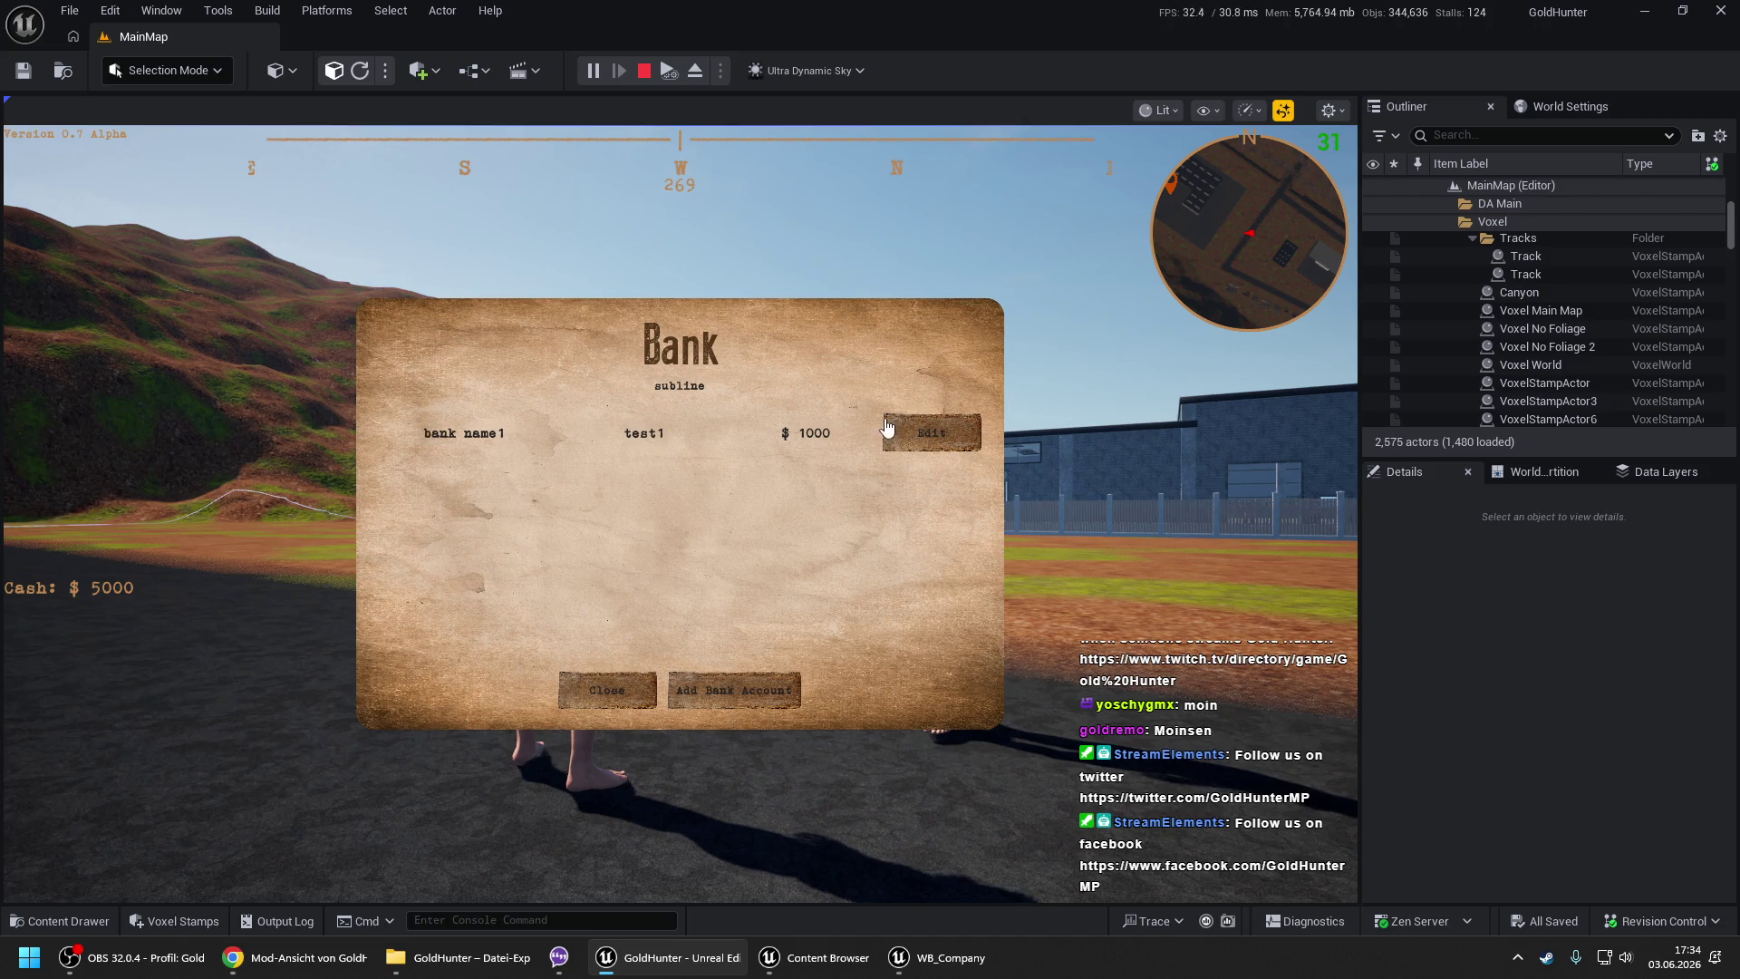
click(608, 690)
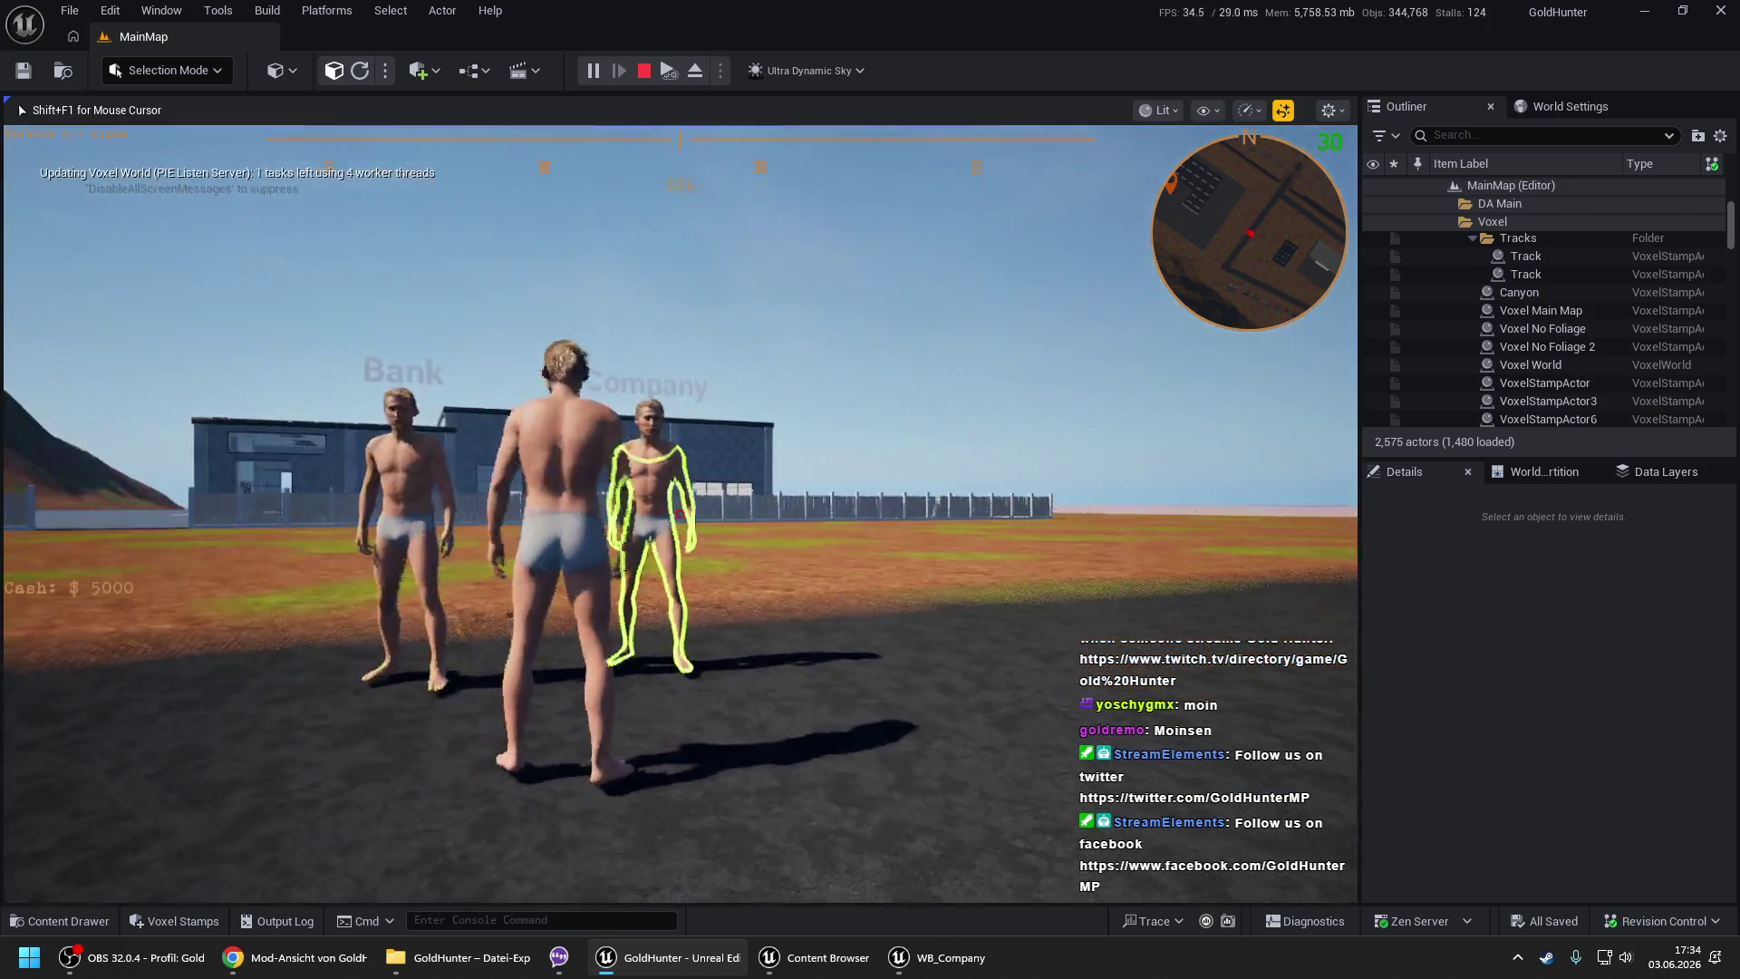
- Register company test2 at the Company NPC and close the Company and Bank dialogs
key(e)
click(537, 537)
click(661, 464)
text(test2)
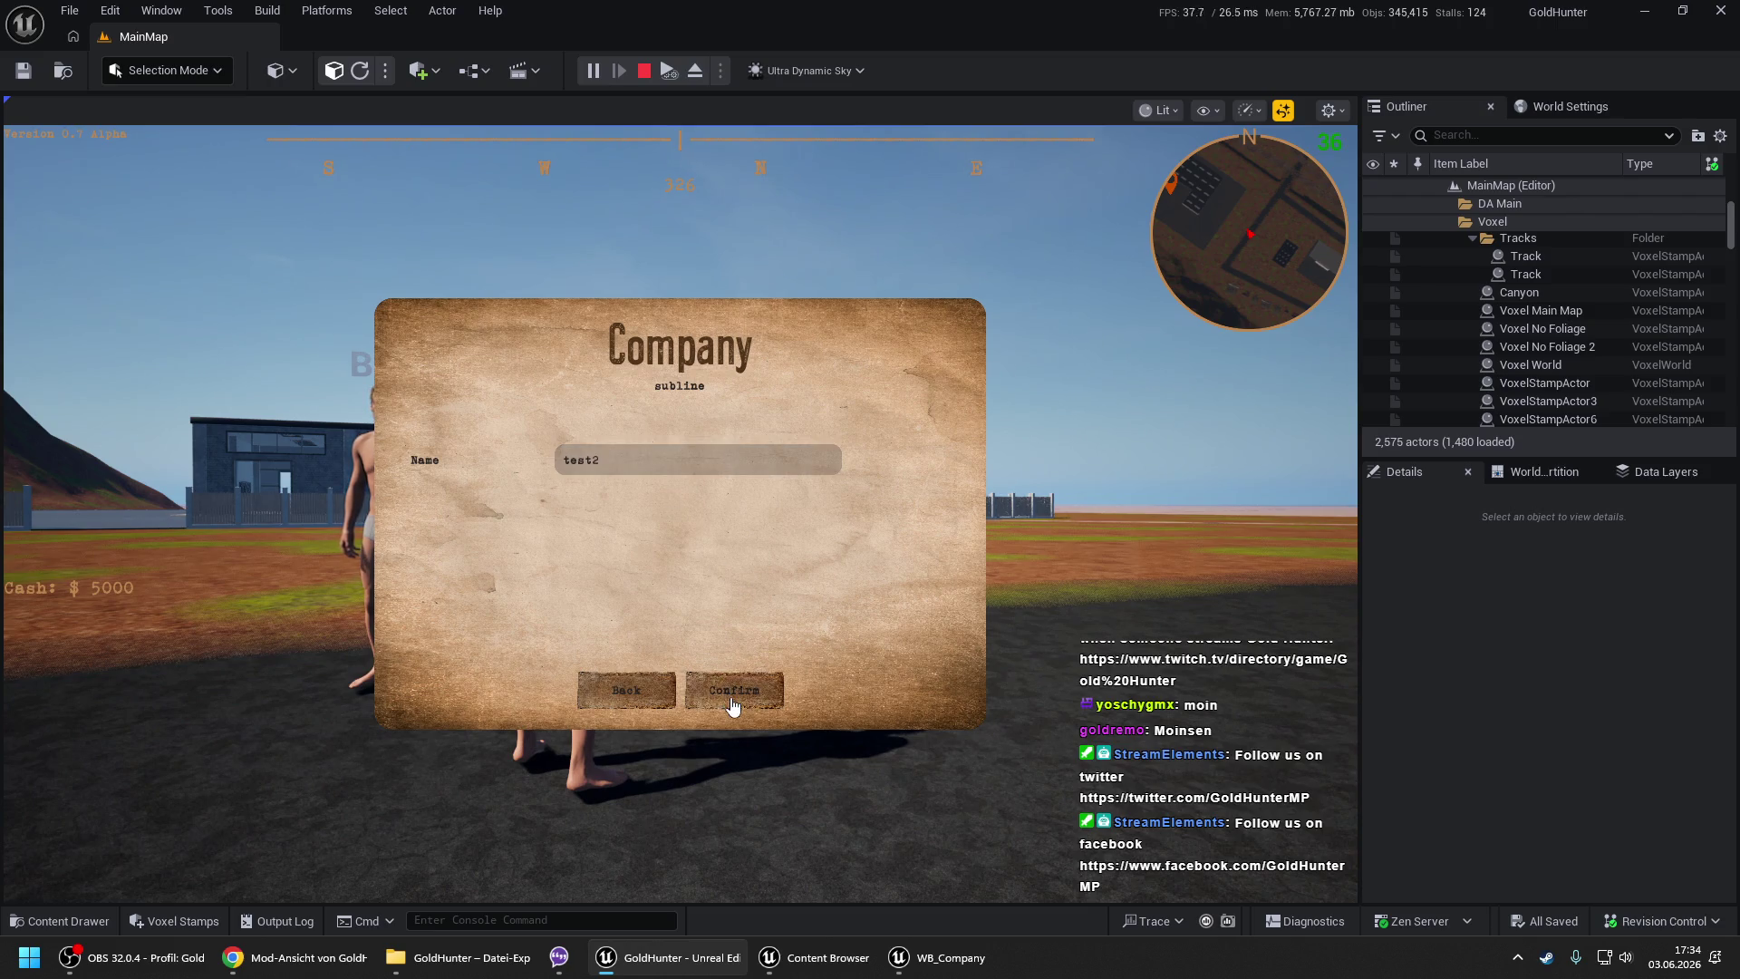
click(734, 690)
click(700, 694)
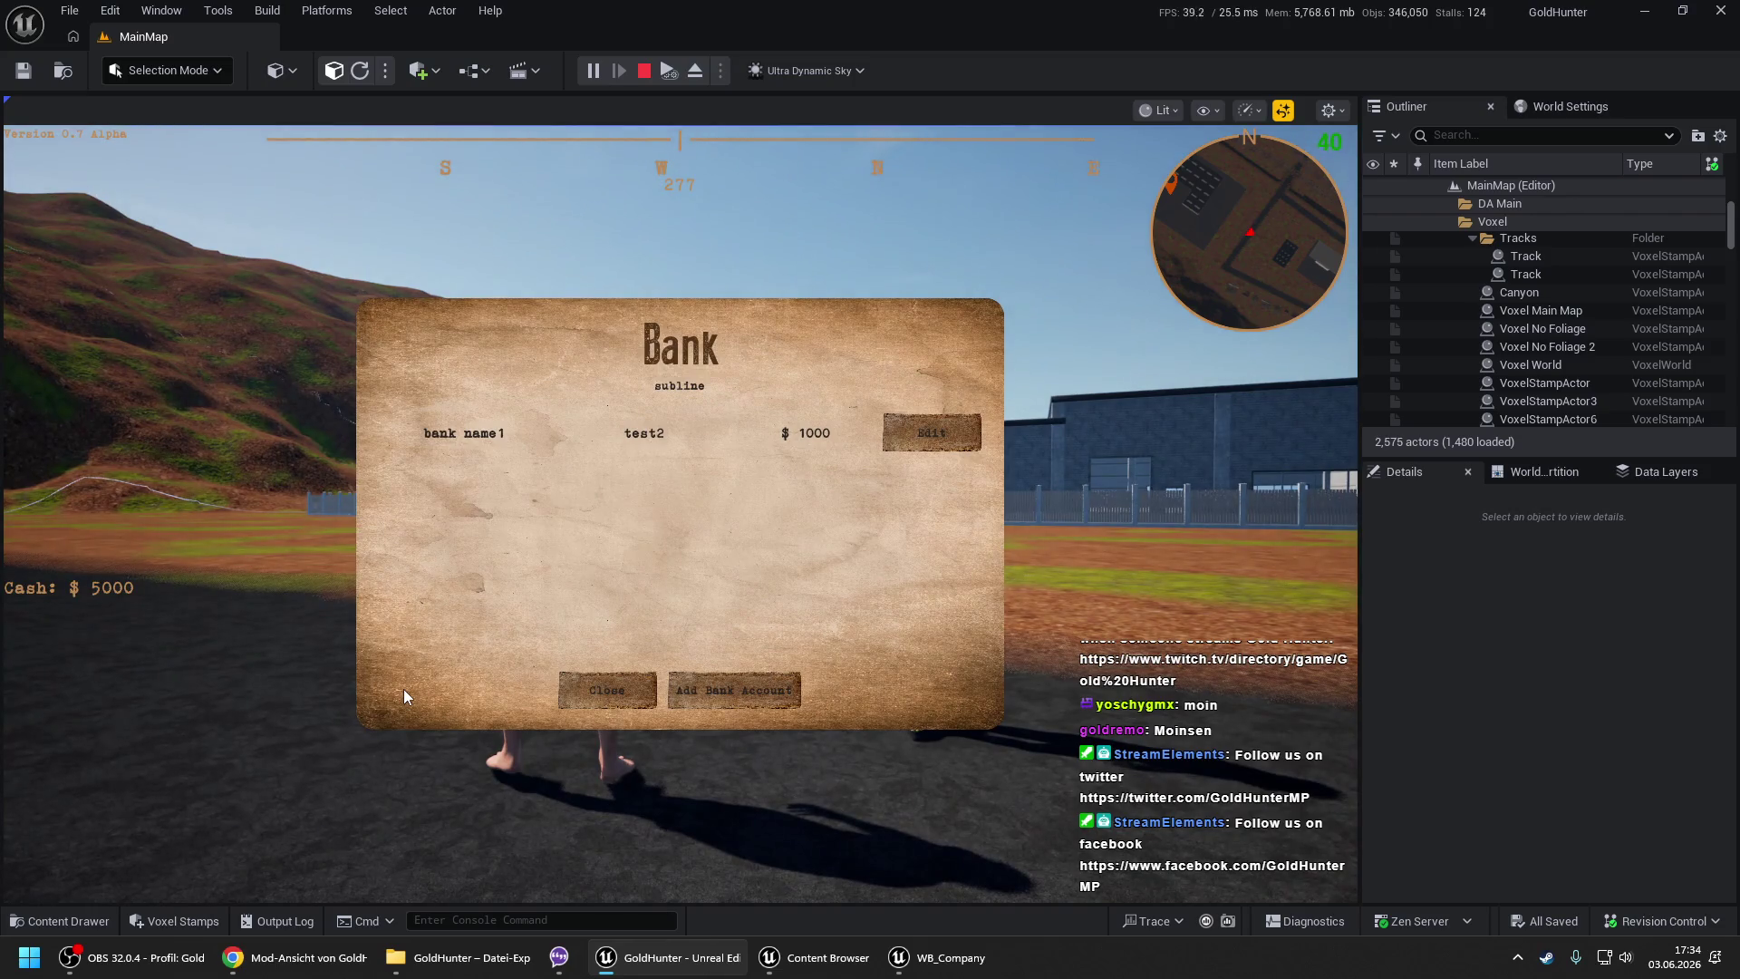
click(616, 690)
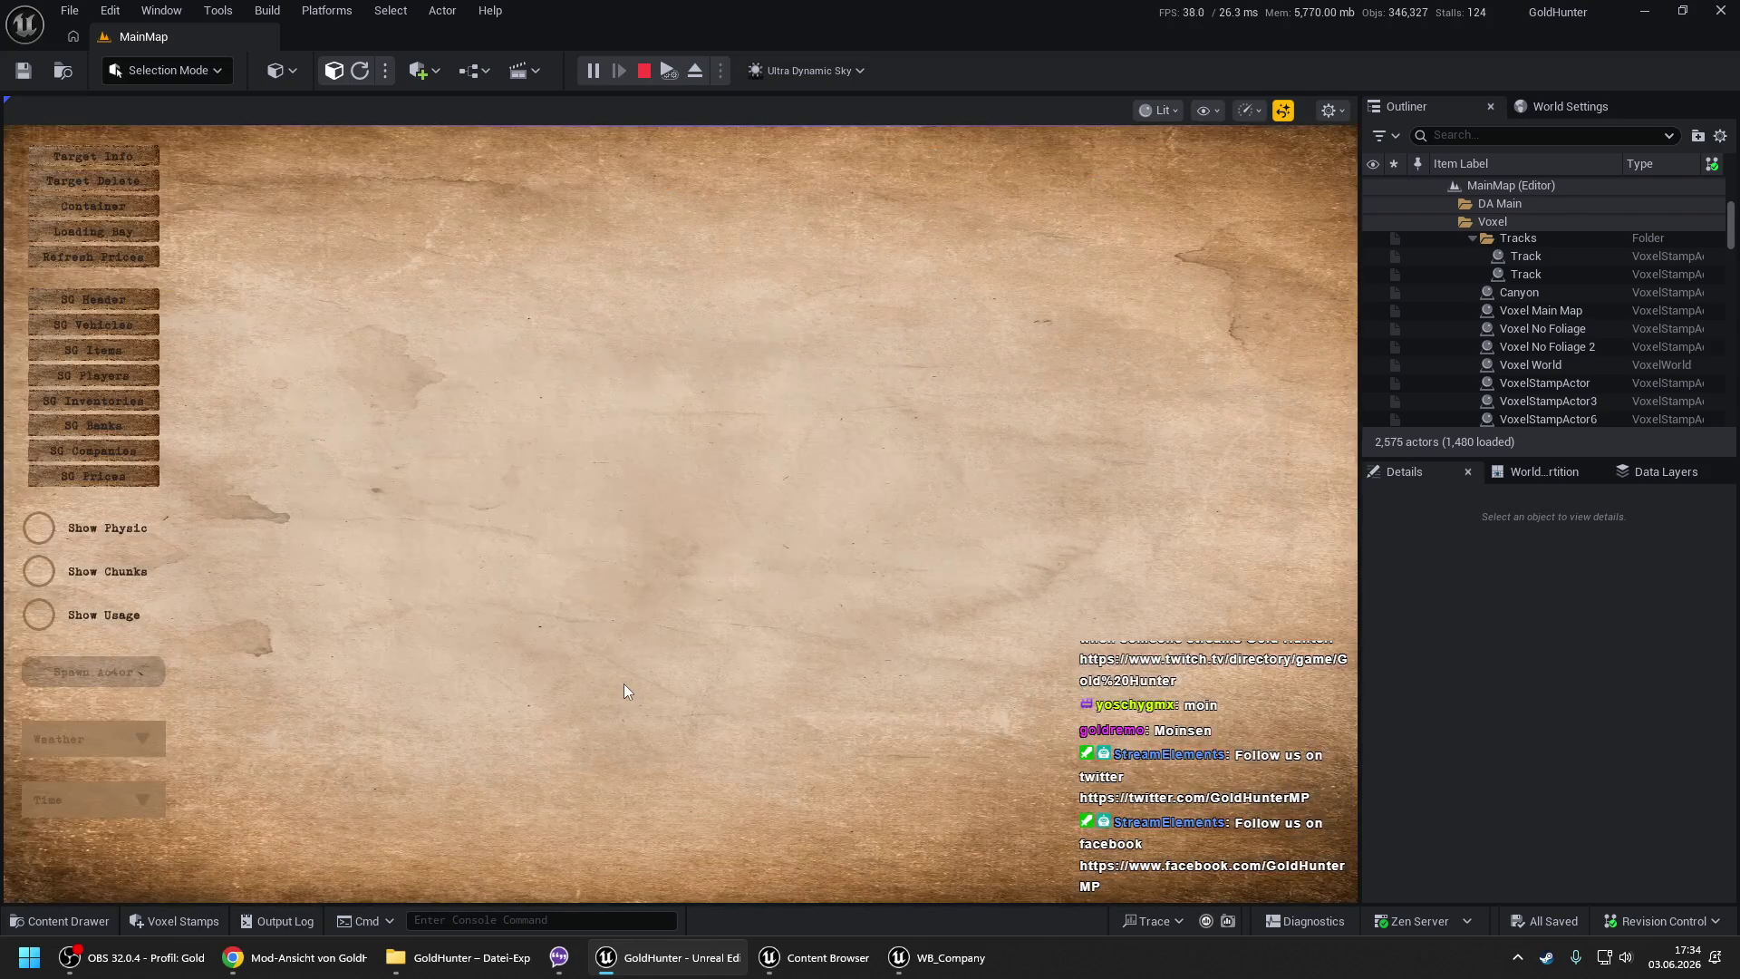
- Inspect SG Companies and SG Banks, confirming bank name1 owned by test2 with $1000, then resume
click(142, 459)
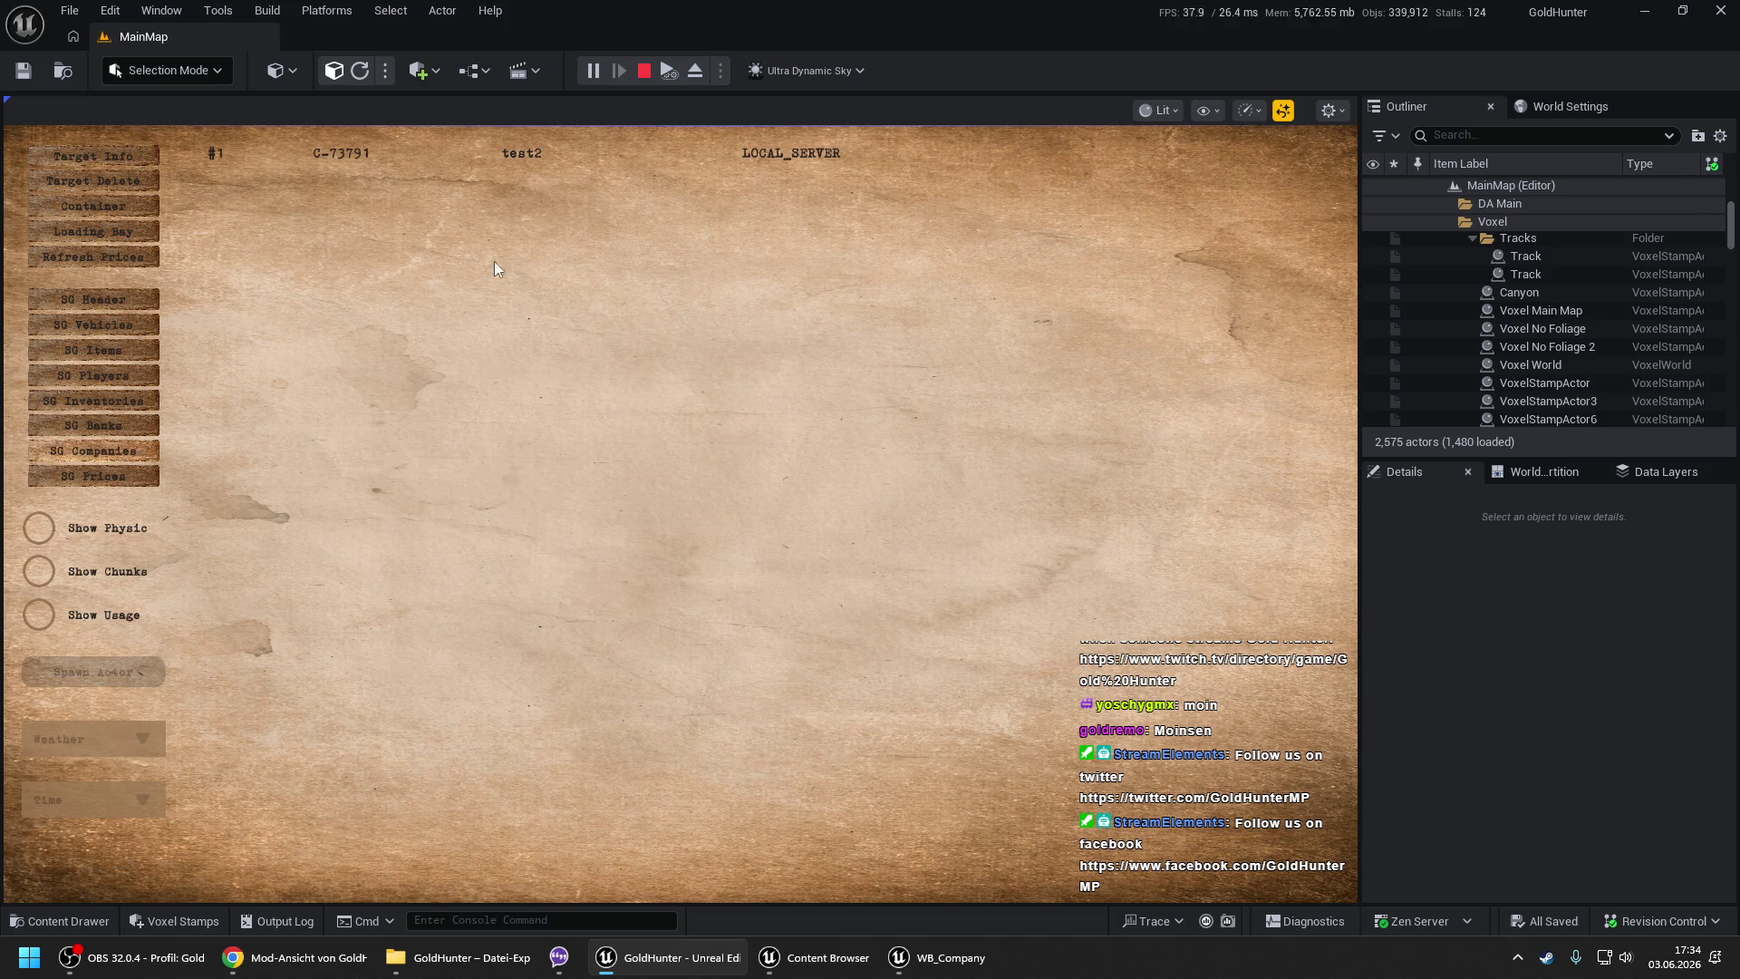
click(122, 426)
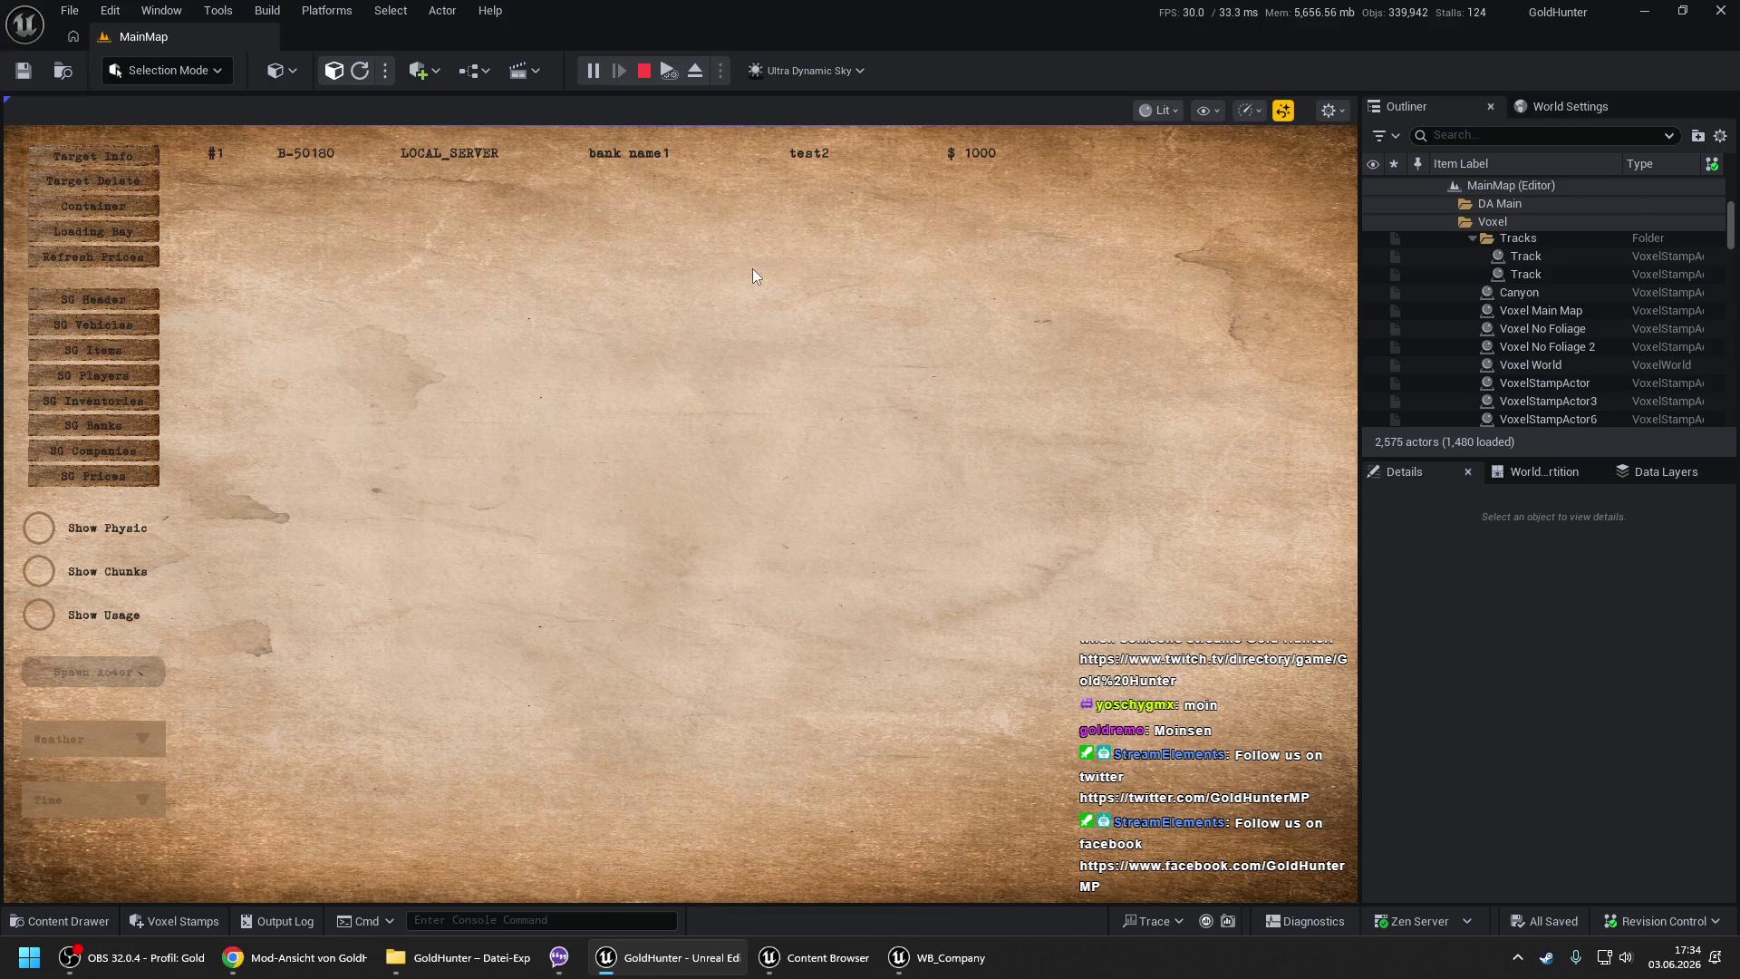
key(Tab)
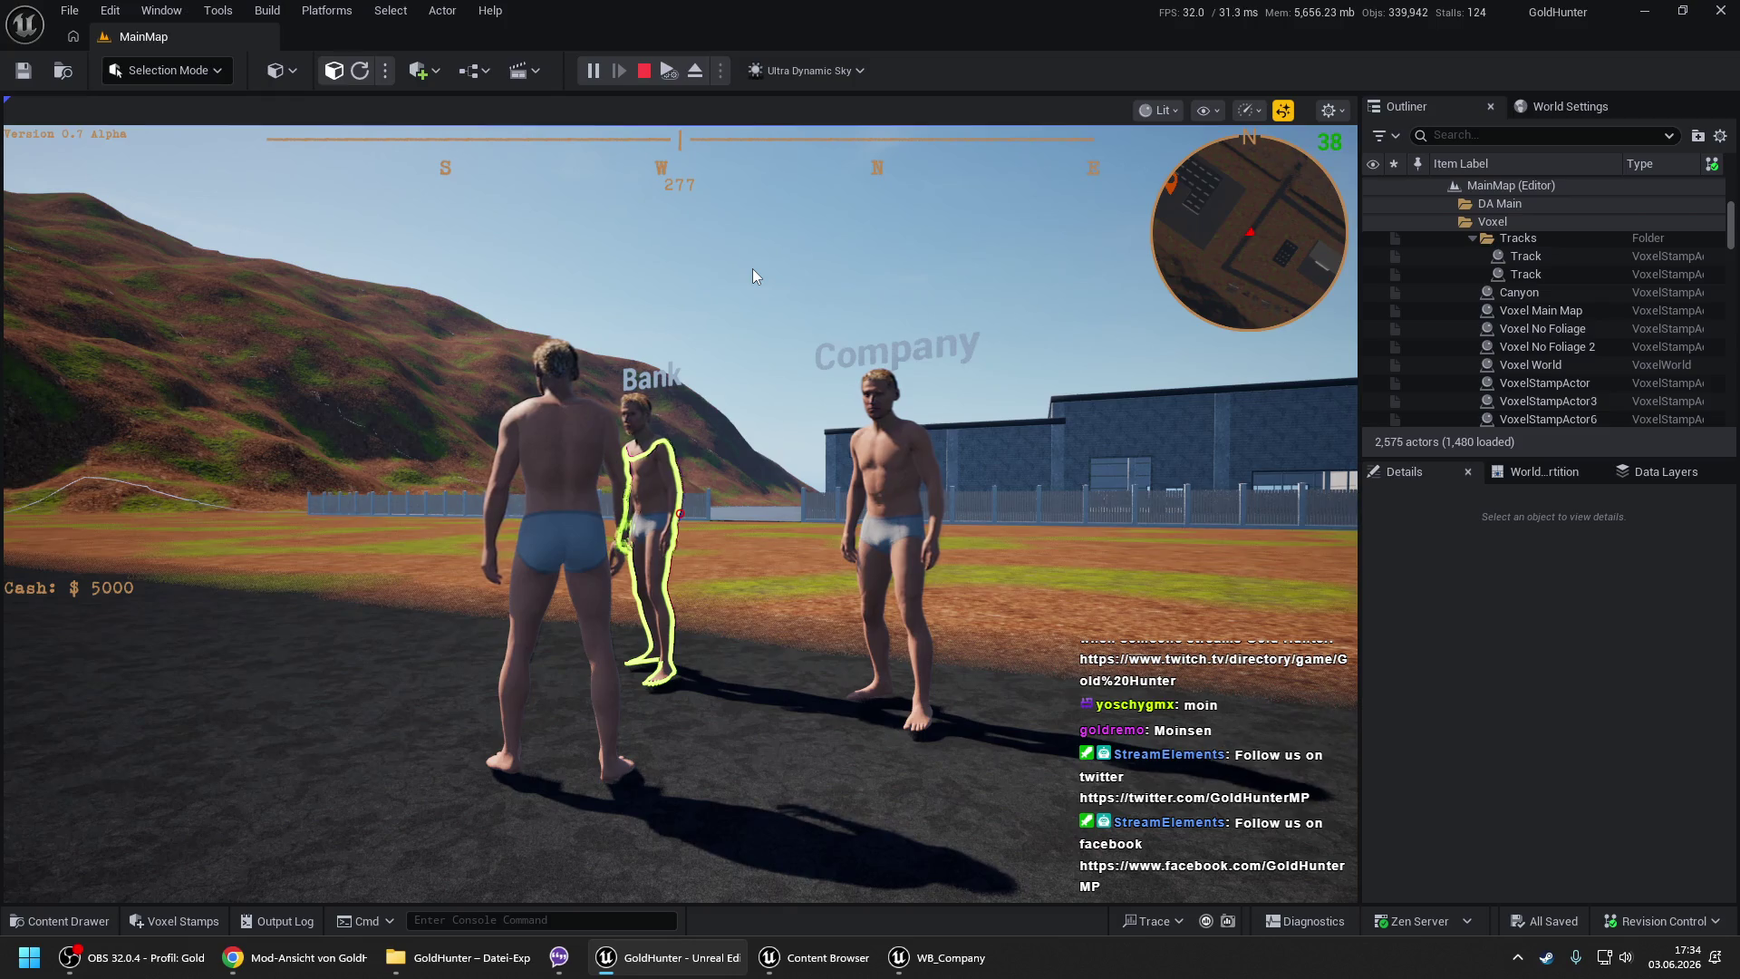
- Walk to the Bank NPC and add a Private bank account named priv
click(752, 270)
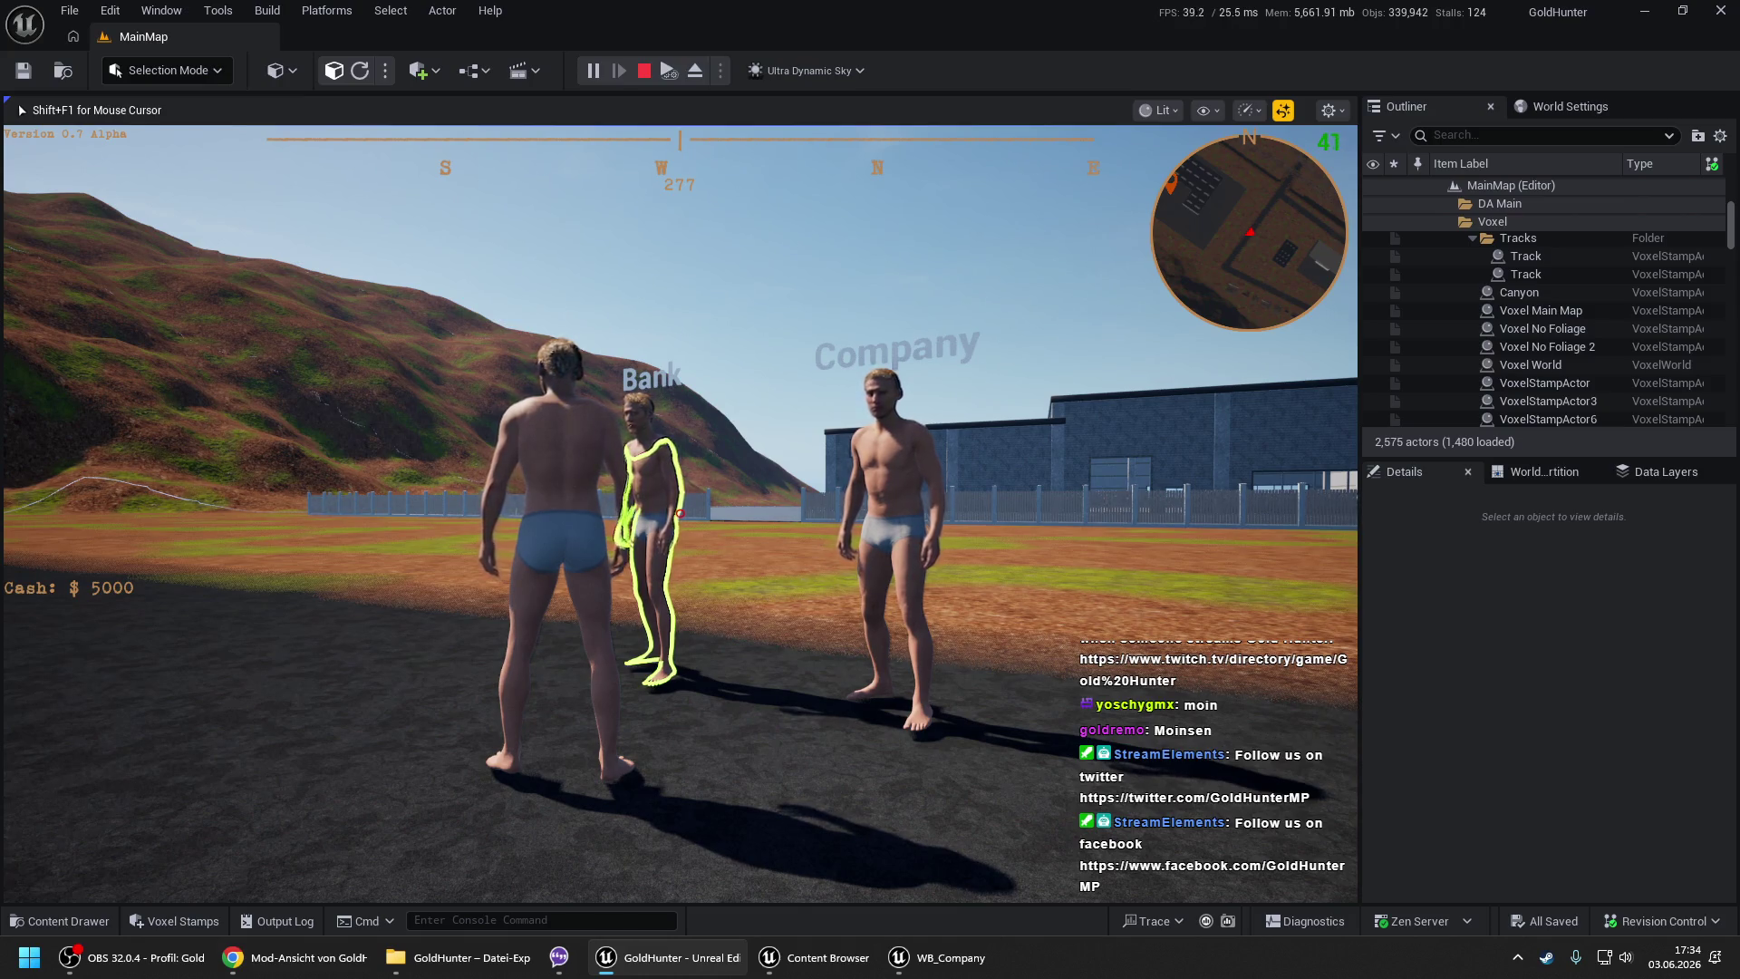
key(s)
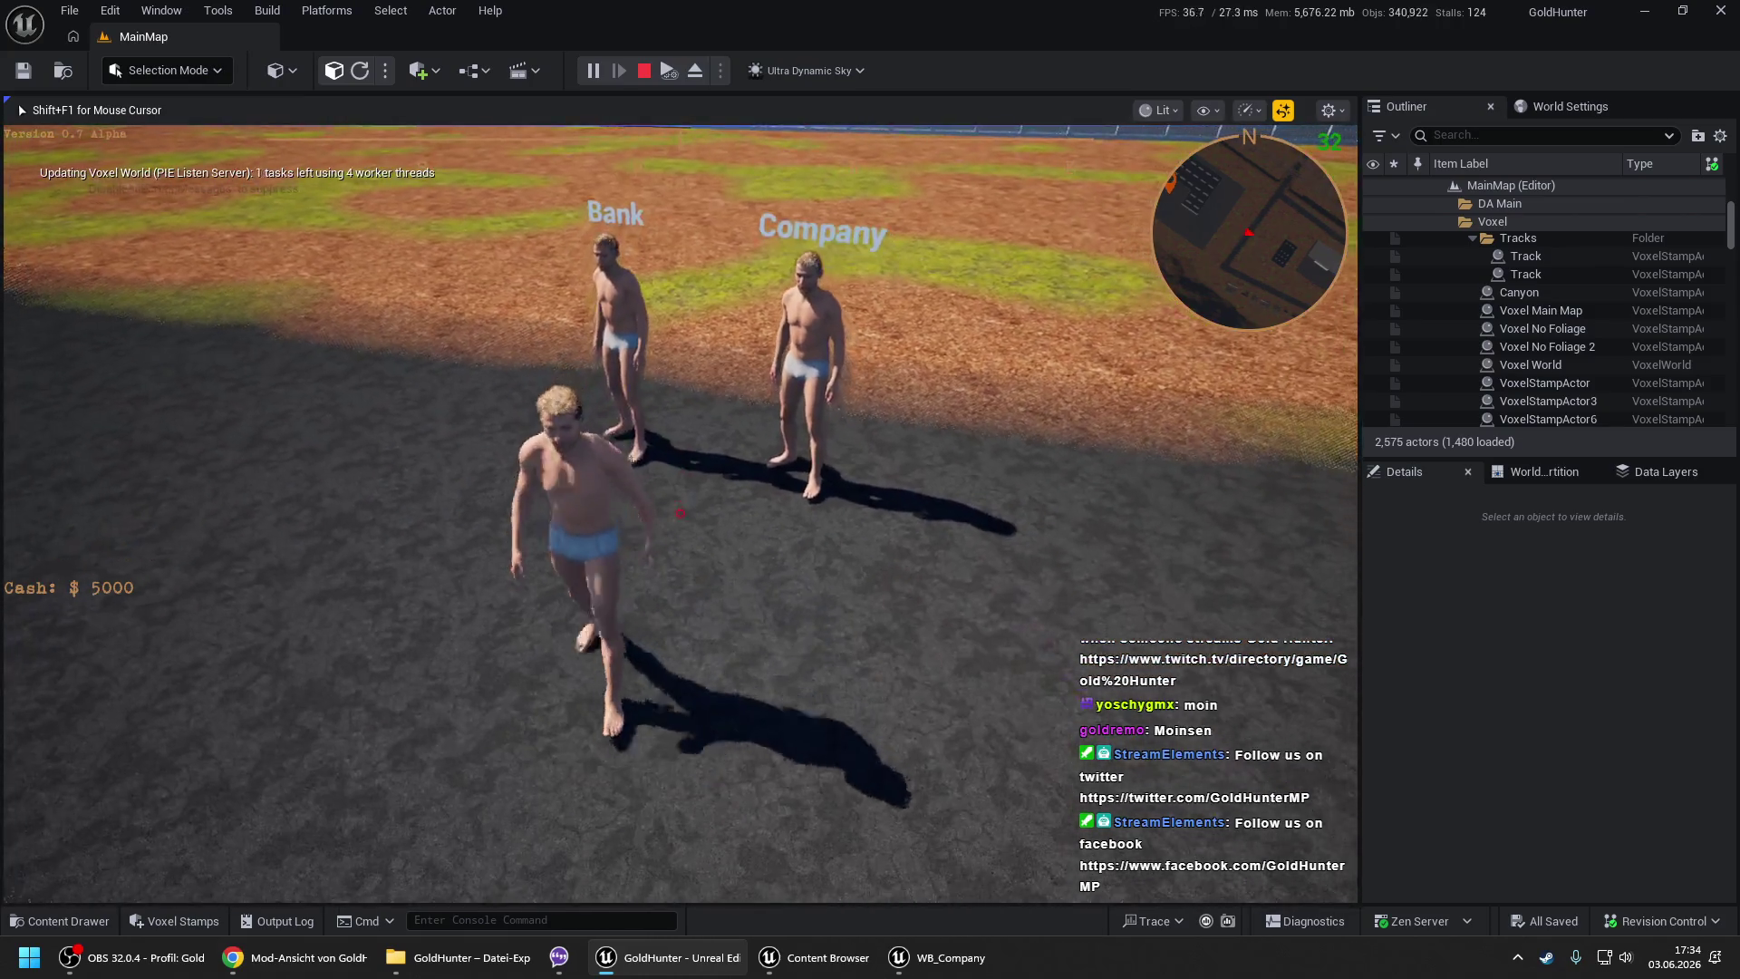
key(e)
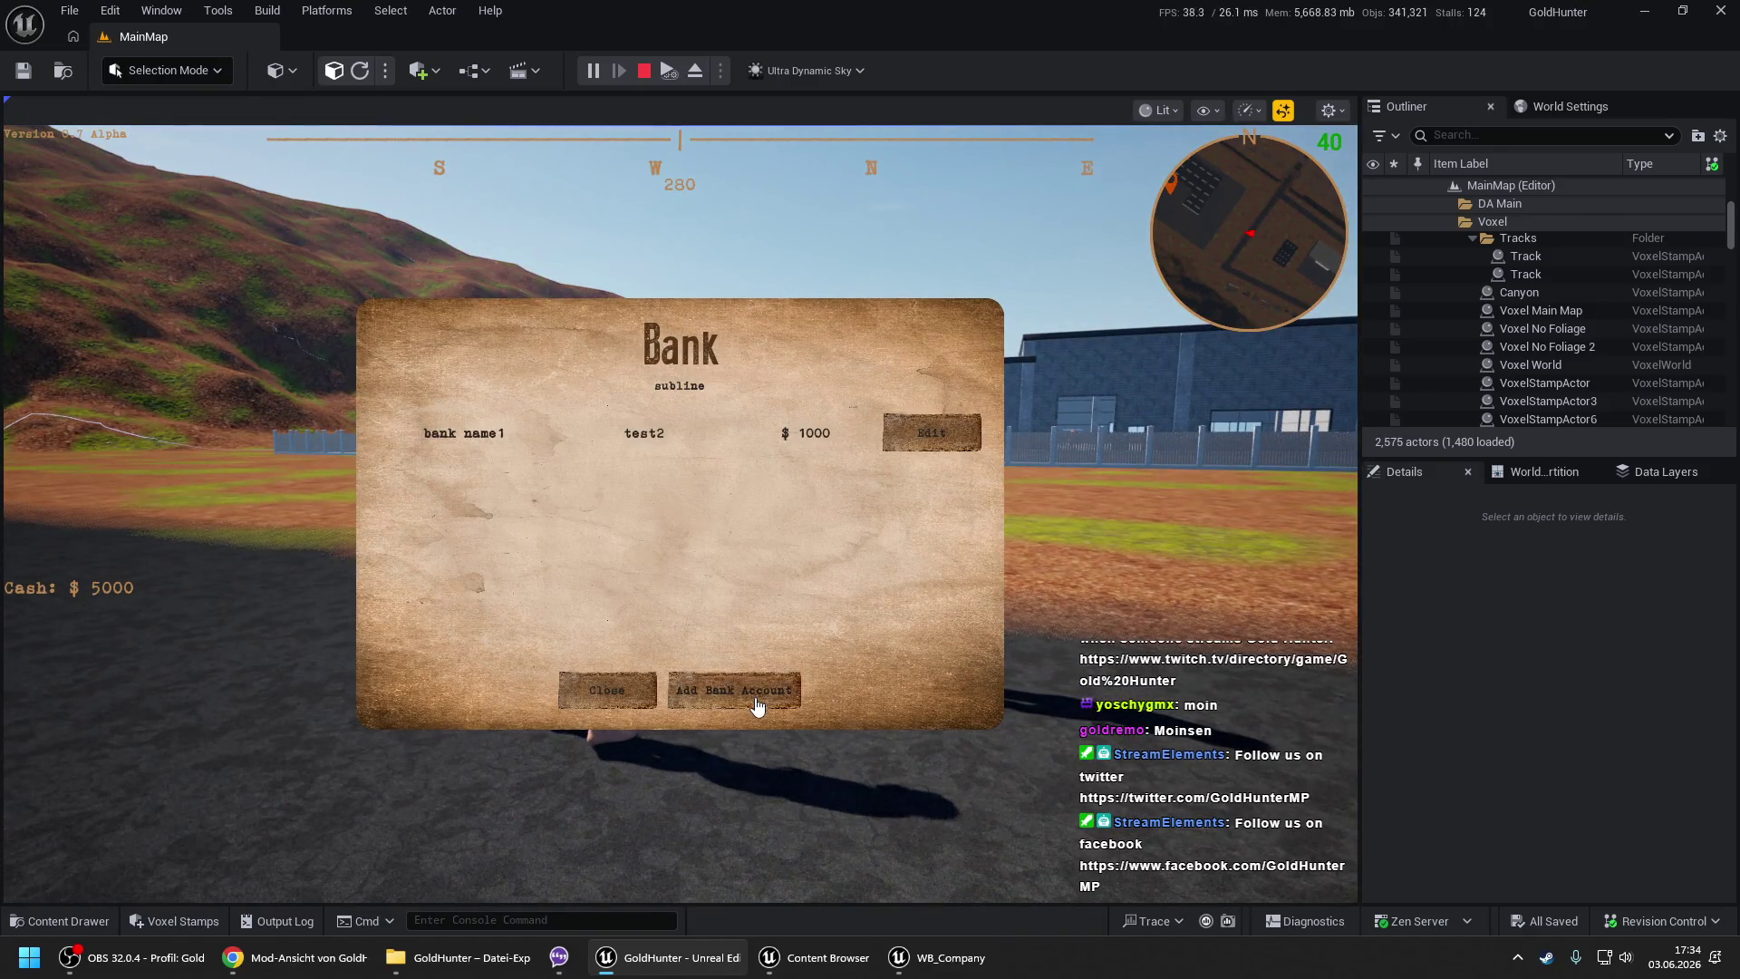
click(763, 699)
click(618, 460)
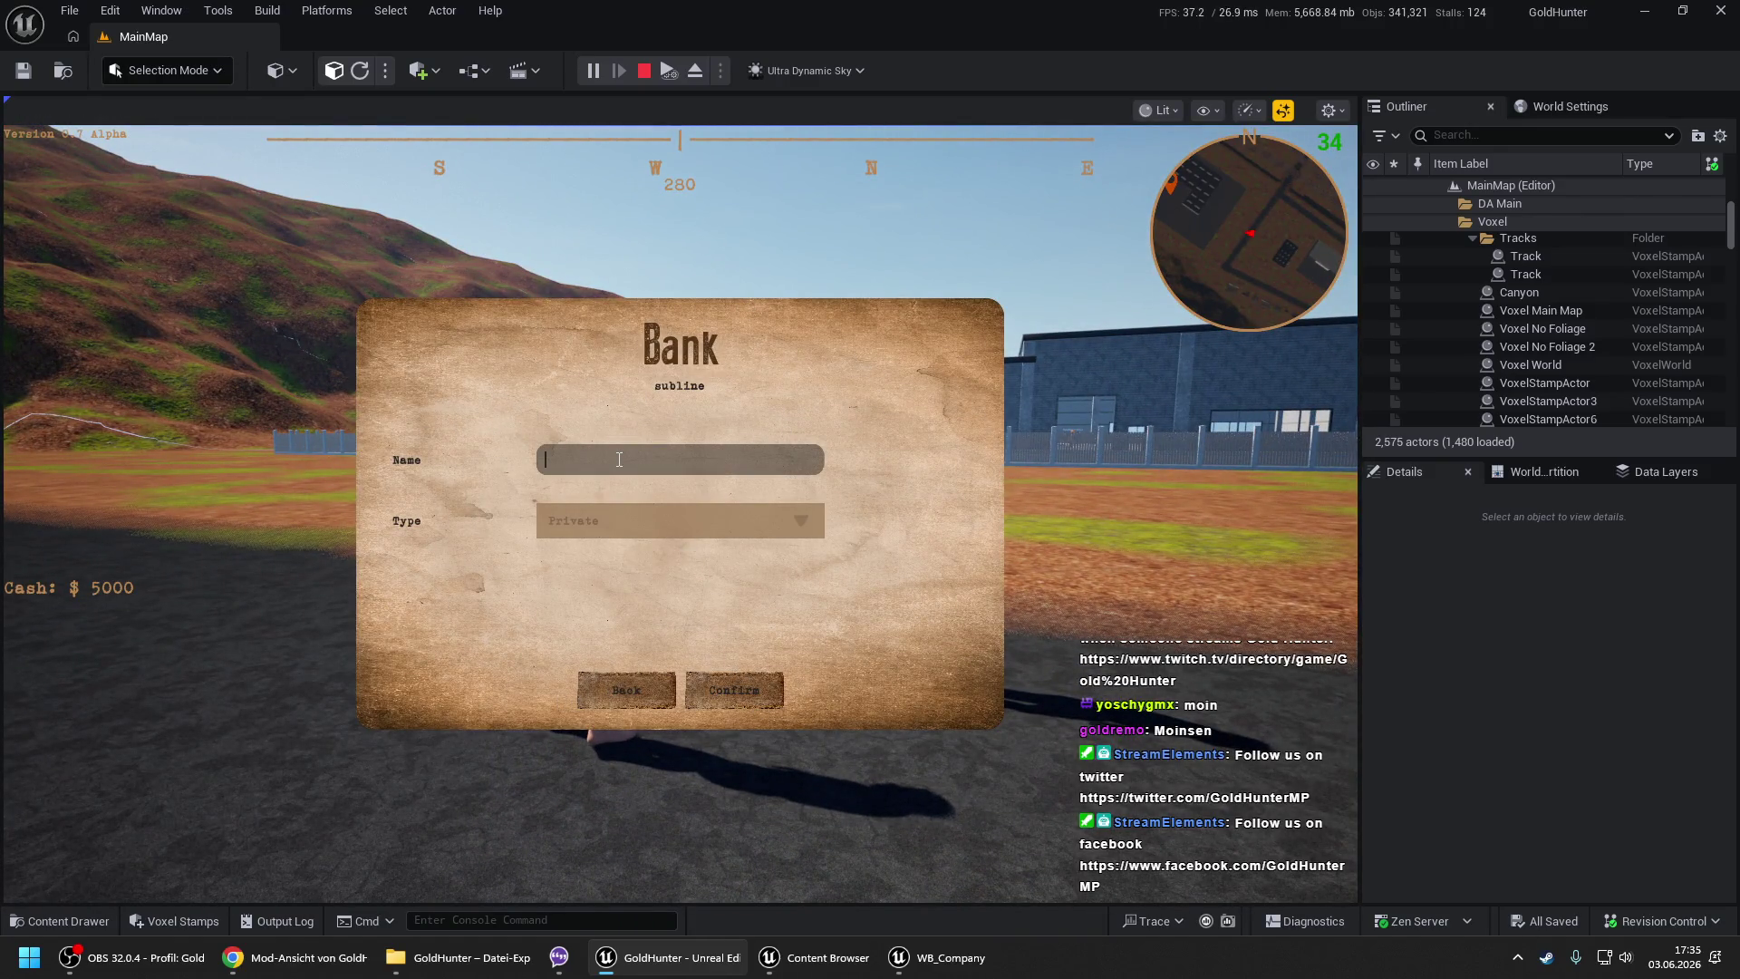
text(priv)
click(725, 692)
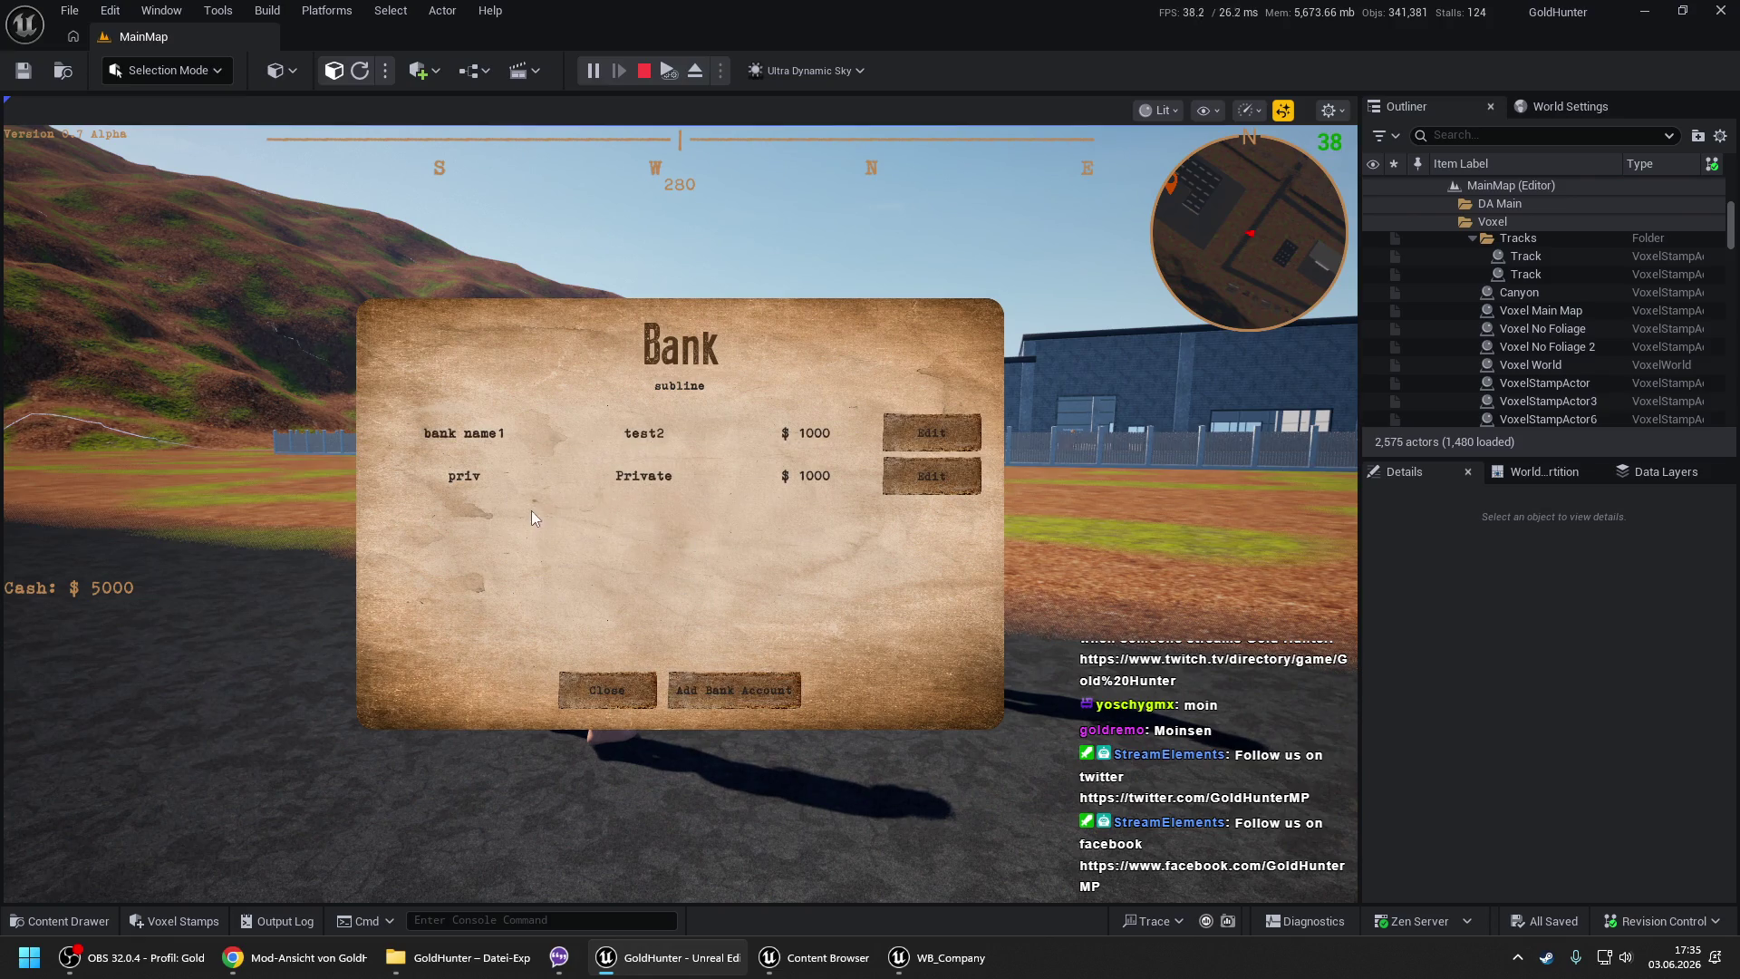
- Add a second Private account named 12345 and close the Bank dialog
click(736, 689)
click(676, 462)
text(12345)
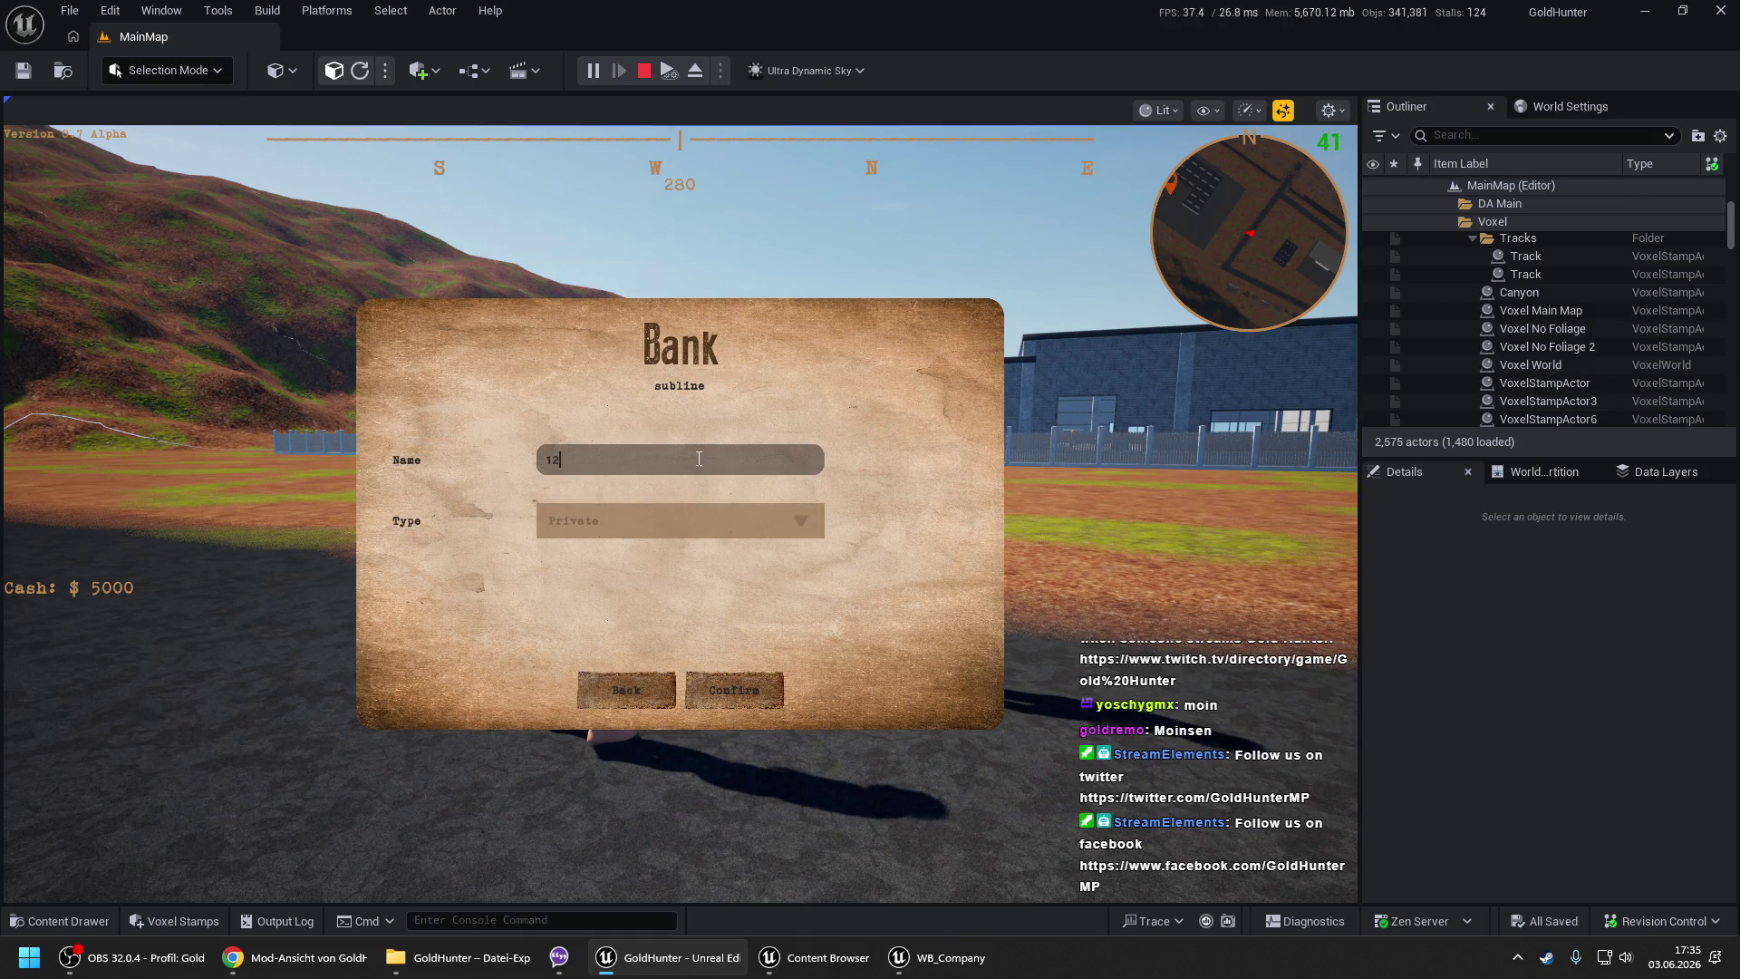
click(720, 680)
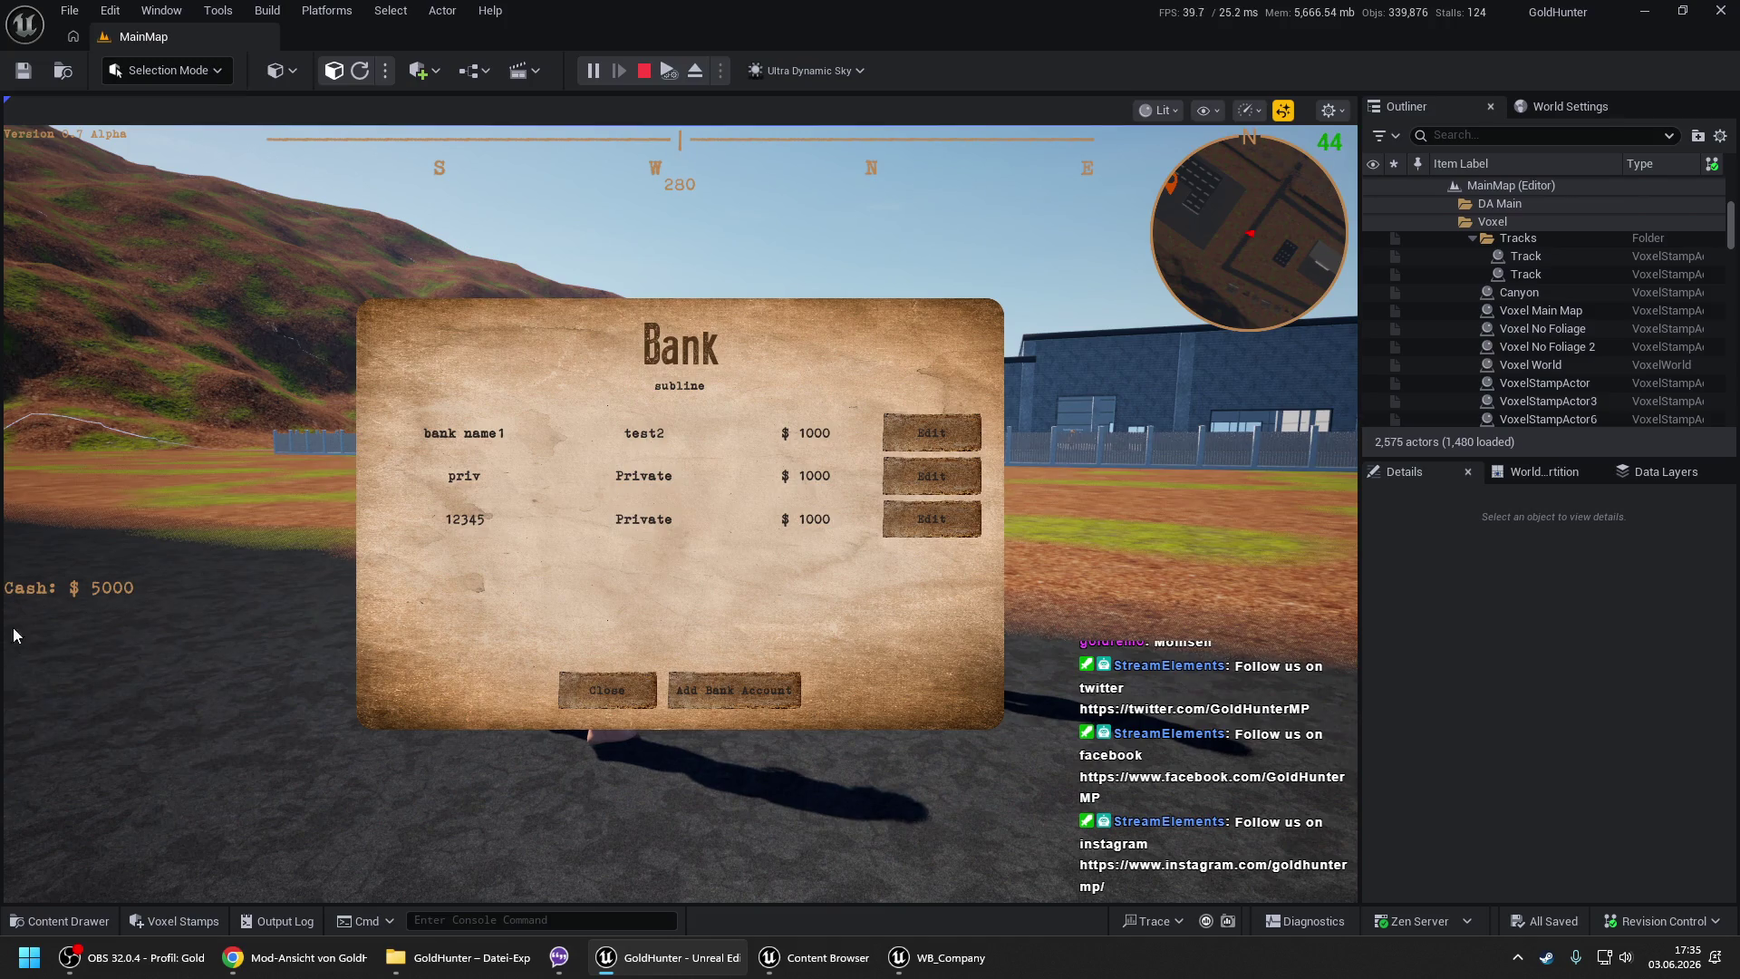
click(586, 706)
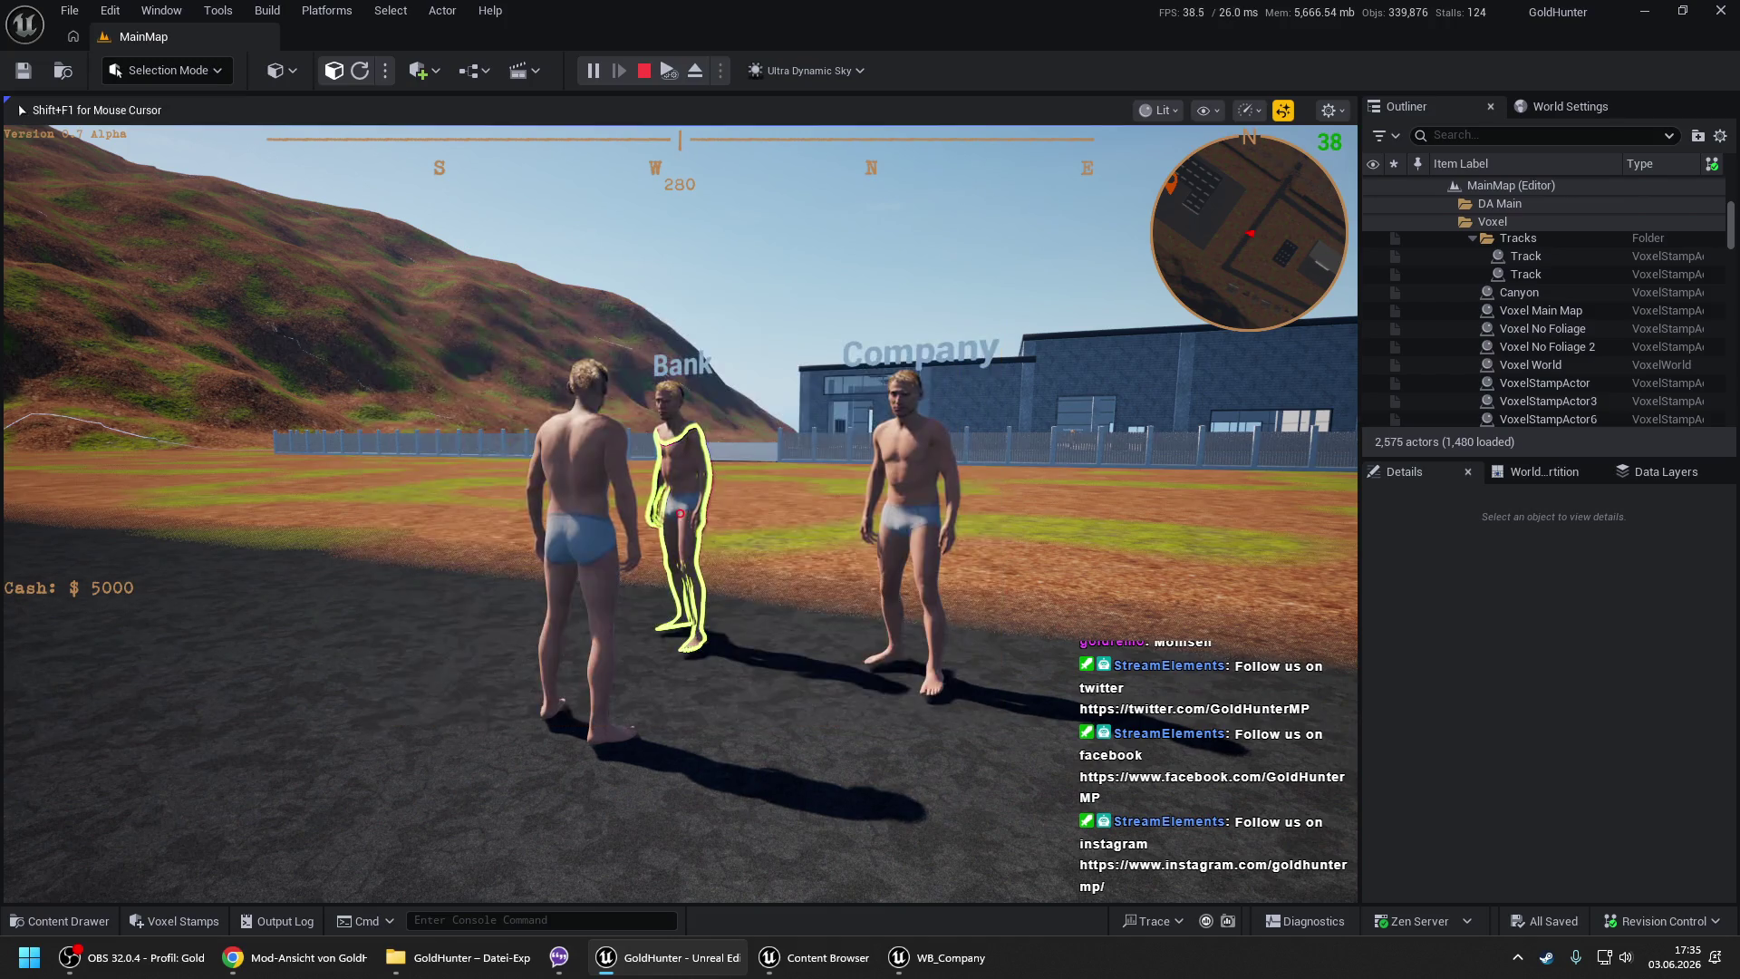
- End PIE, view WB_Bank's Setup Bank Accounts graph, close WB_Company, and switch to WB_PlayerHUD
key(Escape)
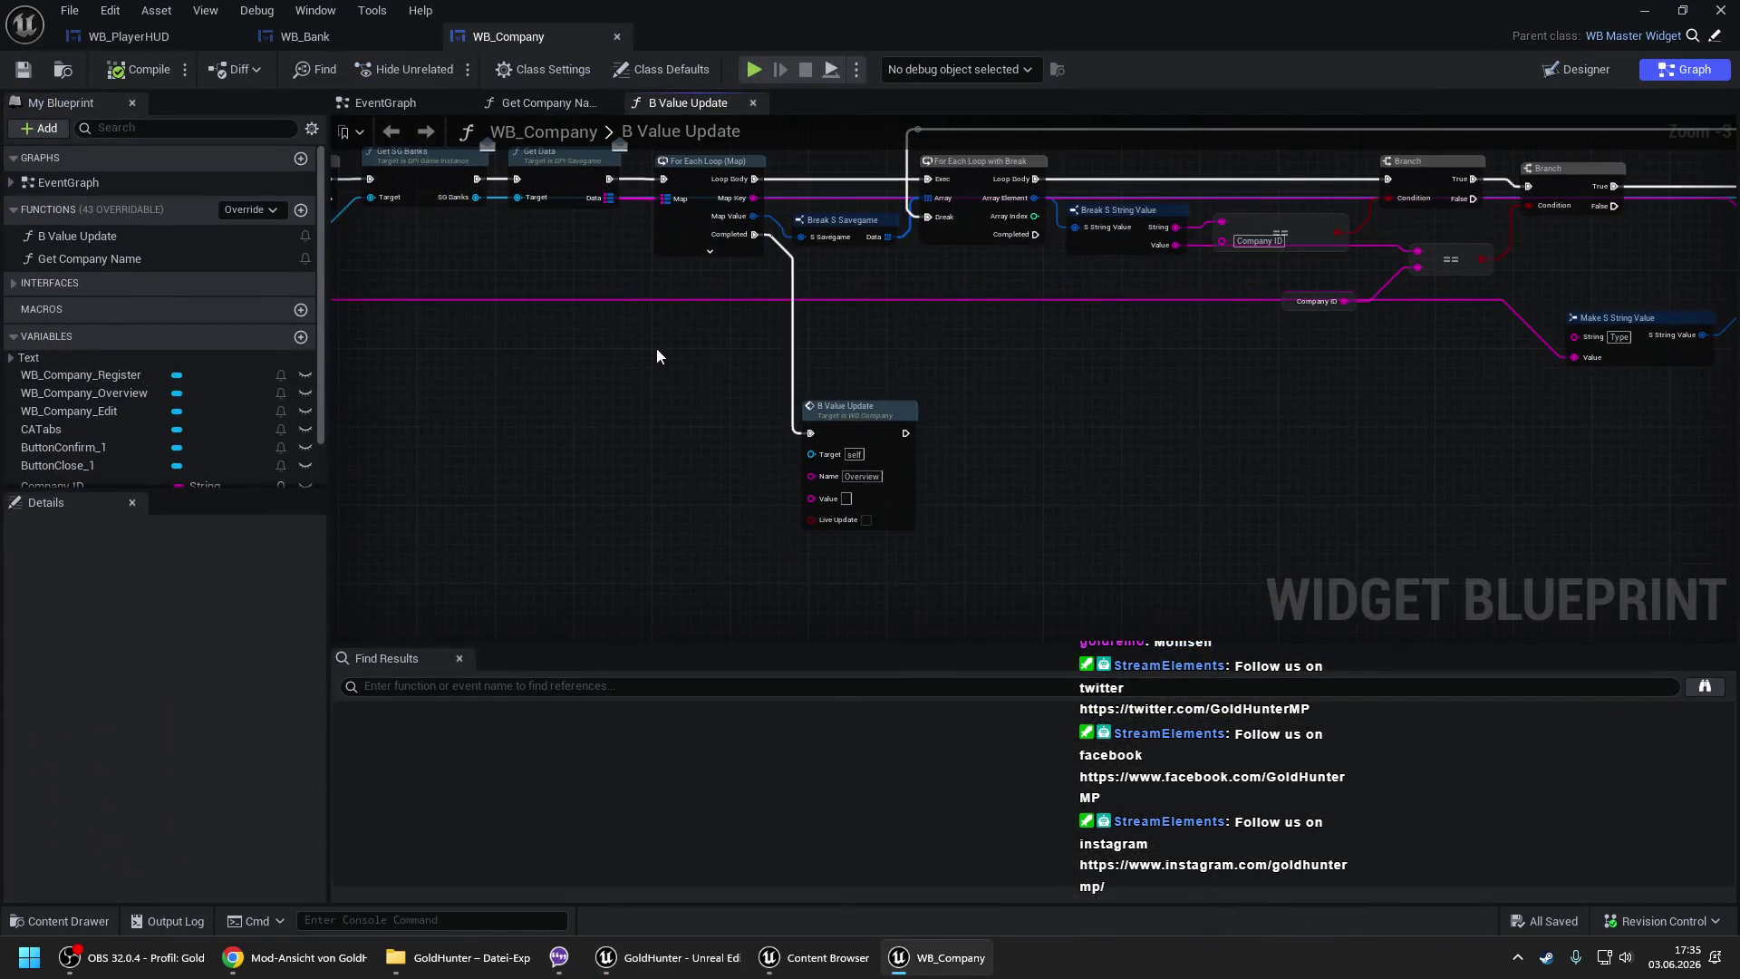
scroll(656, 348, down, 2)
mouse_move(609, 281)
mouse_down()
mouse_move(1013, 279)
mouse_move(1004, 603)
mouse_up()
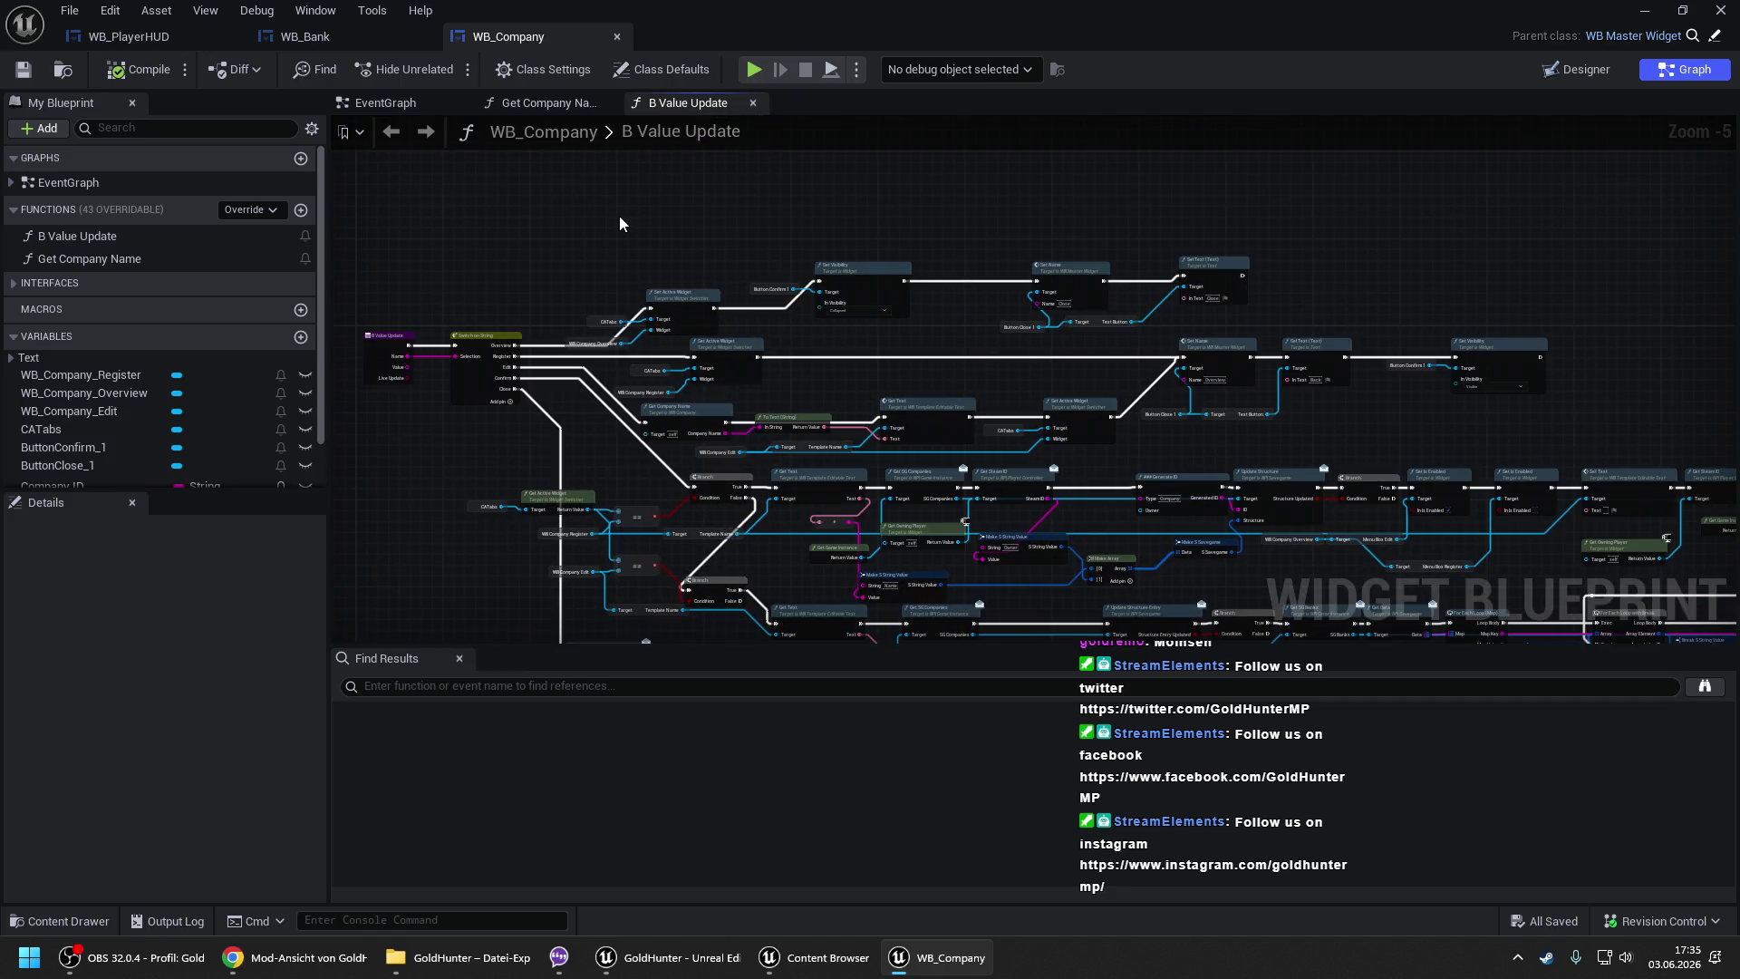
click(284, 42)
double_click(90, 253)
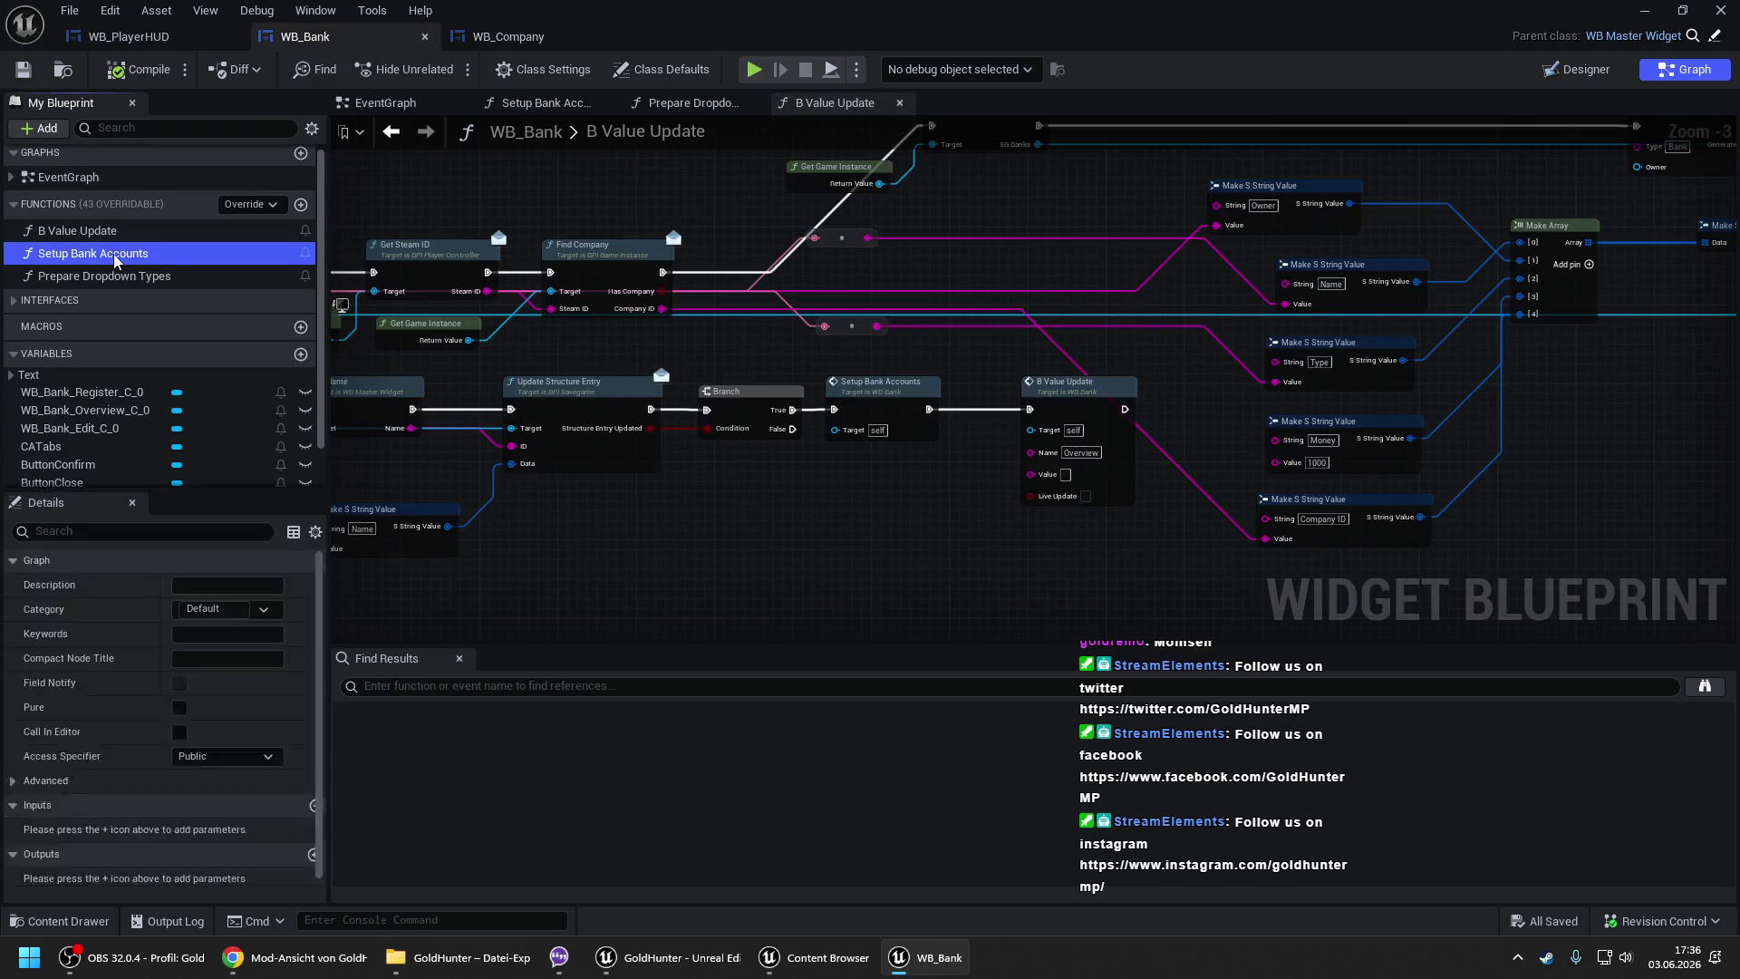
click(618, 36)
drag(886, 212, 481, 230)
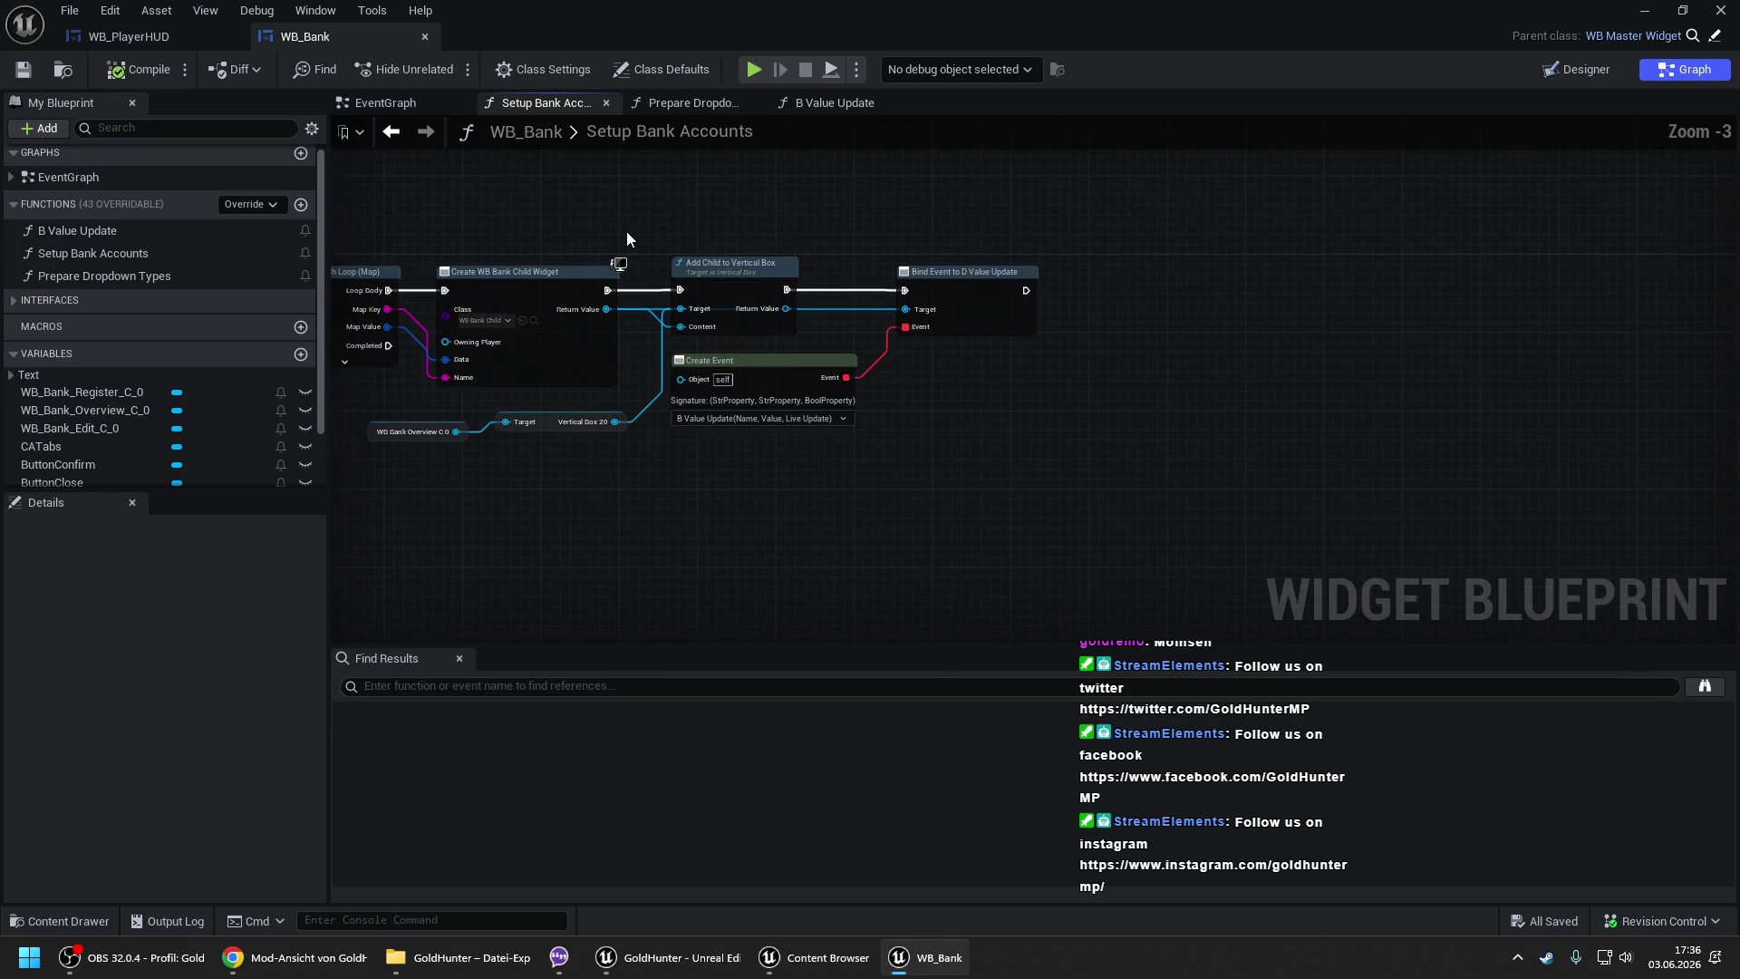
click(187, 42)
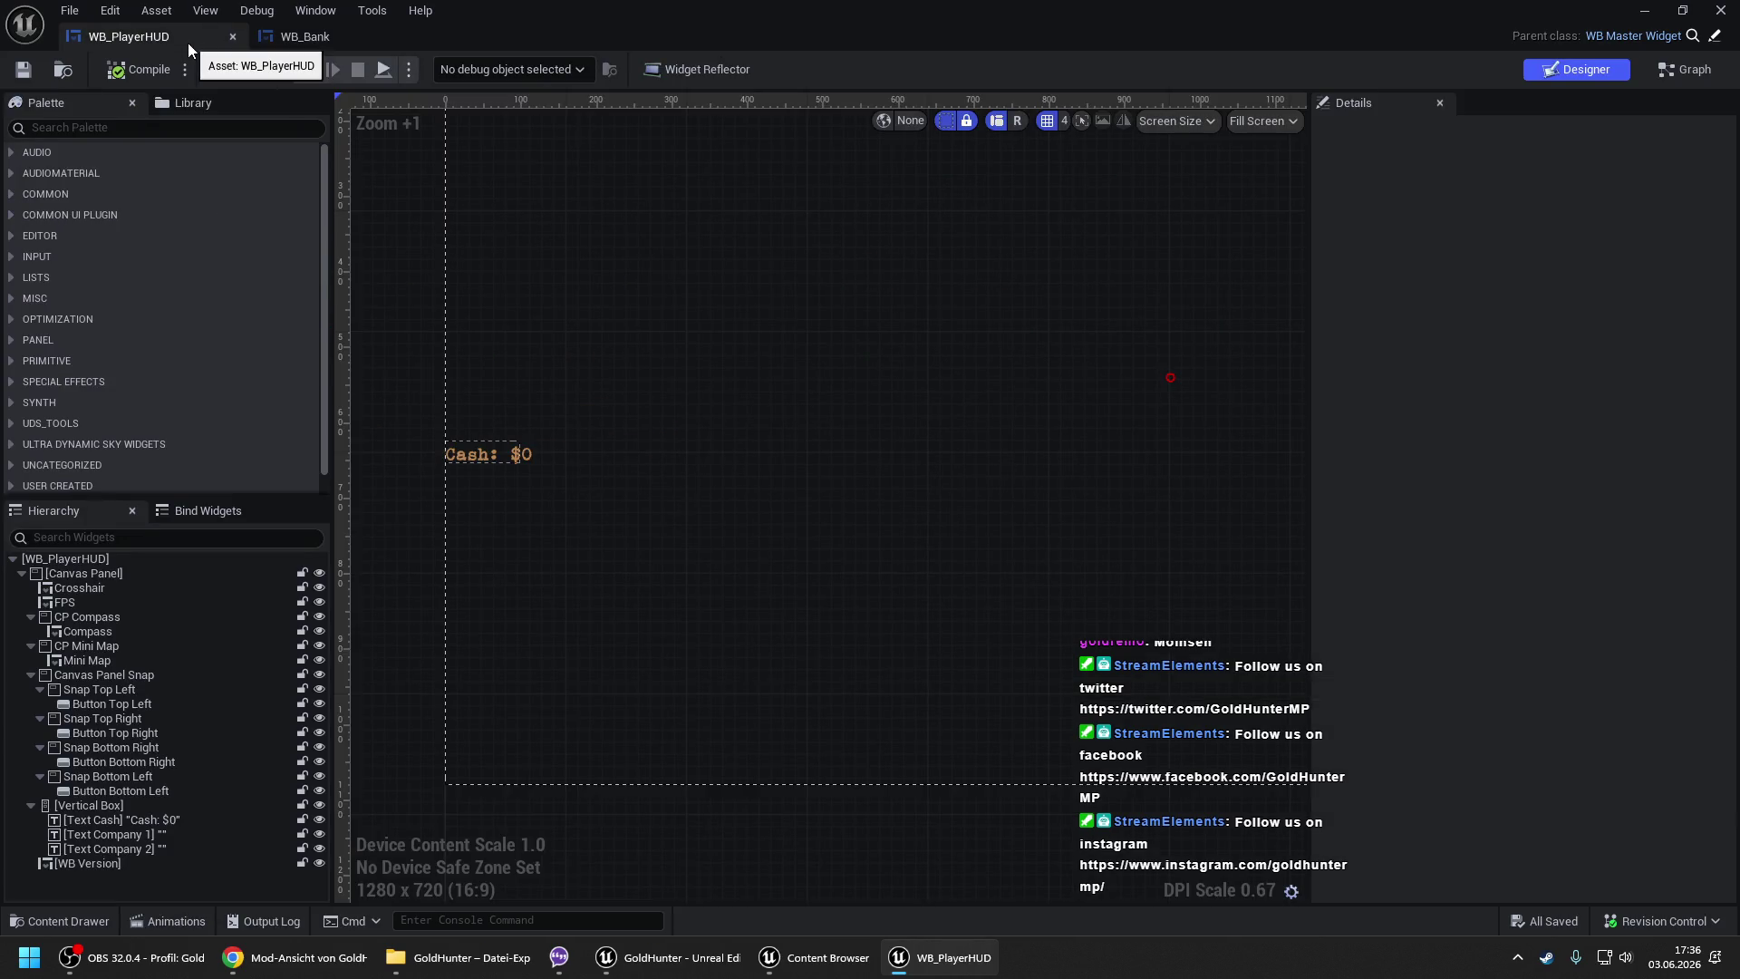
- Delete the Text Company 1 and Text Company 2 widgets from WB_PlayerHUD
click(132, 832)
key(Delete)
click(133, 832)
key(Delete)
- Add a Vertical Box inside the outer Vertical Box and remove the extra Cash text copies
click(111, 808)
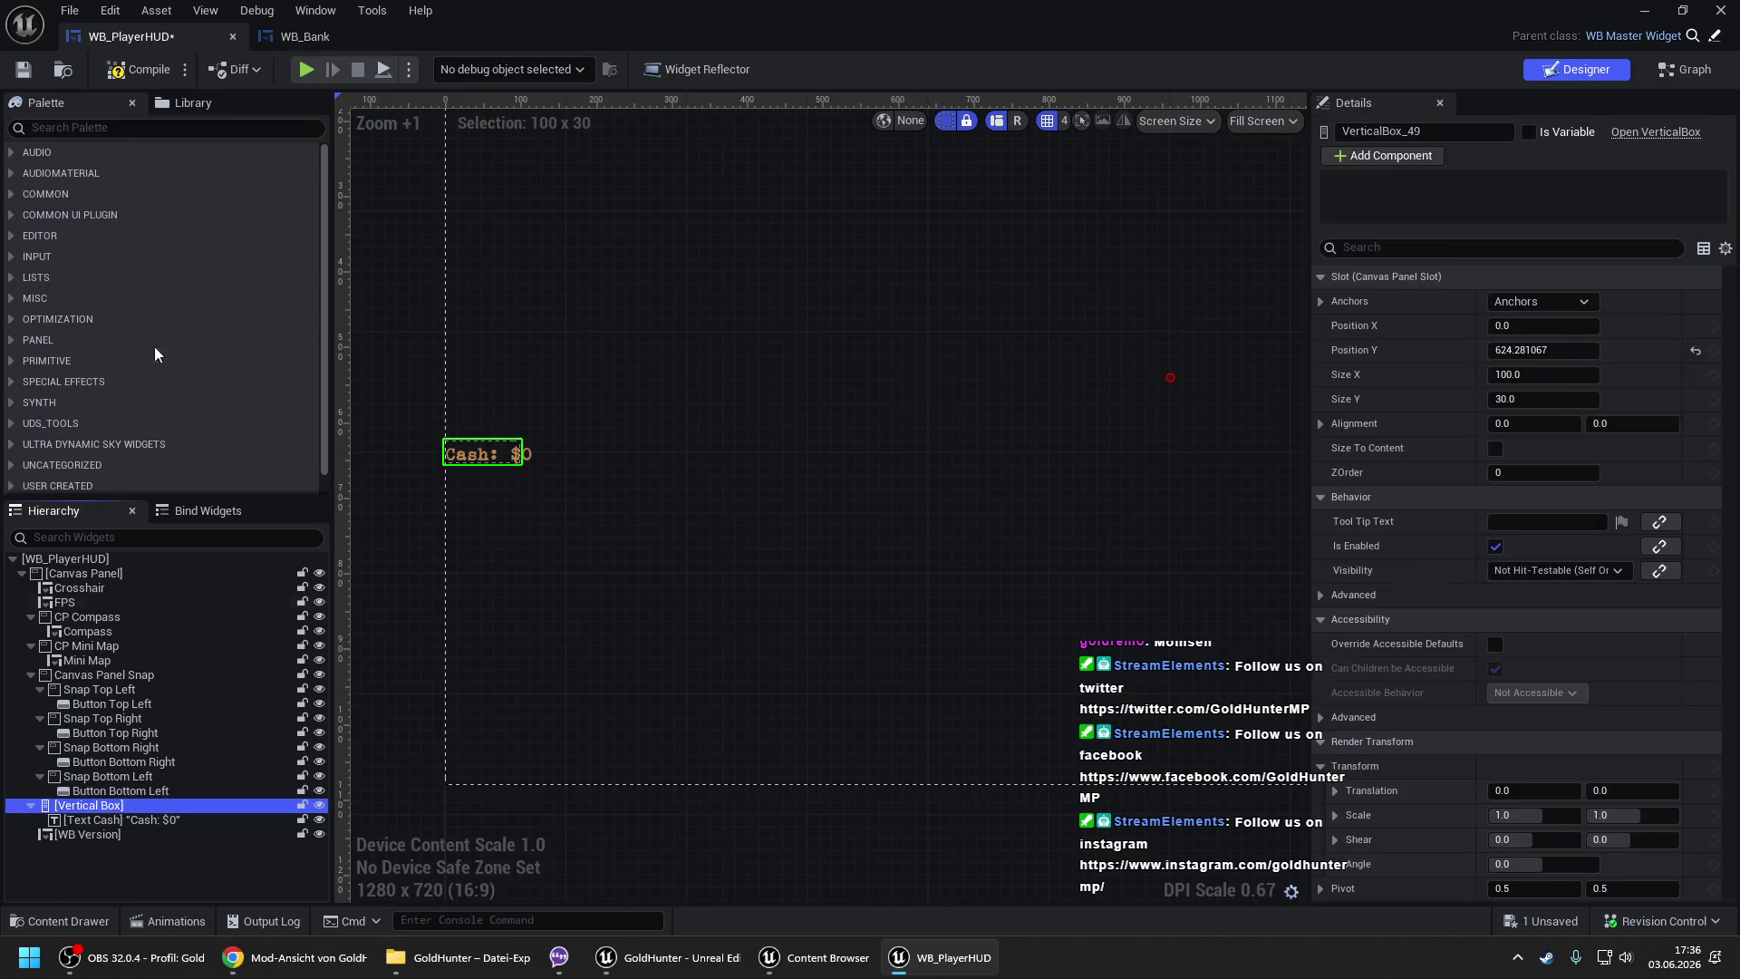
click(129, 129)
text(verti)
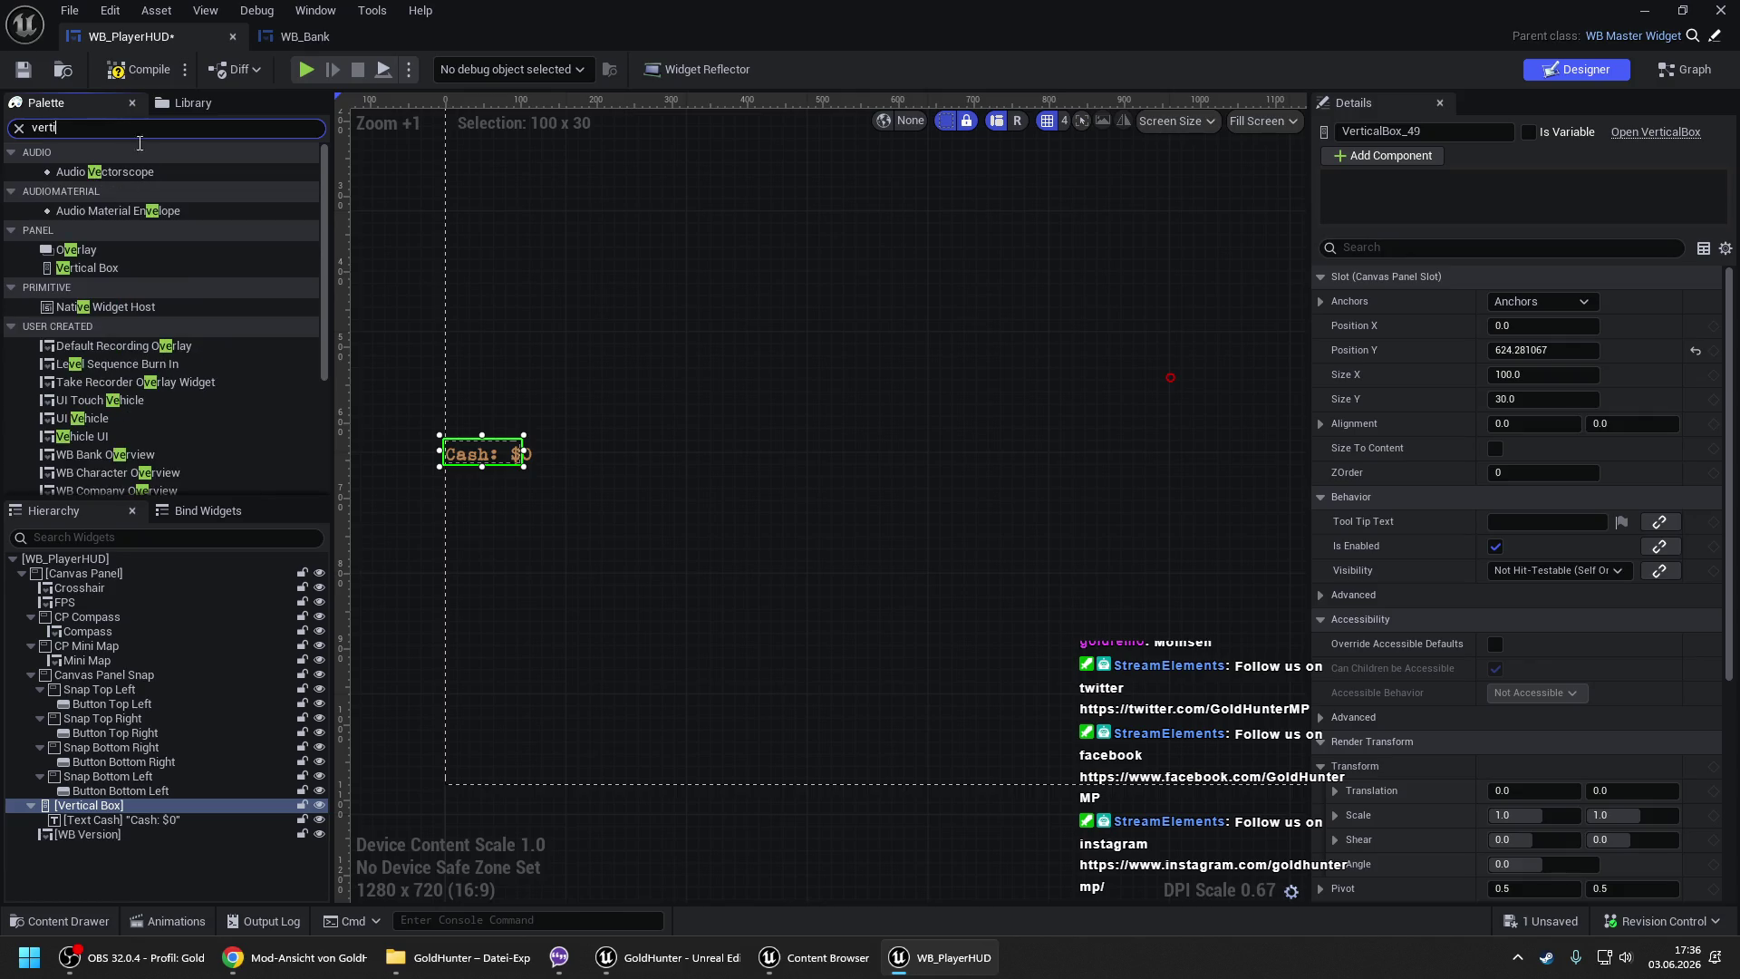
drag(112, 173, 110, 819)
click(110, 819)
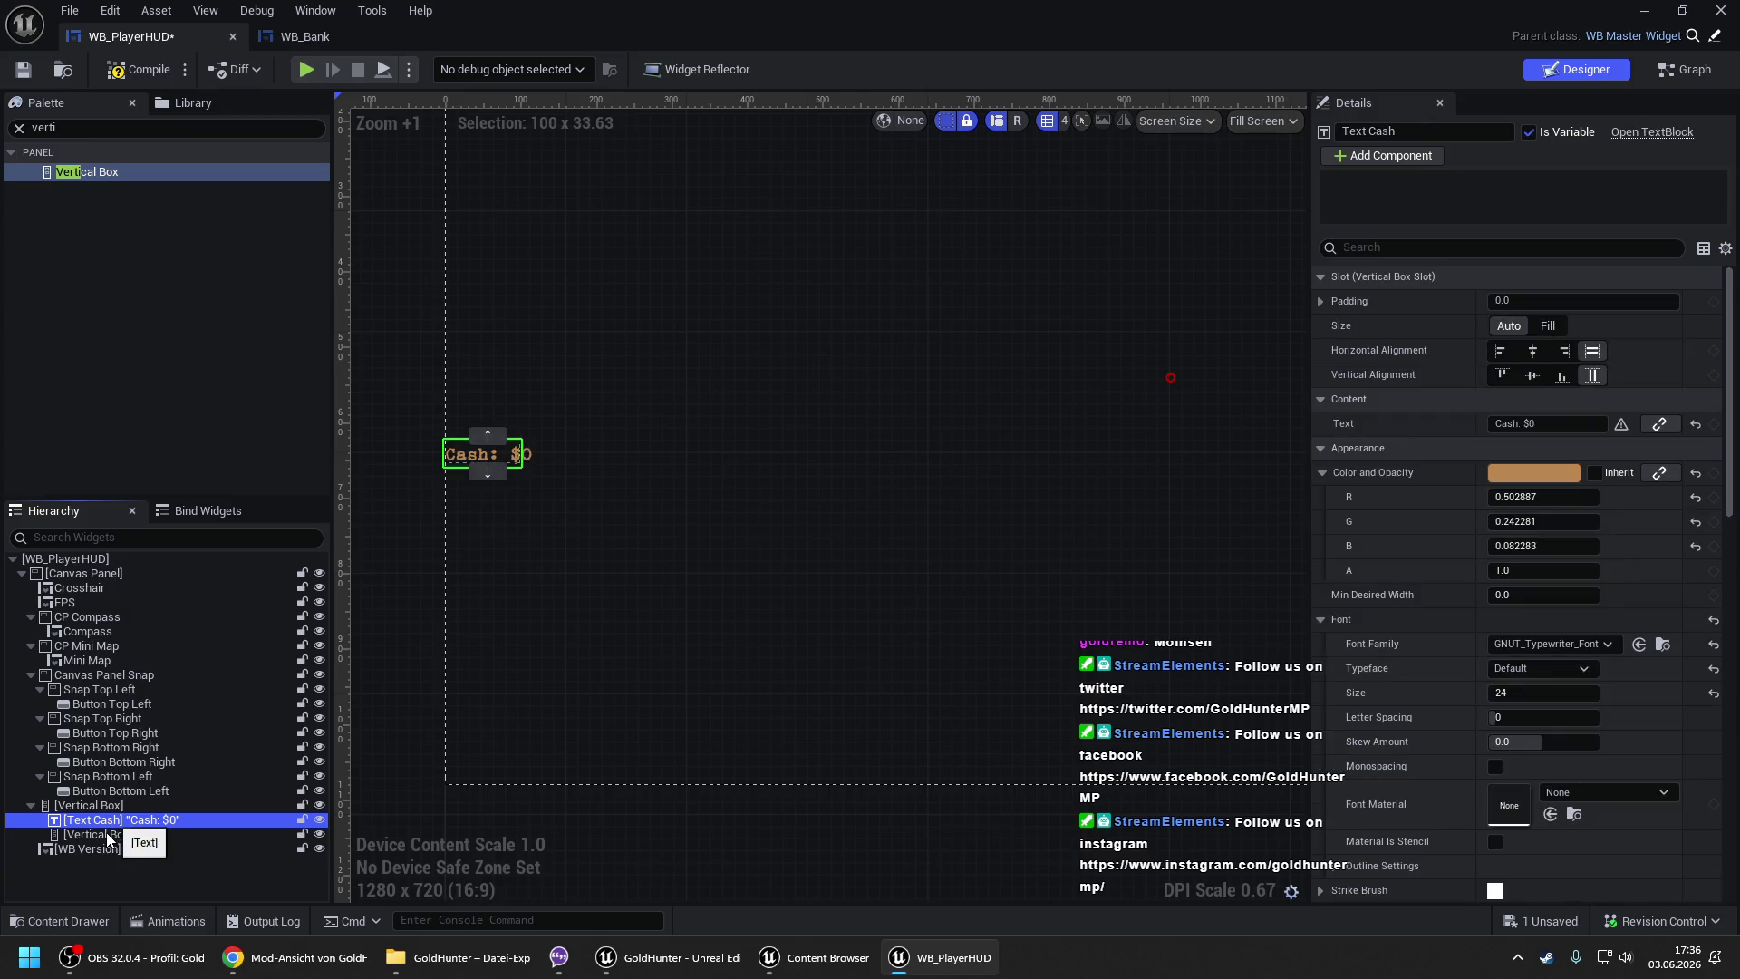
key(ctrl+d)
key(ctrl+d)
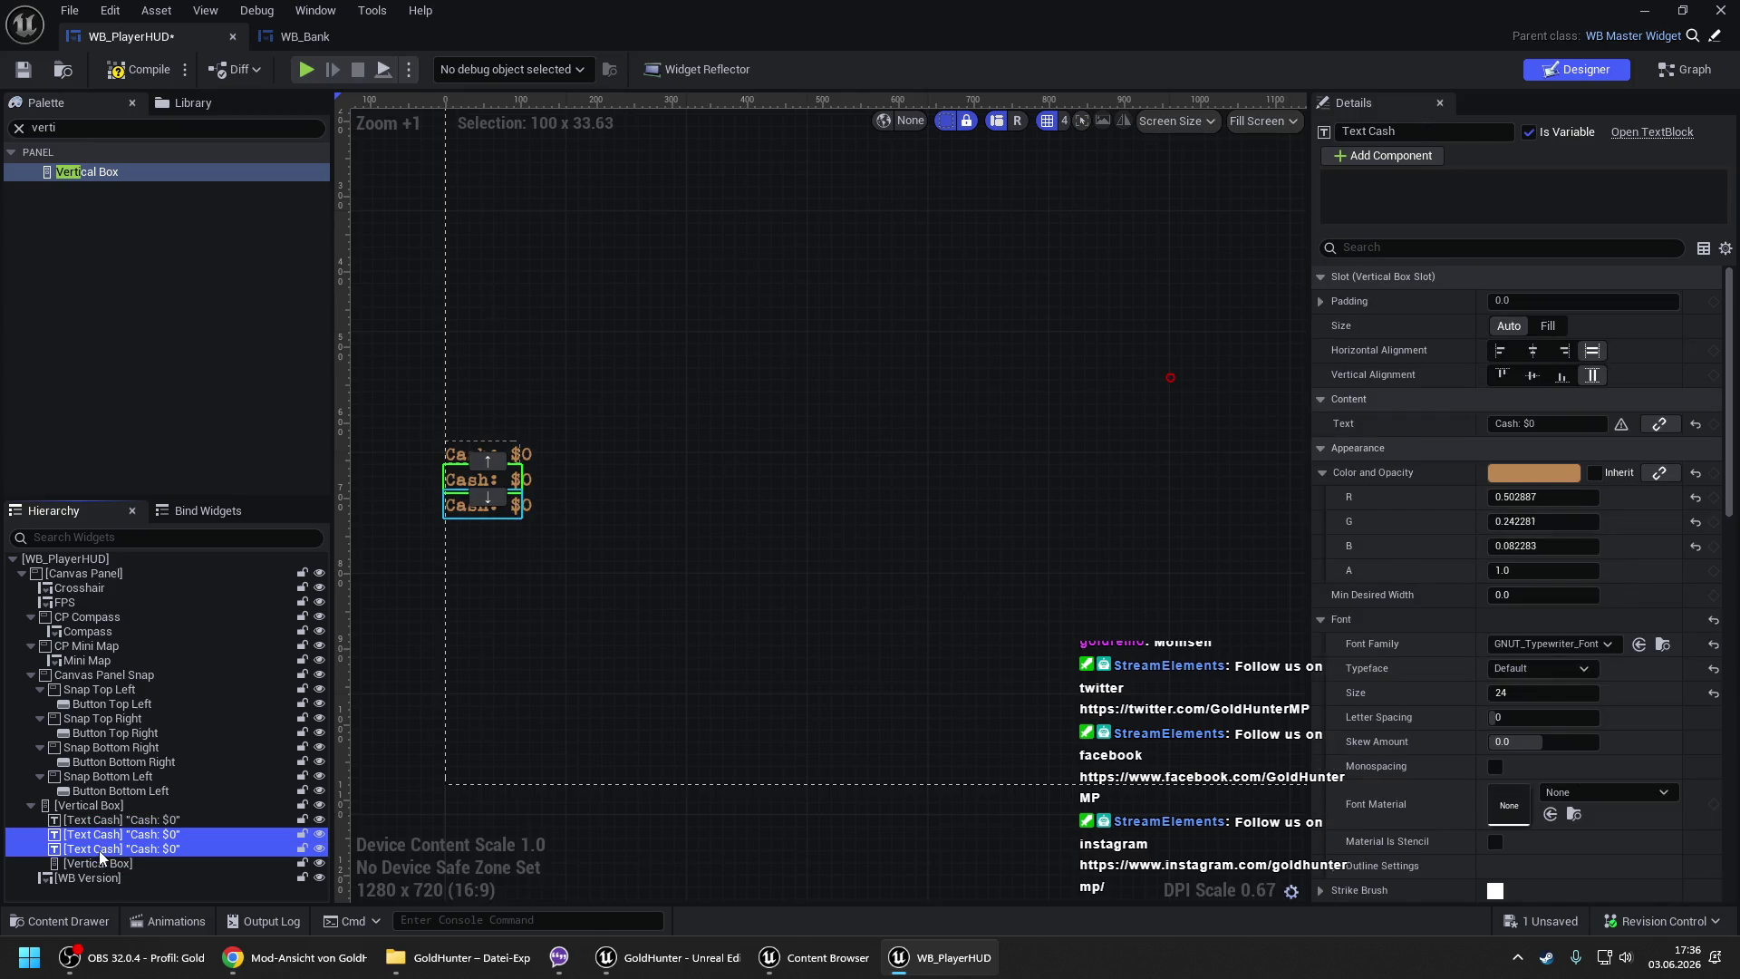
ctrl+click(104, 834)
drag(104, 834, 102, 864)
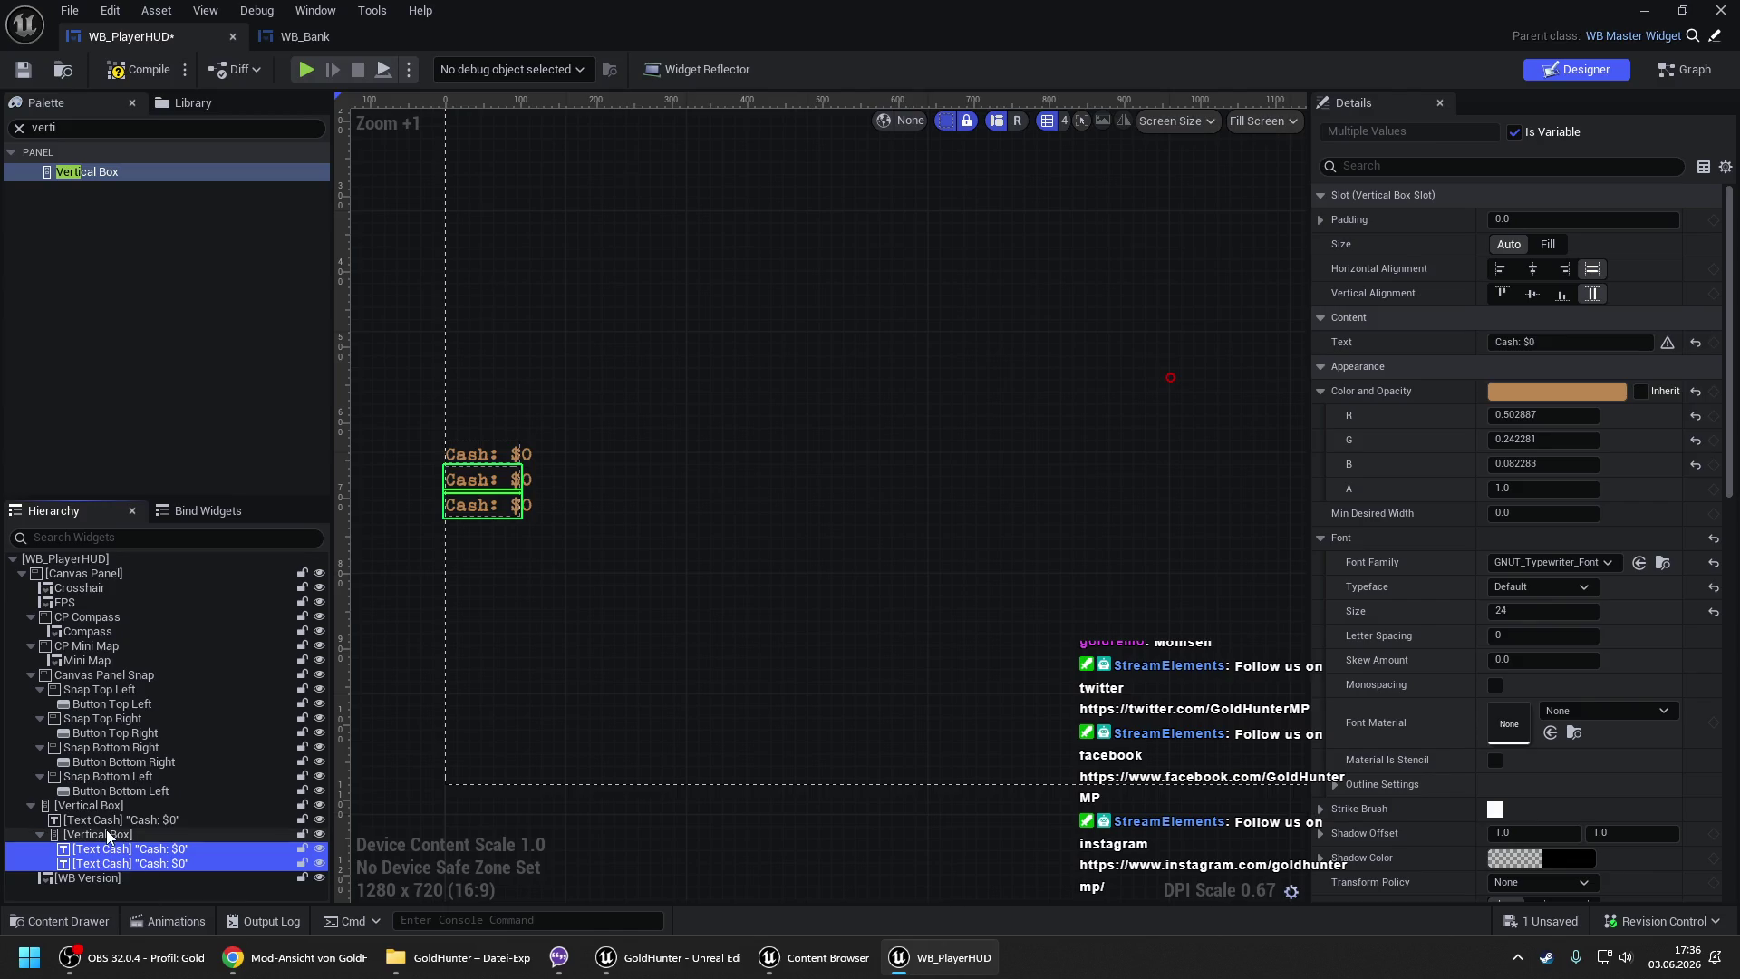
click(104, 835)
click(110, 848)
ctrl+click(112, 863)
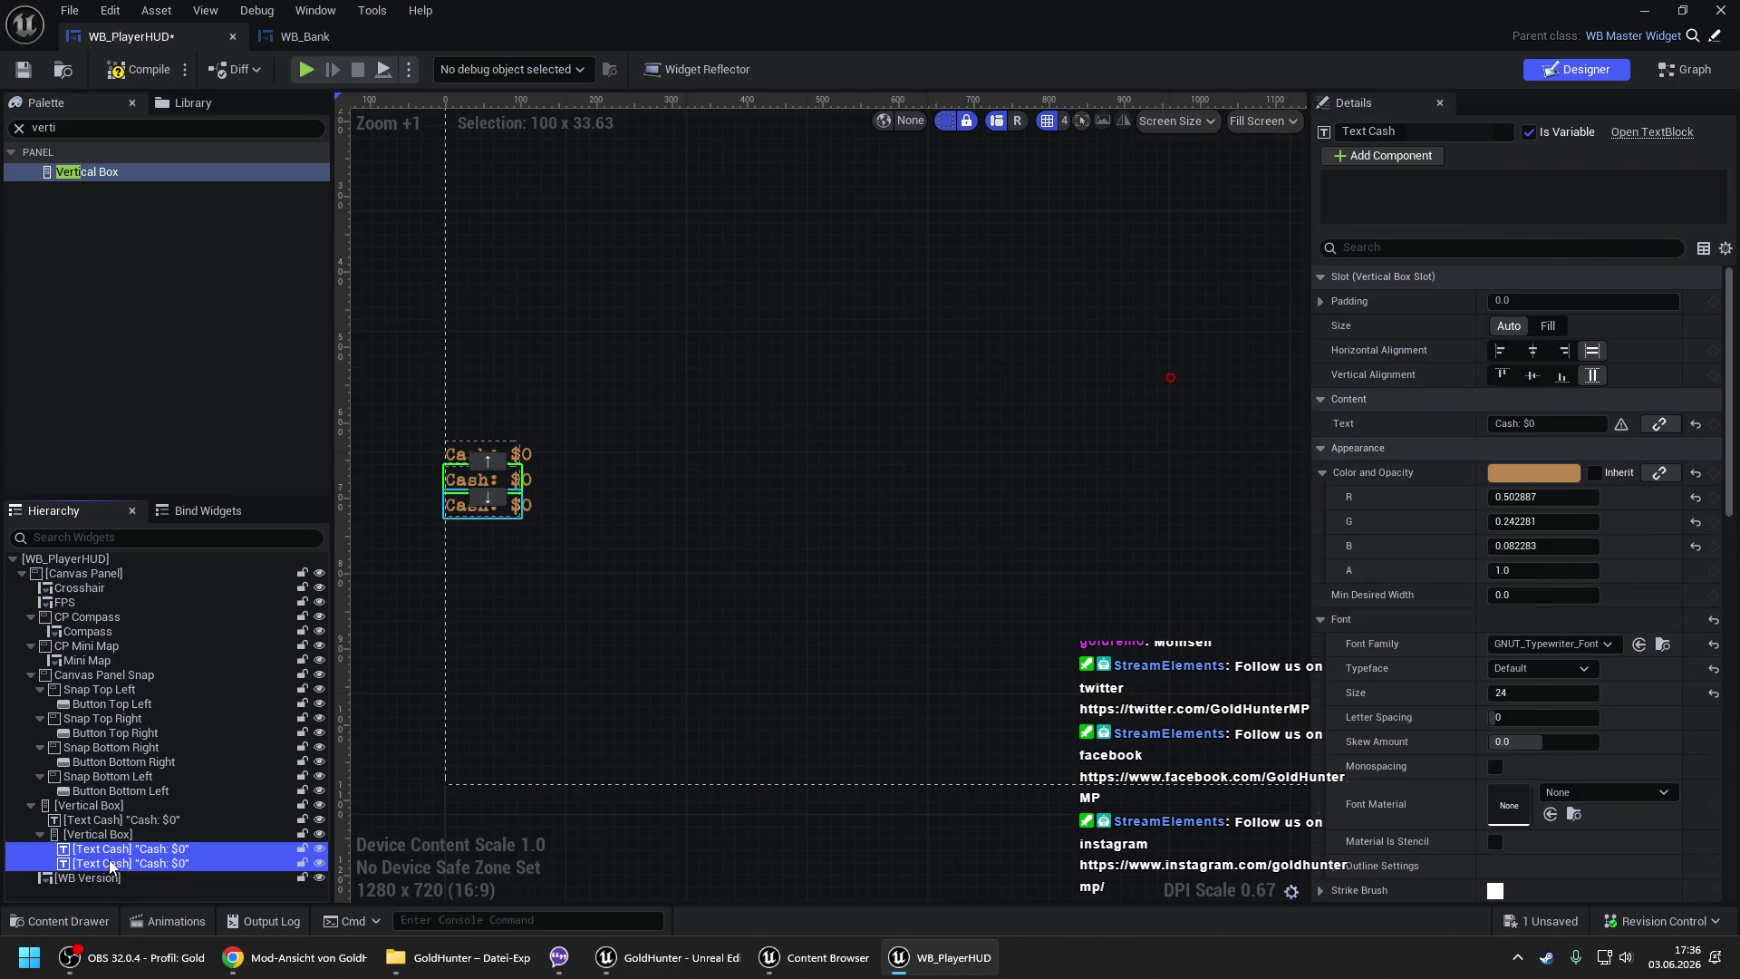
key(Delete)
- Make the inner box a variable named VerticalBox Bank Accounts and compile WB_PlayerHUD
click(116, 837)
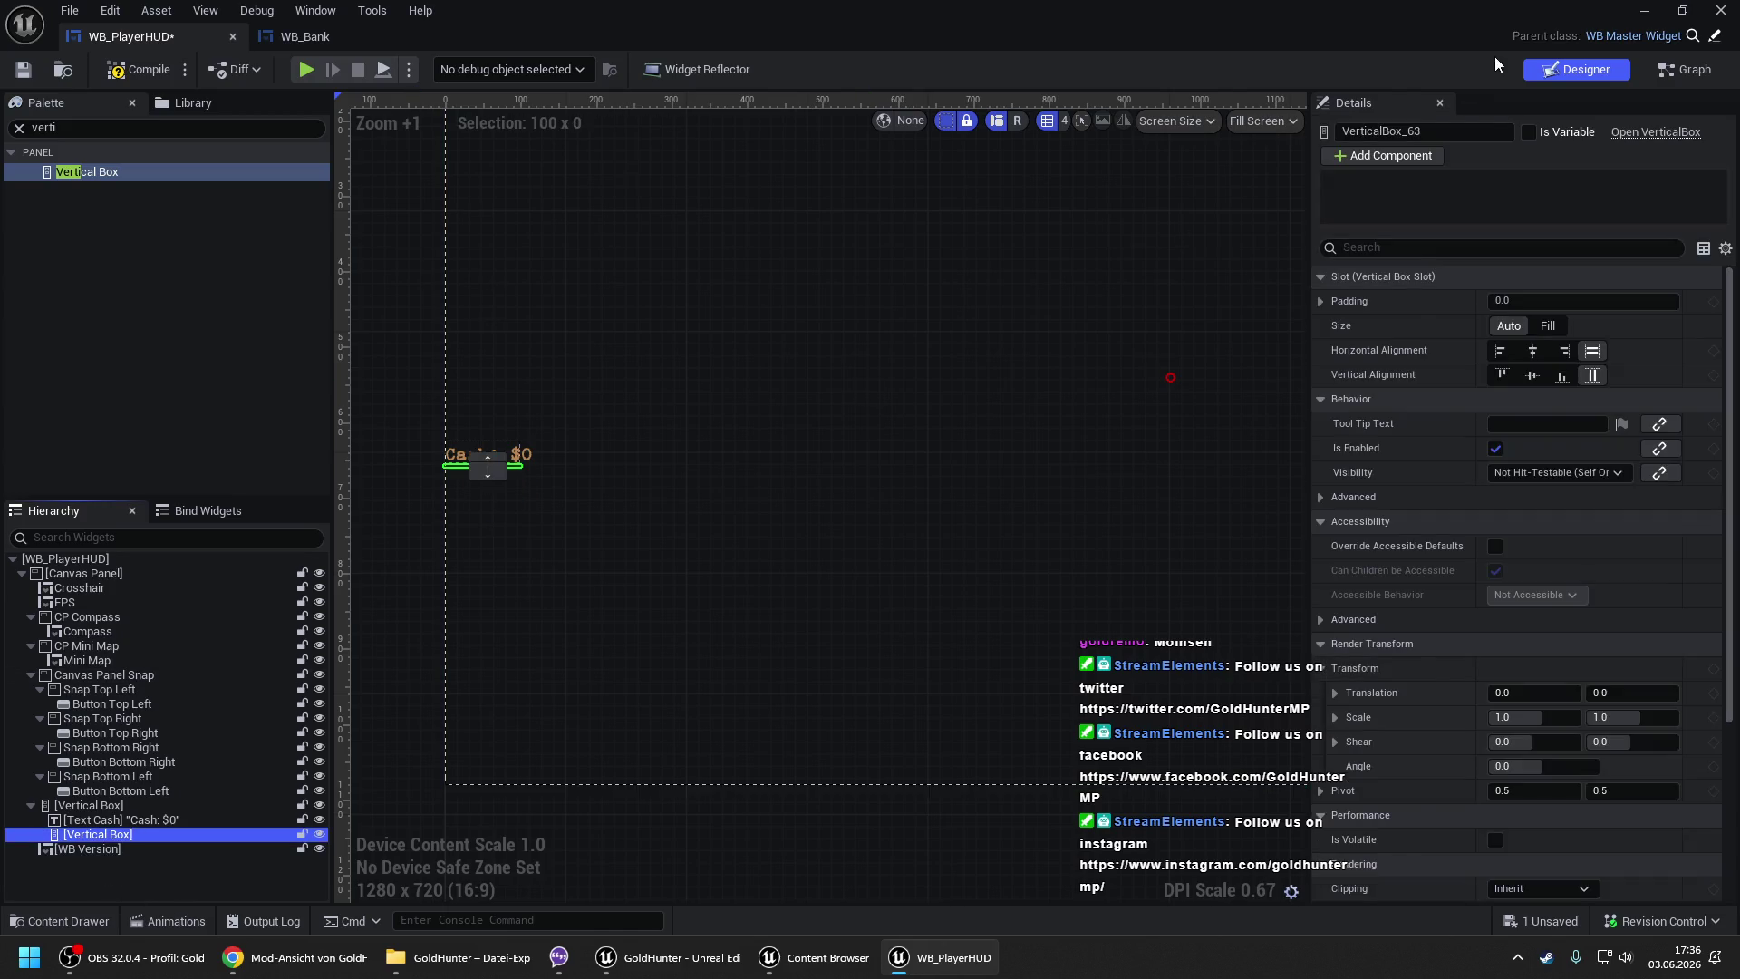
click(1527, 131)
key(BackSpace)
key(BackSpace)
key(BackSpace)
text(Bank Accounts)
key(Return)
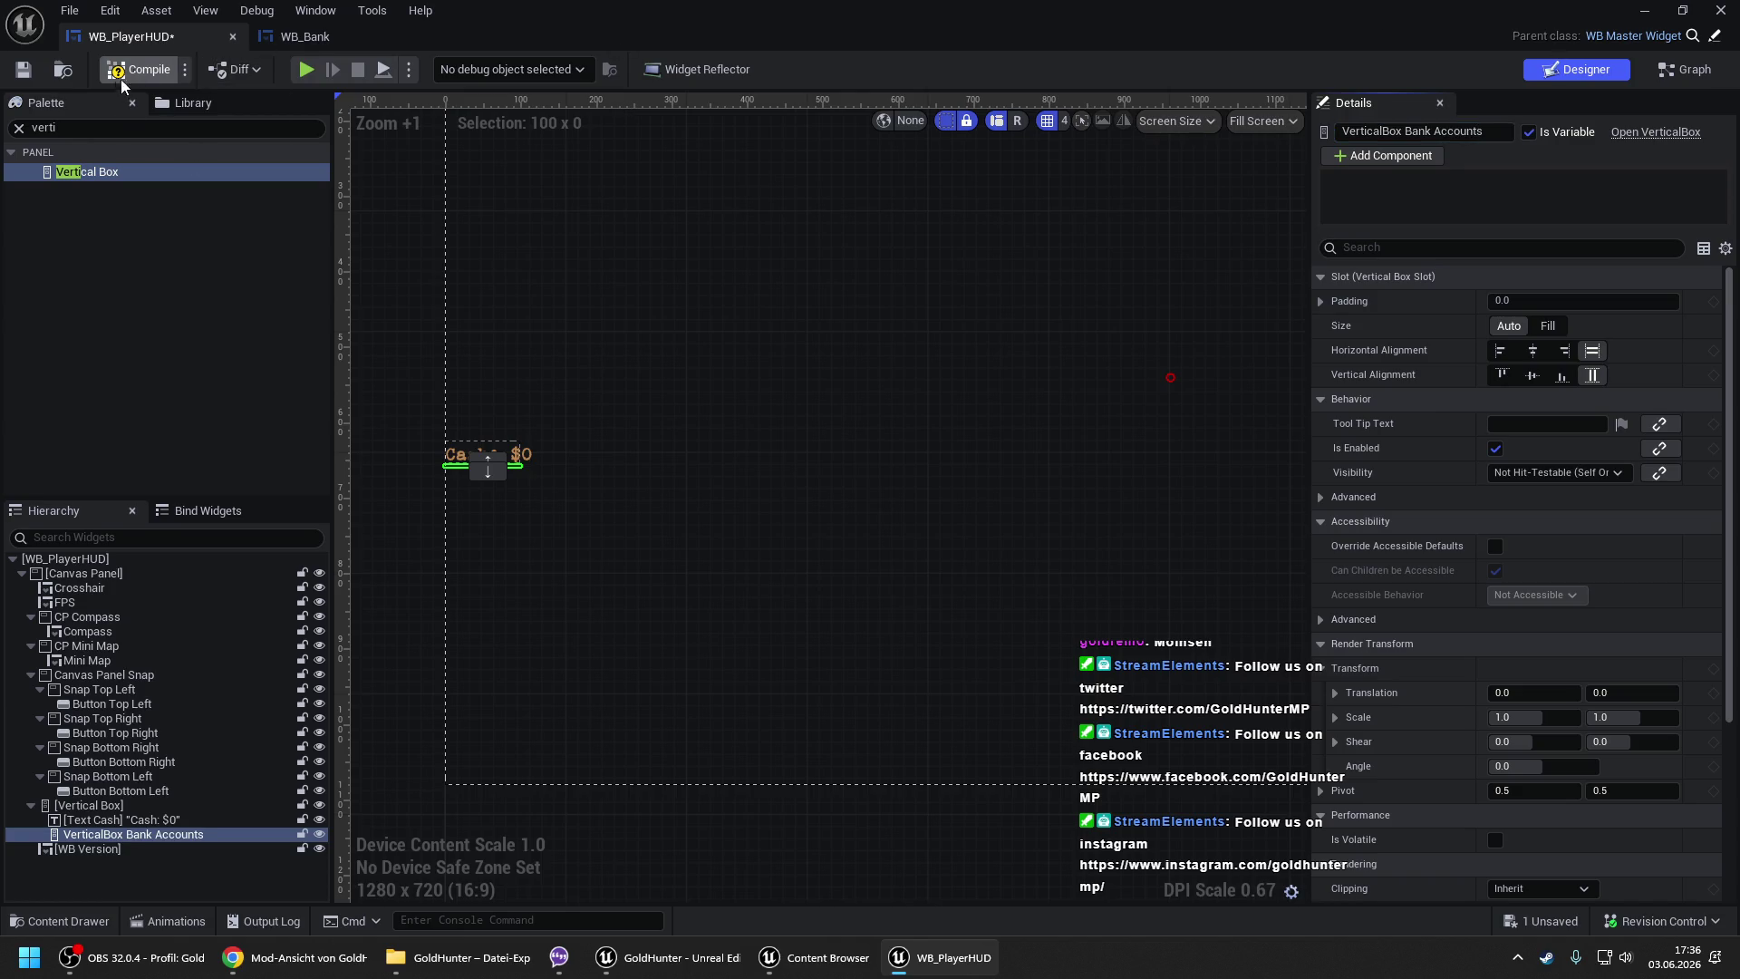
click(147, 69)
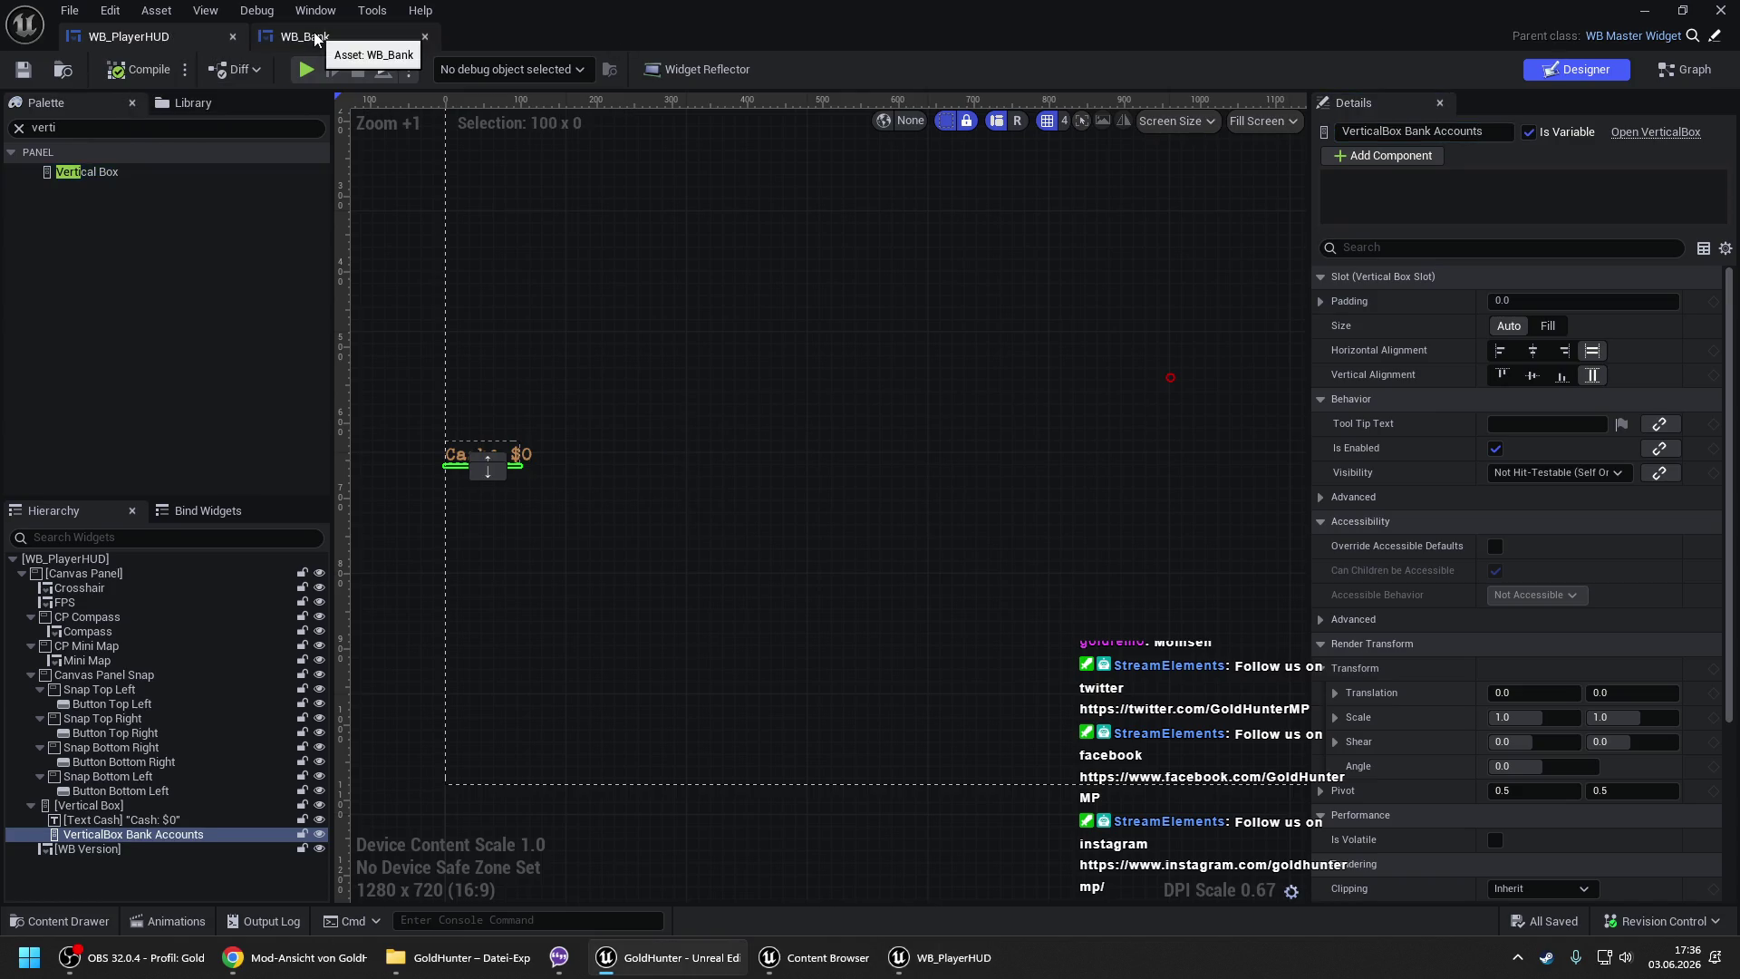
click(314, 38)
click(185, 32)
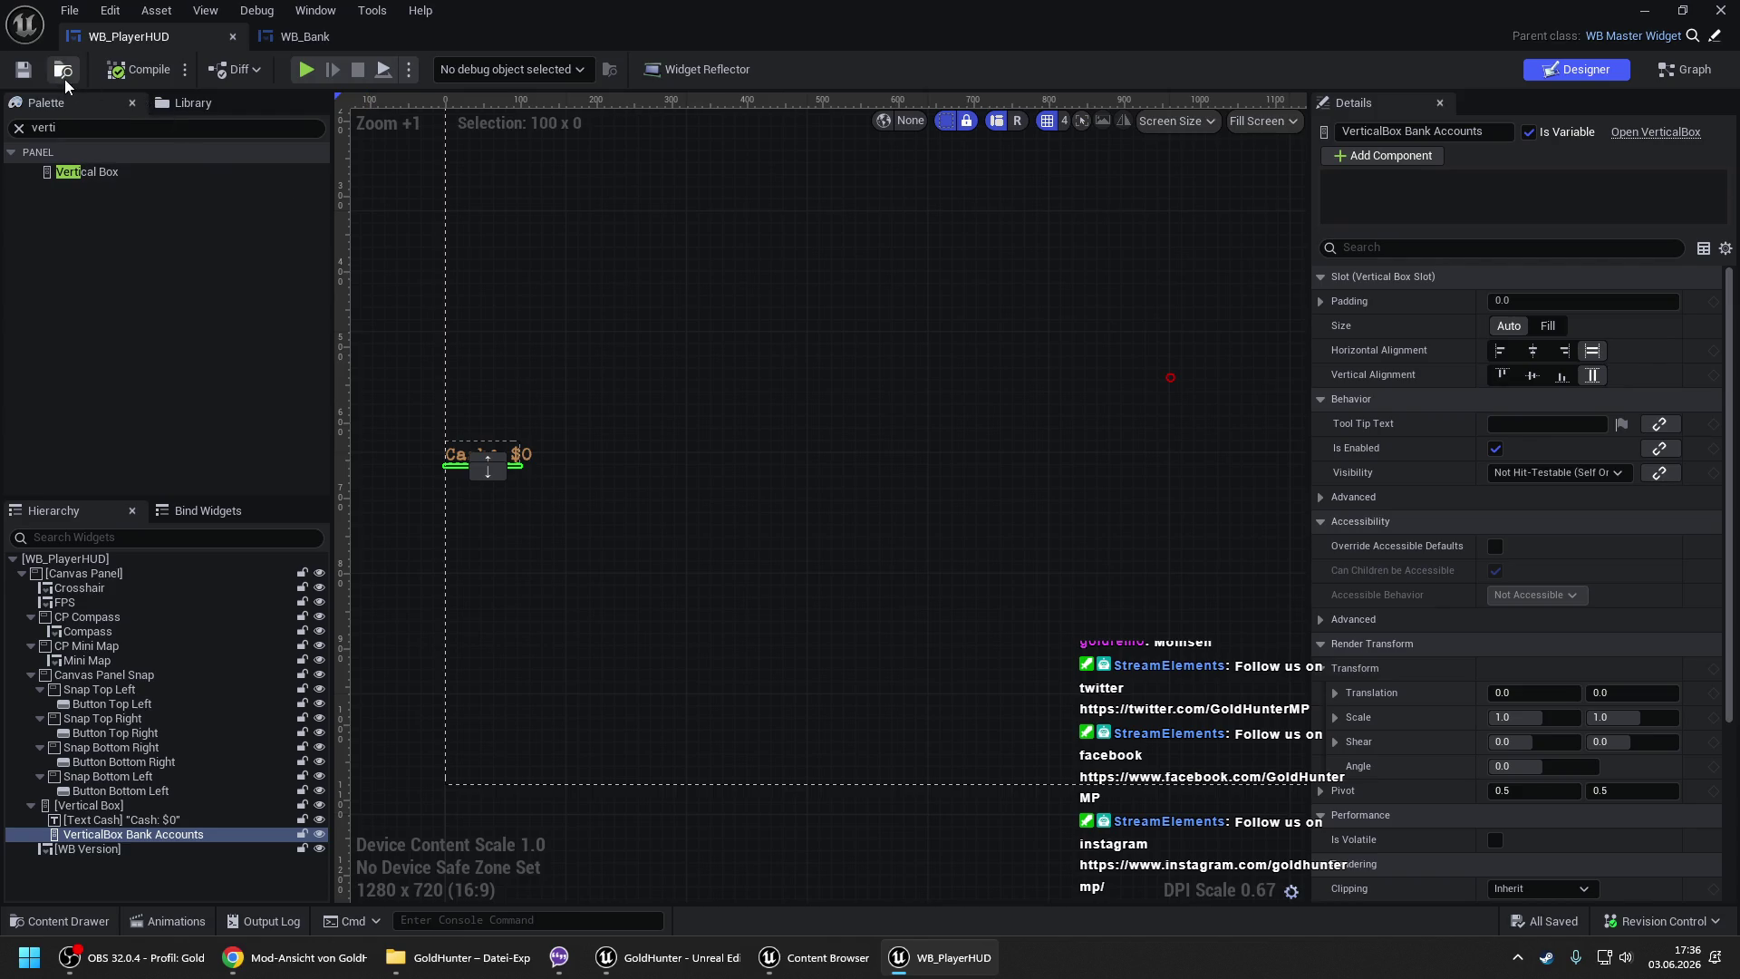
- Copy the Text Cash widget from WB_PlayerHUD
click(161, 819)
right_click(162, 819)
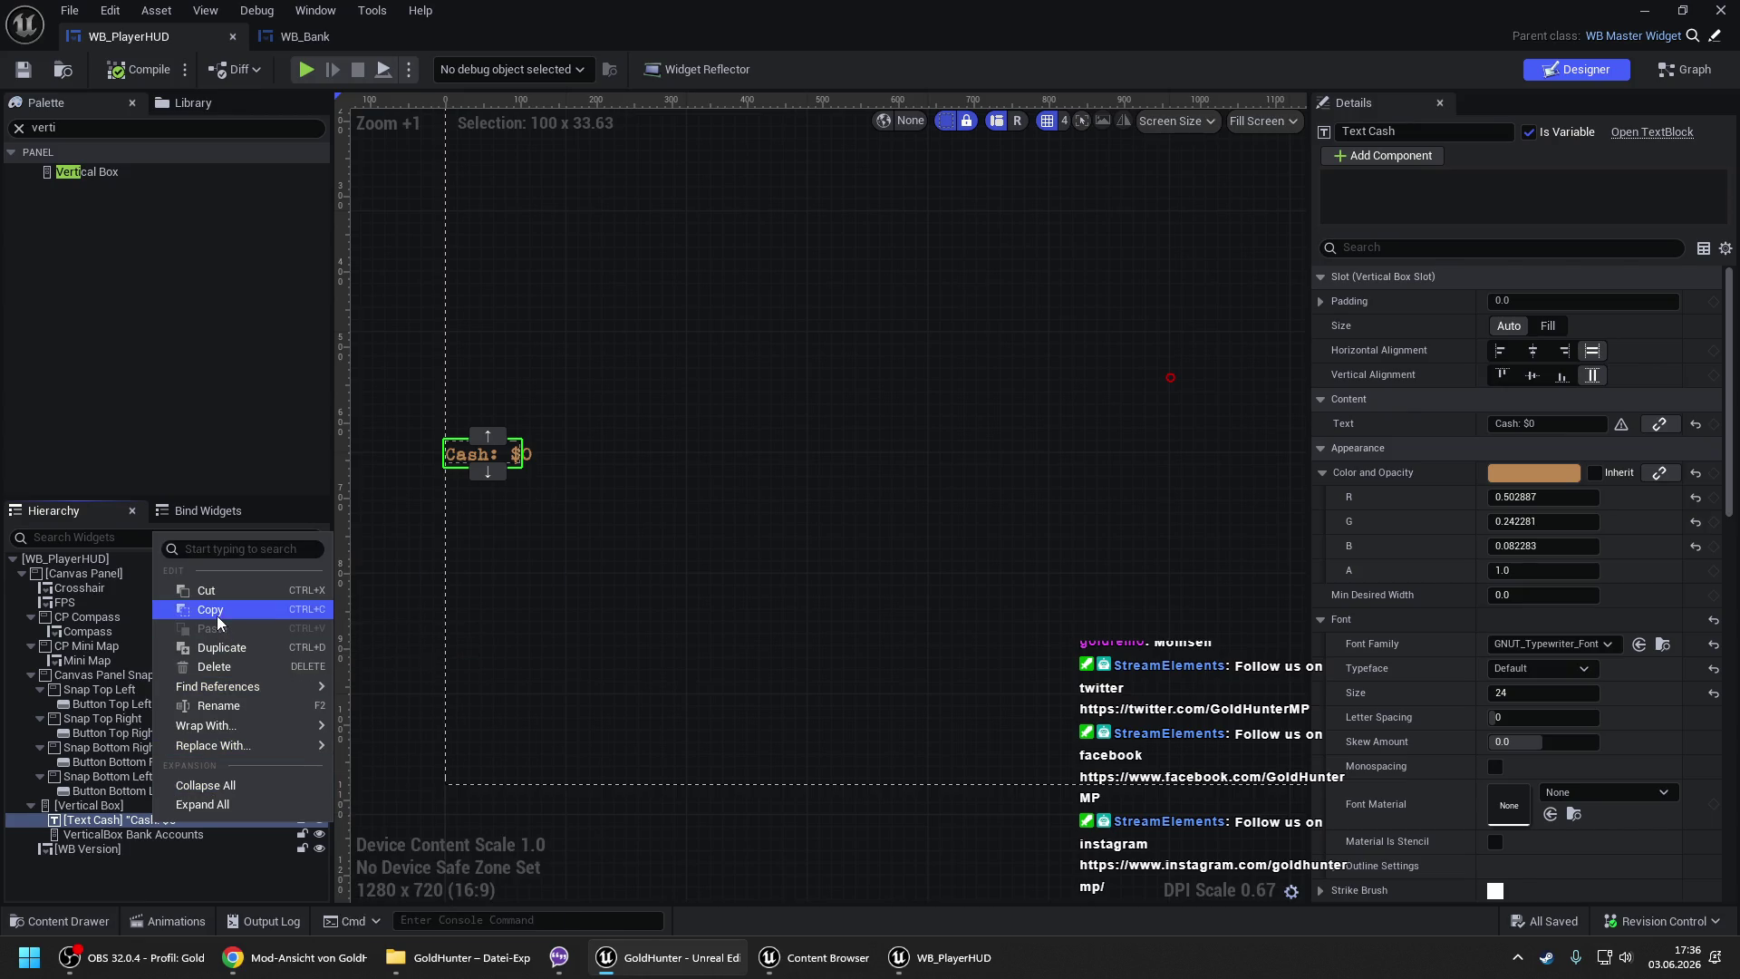
click(827, 957)
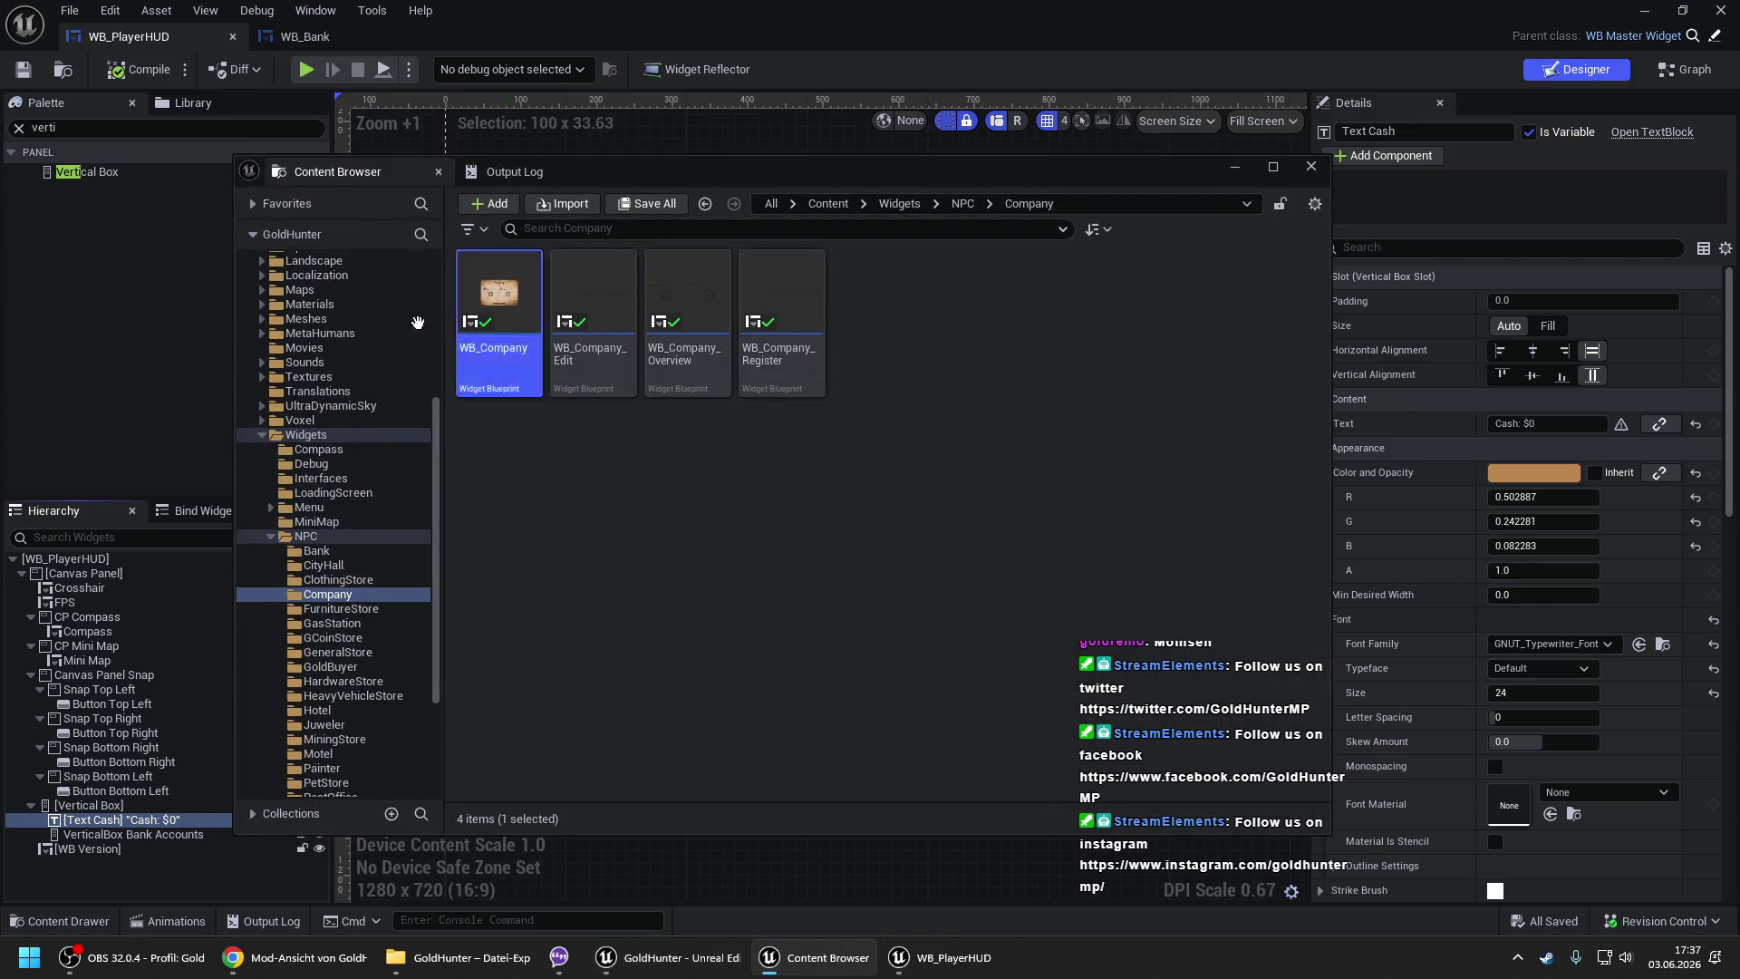
click(64, 69)
click(741, 520)
- Create a User Widget blueprint named WB_PlayerHUD_TempBanks in the Player folder and open it
right_click(707, 481)
scroll(813, 883, down, 2)
mouse_move(861, 856)
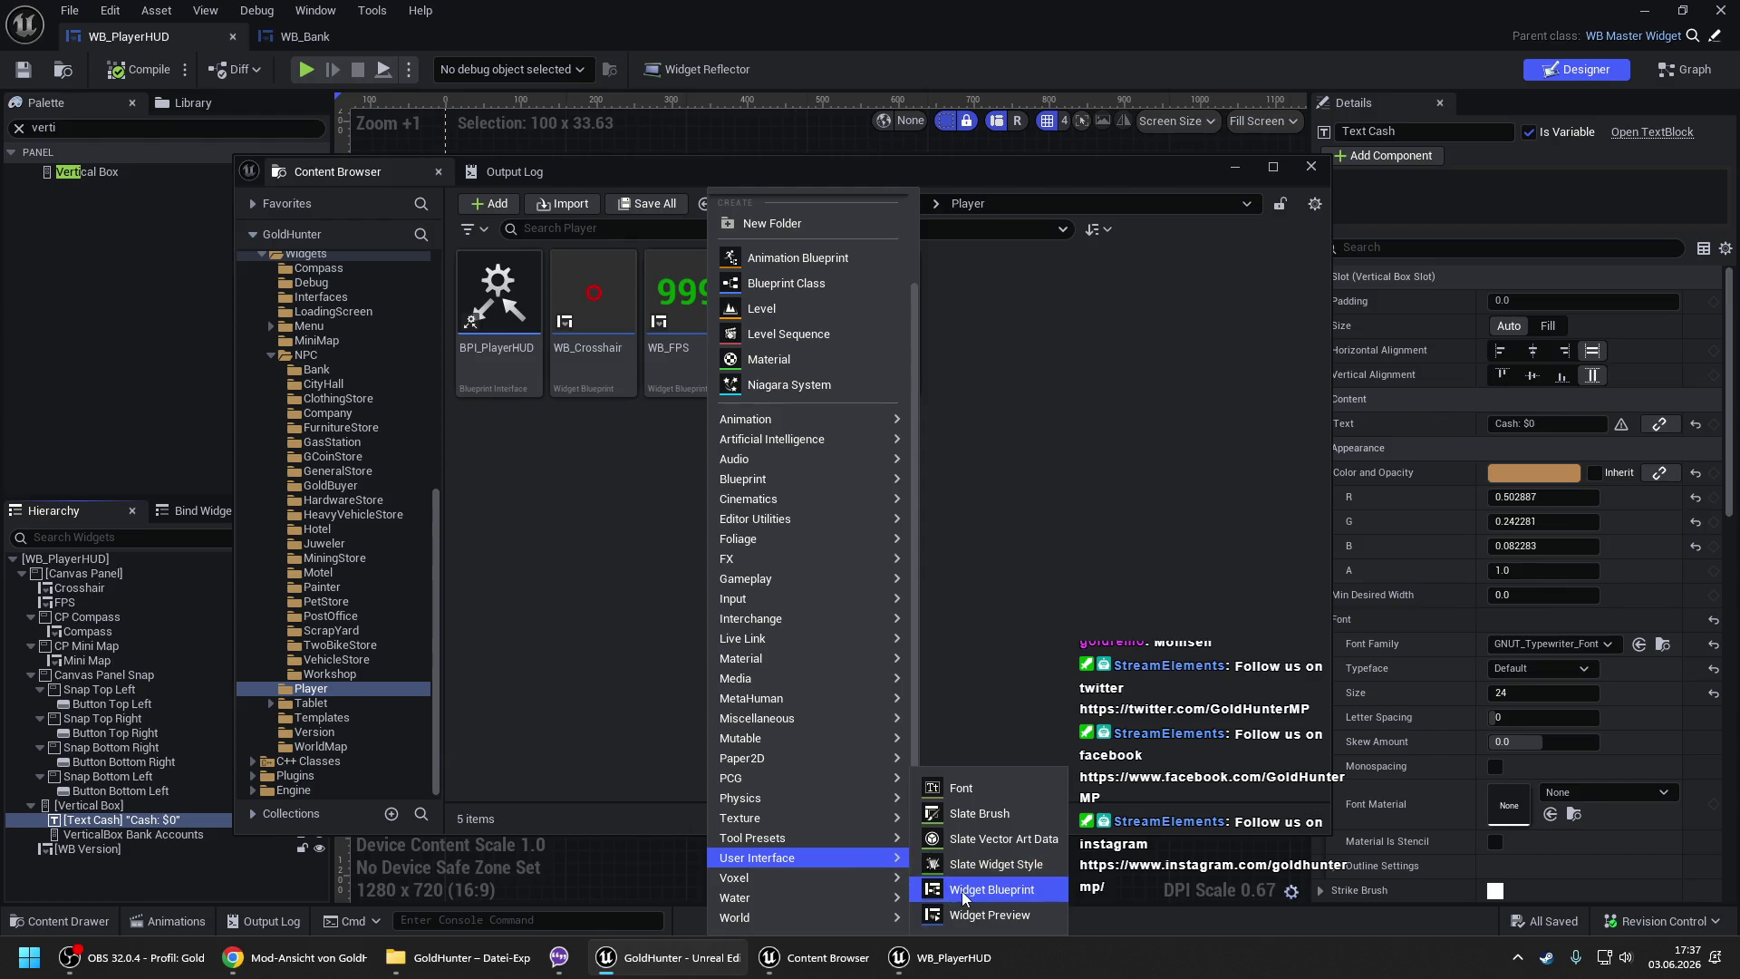
click(961, 889)
click(738, 315)
text(WB_Playe)
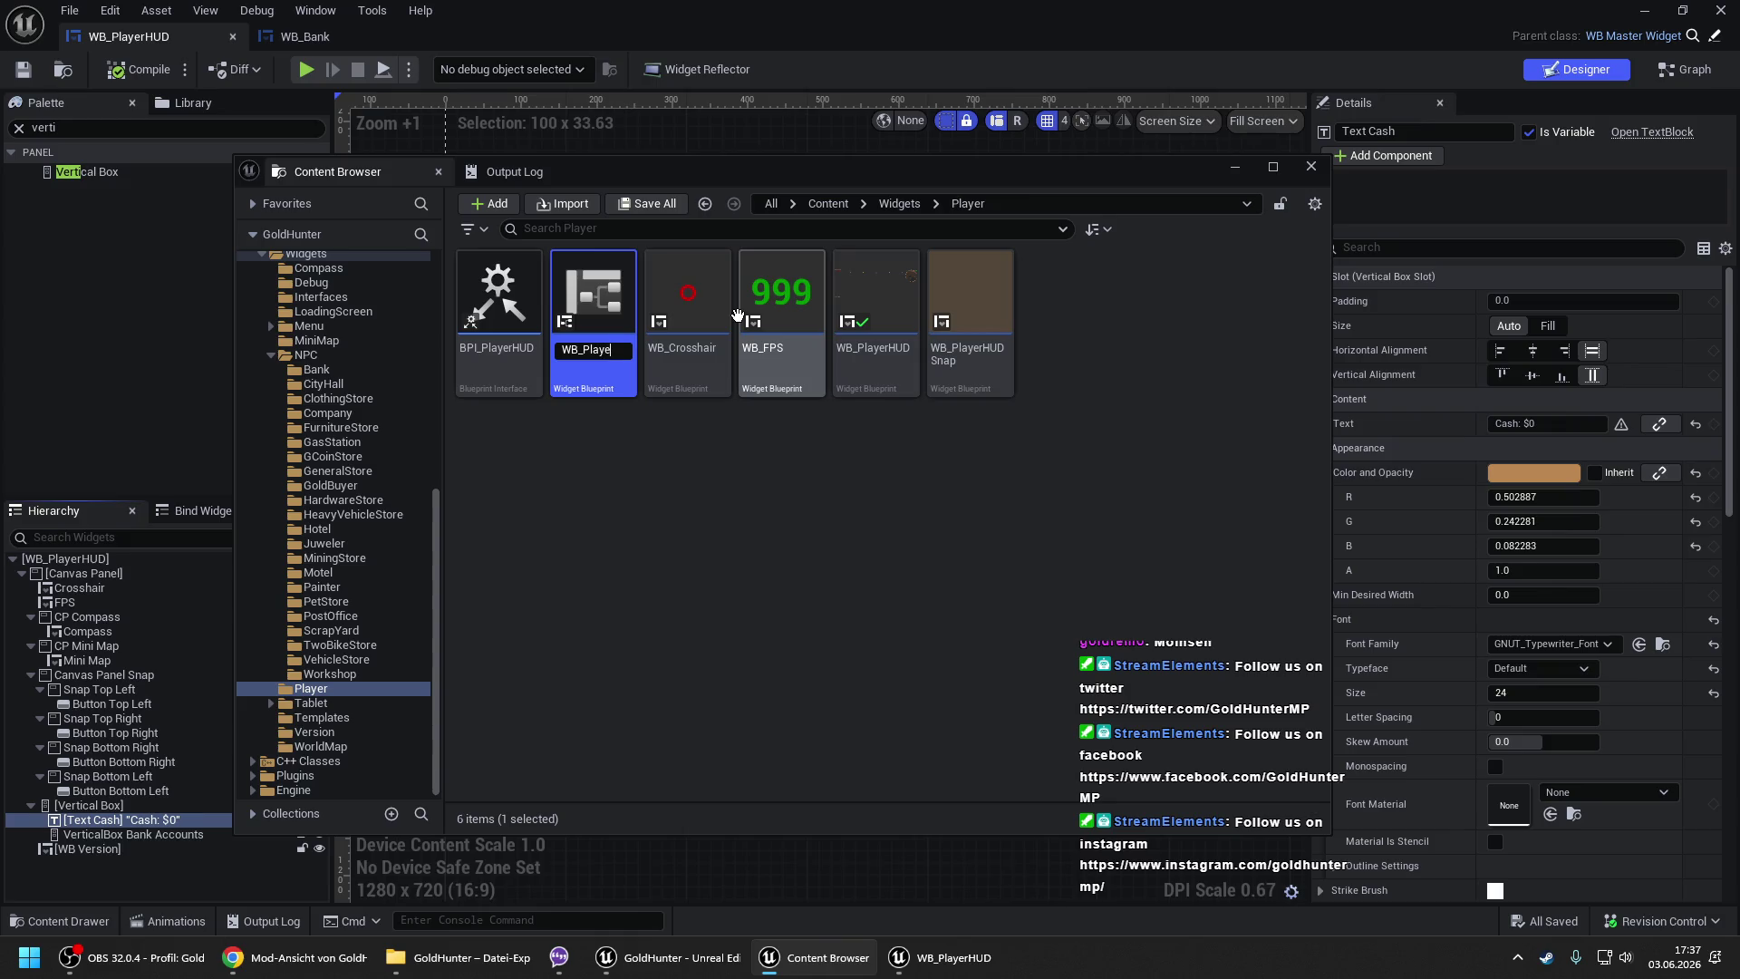
text(UD_TempBan)
text(ks)
key(Return)
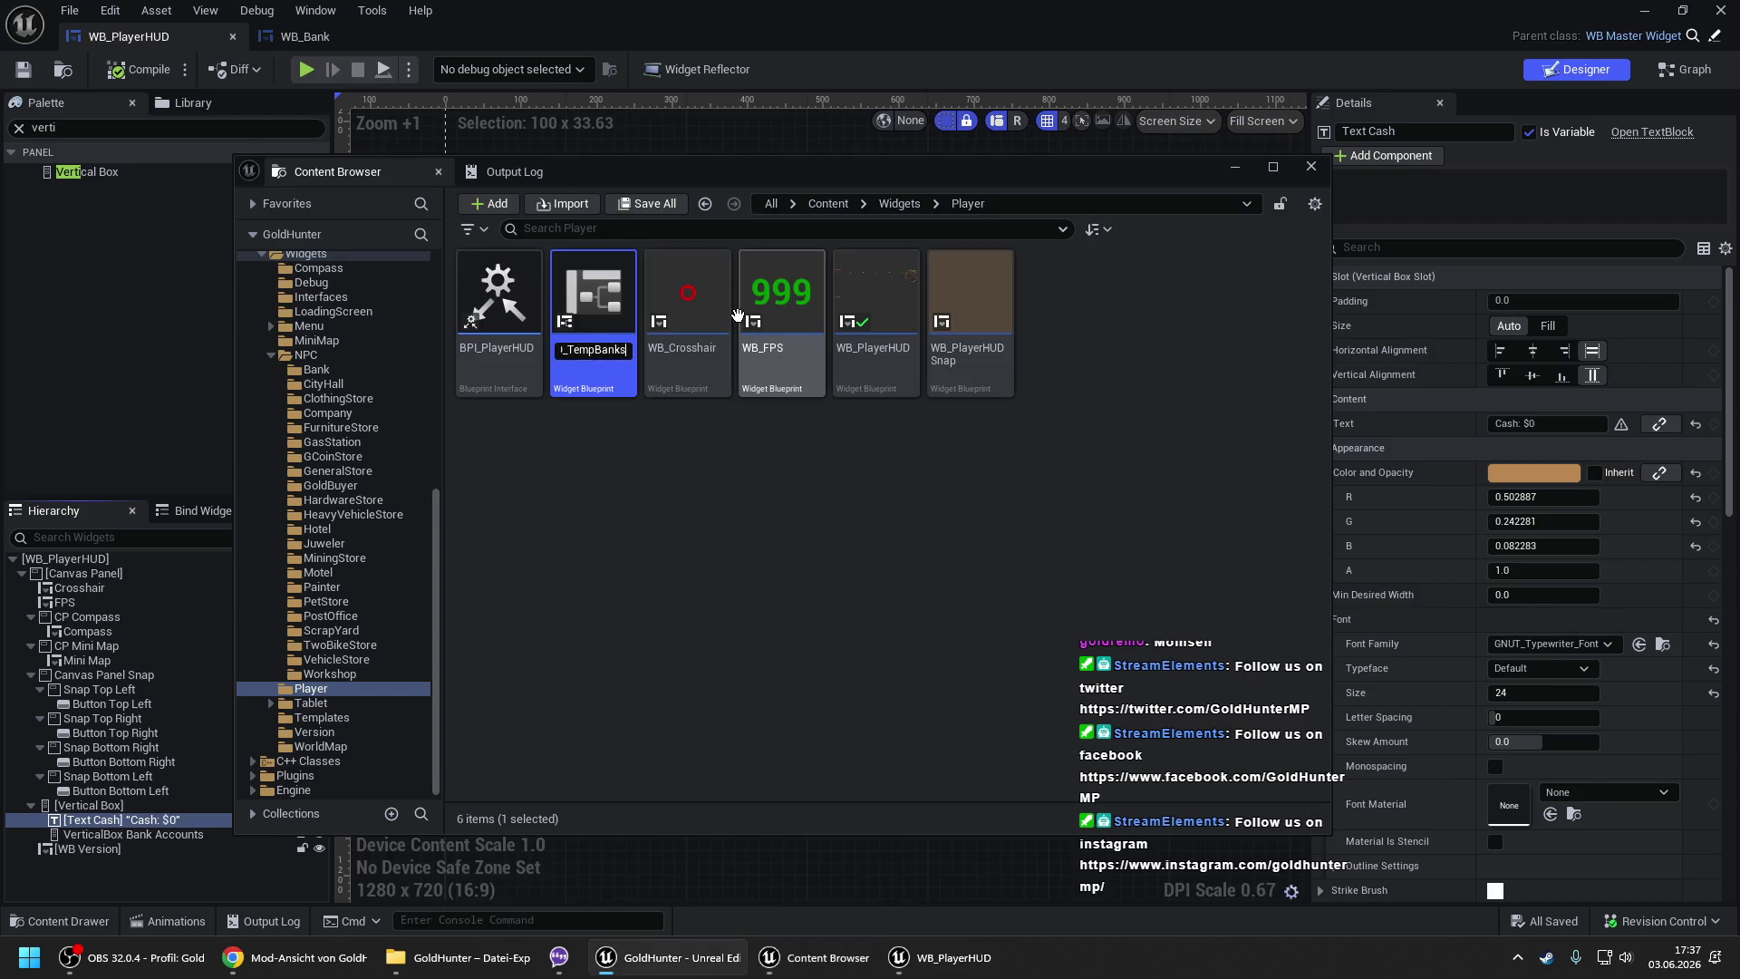
key(Return)
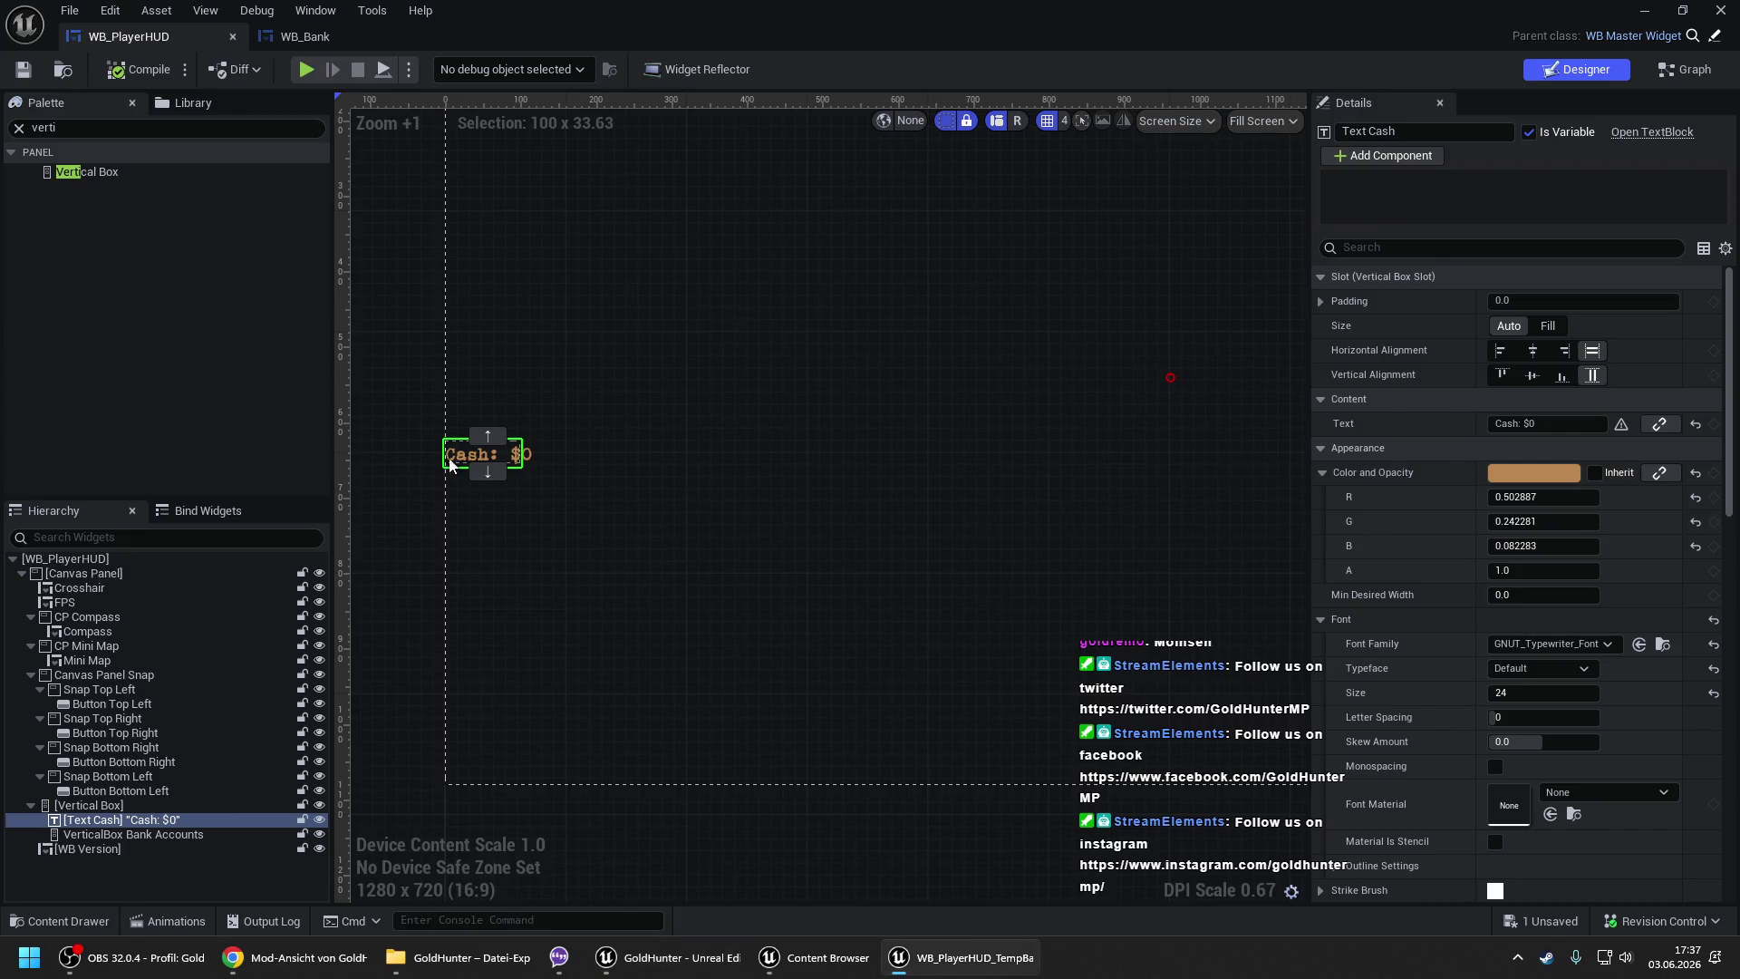
- Put the Cash text in the new widget and reparent it to WB Master Widget
click(159, 560)
click(841, 340)
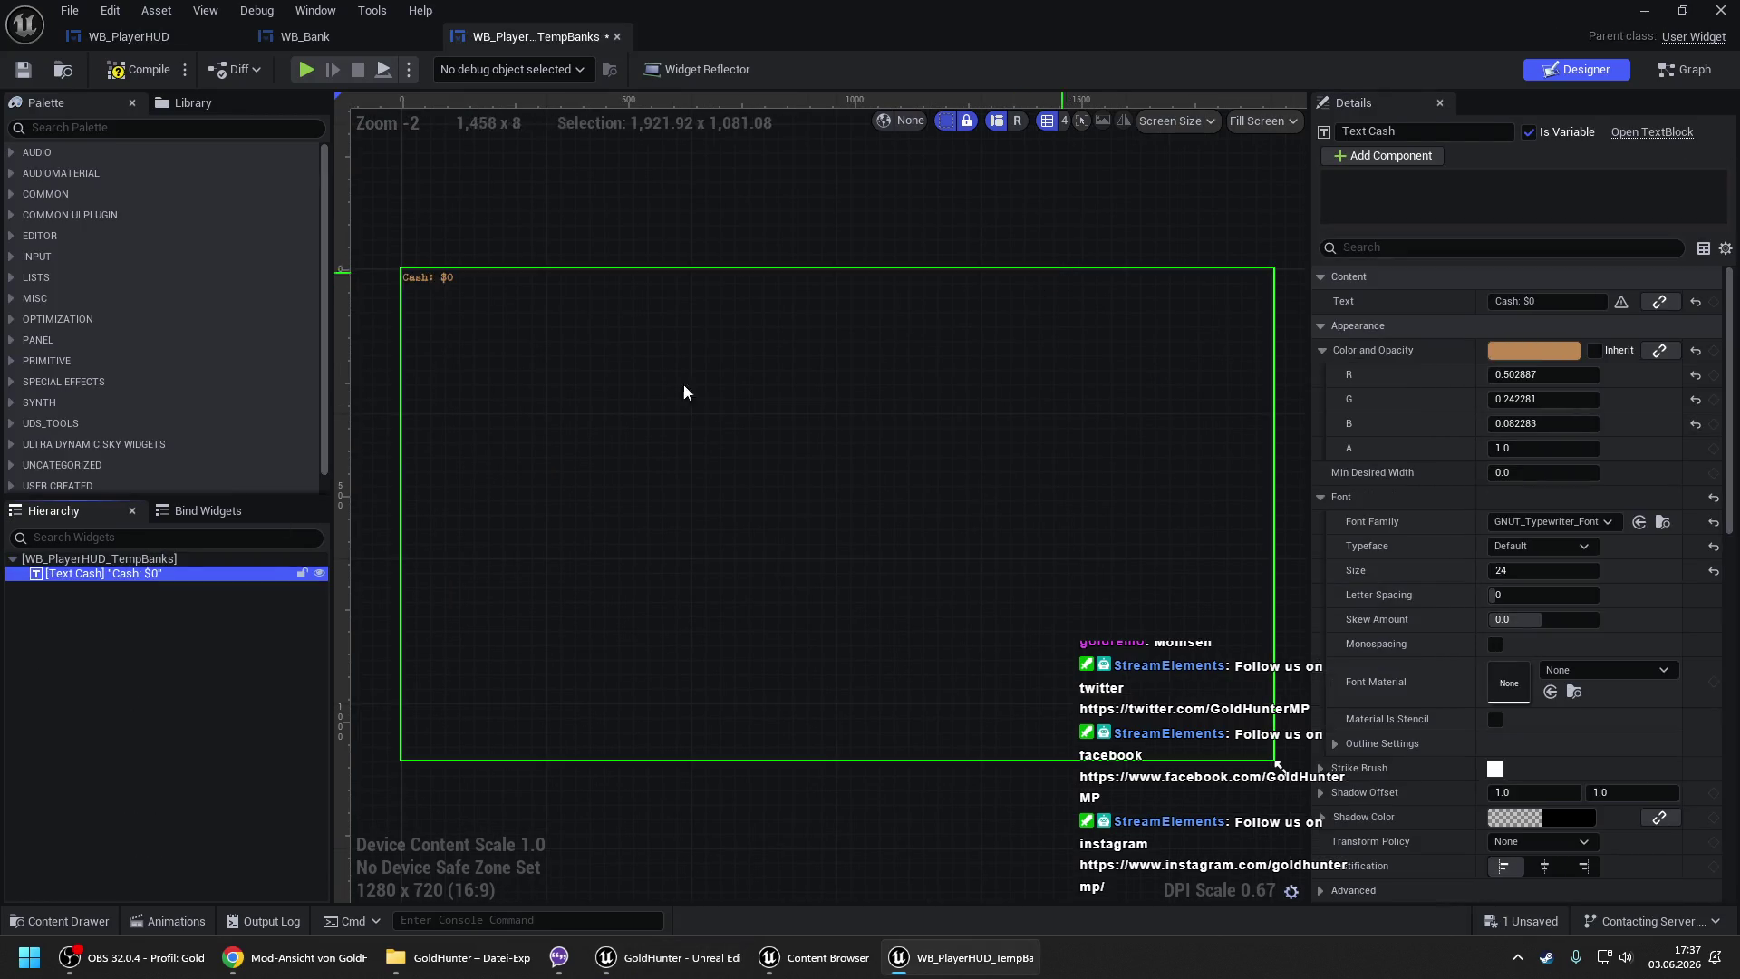
click(1482, 91)
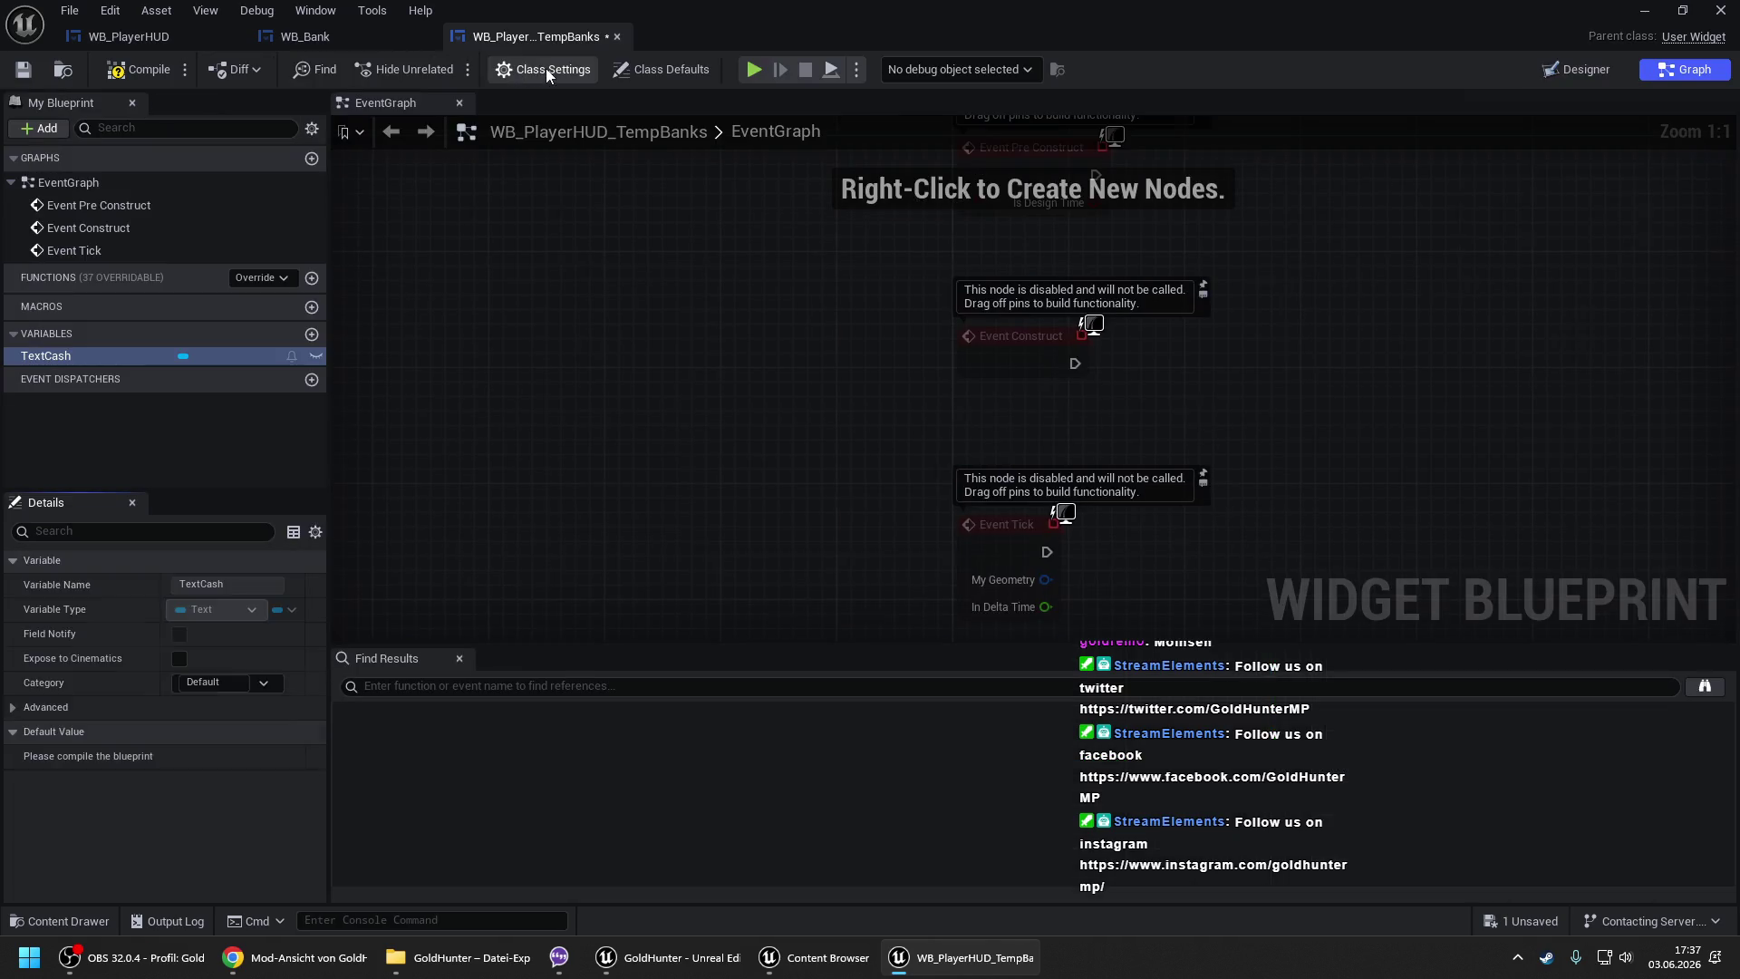
click(546, 69)
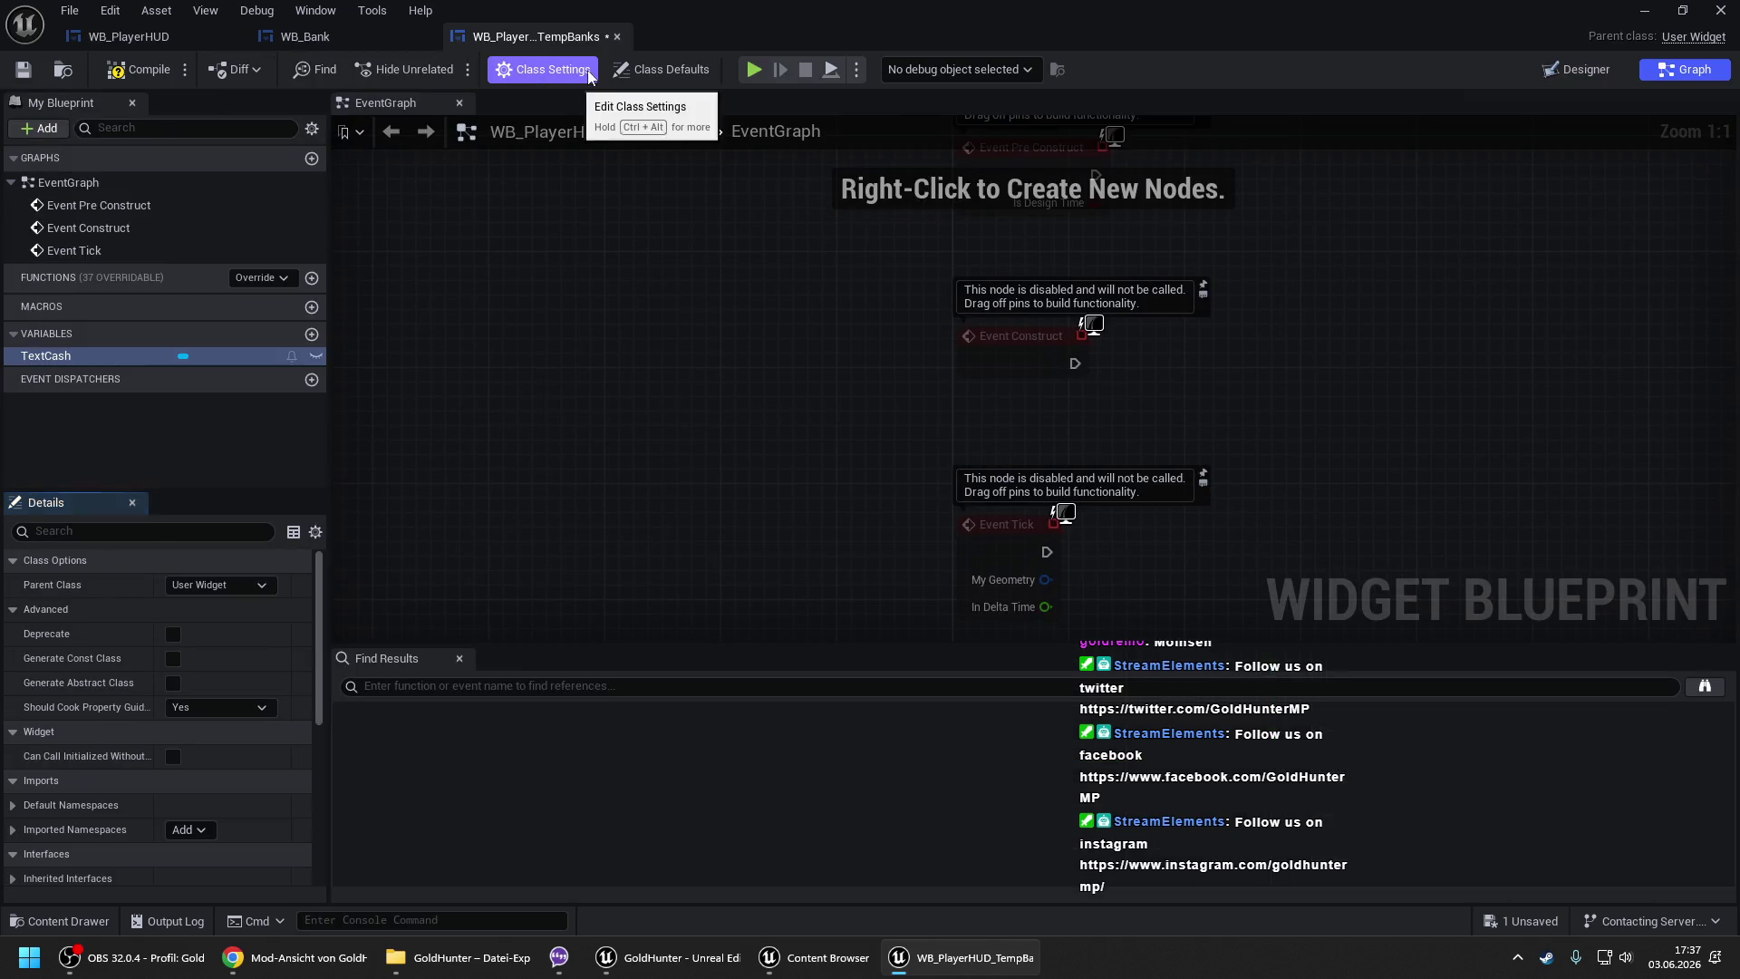
click(214, 586)
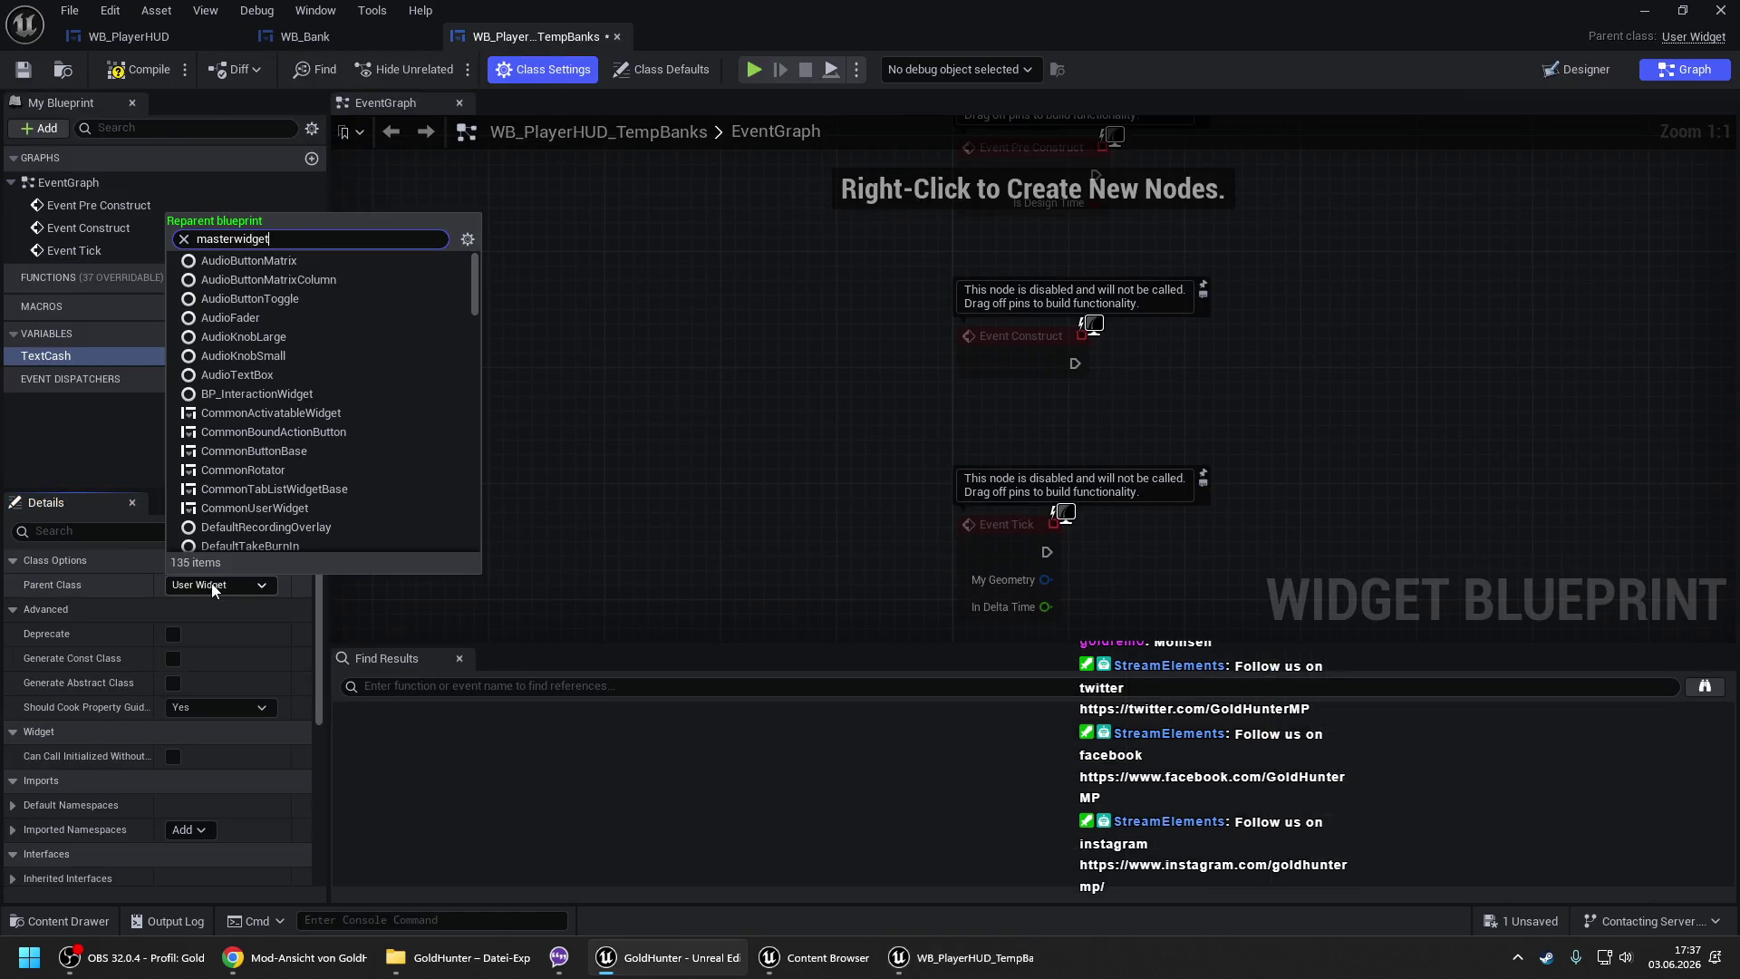
click(227, 646)
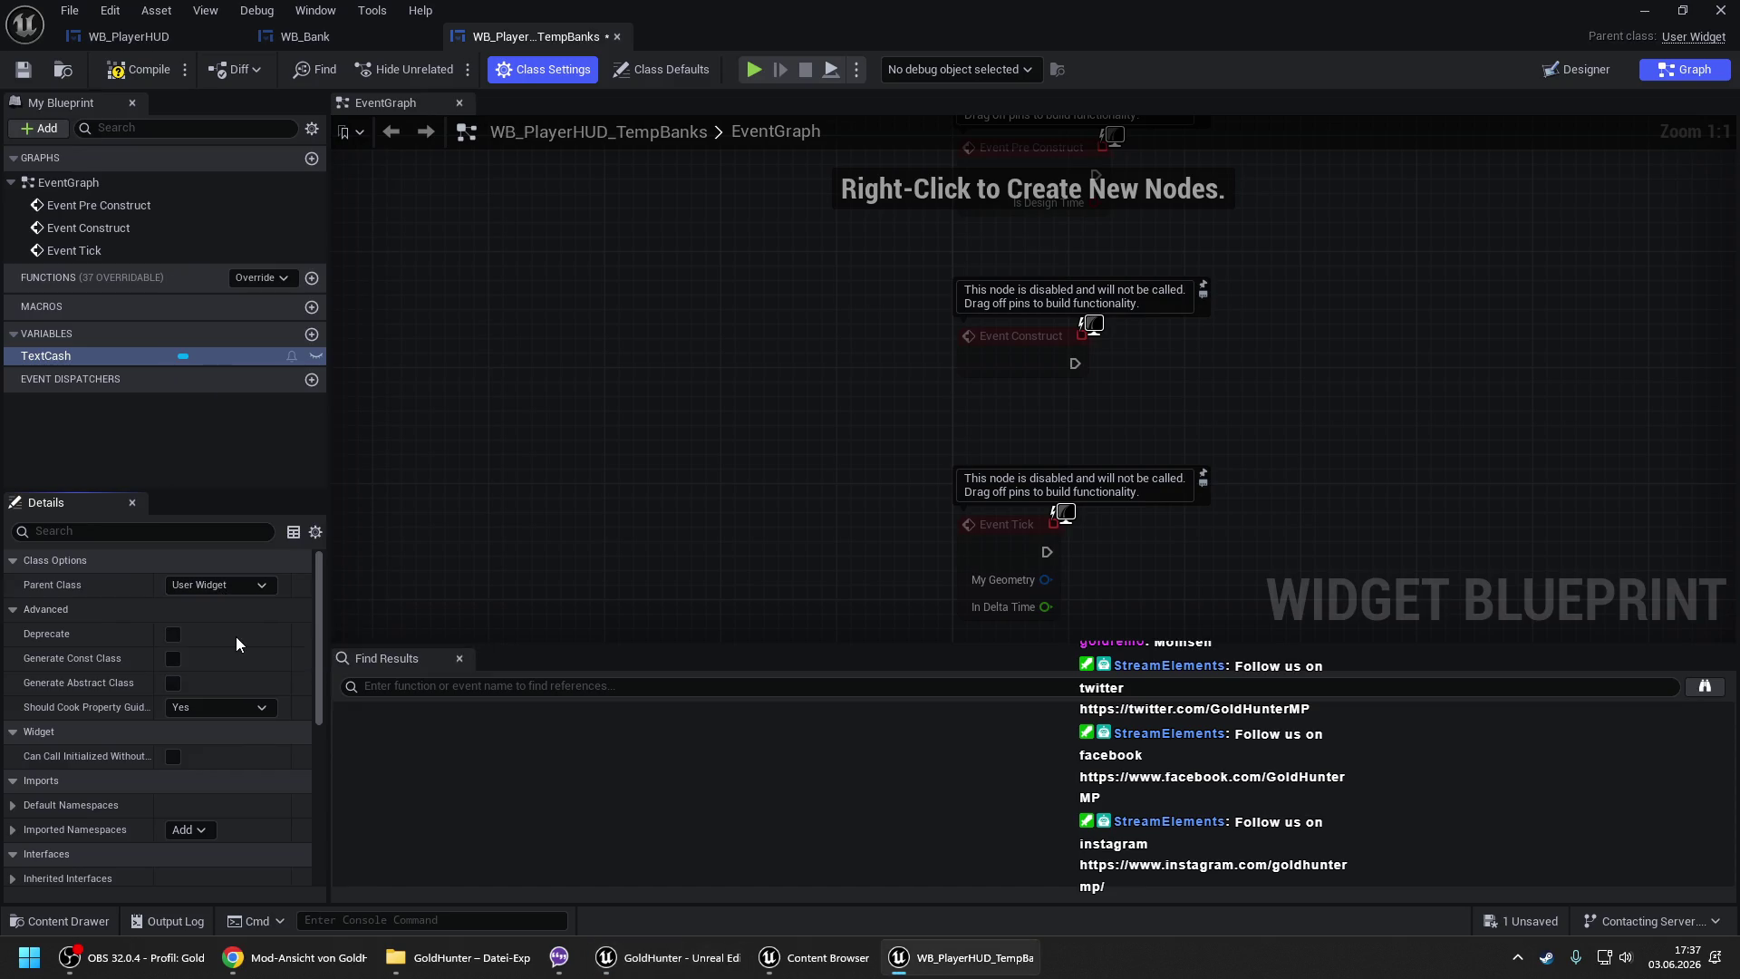
- Size the preview to Desired, save the widget, and return to WB_Bank's Setup Bank Accounts graph
click(1576, 69)
click(1260, 120)
click(1284, 212)
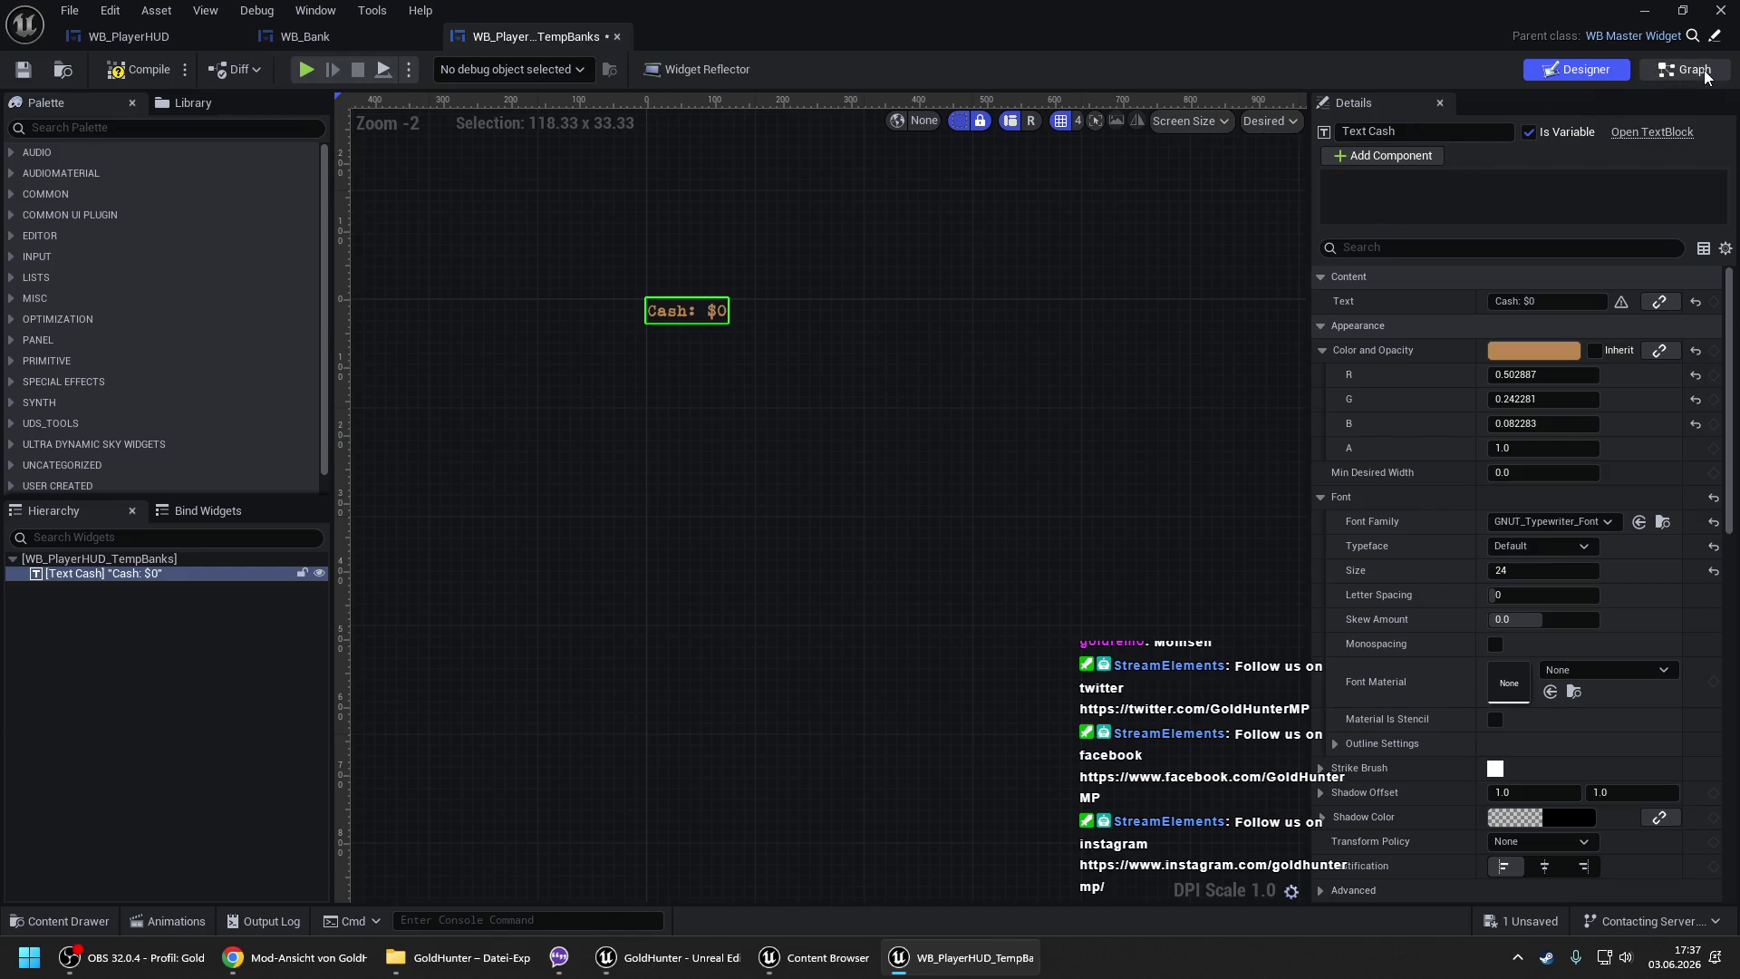
click(1666, 84)
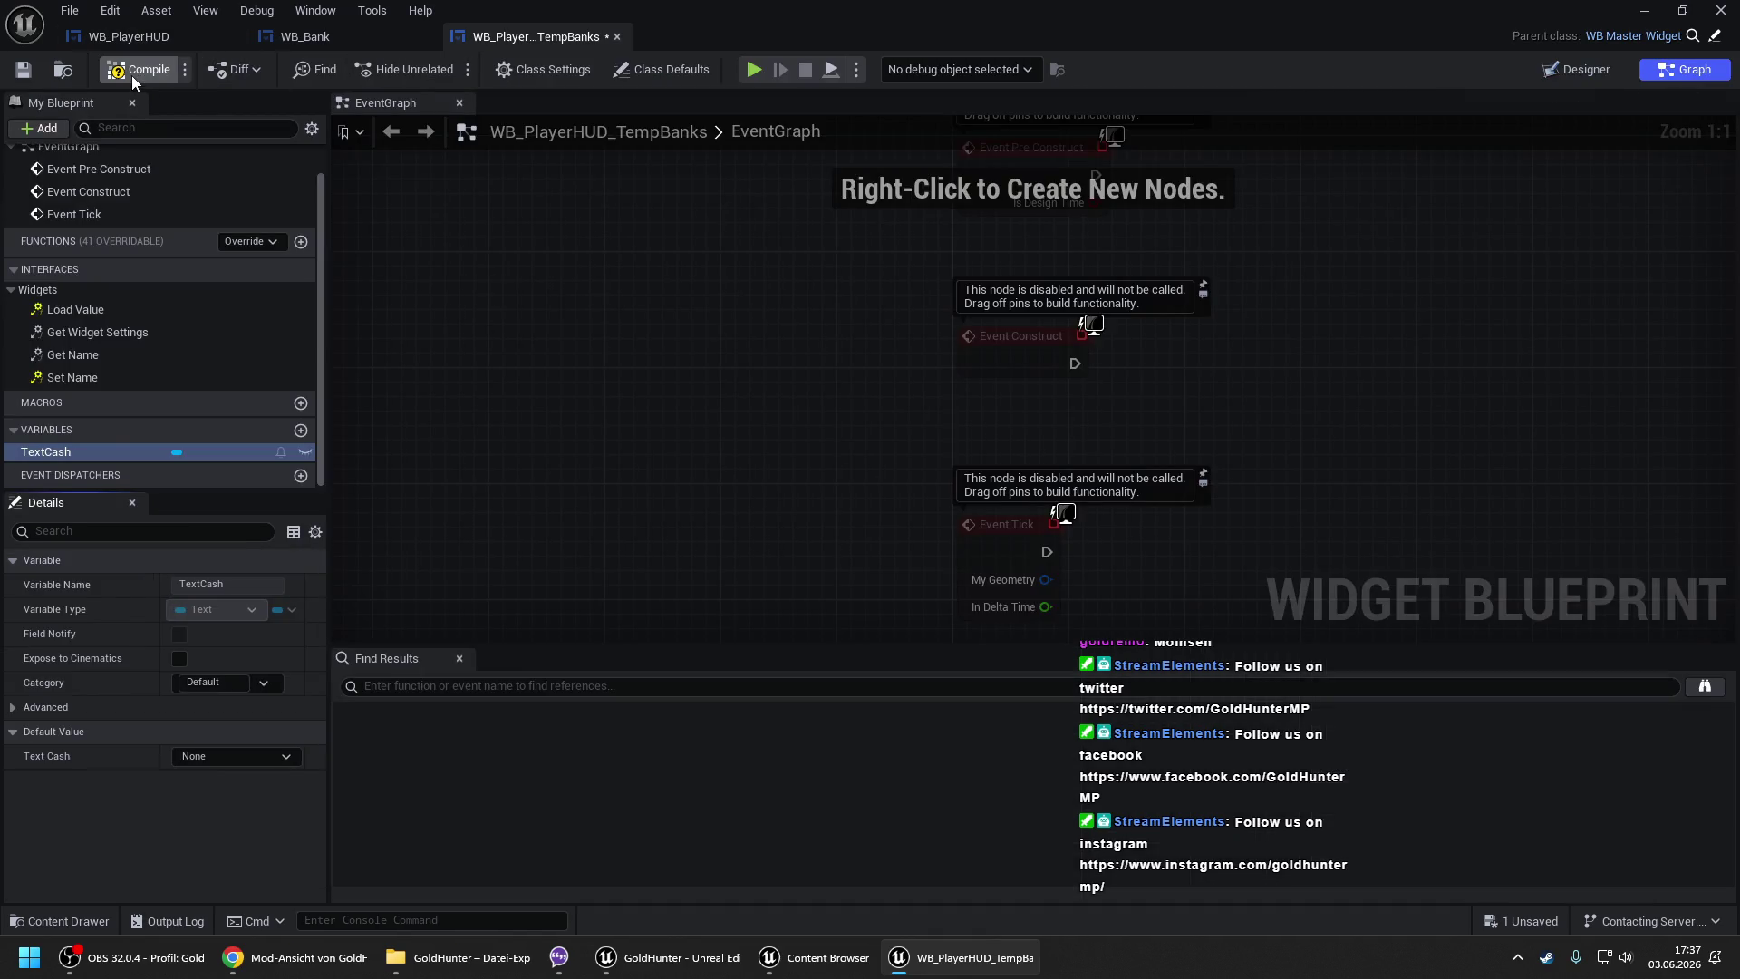
key(ctrl+s)
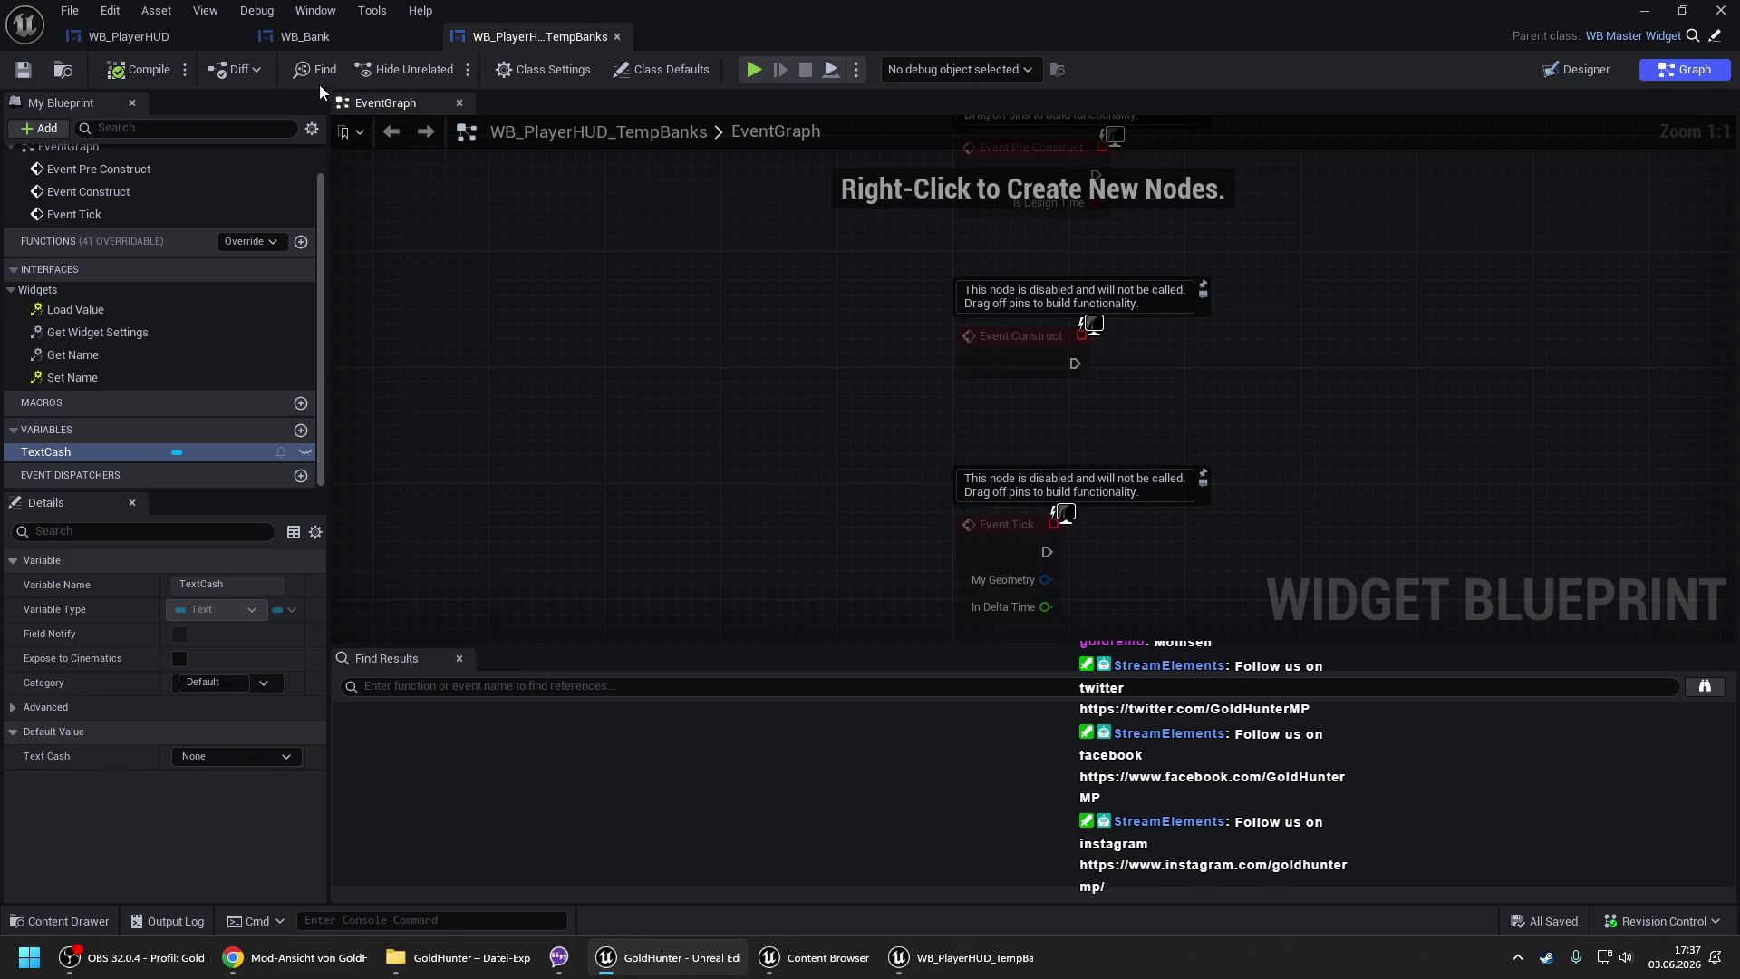
click(295, 41)
drag(797, 380, 874, 289)
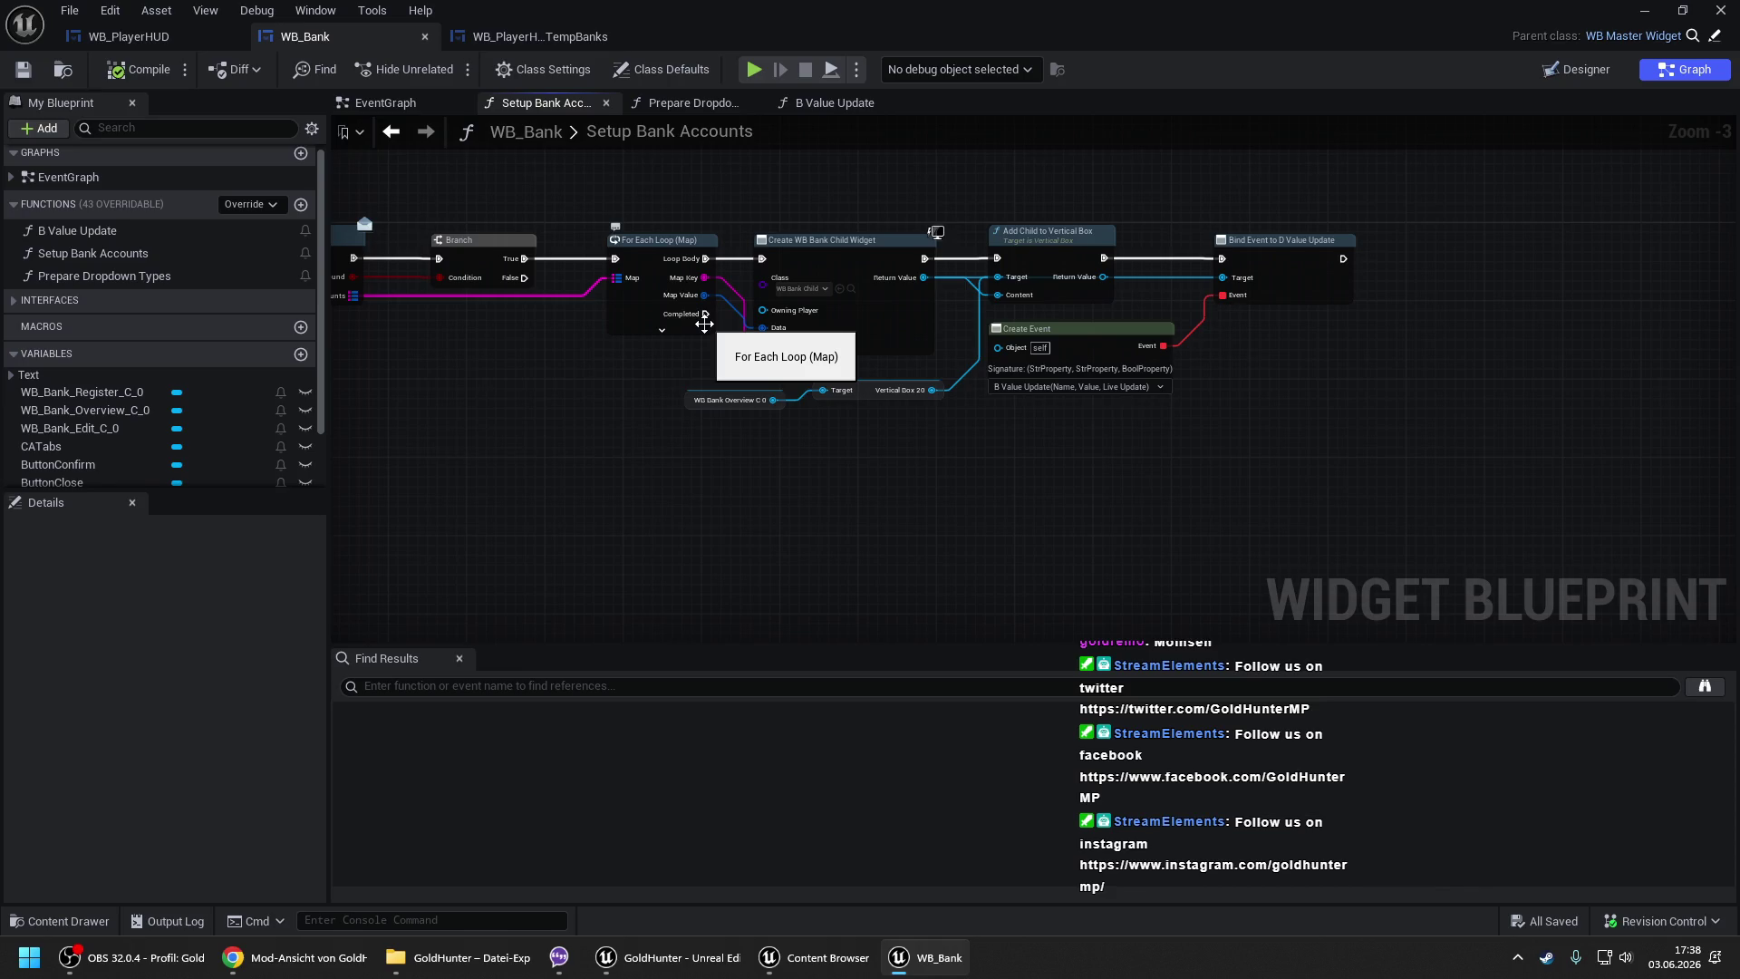
- Chain Get Owning Player into Get Player HUD and a Cast To WB_PlayerHUD
right_click(1028, 489)
text(get owning)
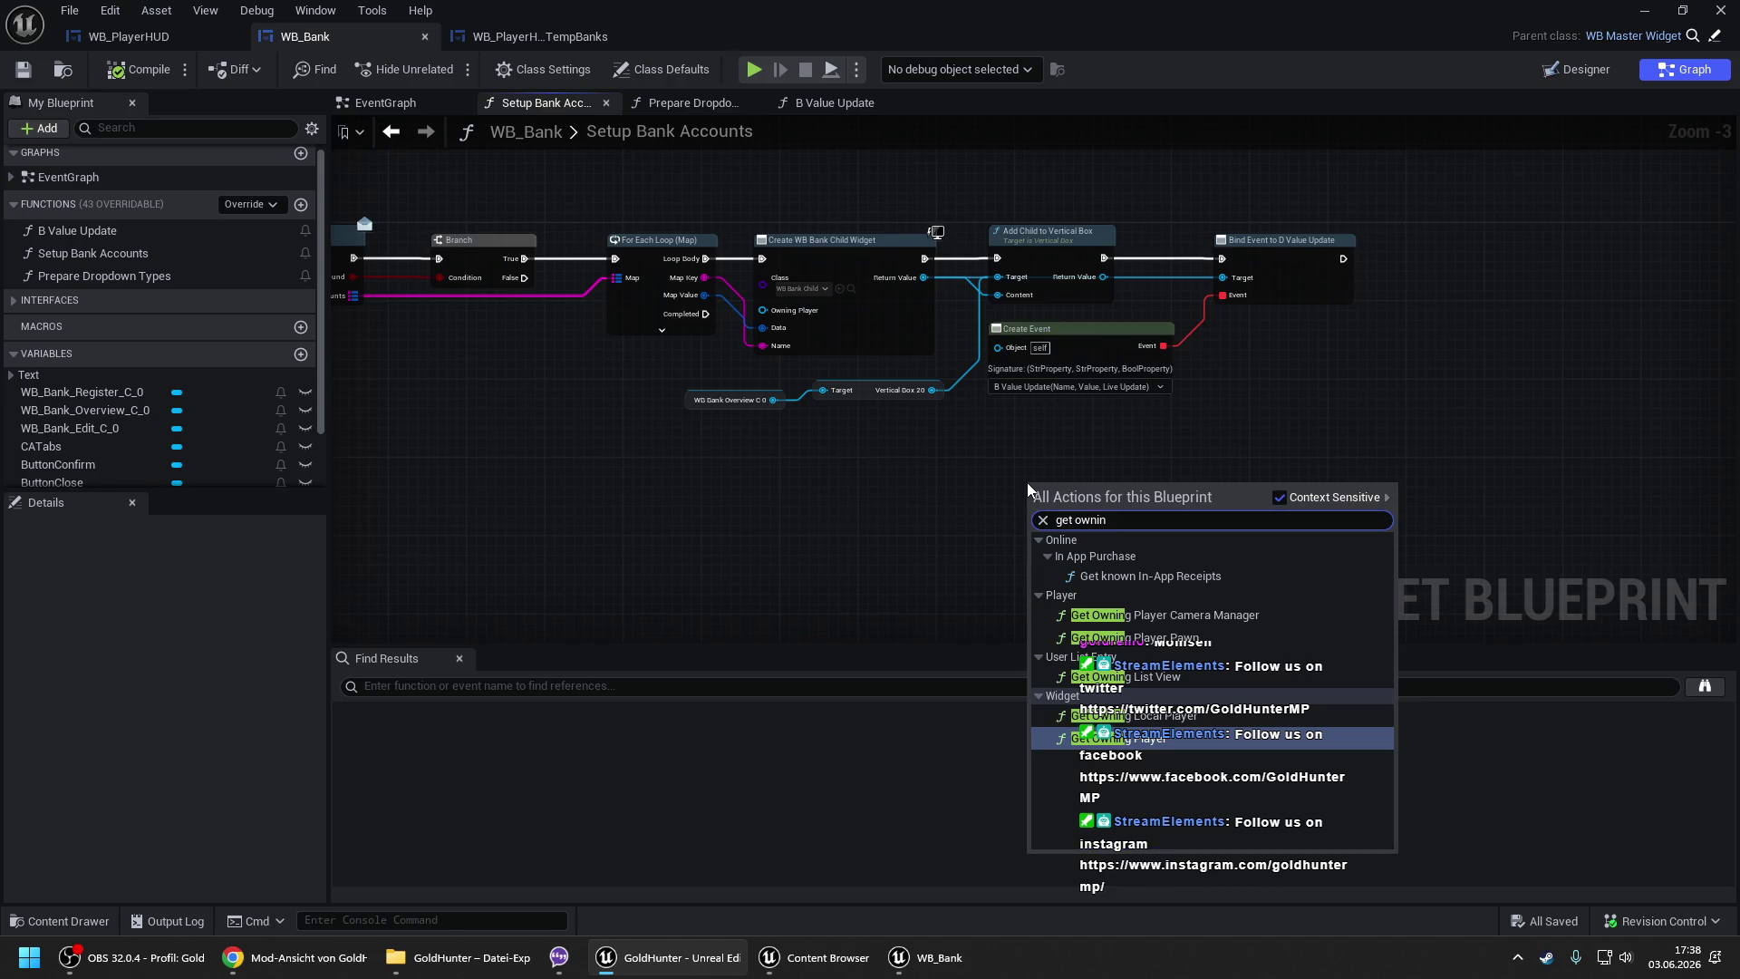
key(Return)
drag(1156, 513, 1210, 476)
text(ge)
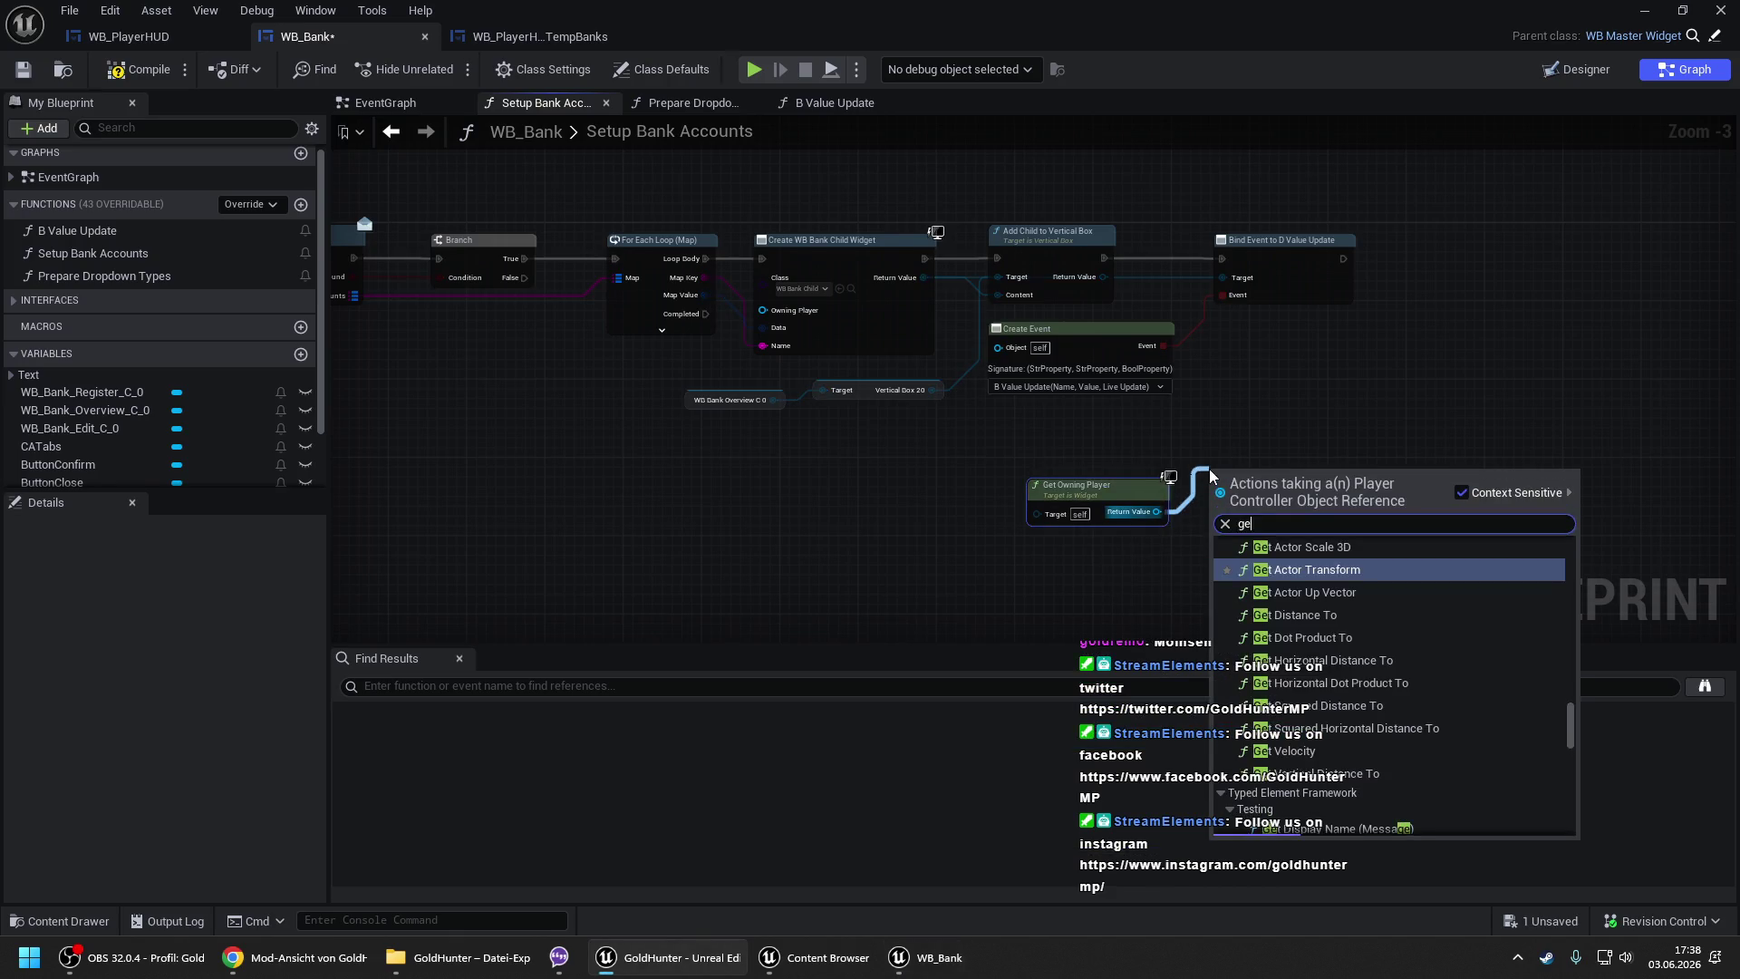
text(t player hud)
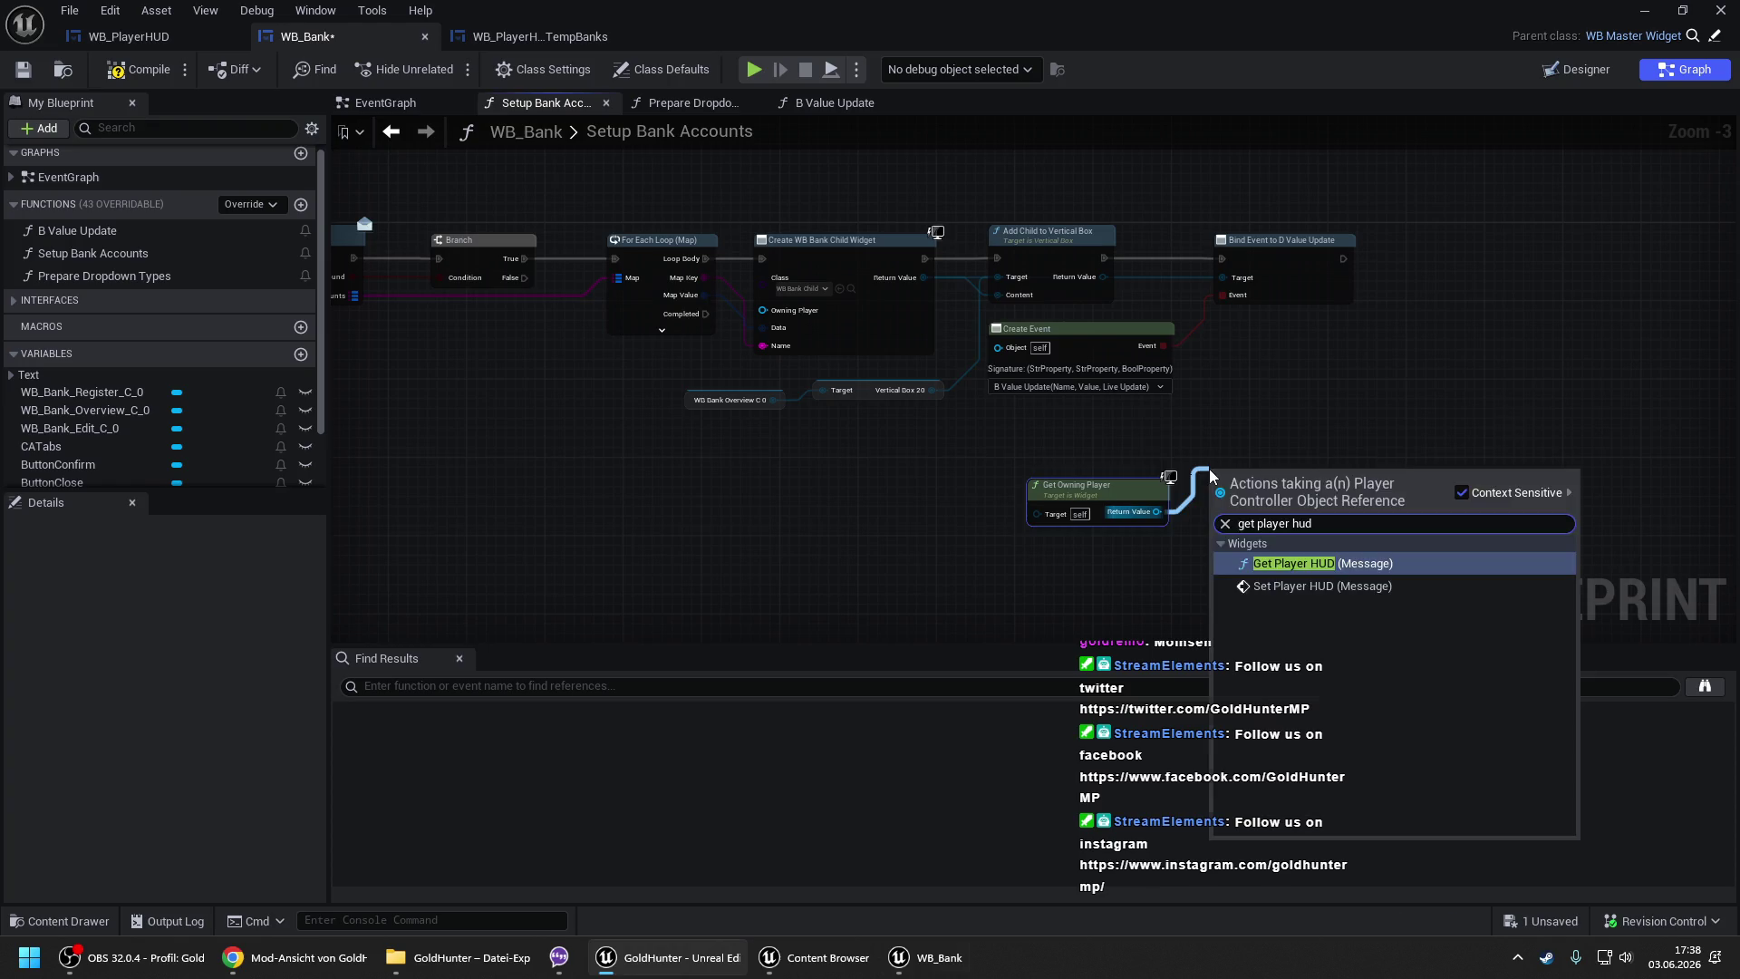
key(Return)
drag(1321, 526, 1389, 467)
text(playerhud)
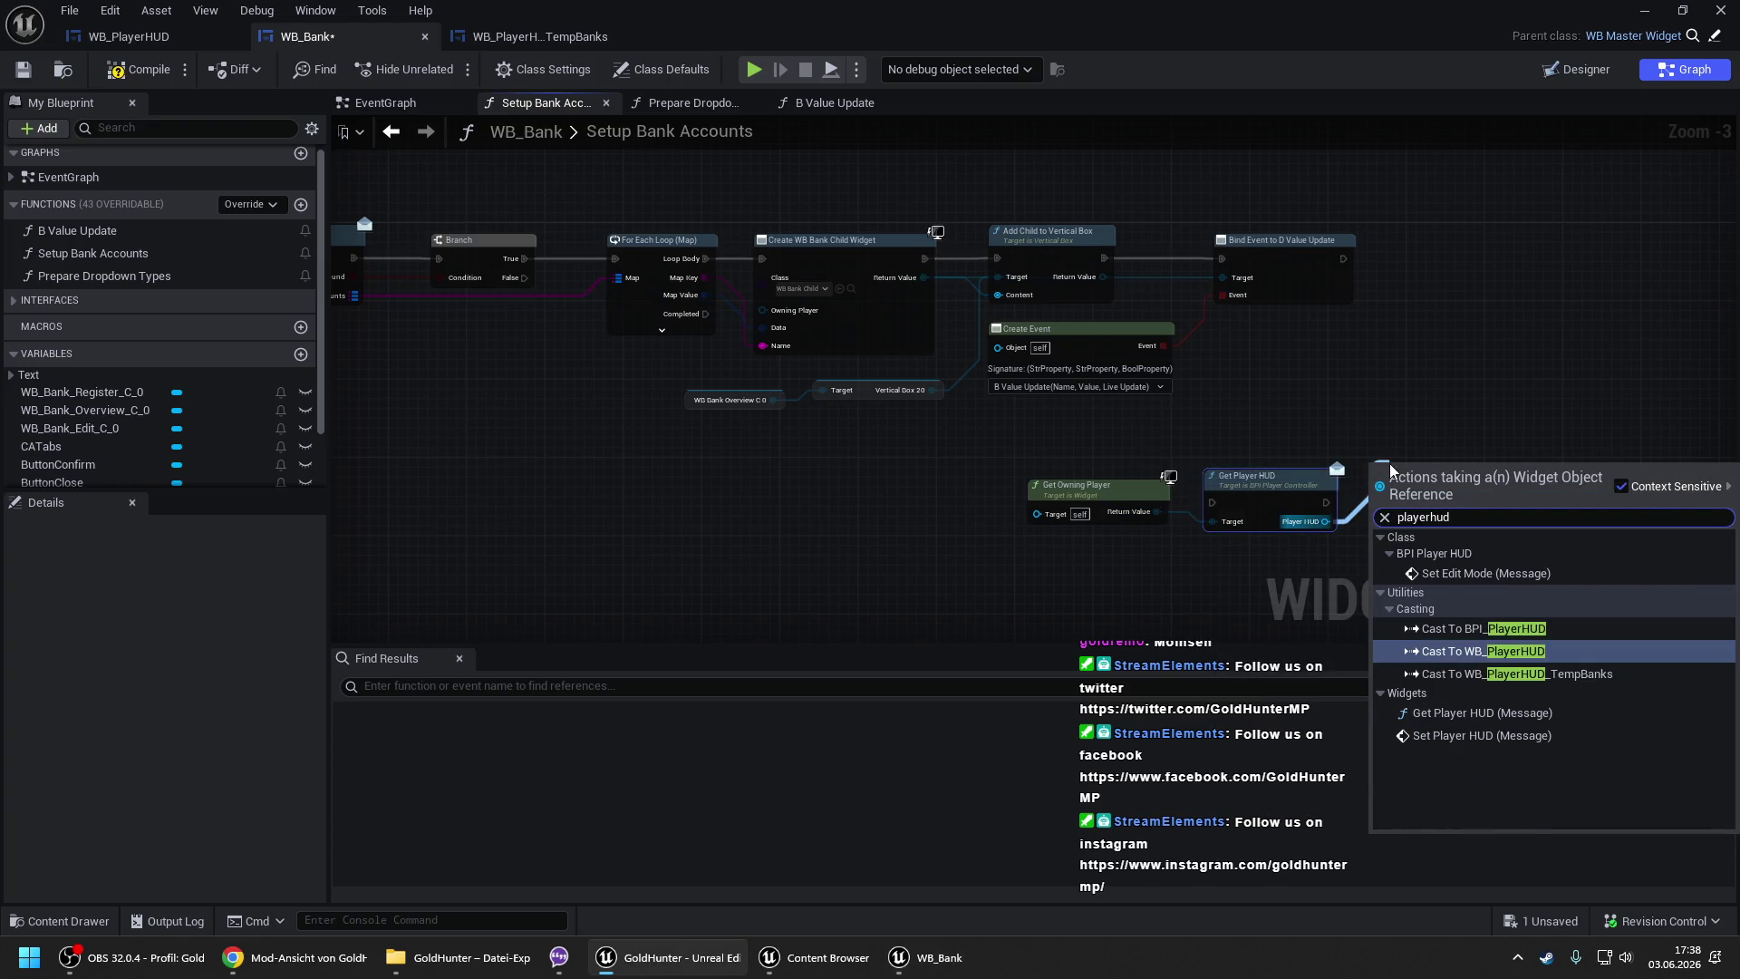
key(Return)
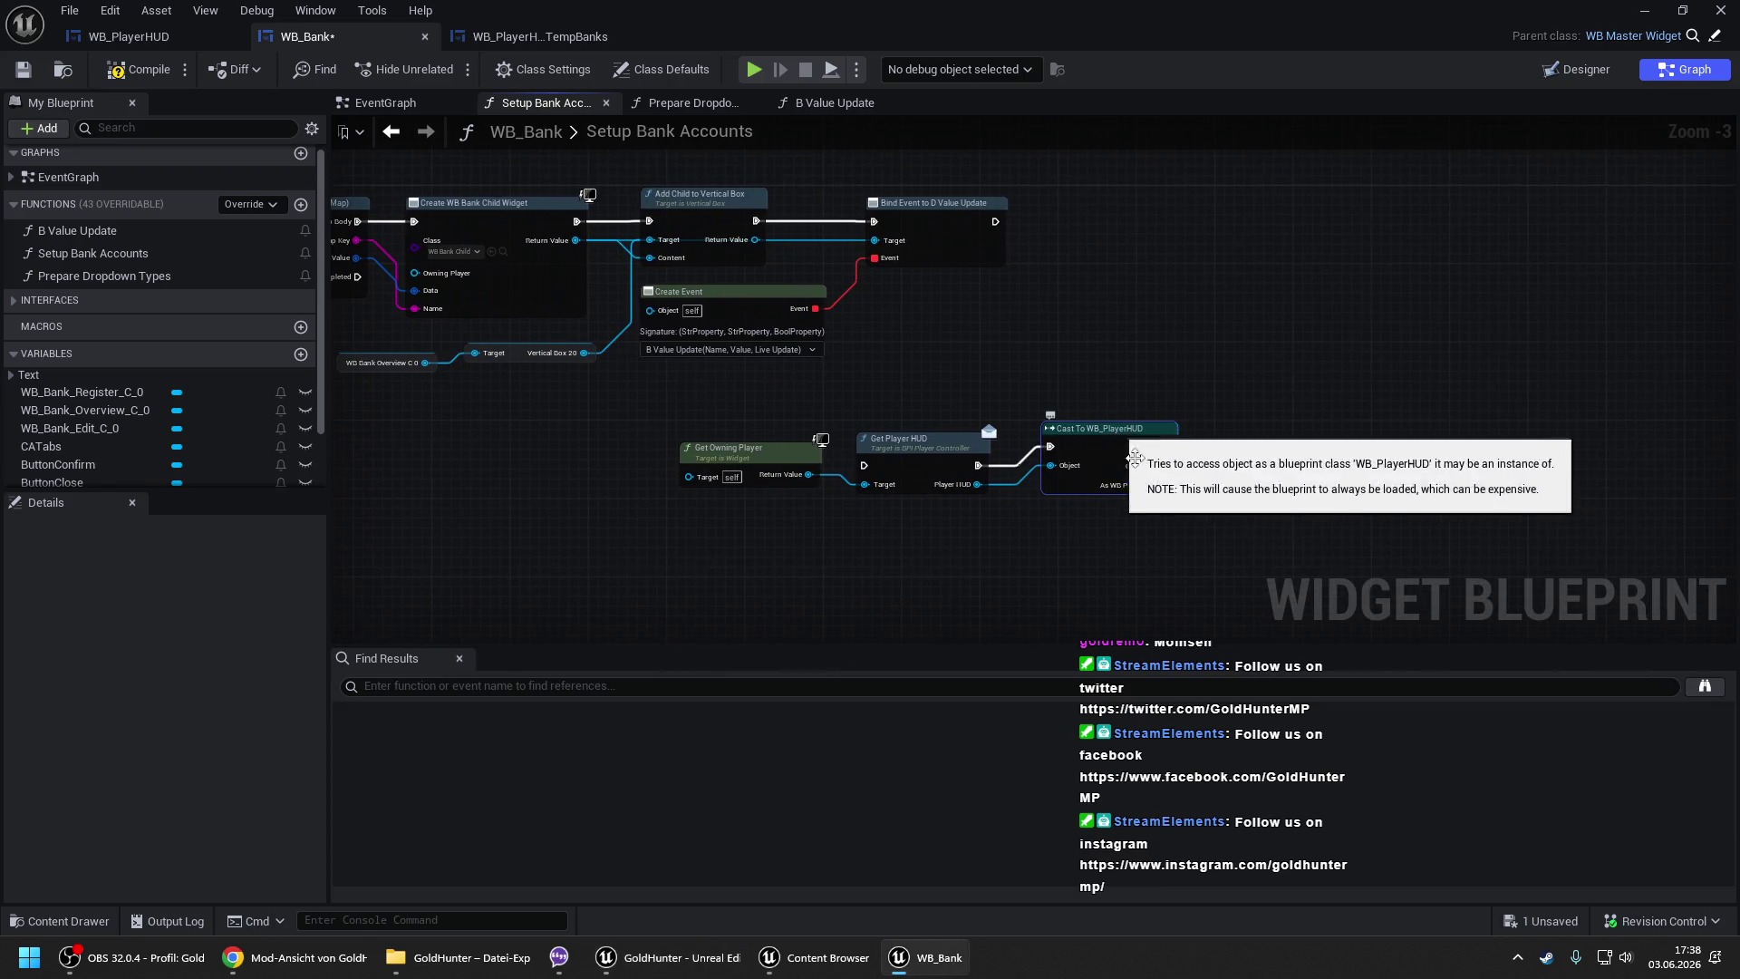
- Get VerticalBox Bank Accounts from the cast and run Clear Children on it after a successful cast
drag(1166, 485, 1226, 507)
text(get tex)
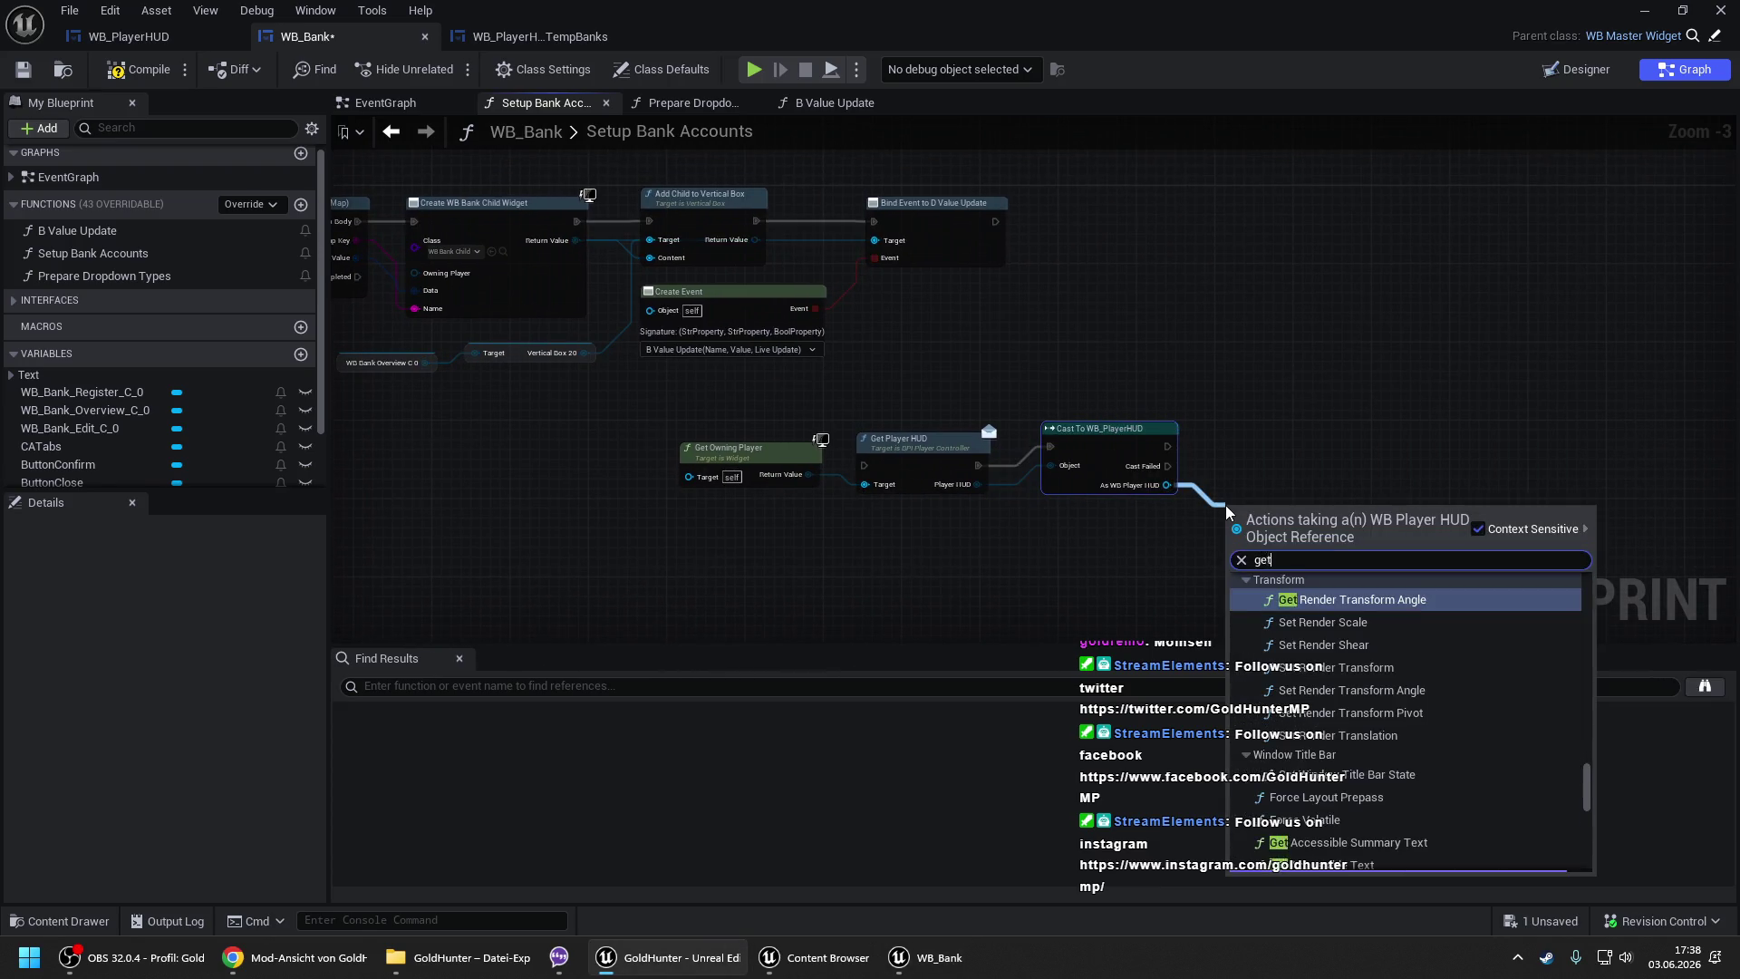
key(BackSpace)
key(BackSpace)
key(BackSpace)
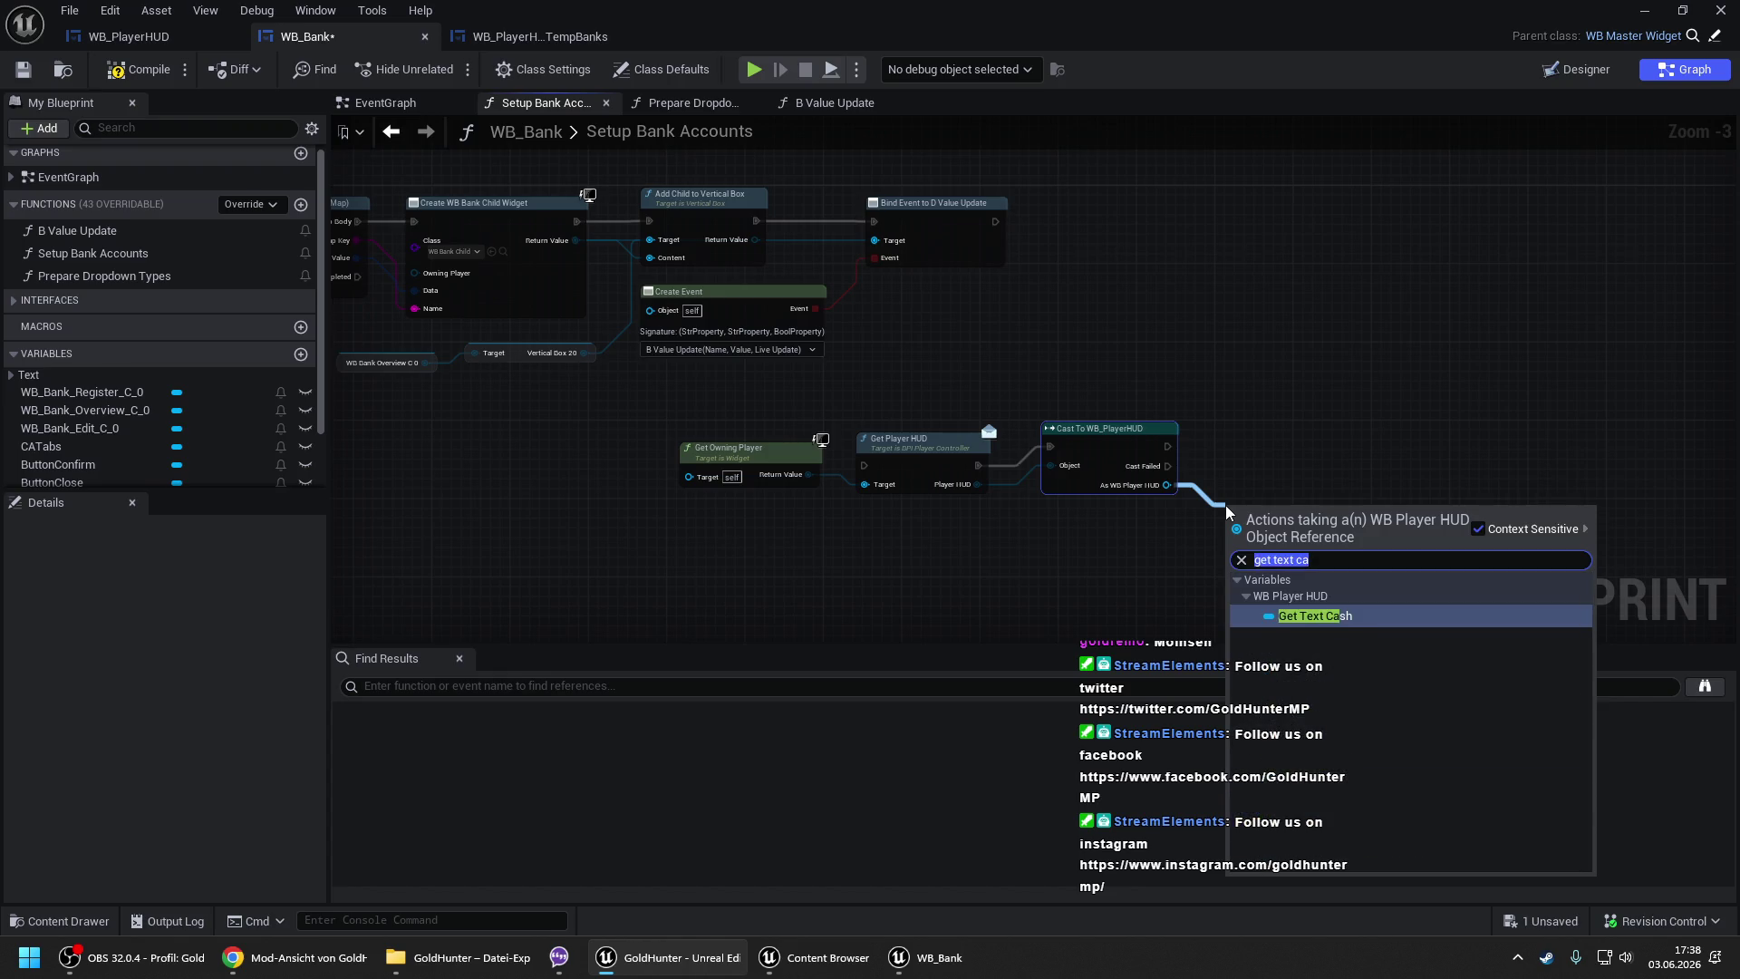
text(vertical)
key(Return)
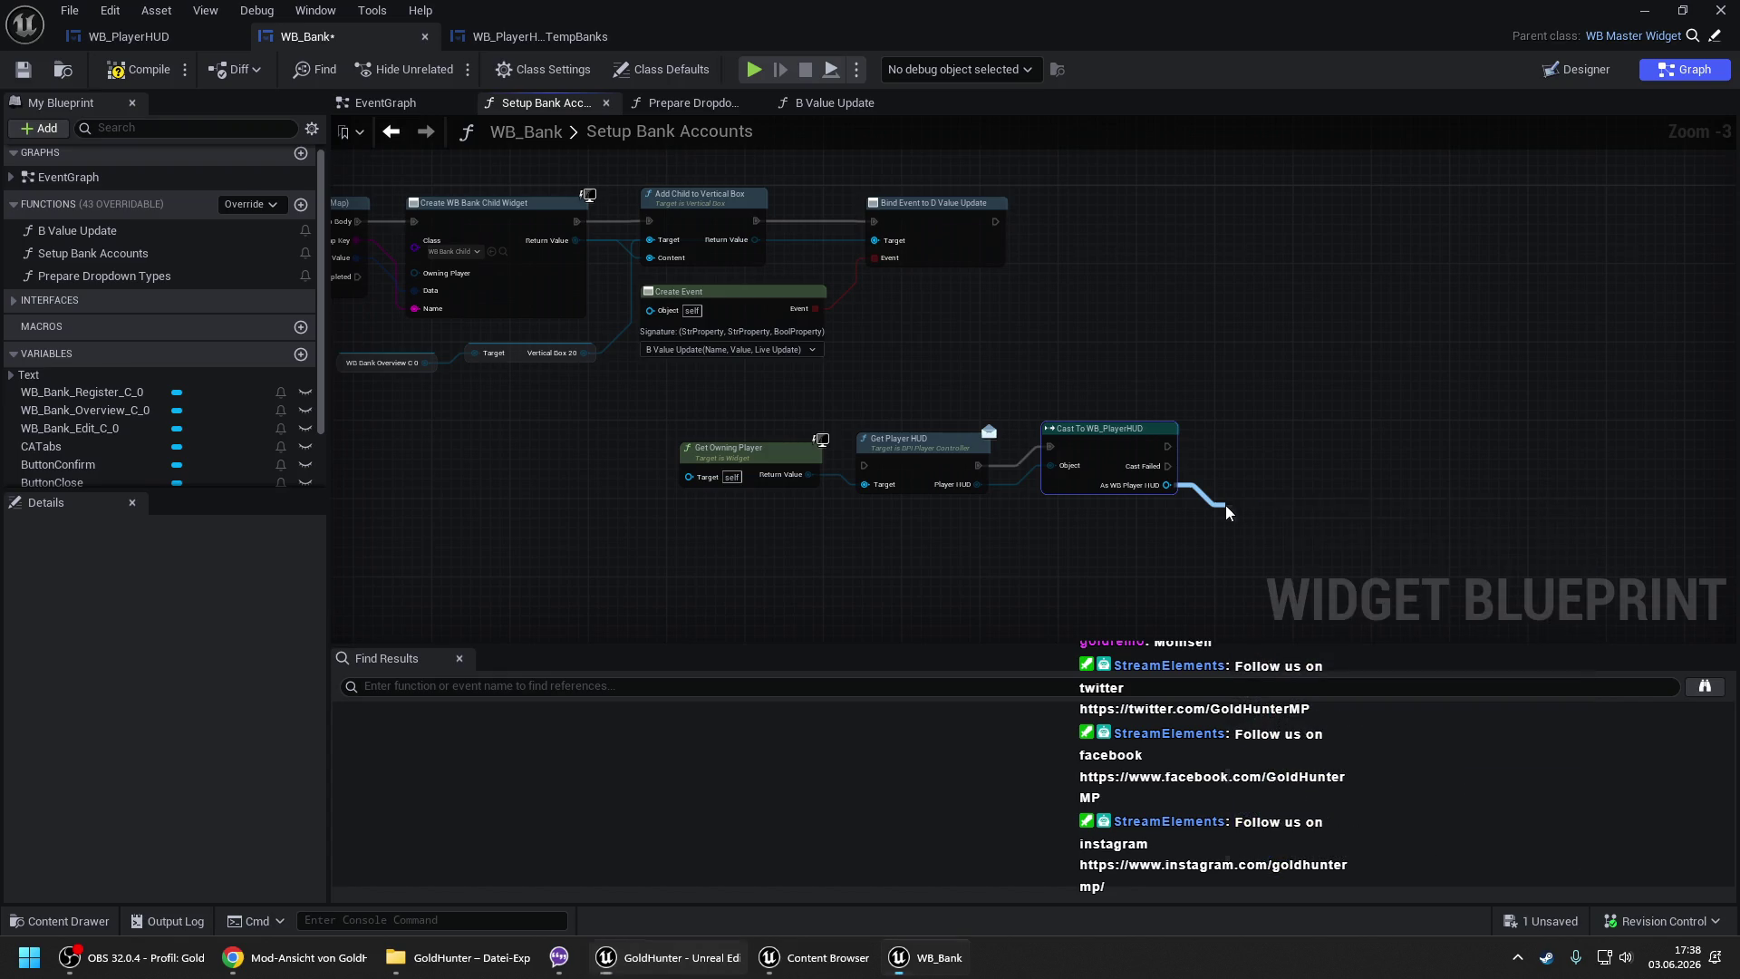
drag(1215, 478, 1242, 455)
text(clear)
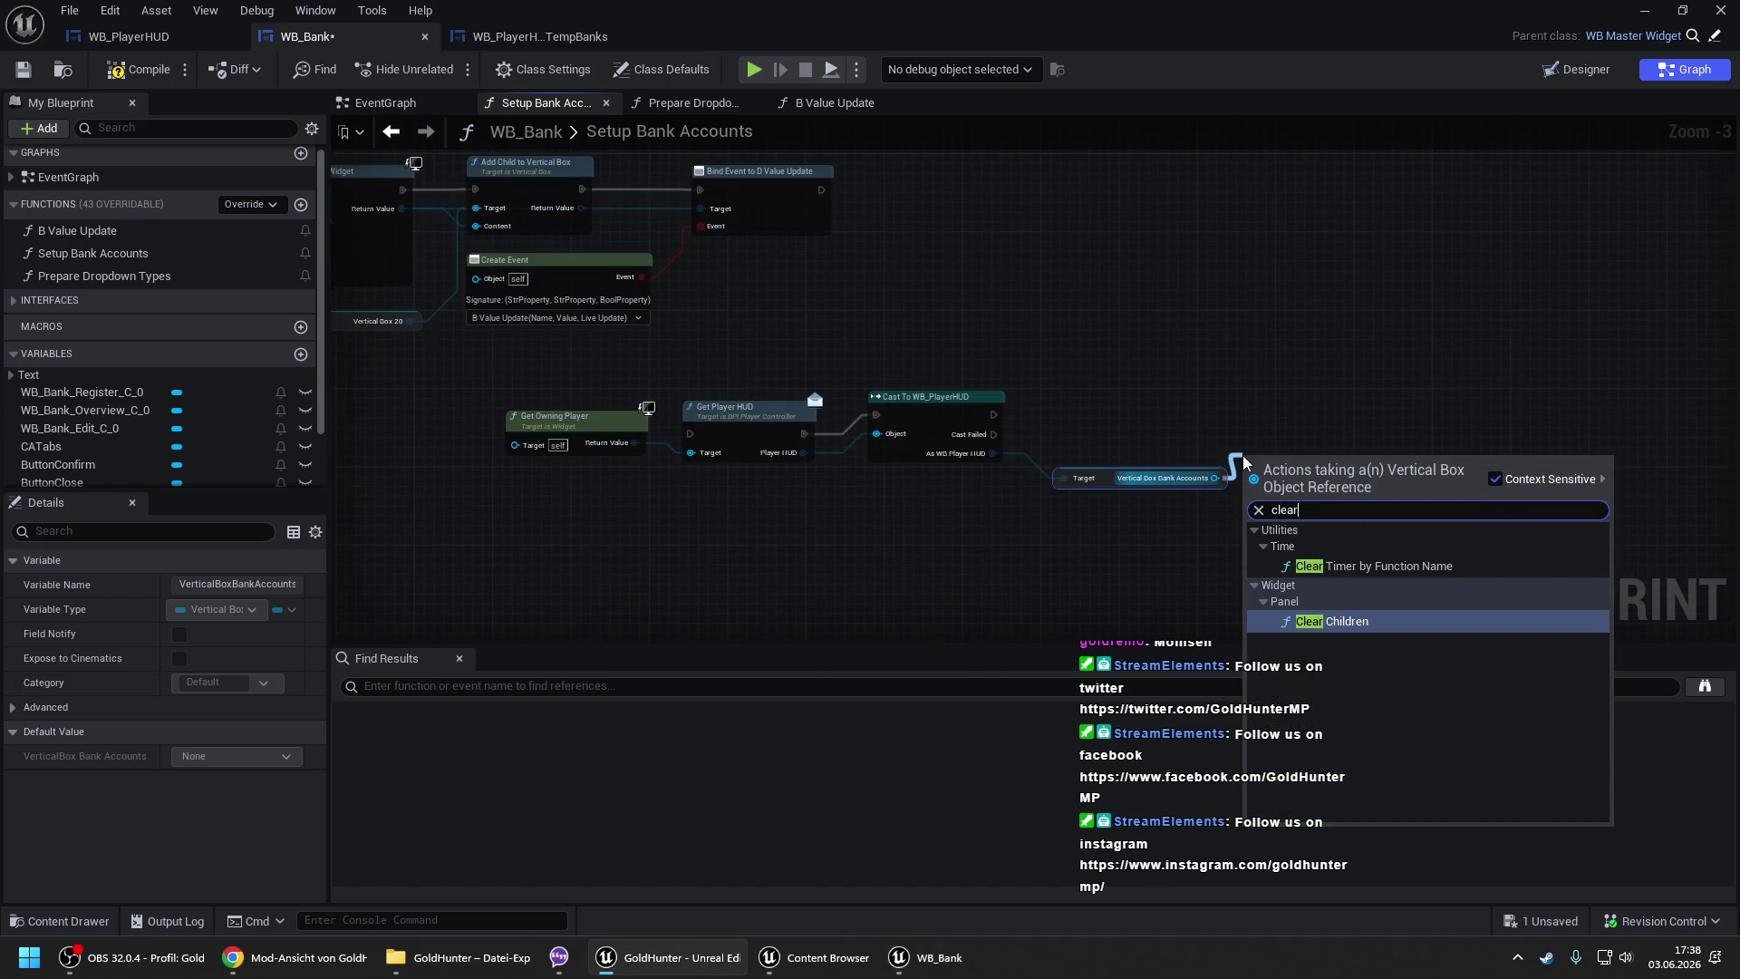
key(Return)
mouse_move(1248, 423)
mouse_down()
mouse_move(997, 434)
mouse_move(994, 417)
mouse_up()
scroll(1099, 399, down, 2)
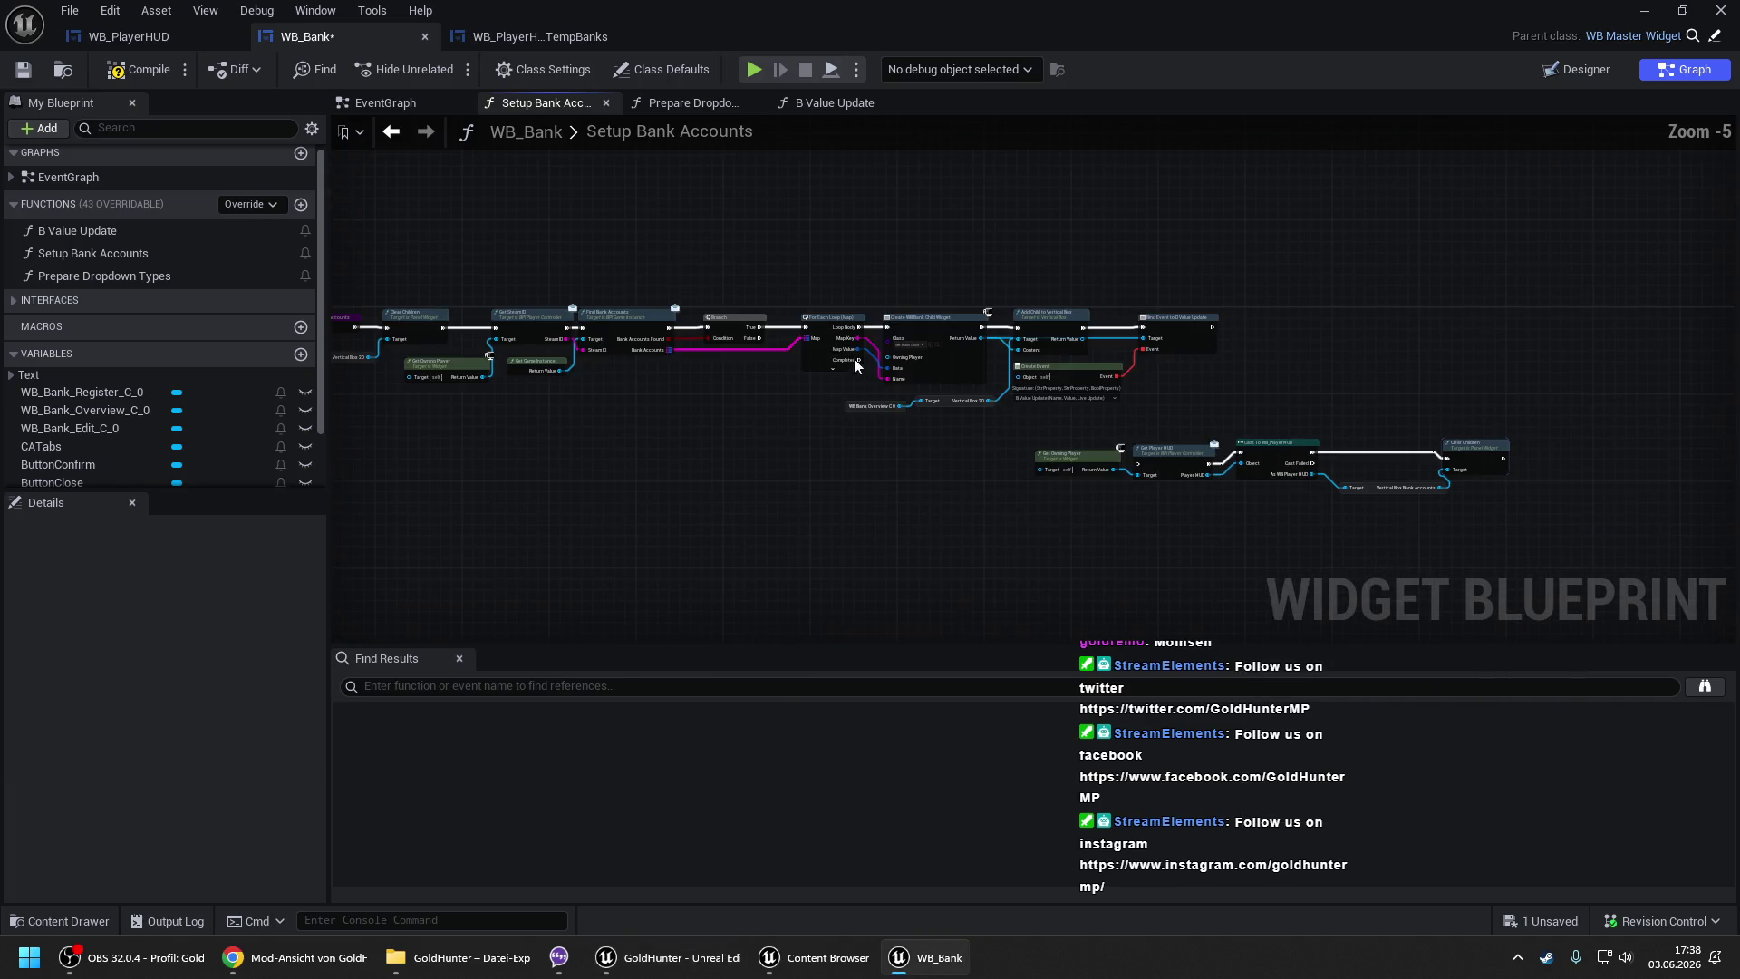
- Shift the upper node chain right and move the new HUD chain under the graph's start
mouse_move(823, 287)
mouse_down()
mouse_move(1247, 256)
mouse_move(924, 264)
mouse_up()
mouse_move(571, 254)
mouse_down()
mouse_move(1051, 398)
mouse_move(1293, 401)
mouse_up()
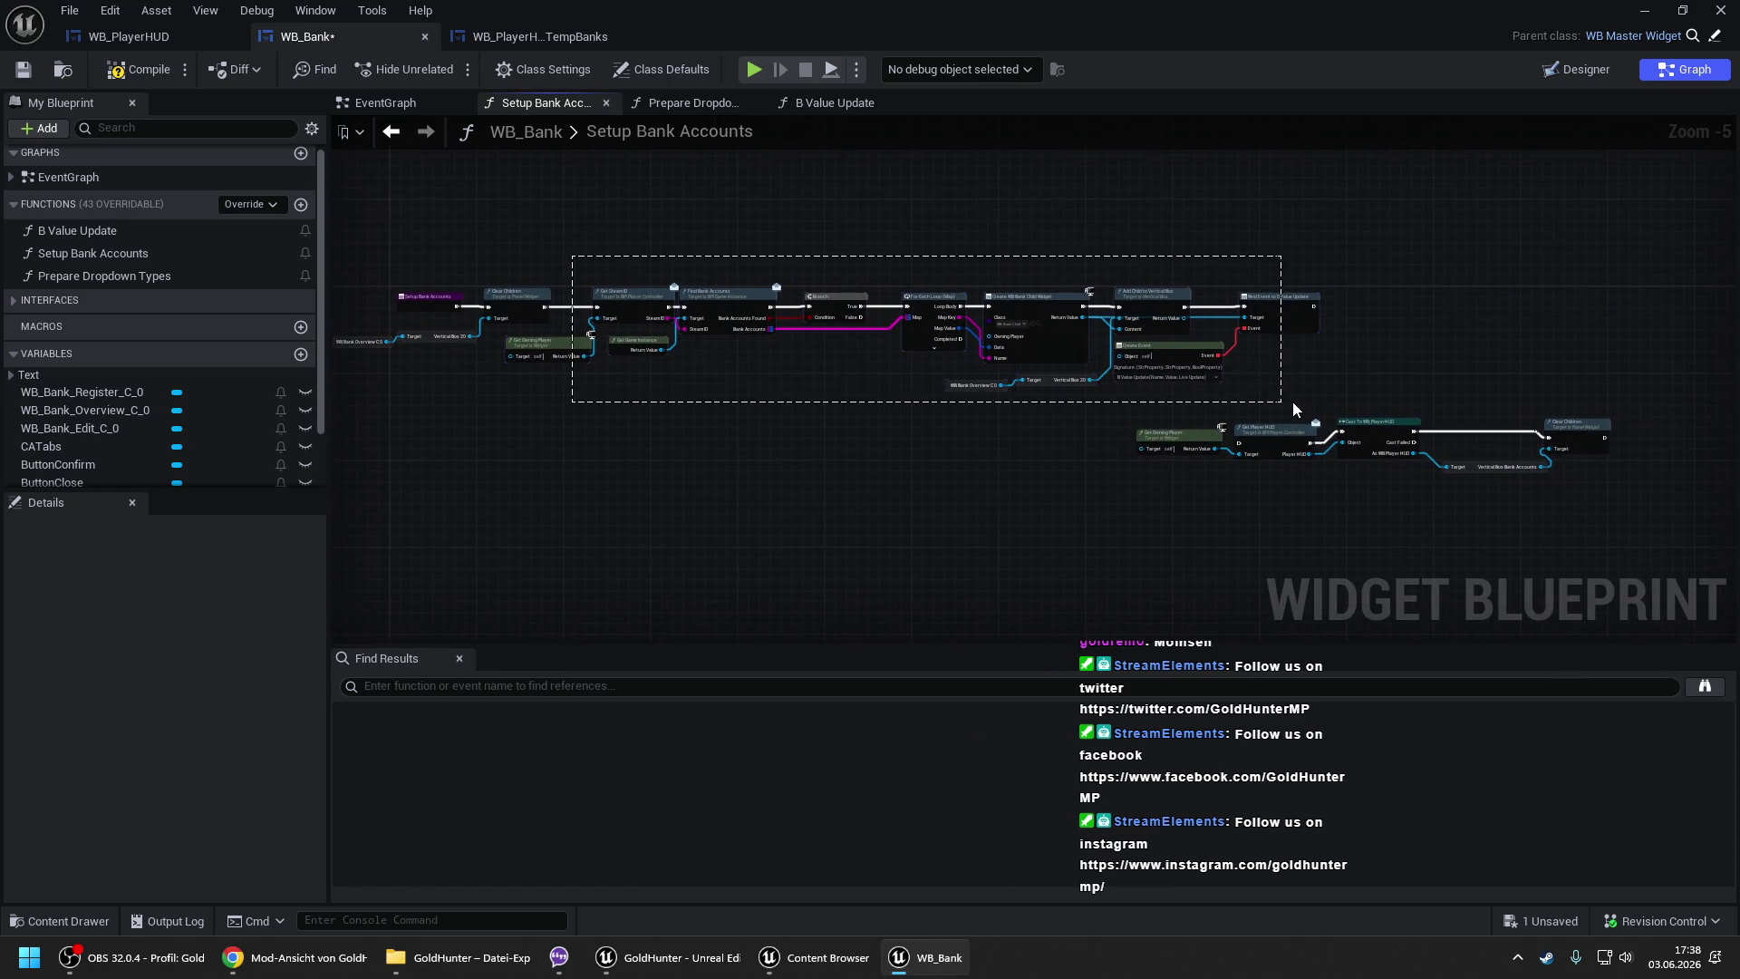
drag(764, 323, 1238, 306)
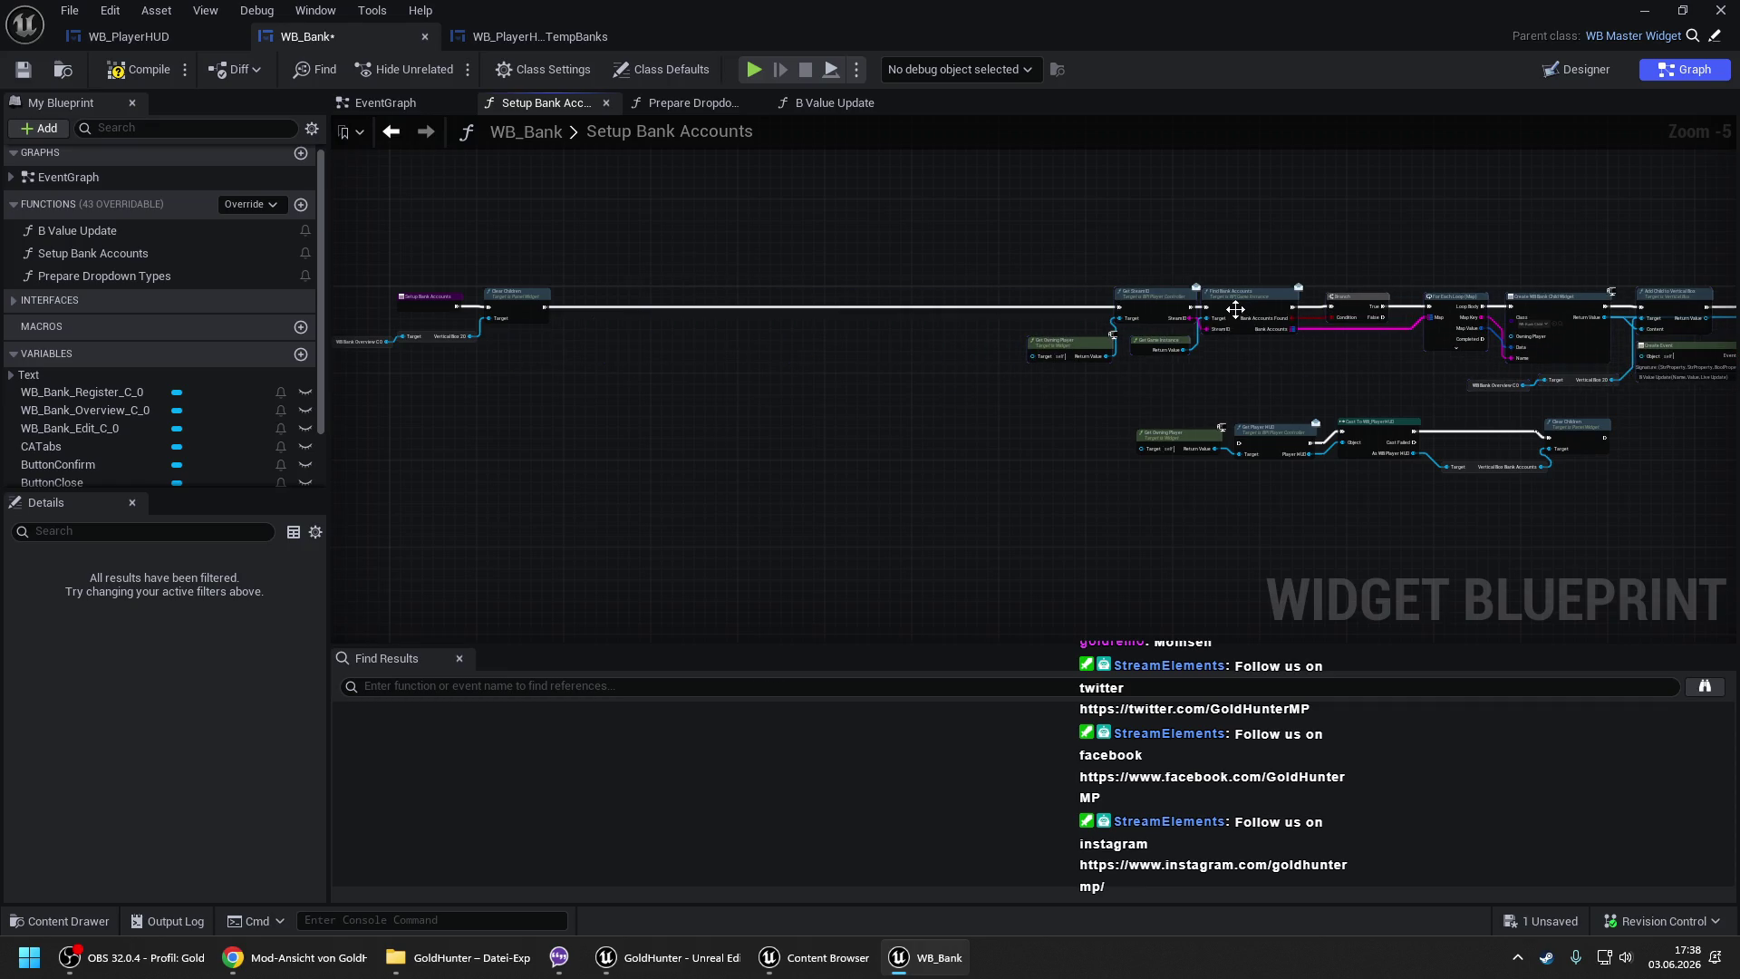
drag(1490, 514, 1579, 497)
mouse_move(1370, 426)
mouse_down()
mouse_move(683, 392)
mouse_move(606, 361)
mouse_move(699, 356)
mouse_up()
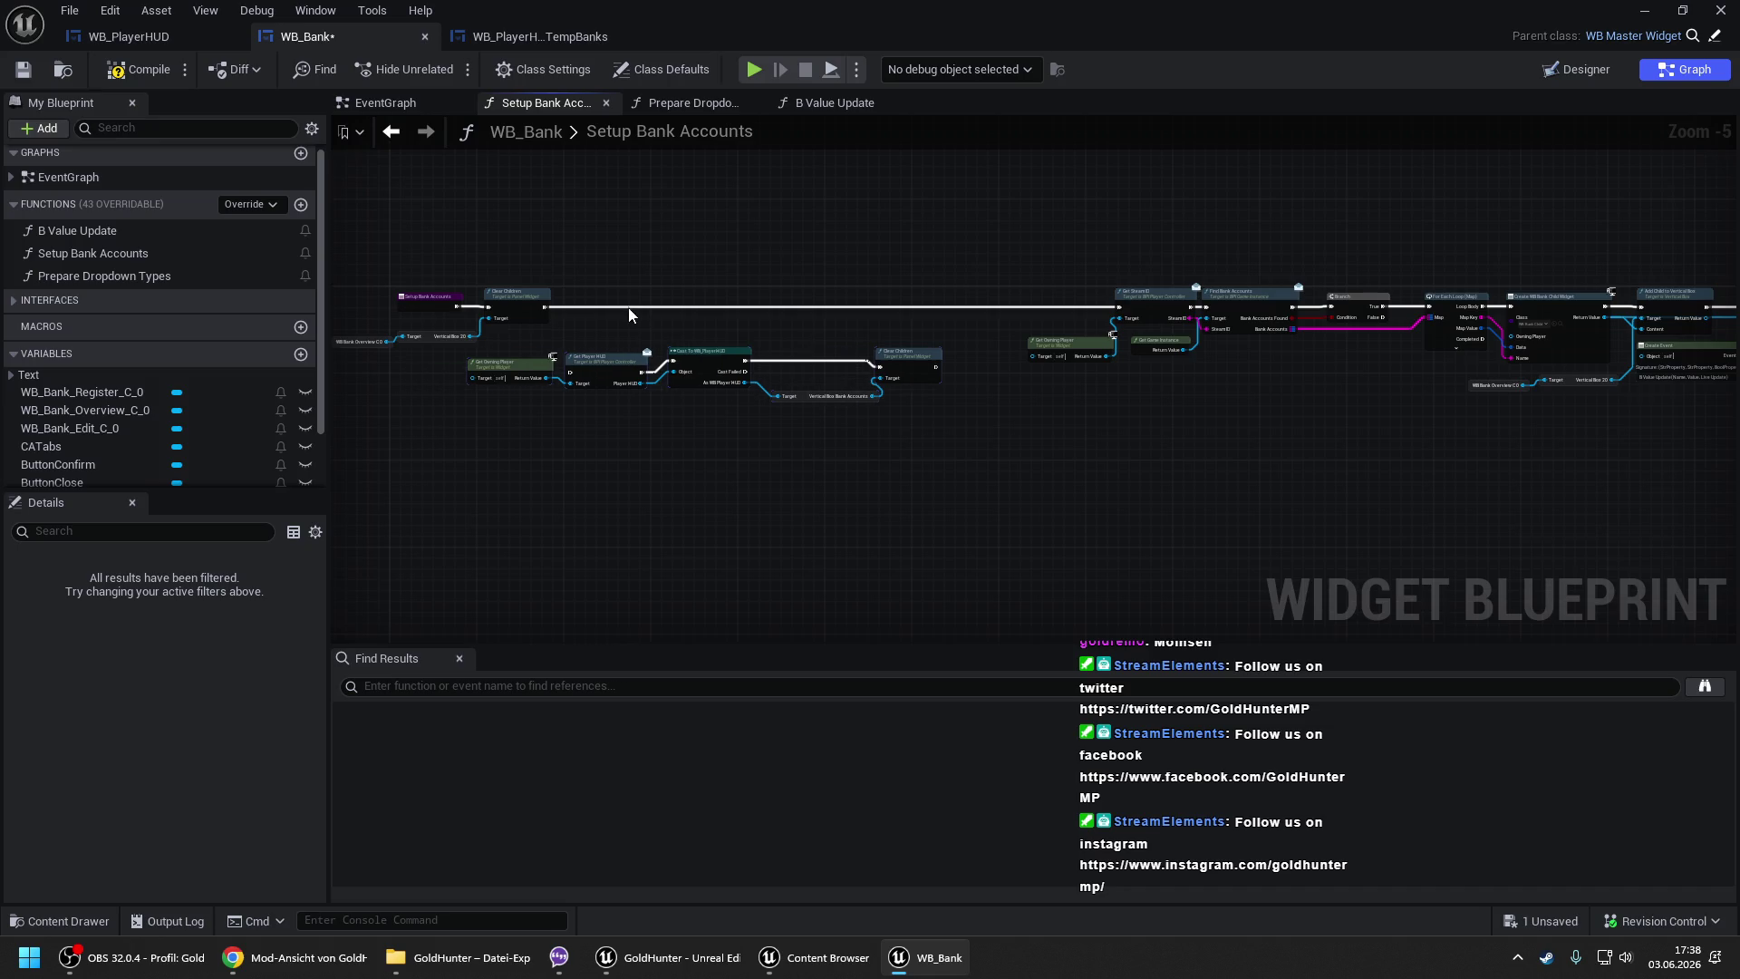
click(611, 323)
- Place the HUD lookup and Clear Children chain in the main execution line, before Get Steam ID
drag(914, 438, 913, 439)
scroll(558, 320, up, 3)
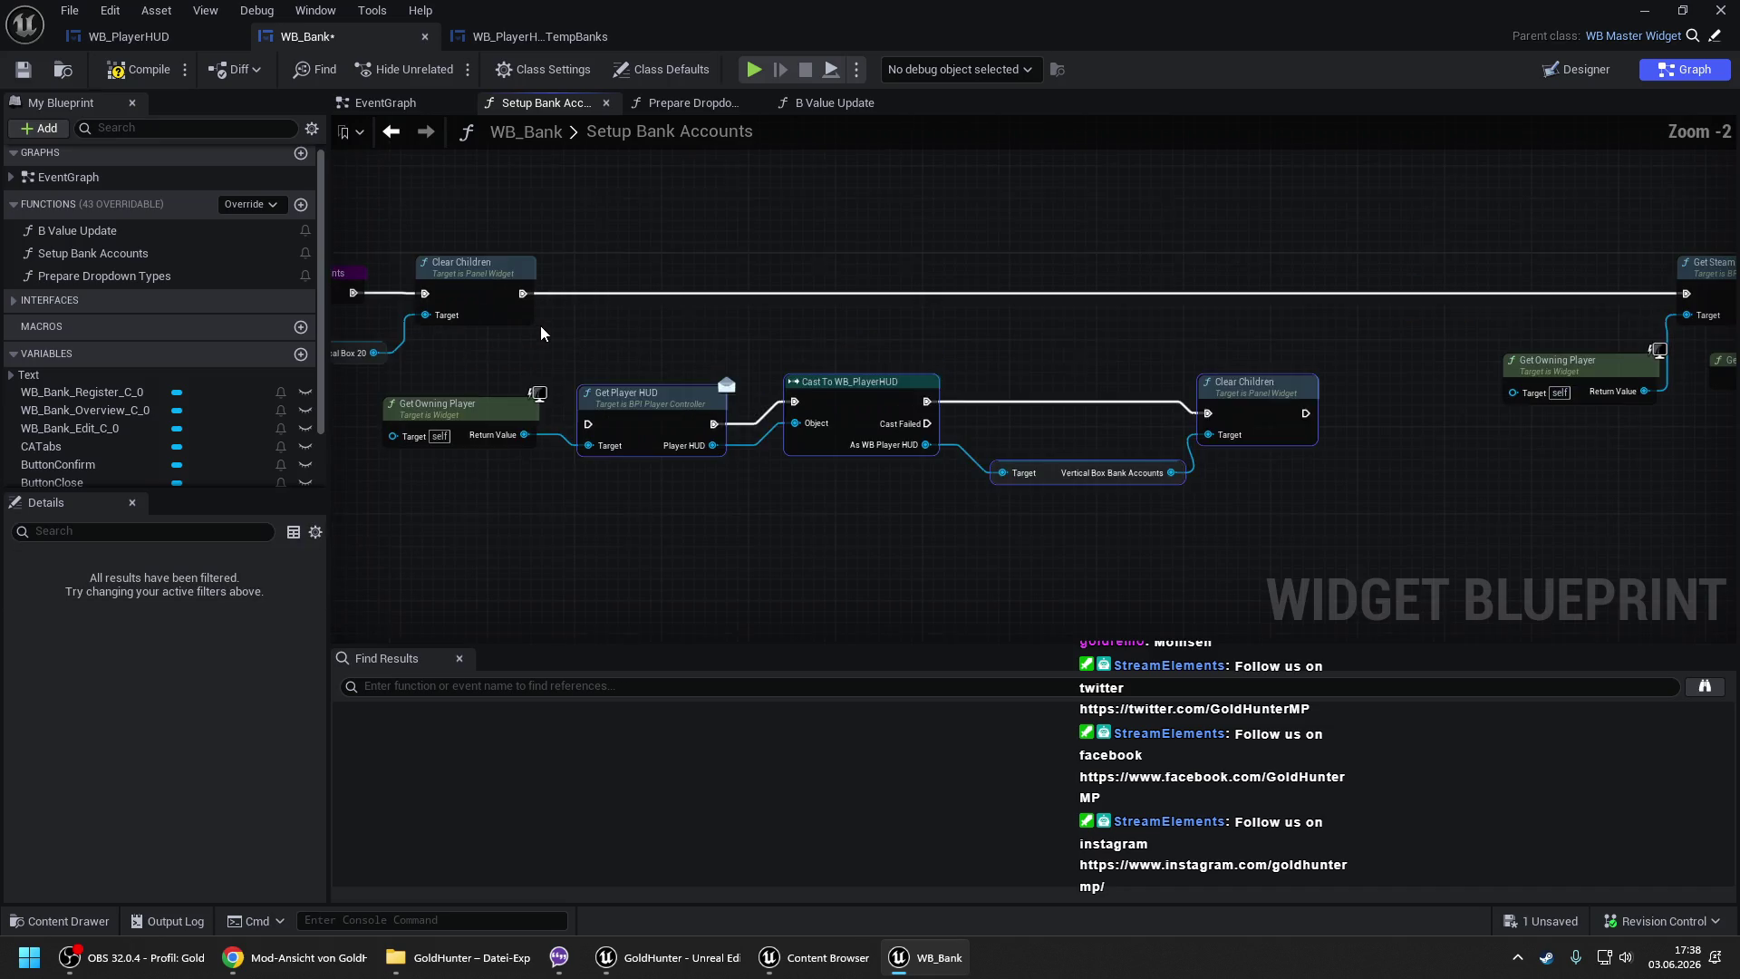
mouse_move(604, 392)
mouse_down()
mouse_move(626, 273)
mouse_move(503, 292)
mouse_move(520, 300)
mouse_up()
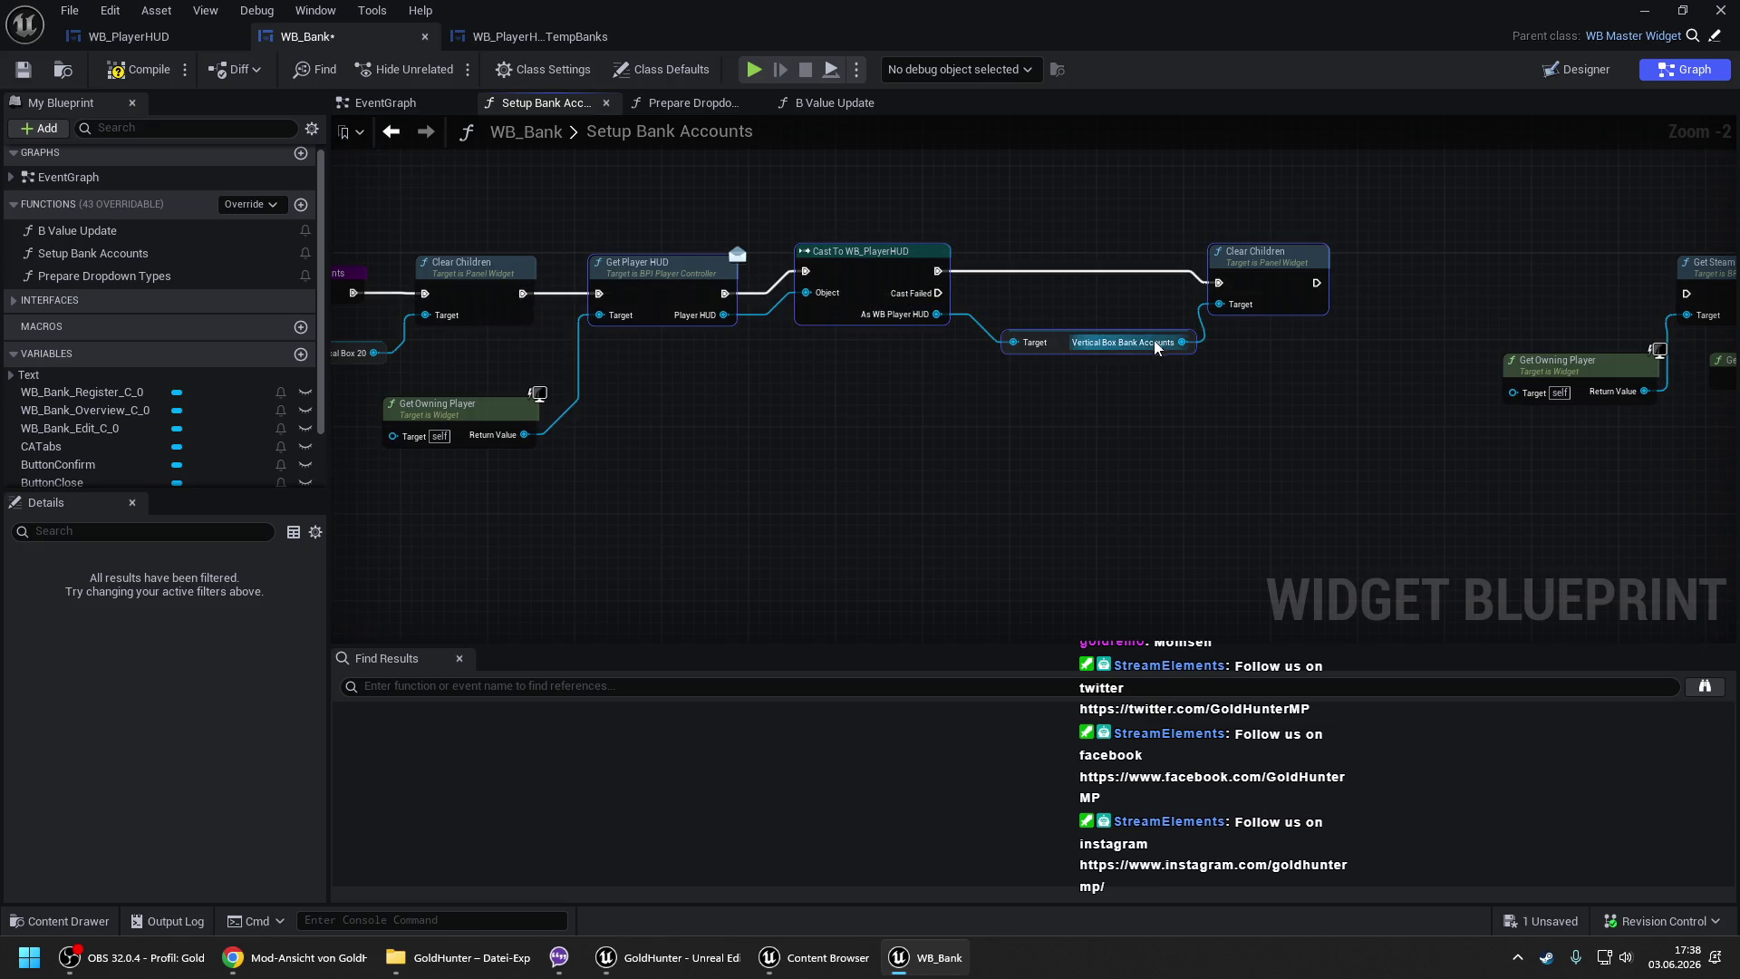
drag(727, 269, 1096, 280)
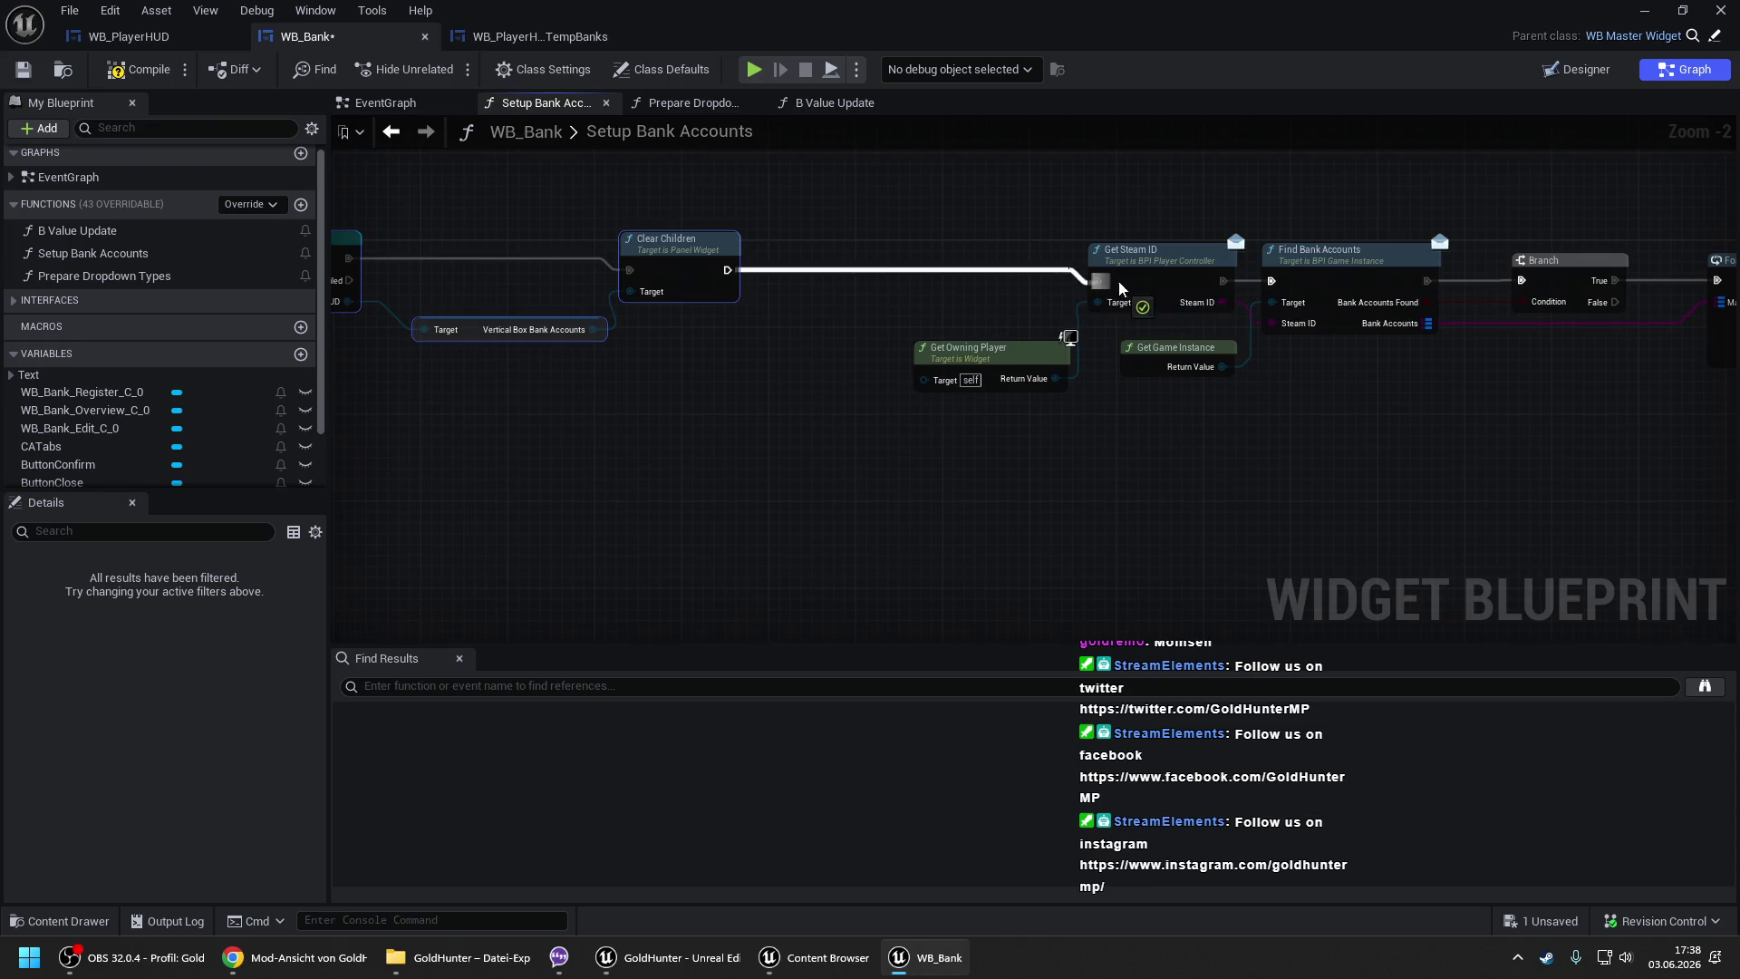
scroll(1096, 280, down, 2)
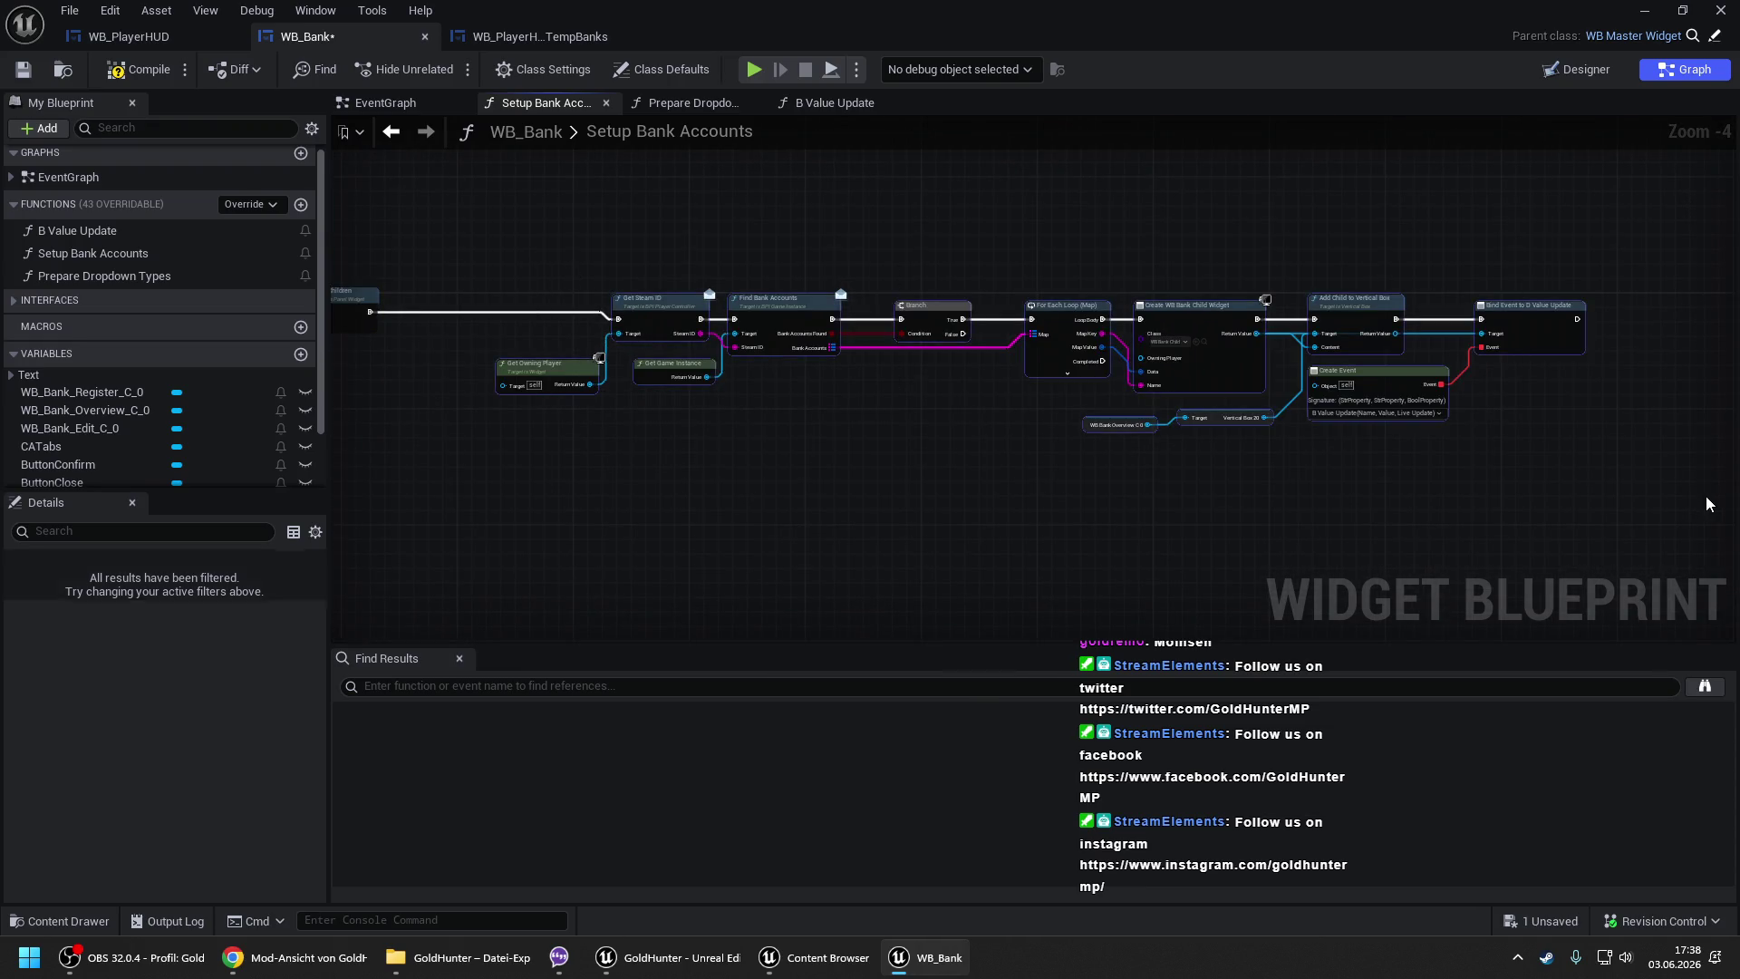
mouse_move(888, 512)
mouse_down()
mouse_move(591, 505)
mouse_move(971, 446)
mouse_move(832, 422)
mouse_up()
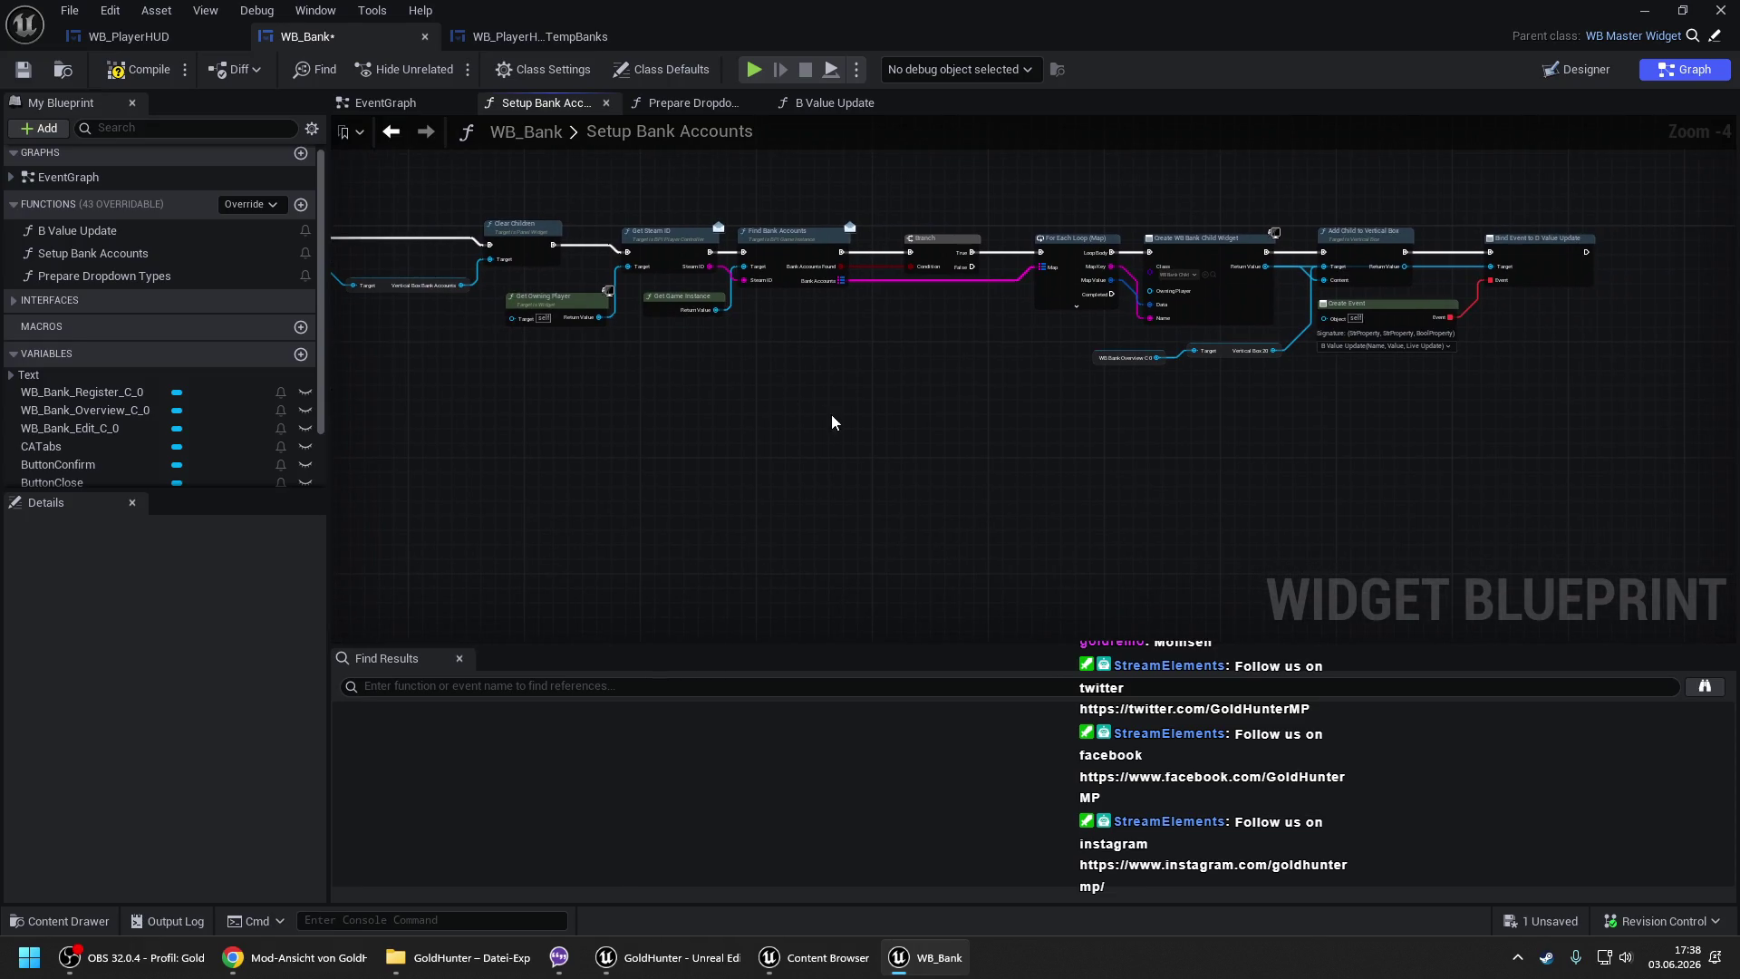
- Add a Create Widget node of class WB_PlayerHUD_TempBanks that runs after Bind Event
right_click(832, 423)
text(createwidget)
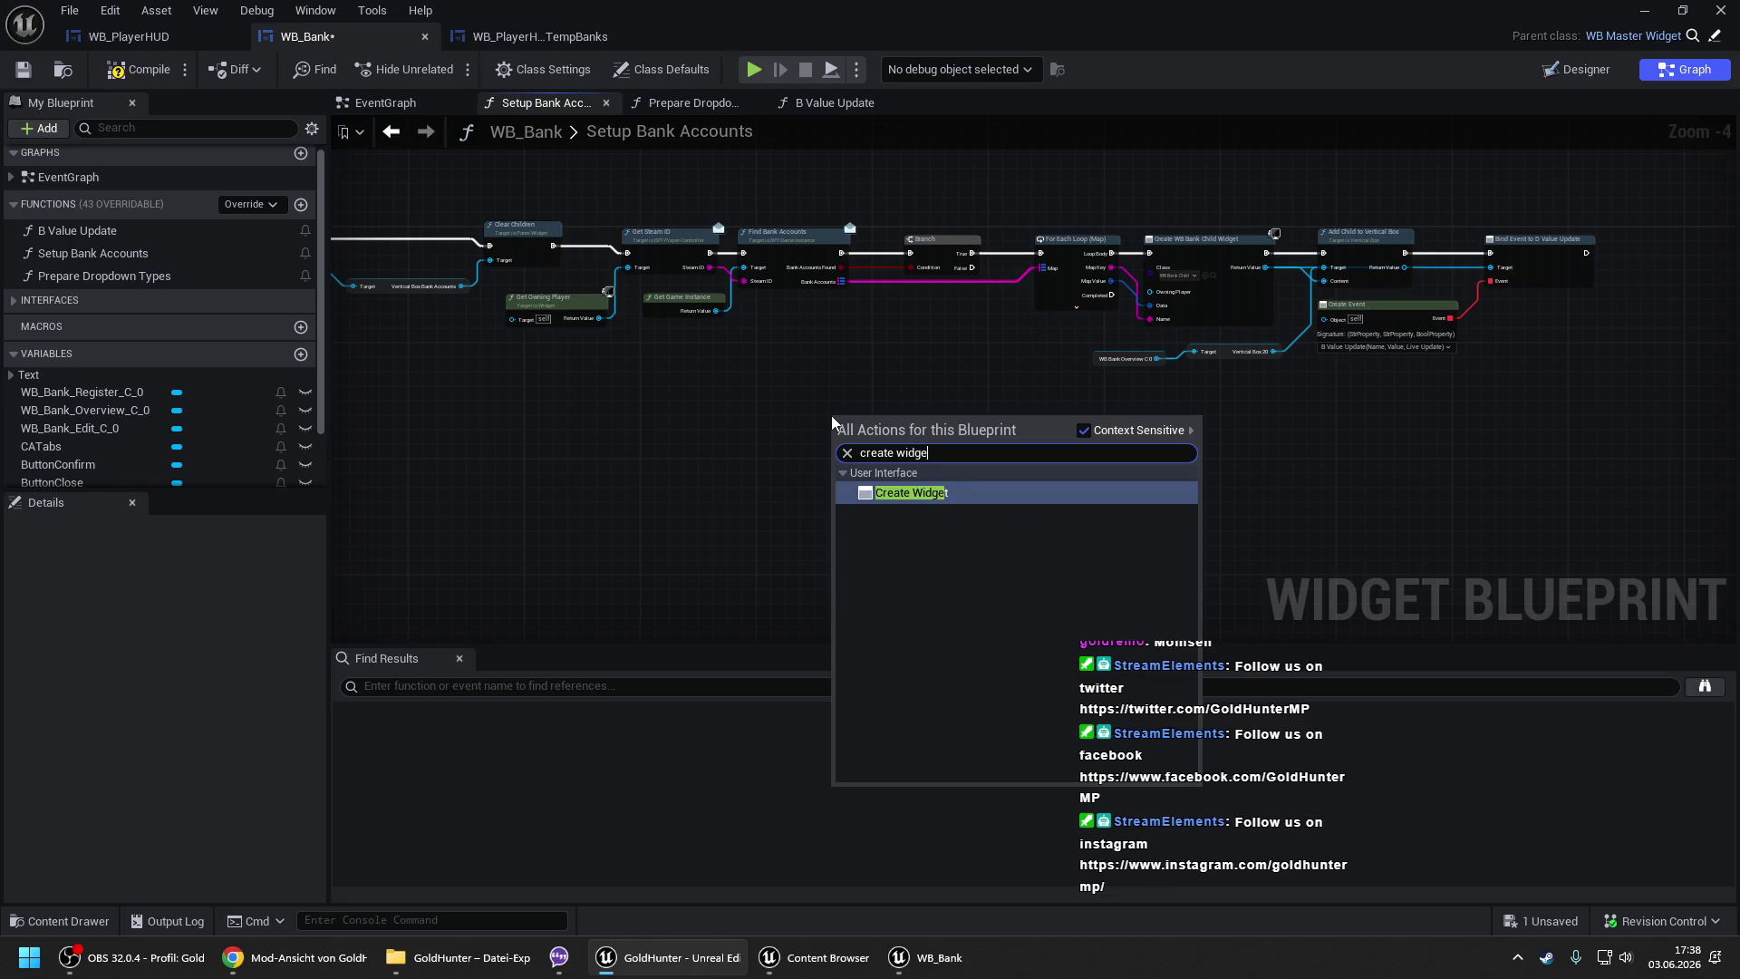
key(Return)
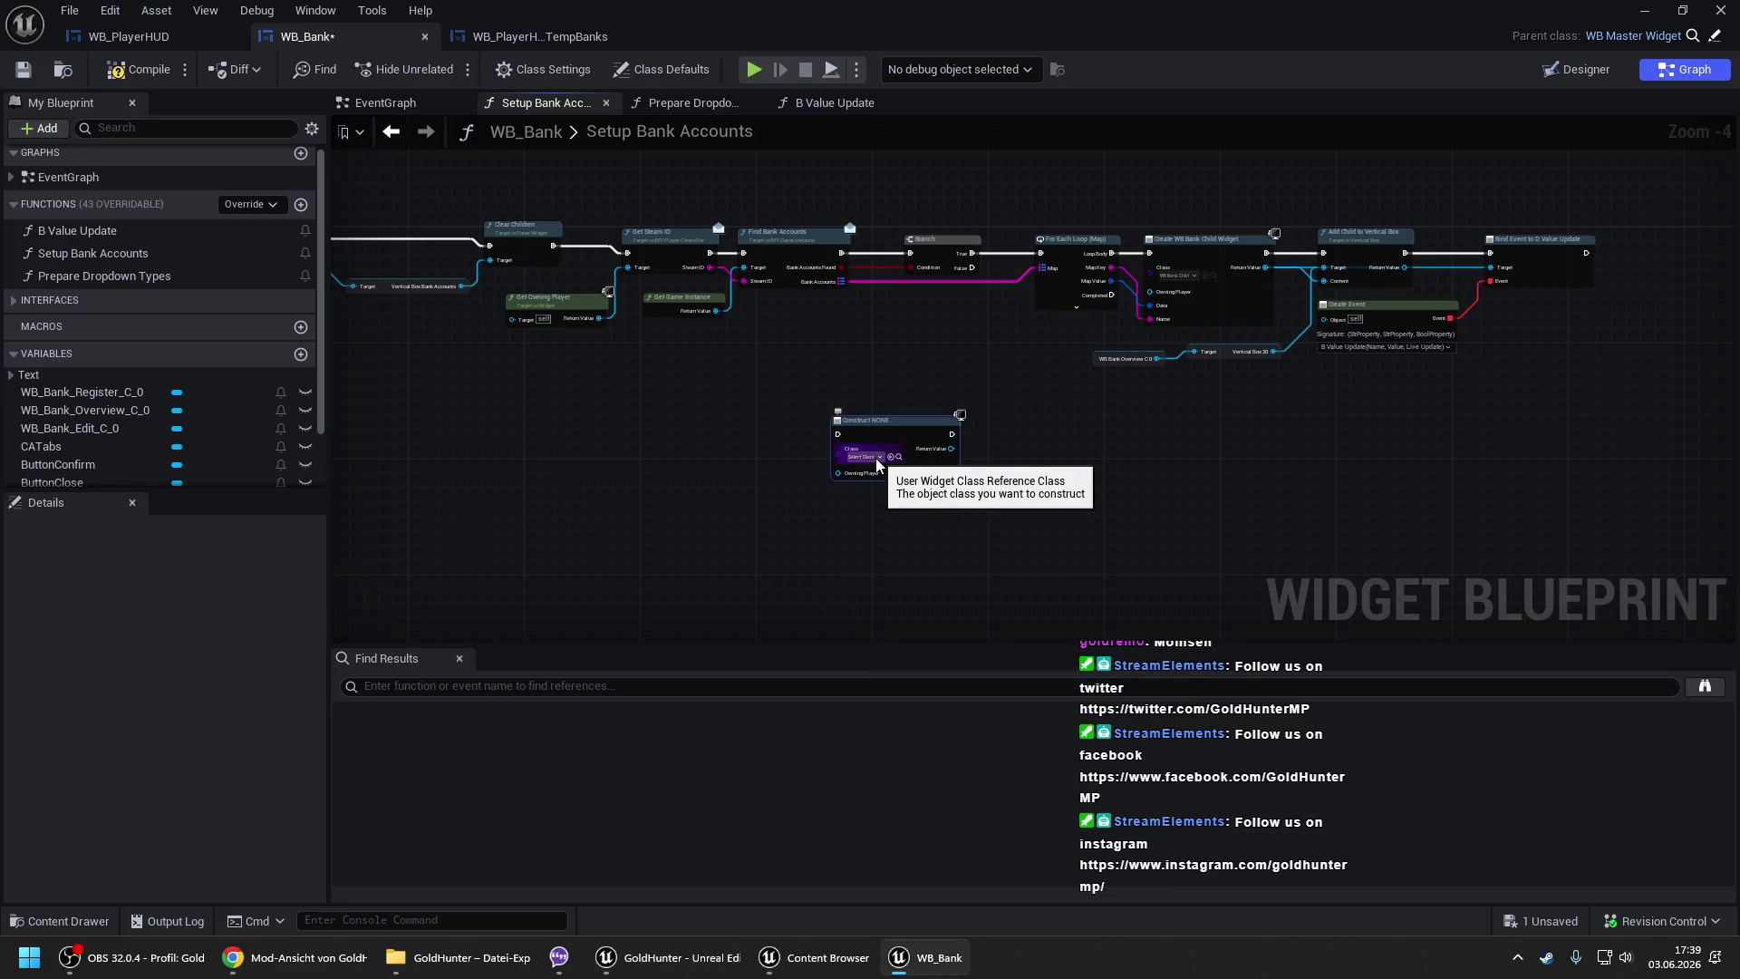
click(876, 459)
text(temp)
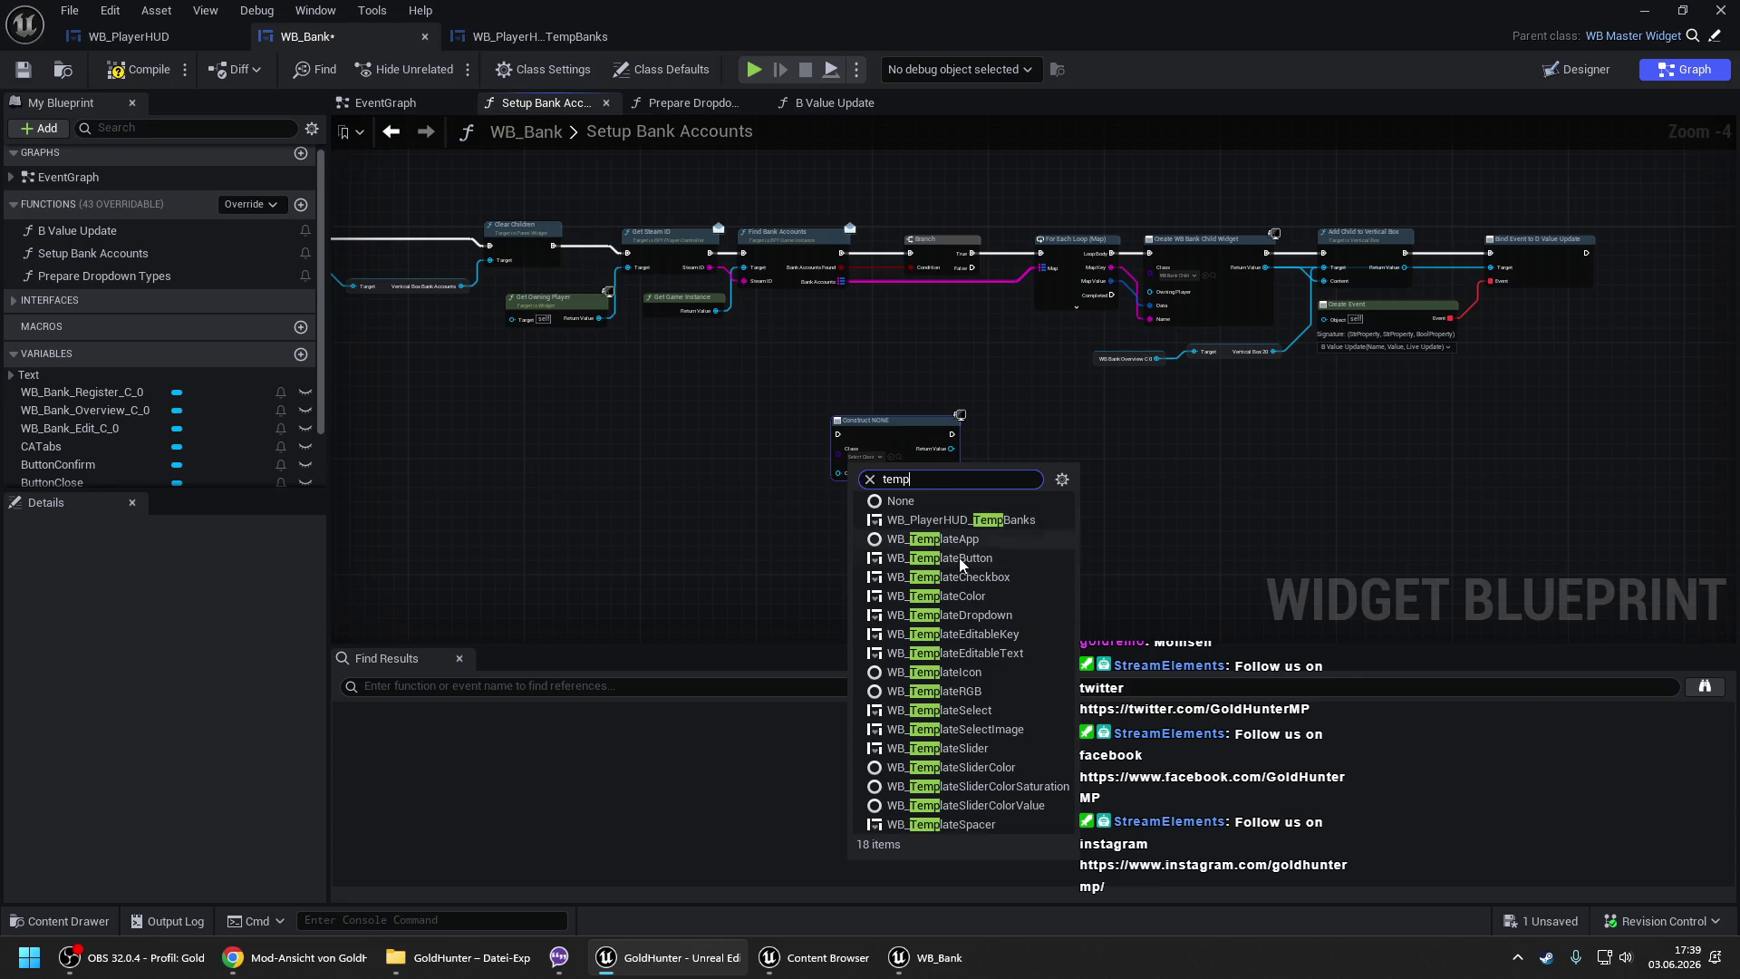
click(960, 519)
scroll(870, 407, up, 2)
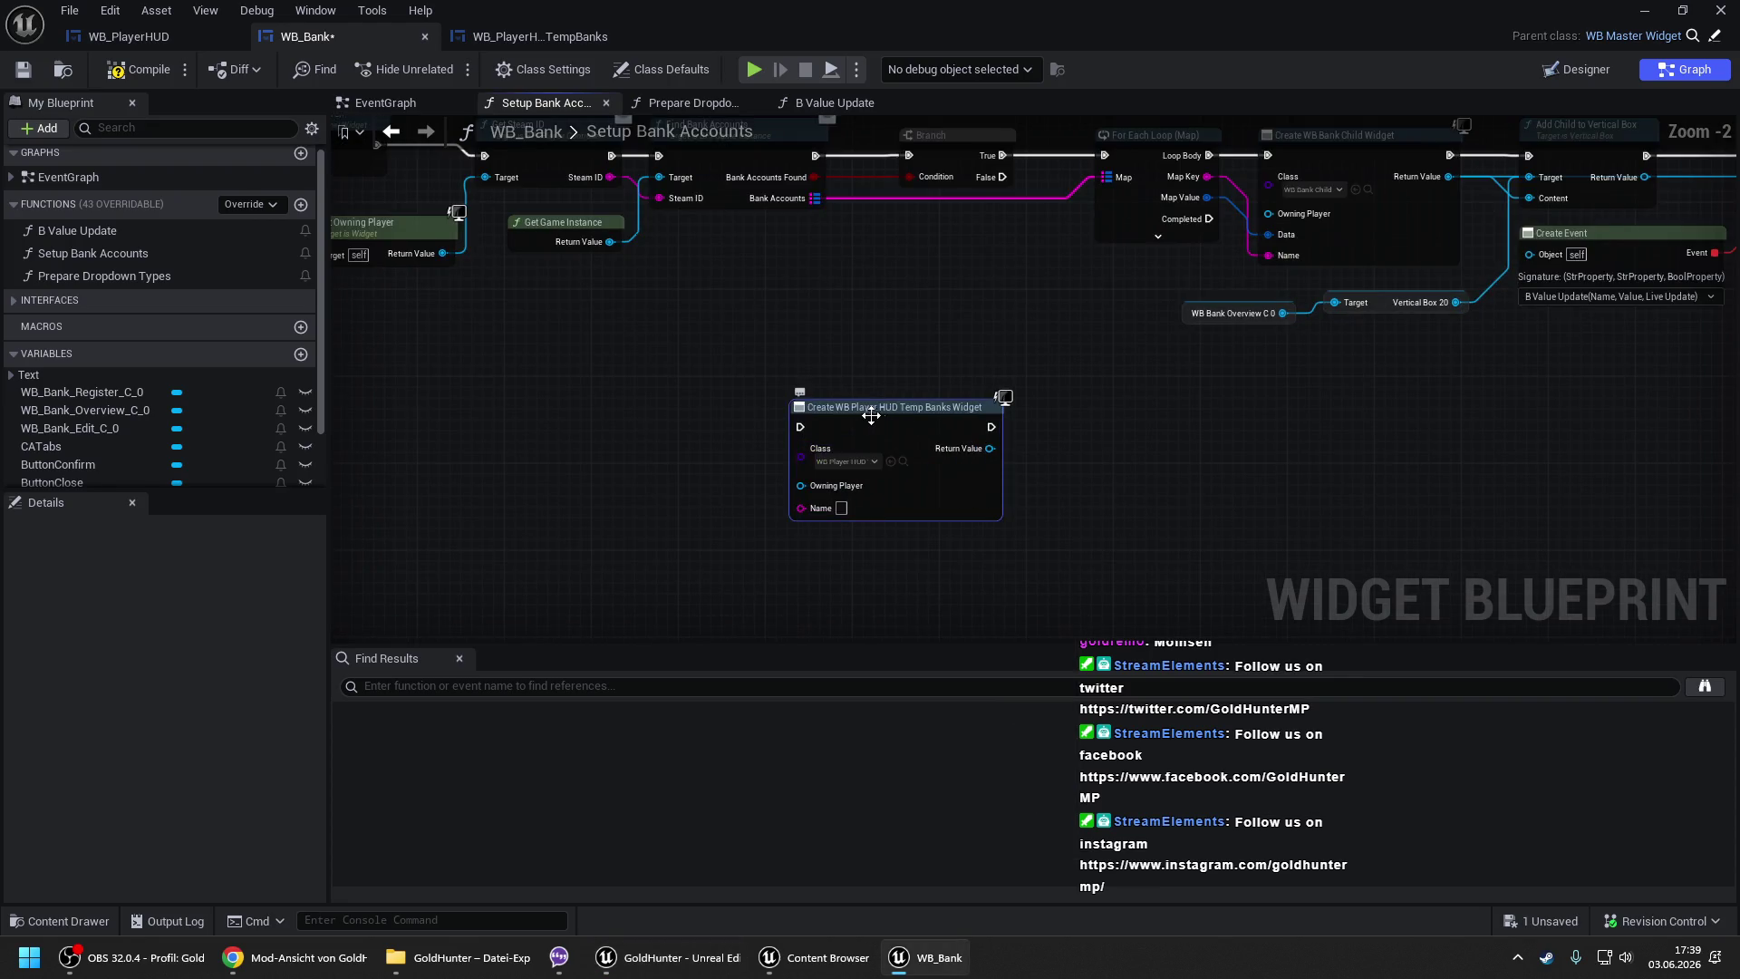
scroll(870, 407, down, 2)
drag(870, 403, 1092, 389)
mouse_move(1494, 330)
mouse_down()
mouse_move(1540, 290)
mouse_move(1667, 272)
mouse_move(1114, 280)
mouse_up()
scroll(1220, 287, up, 1)
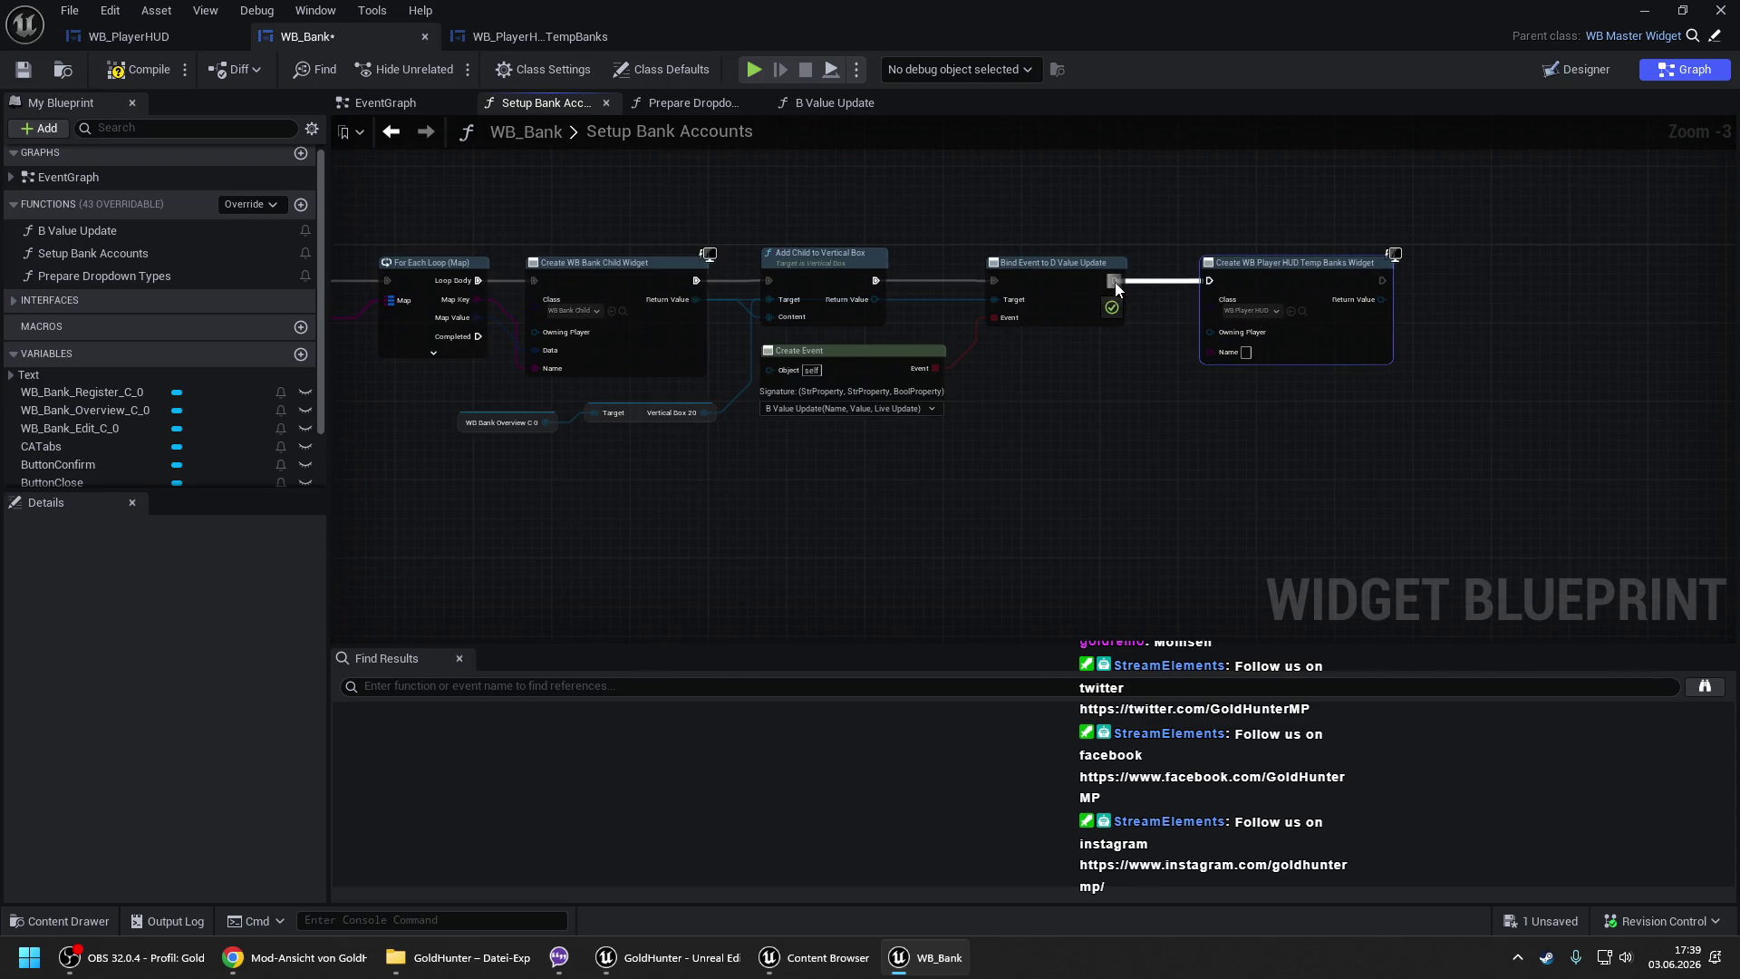
drag(1122, 350, 1333, 330)
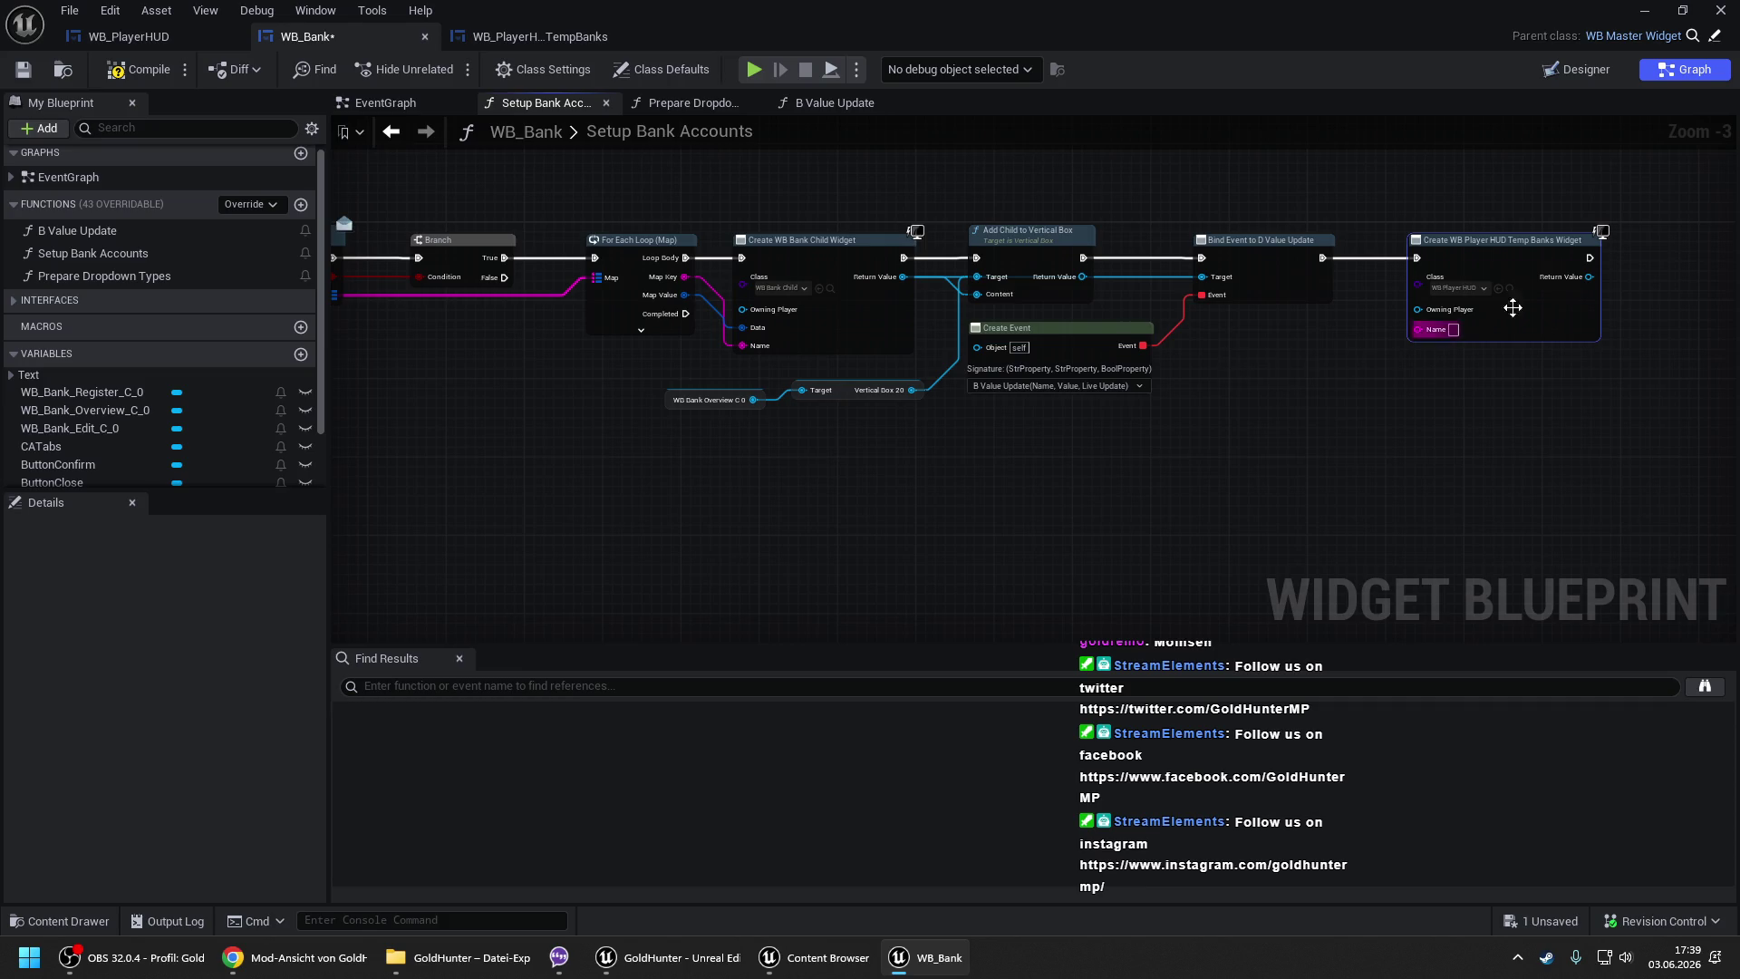
mouse_move(1602, 292)
mouse_down()
mouse_move(1130, 330)
mouse_move(995, 320)
mouse_up()
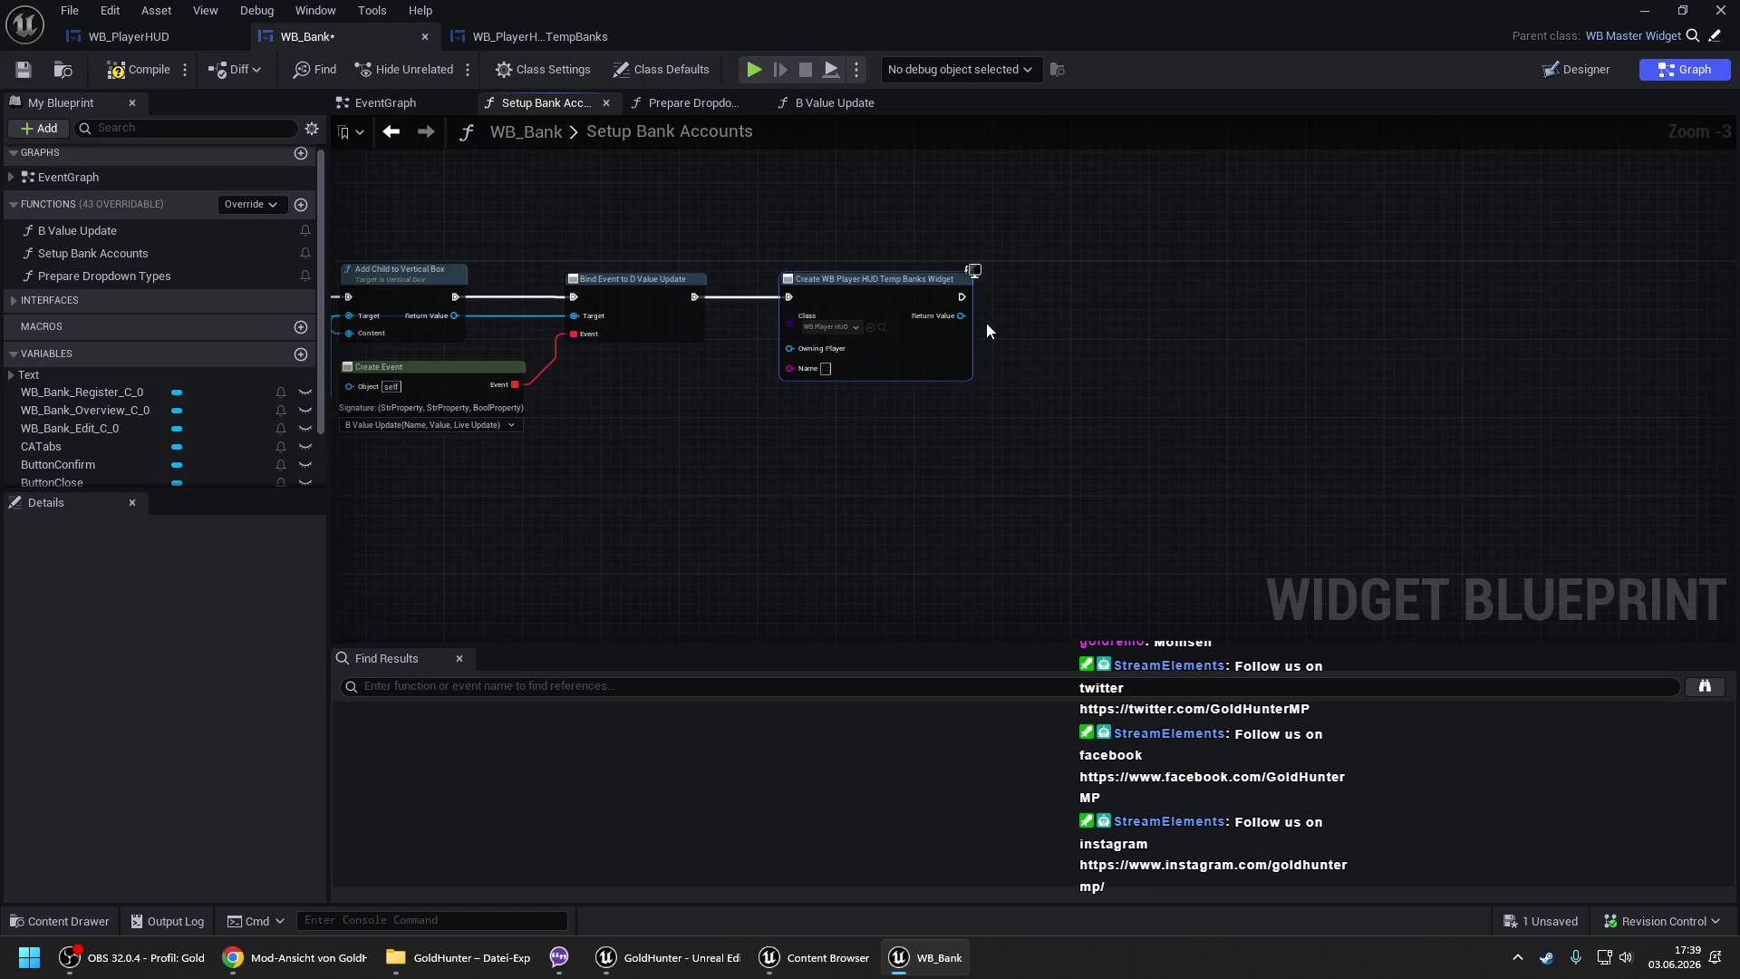
- Get the new widget's Text Cash and add a SetText node targeting it
drag(961, 315, 1026, 354)
text(get text)
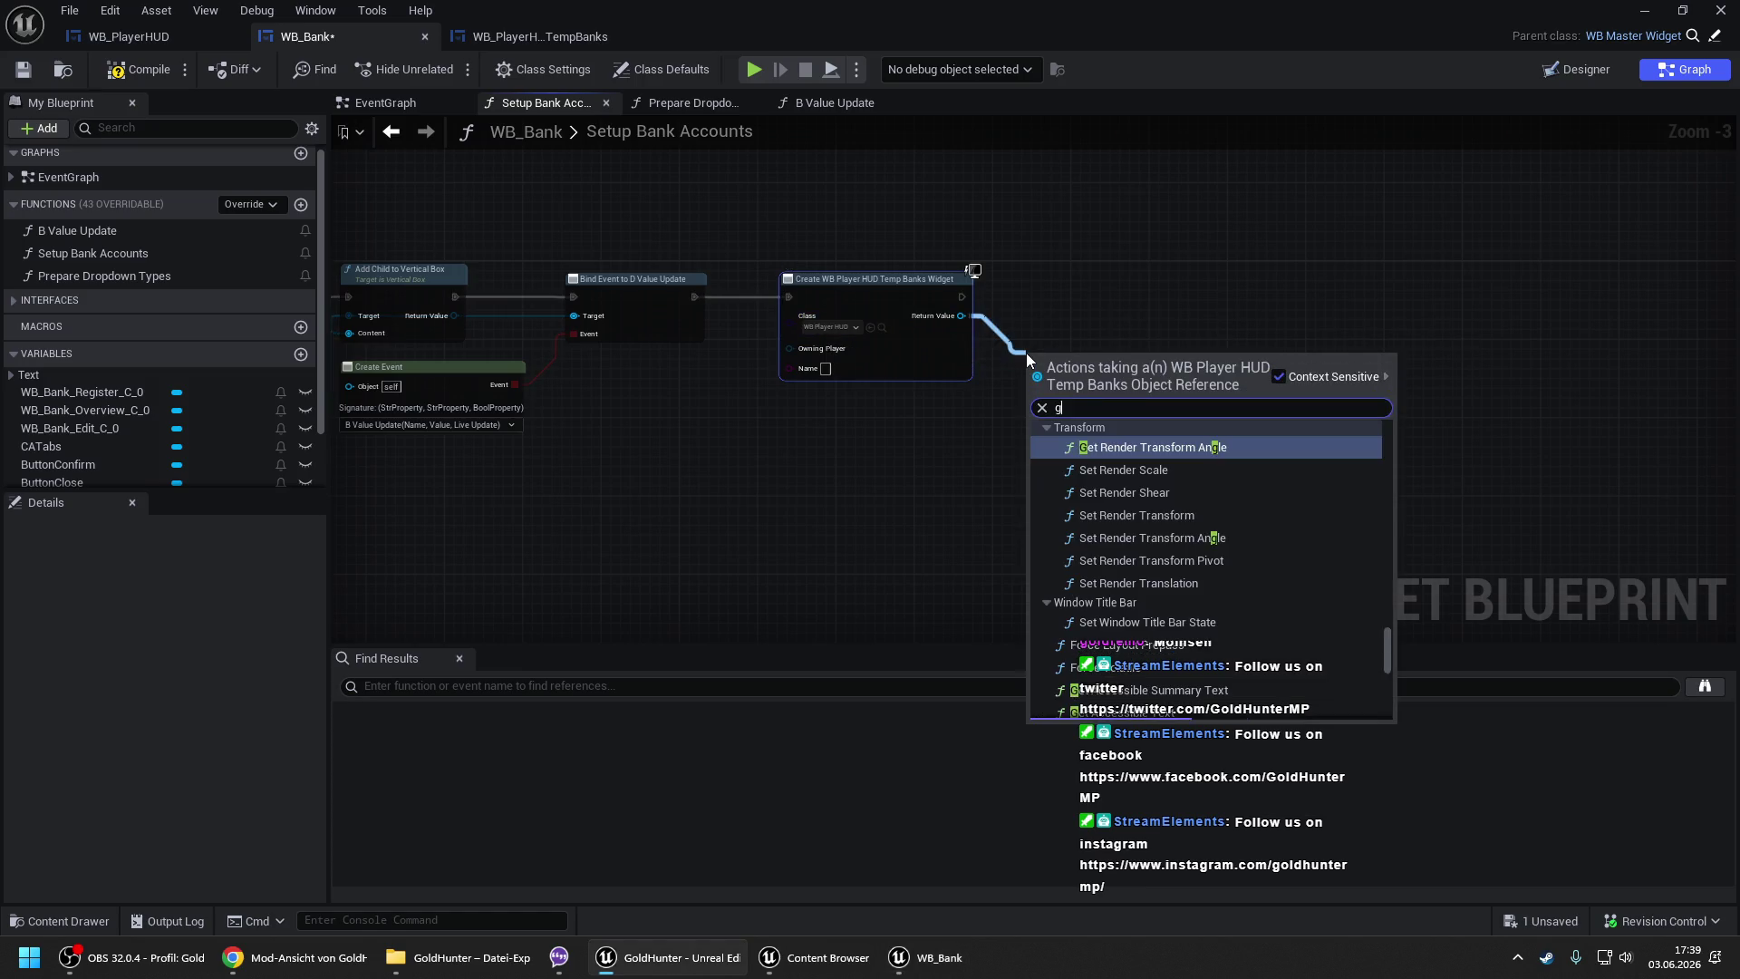
key(Up)
key(Up)
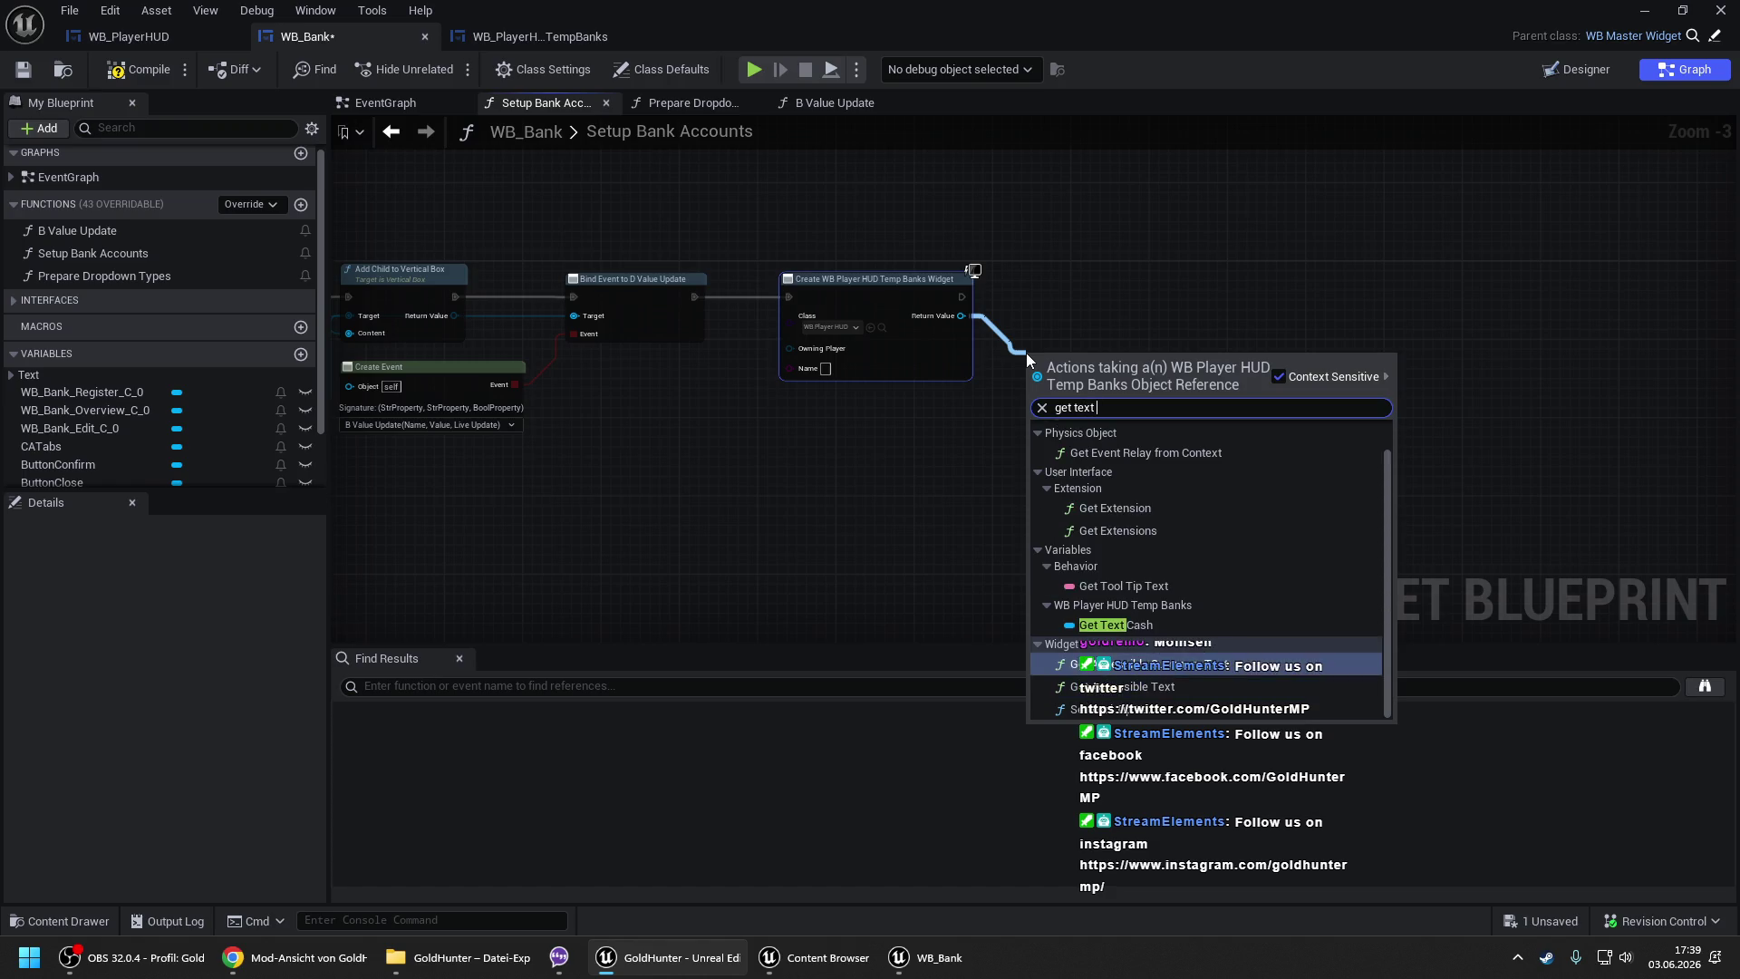
key(Return)
drag(1126, 361, 1158, 298)
text(se)
text(text)
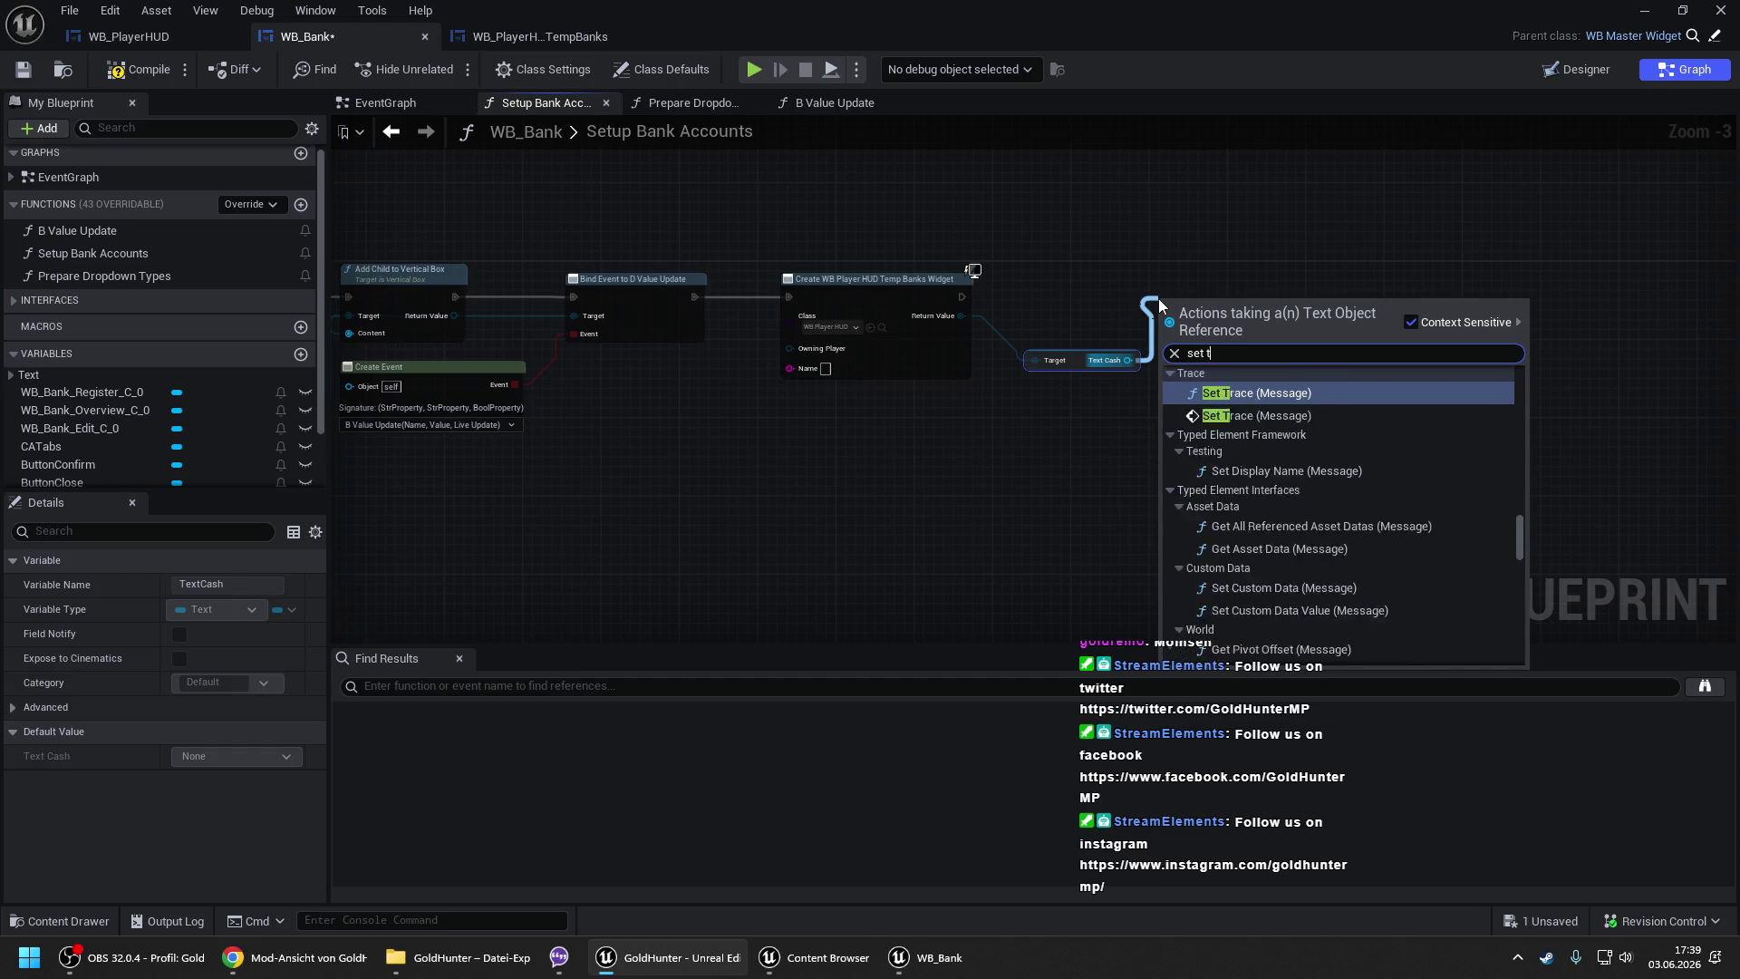
key(Down)
key(Return)
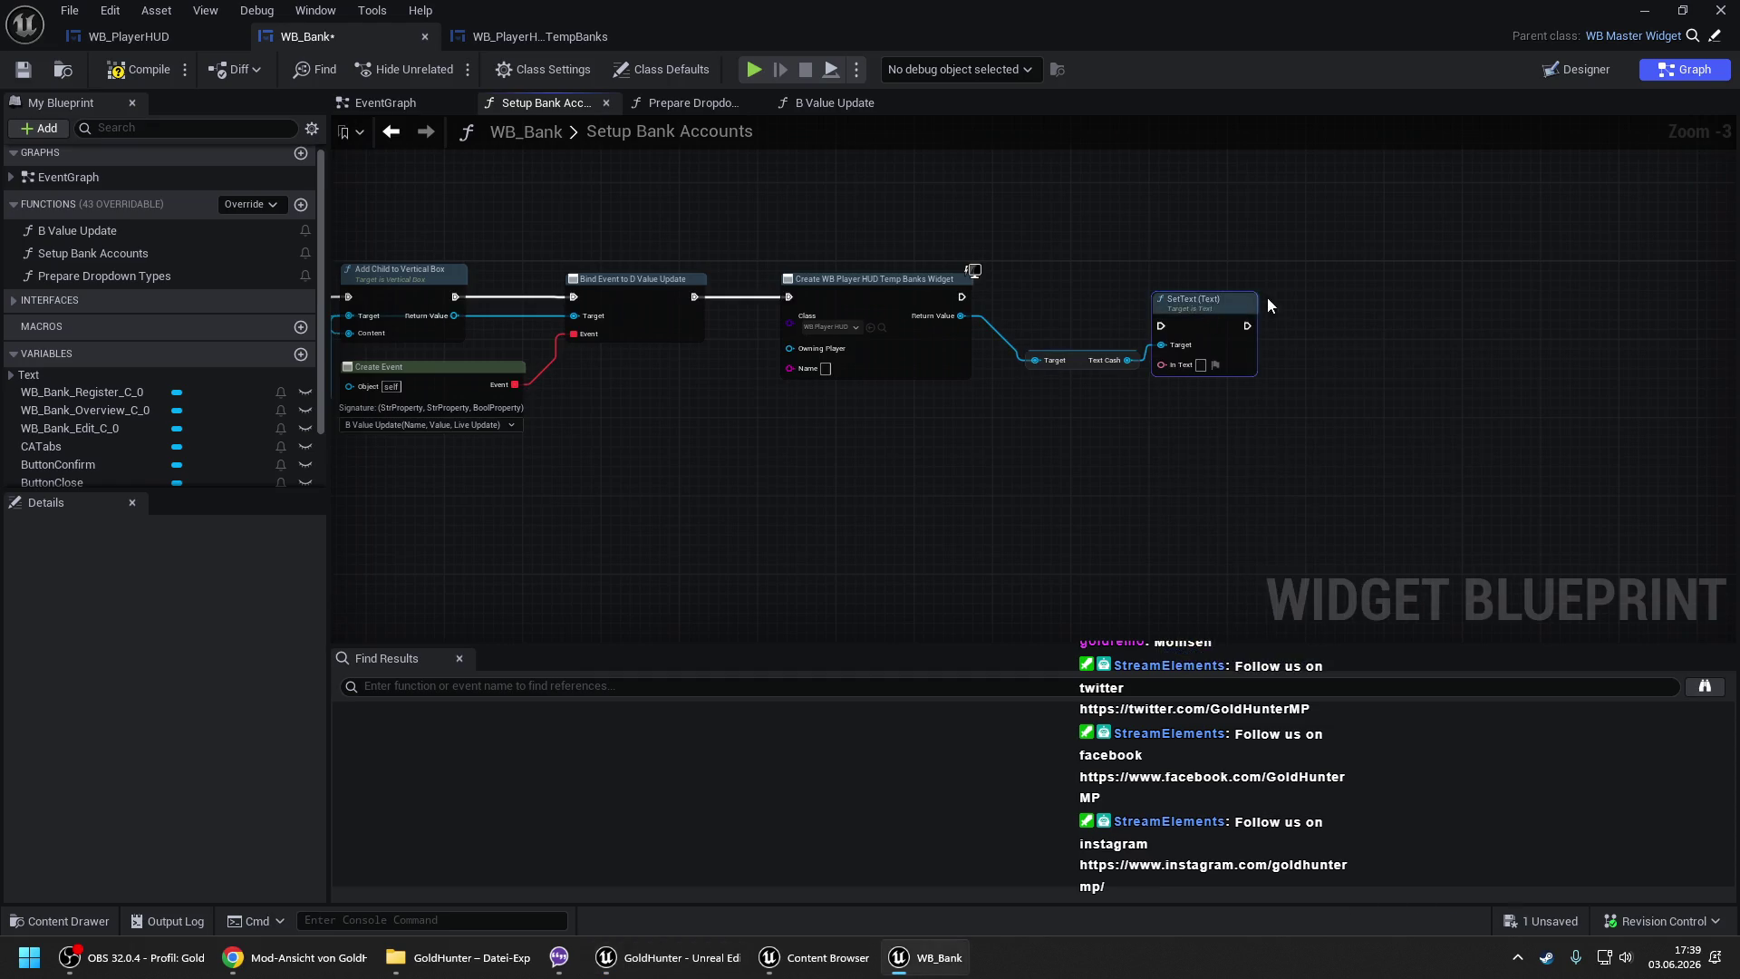
drag(1183, 288, 1344, 267)
- Feed SetText's In Text from a Format Text node with format "{Name}: ${Money}"
drag(1313, 335, 1115, 429)
key(Return)
scroll(1112, 430, up, 2)
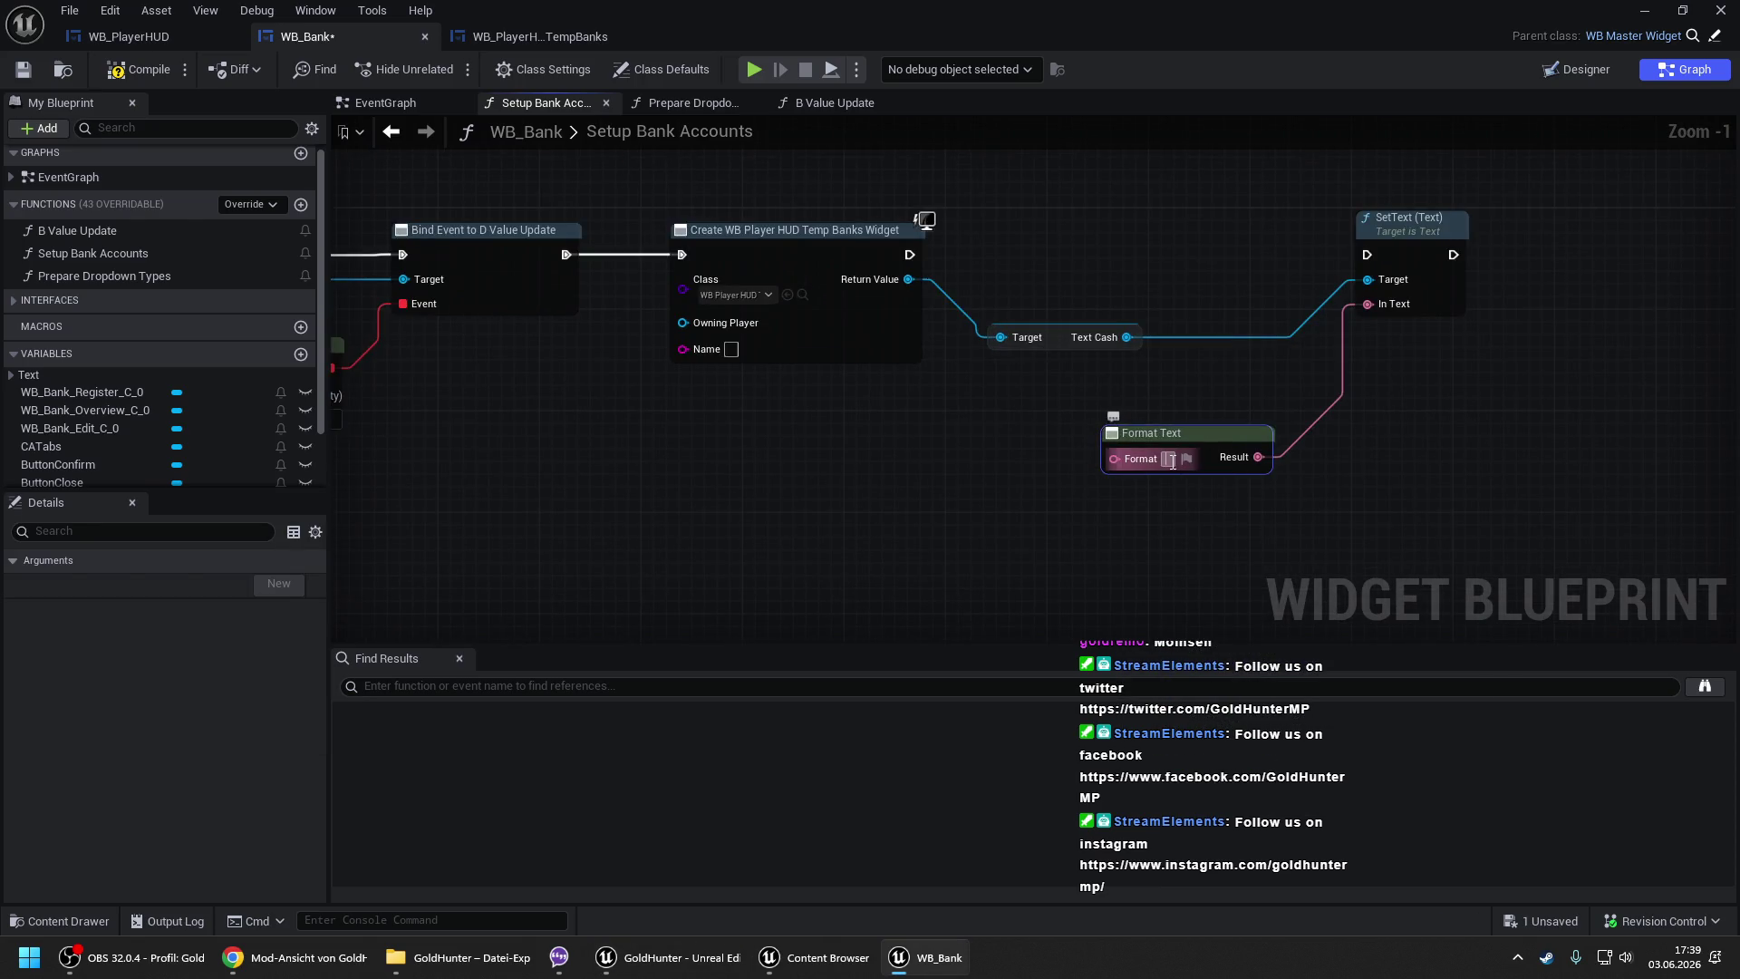
text({)
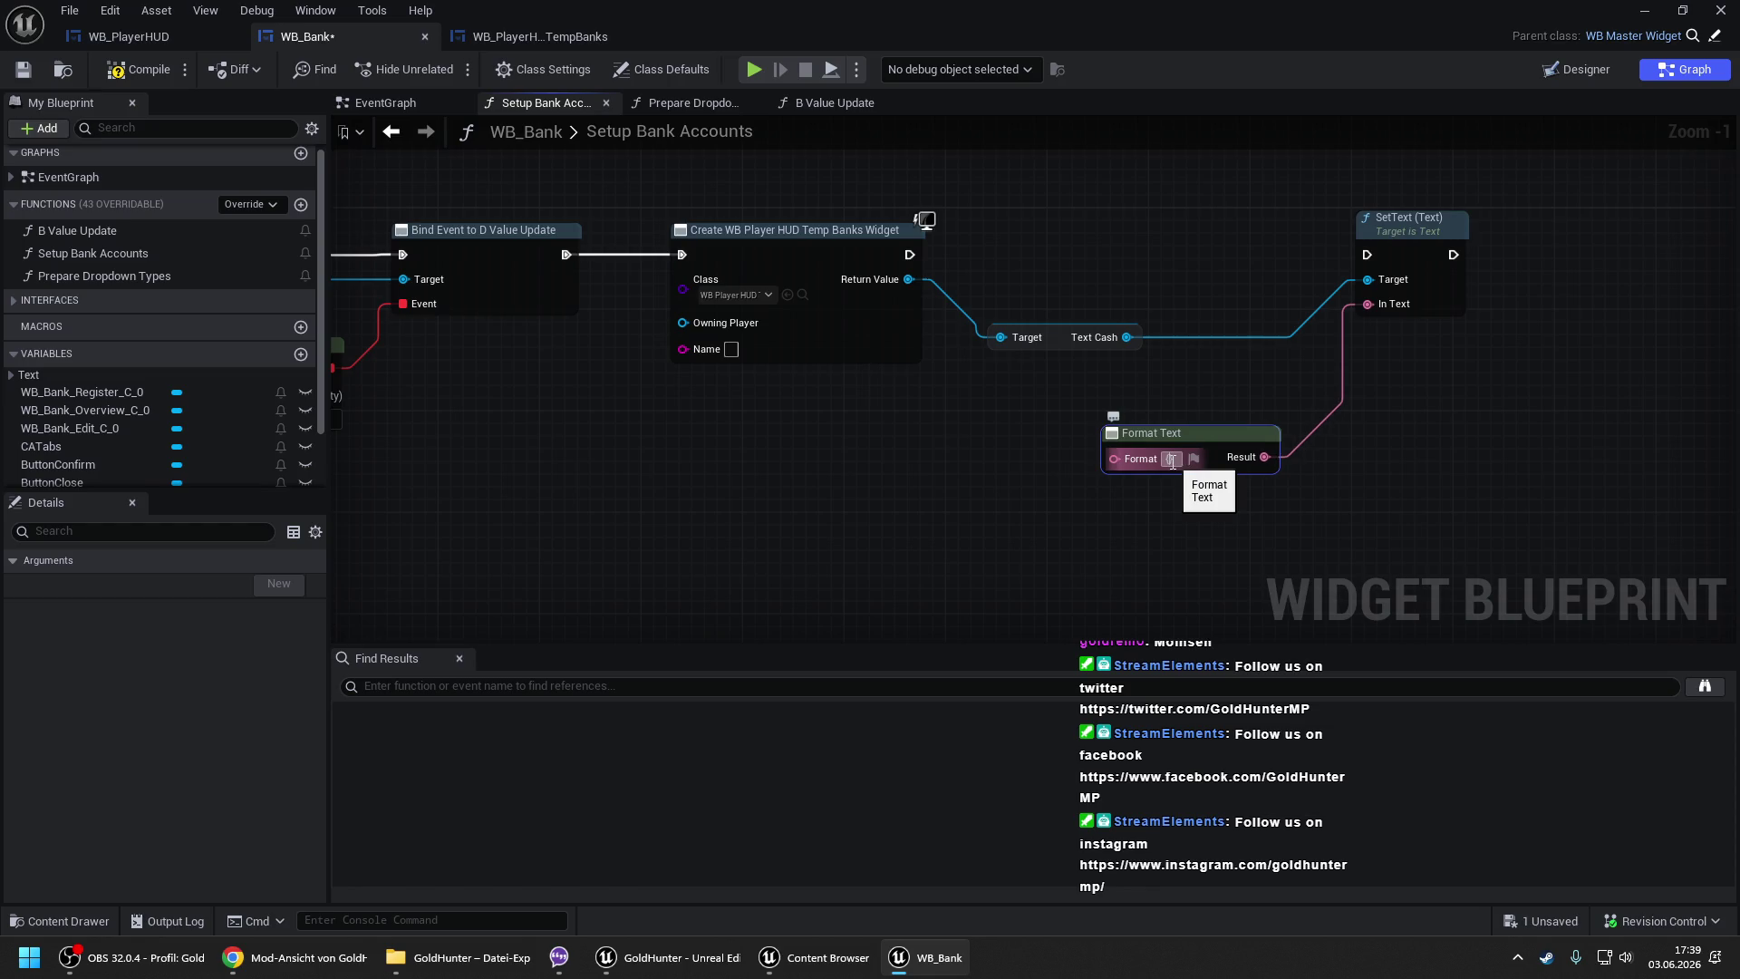
text(Name}:)
key(Return)
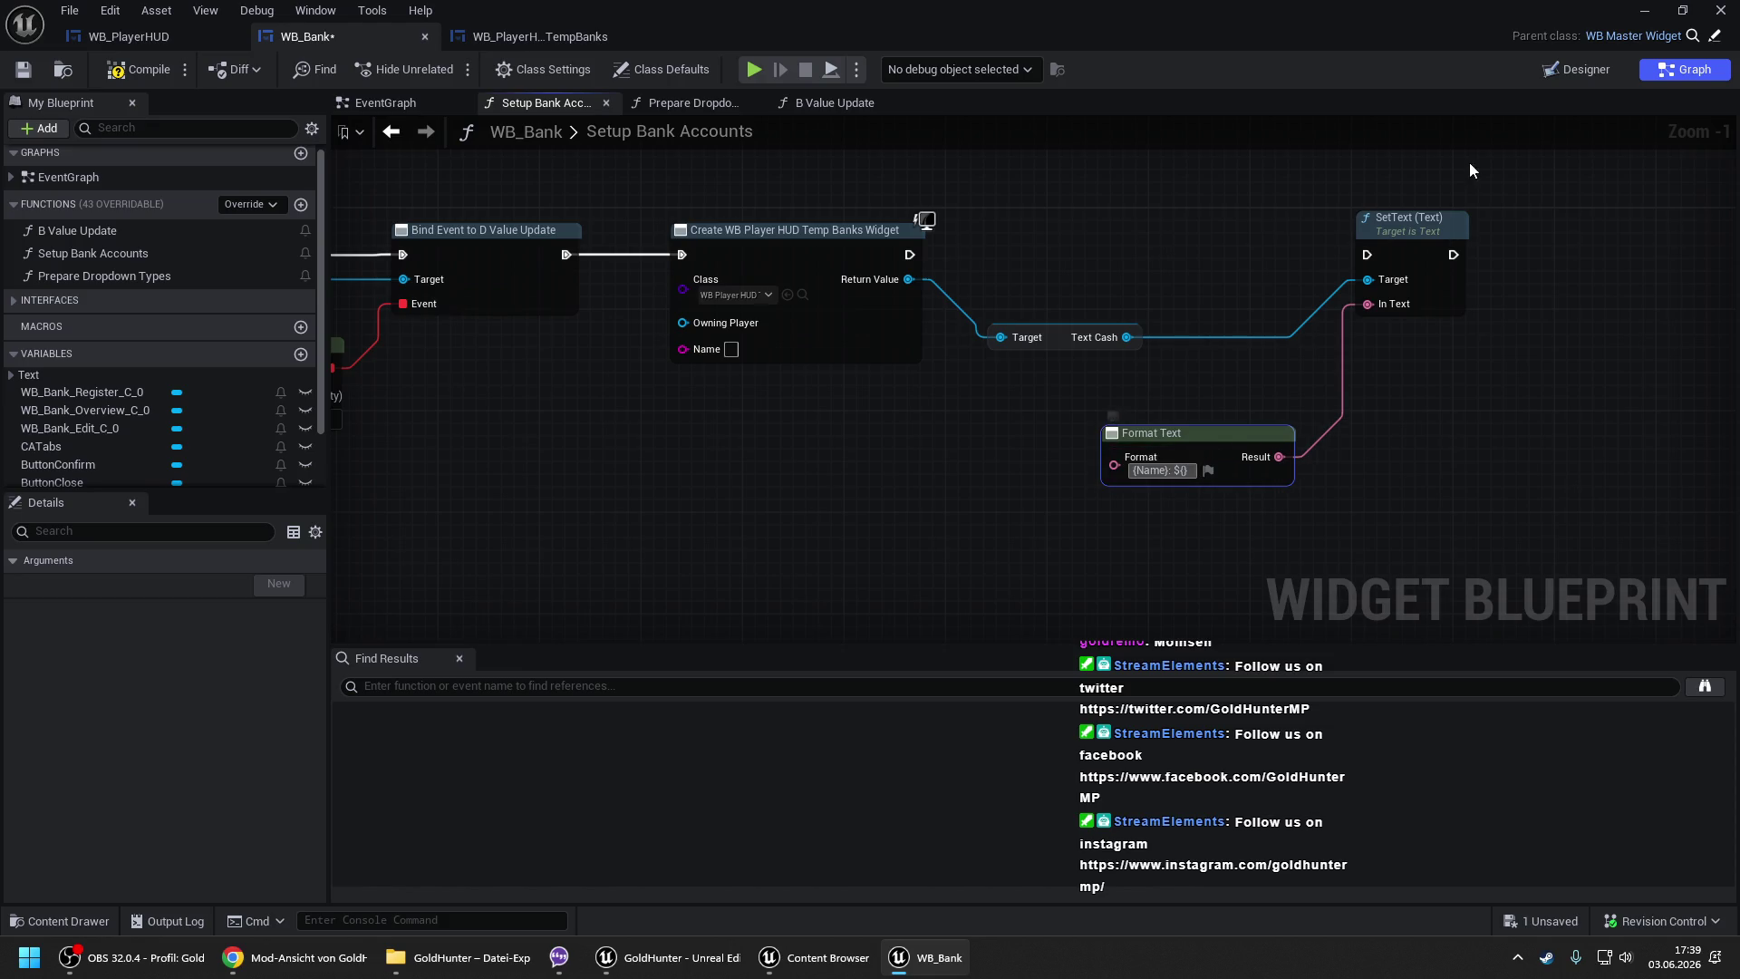
text(${Cash})
key(BackSpace)
key(BackSpace)
key(BackSpace)
text(Mone)
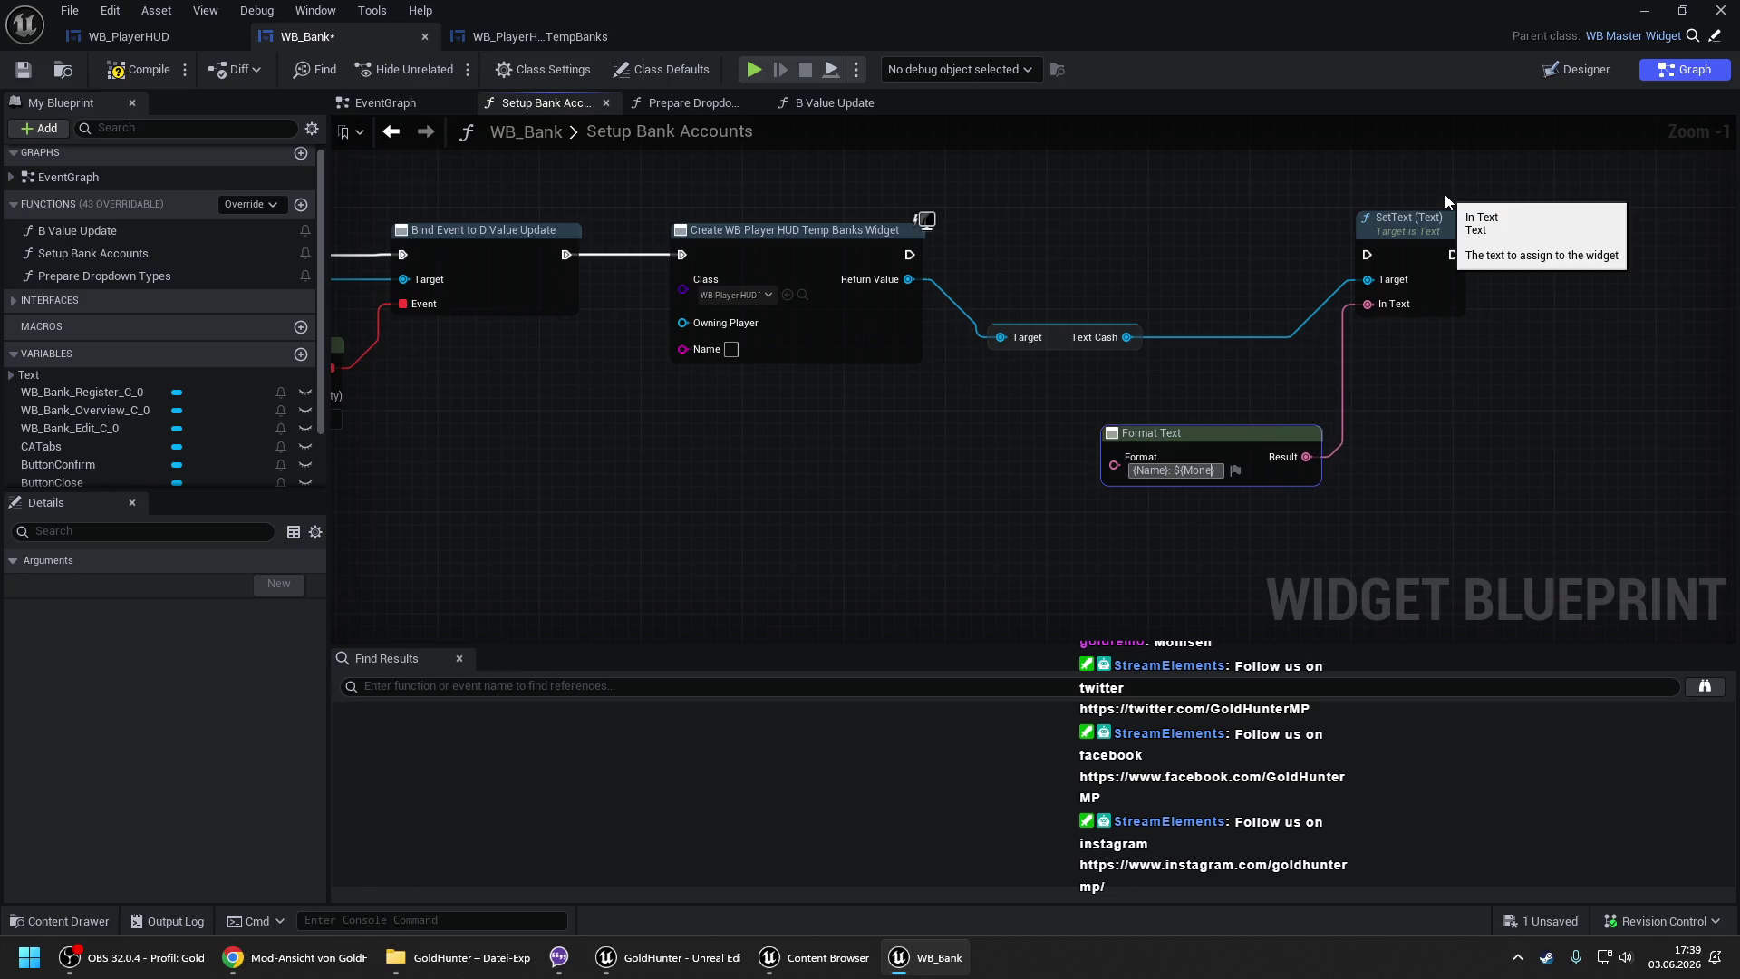
text(y})
key(Return)
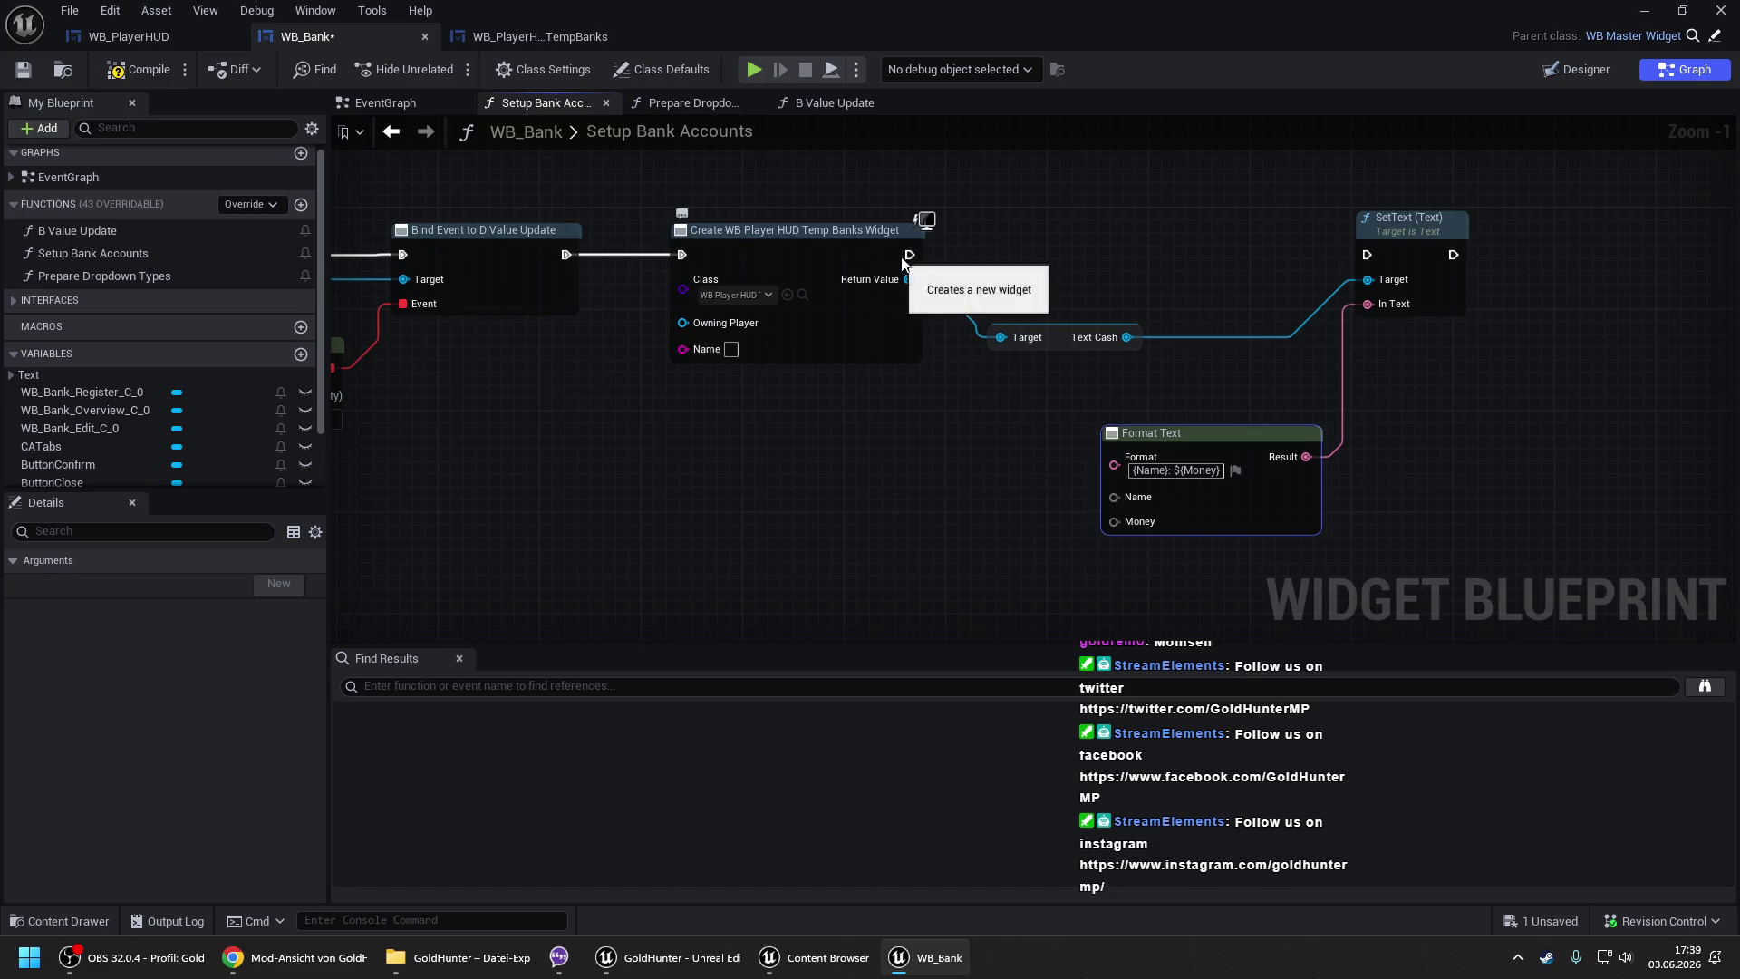
- Wire the Create Widget execution output into SetText
drag(909, 255, 1366, 252)
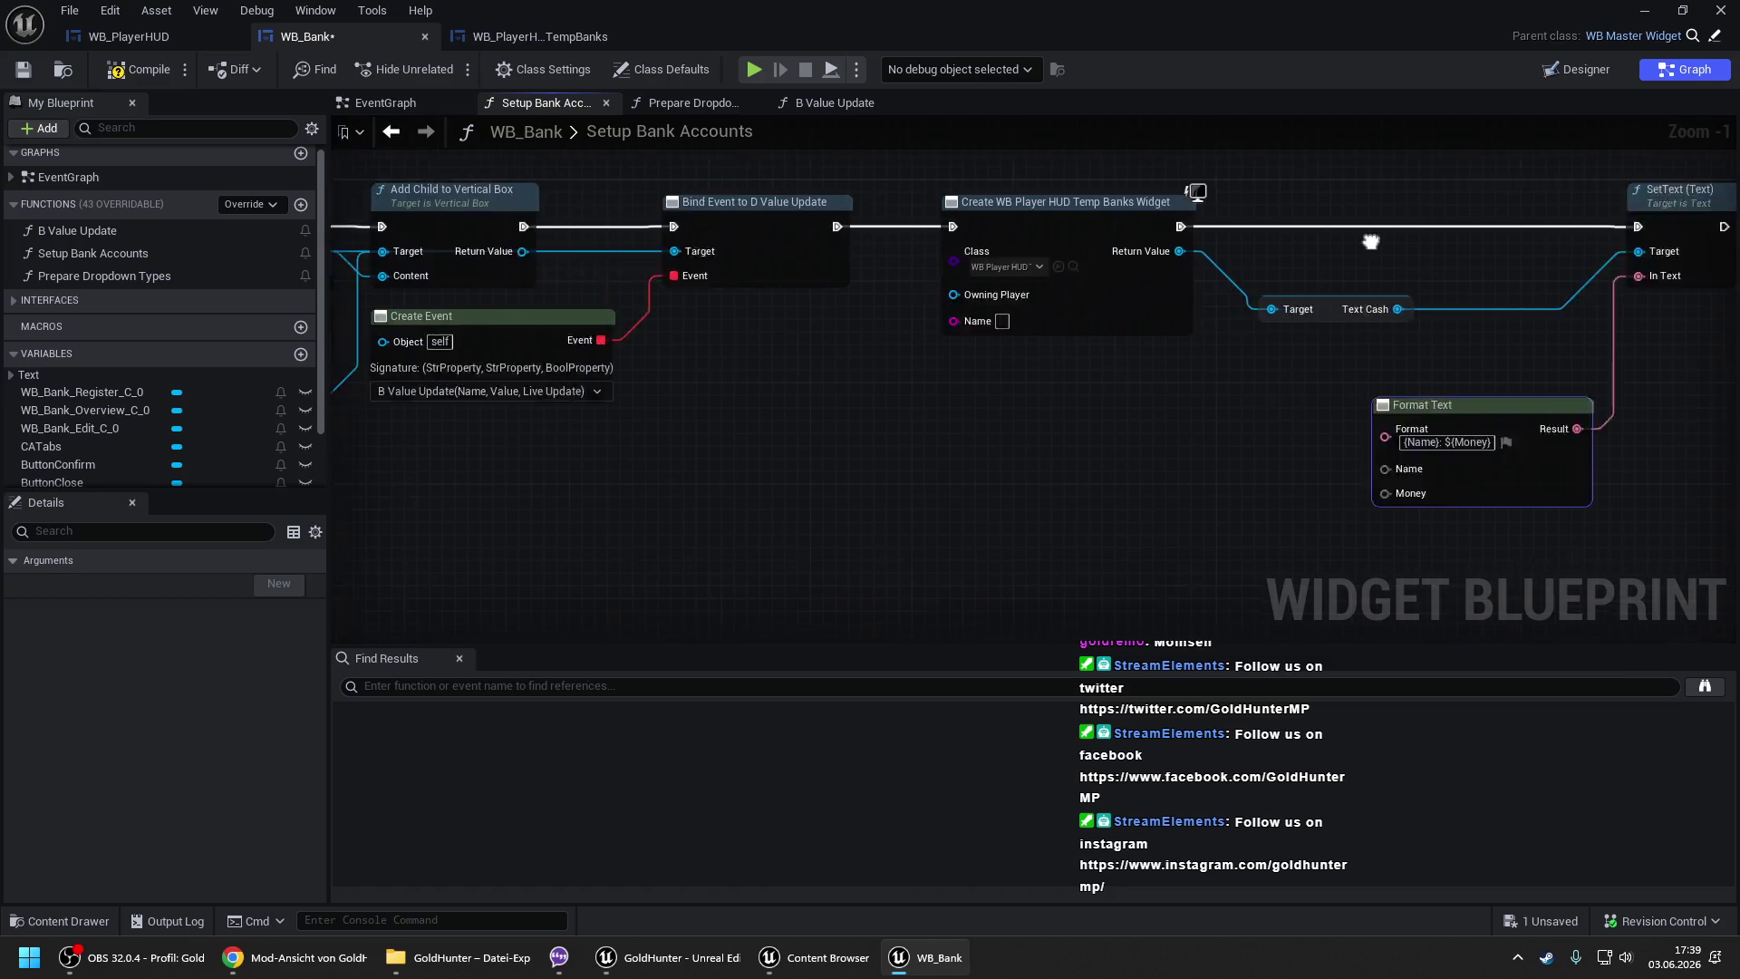
scroll(1328, 242, down, 1)
scroll(1334, 410, down, 1)
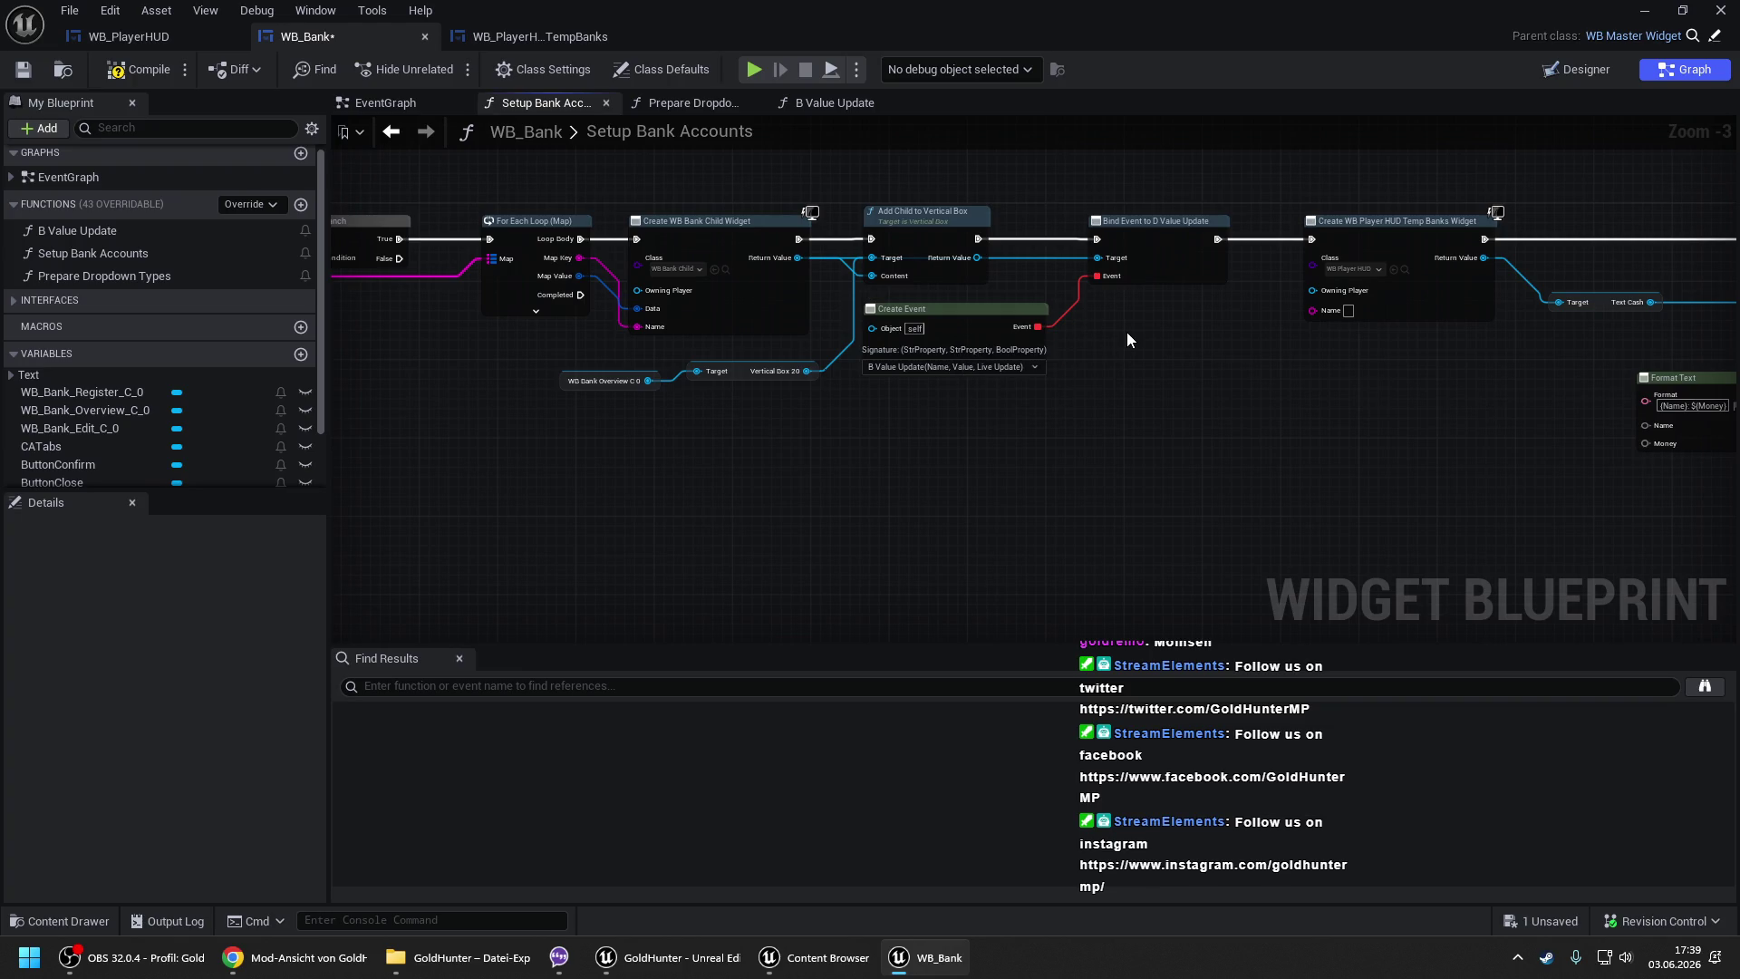
drag(1106, 332, 1253, 329)
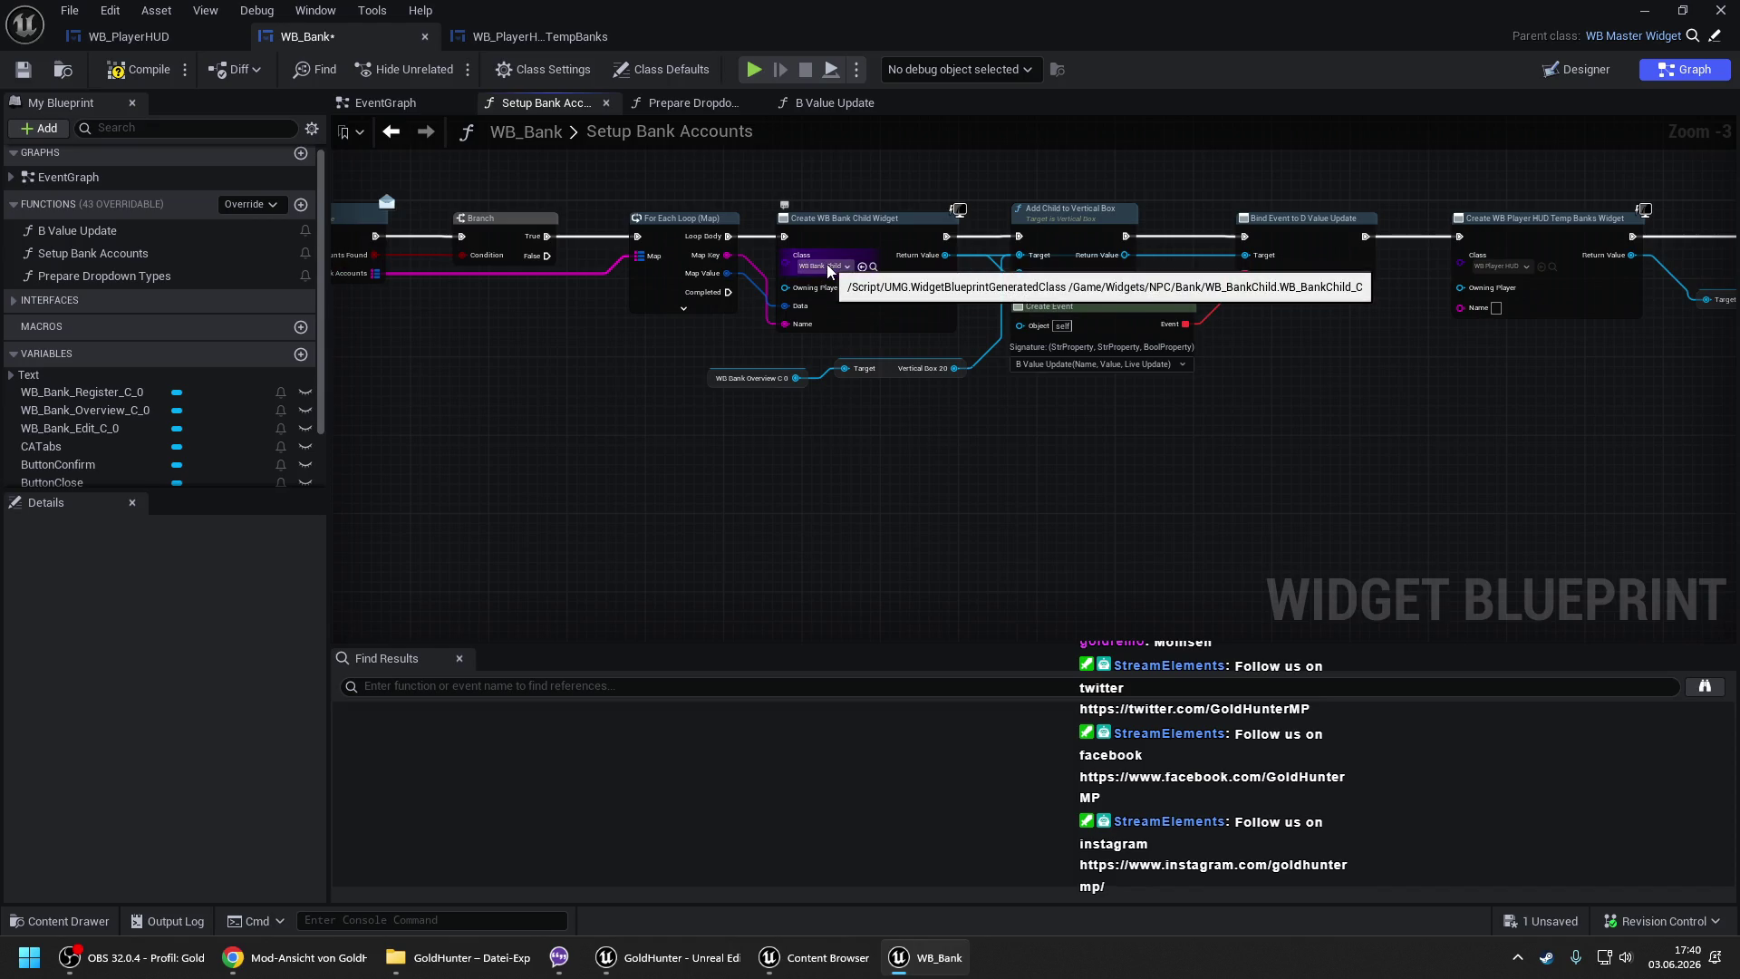
drag(828, 270, 699, 318)
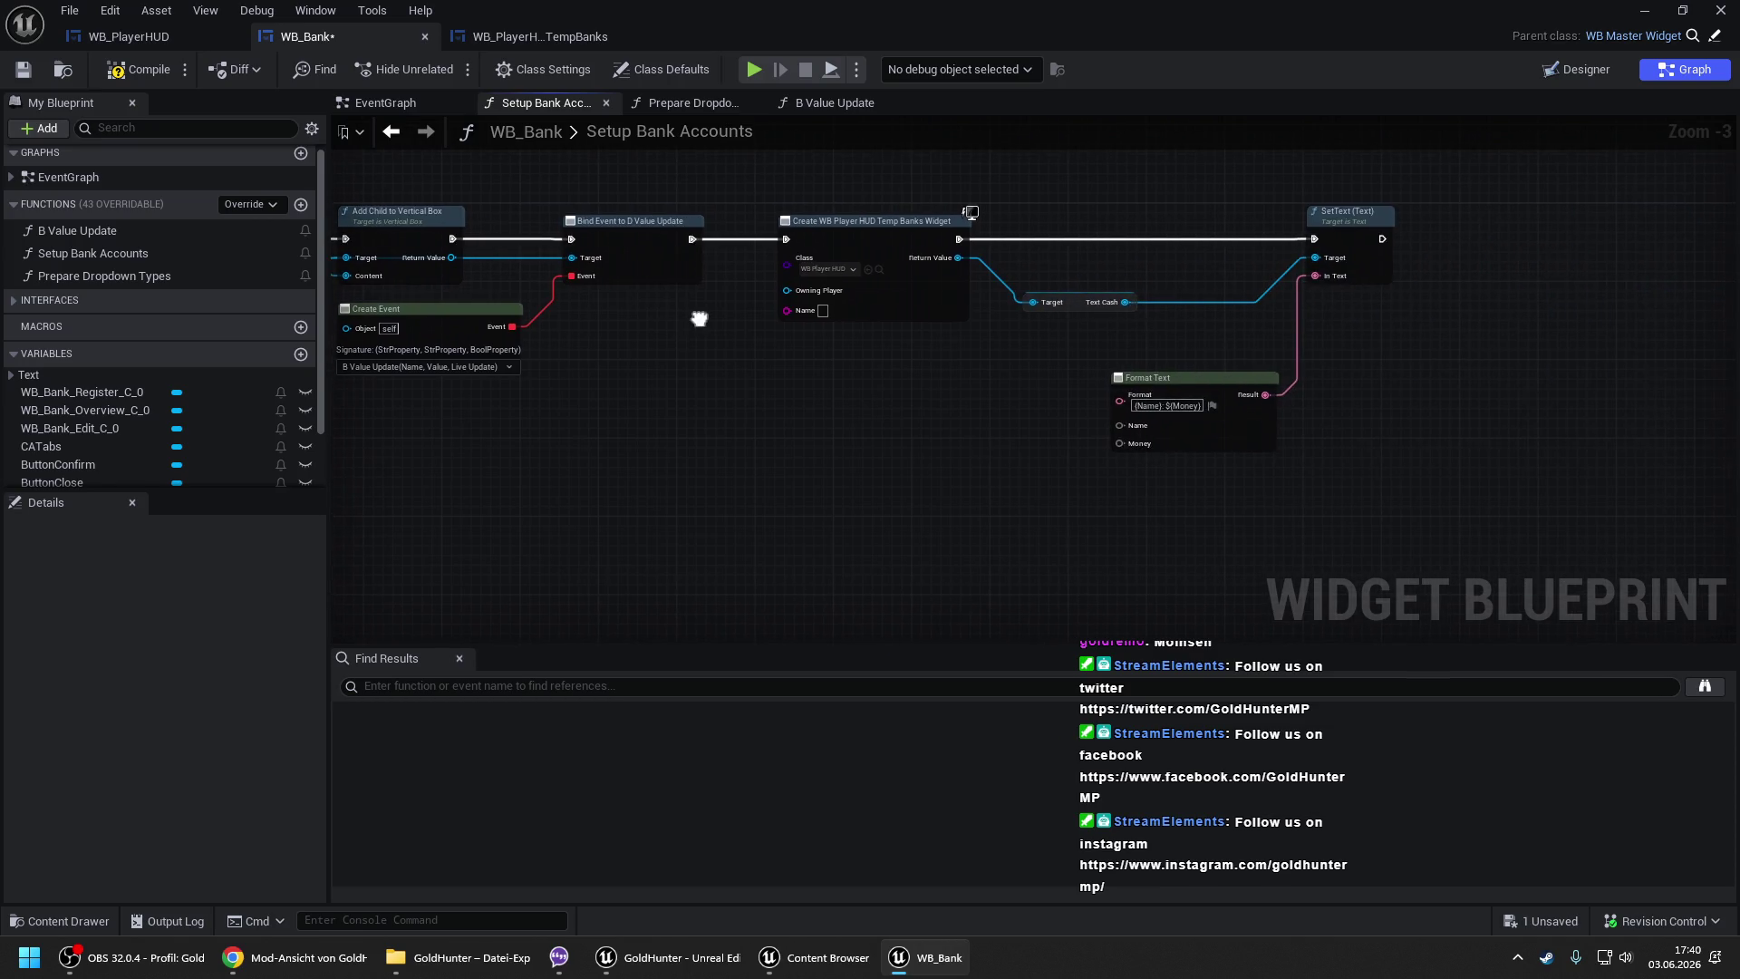
- Shift the Temp Banks node group right and paste a copy of the Get Owning Player, HUD and cast nodes beside it
drag(859, 192, 1403, 462)
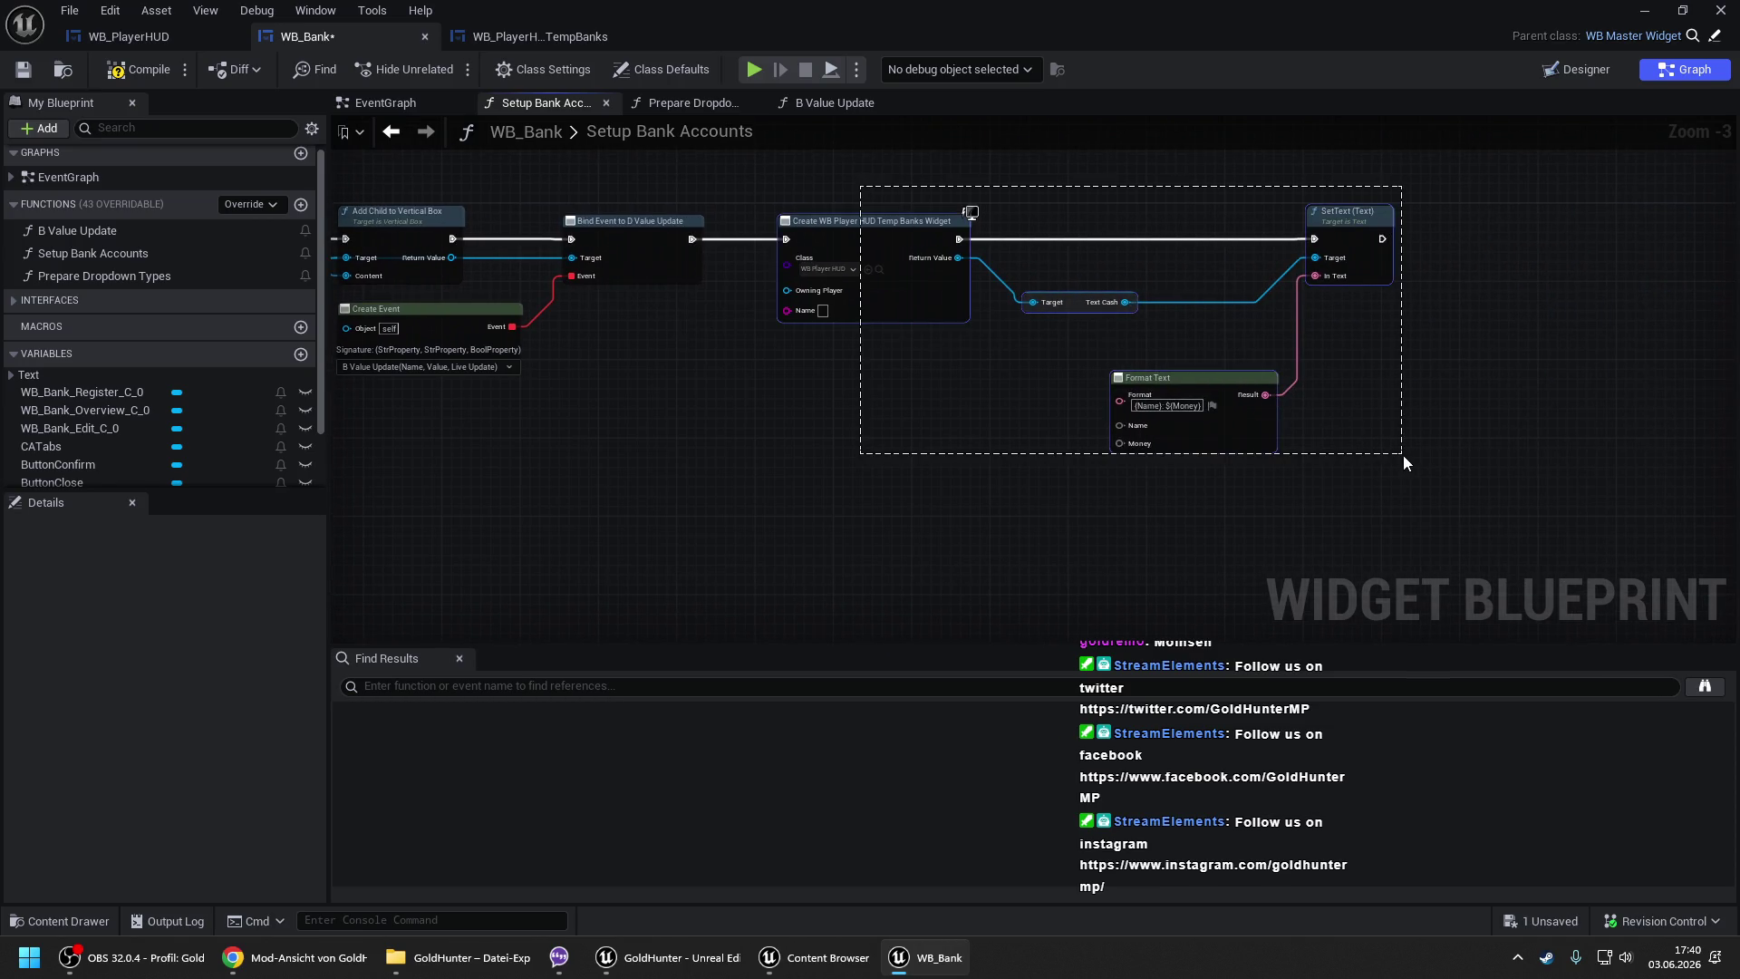
mouse_move(917, 394)
mouse_down()
mouse_move(1338, 416)
mouse_move(850, 419)
mouse_up()
drag(707, 215, 1359, 458)
drag(835, 281, 1178, 279)
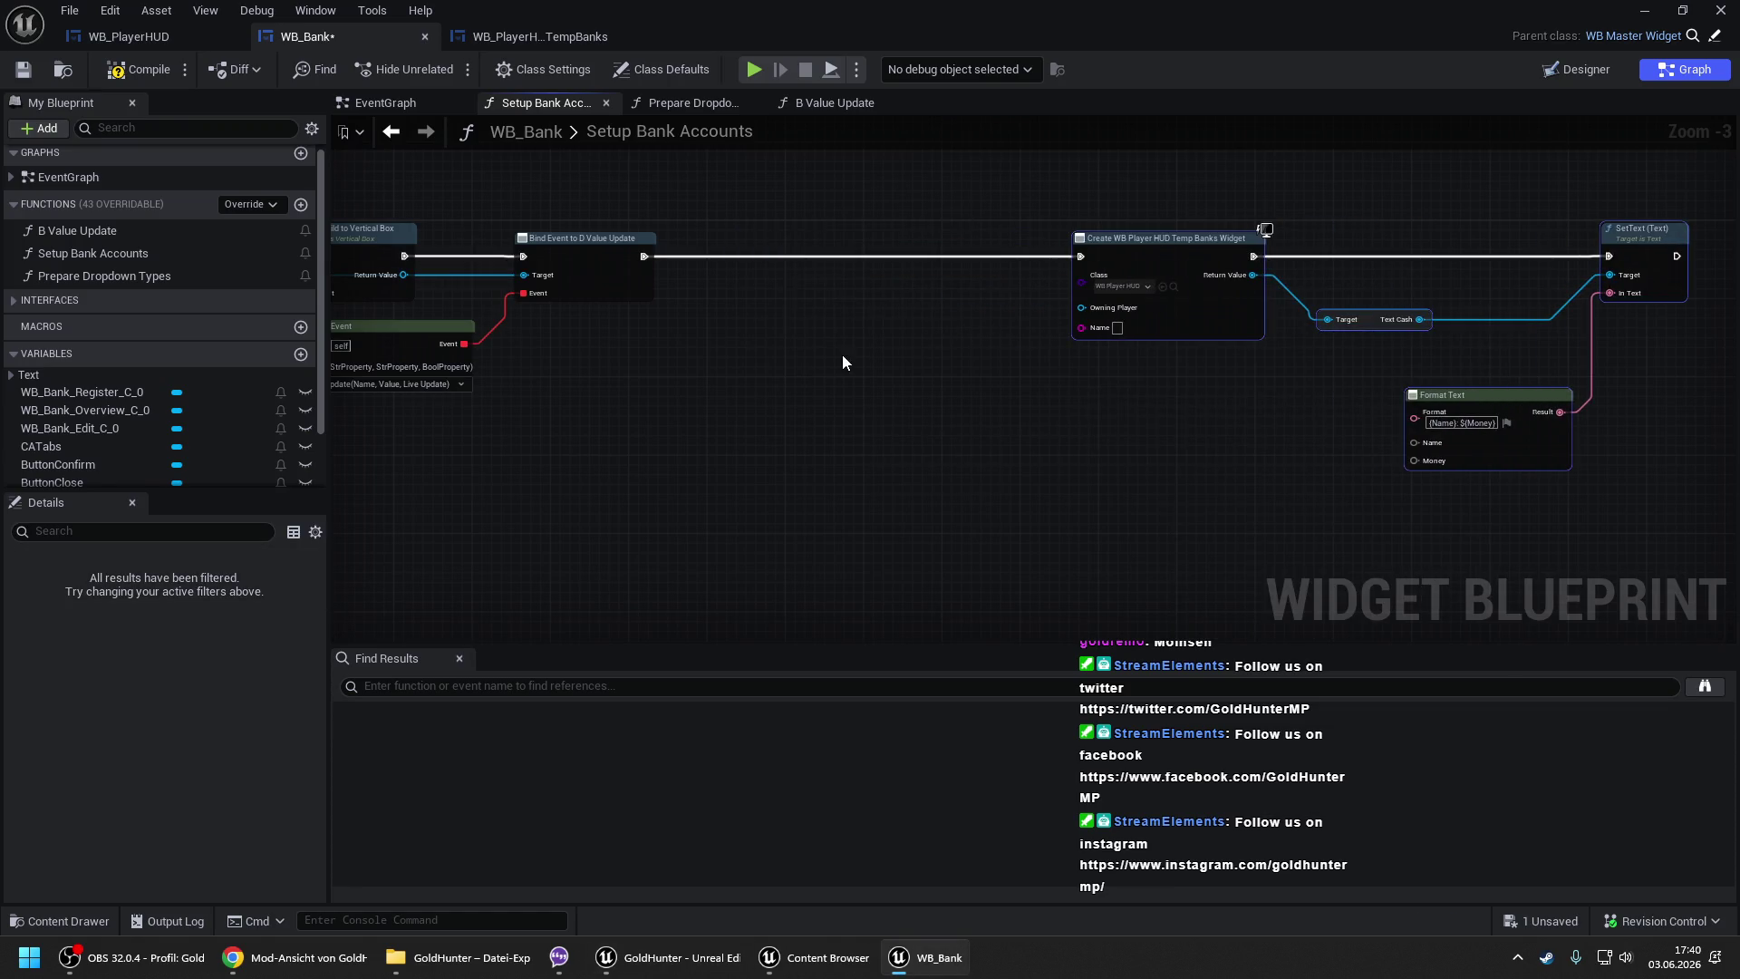
drag(757, 390, 1457, 365)
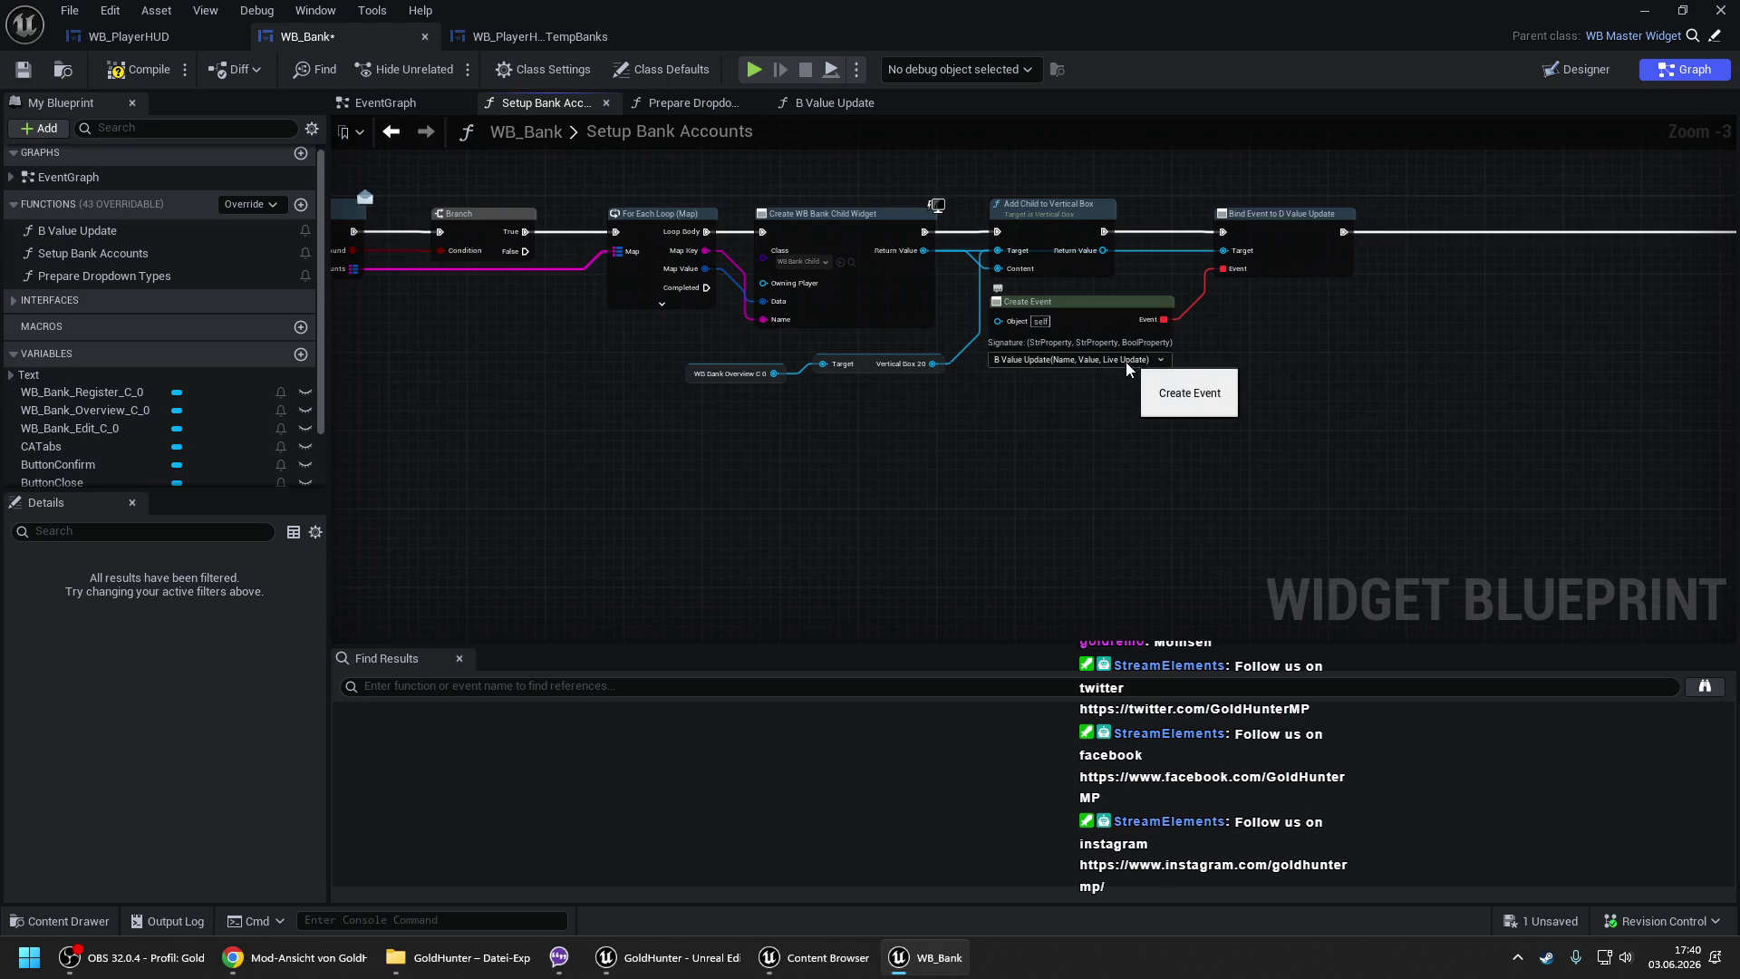
drag(599, 432, 1341, 424)
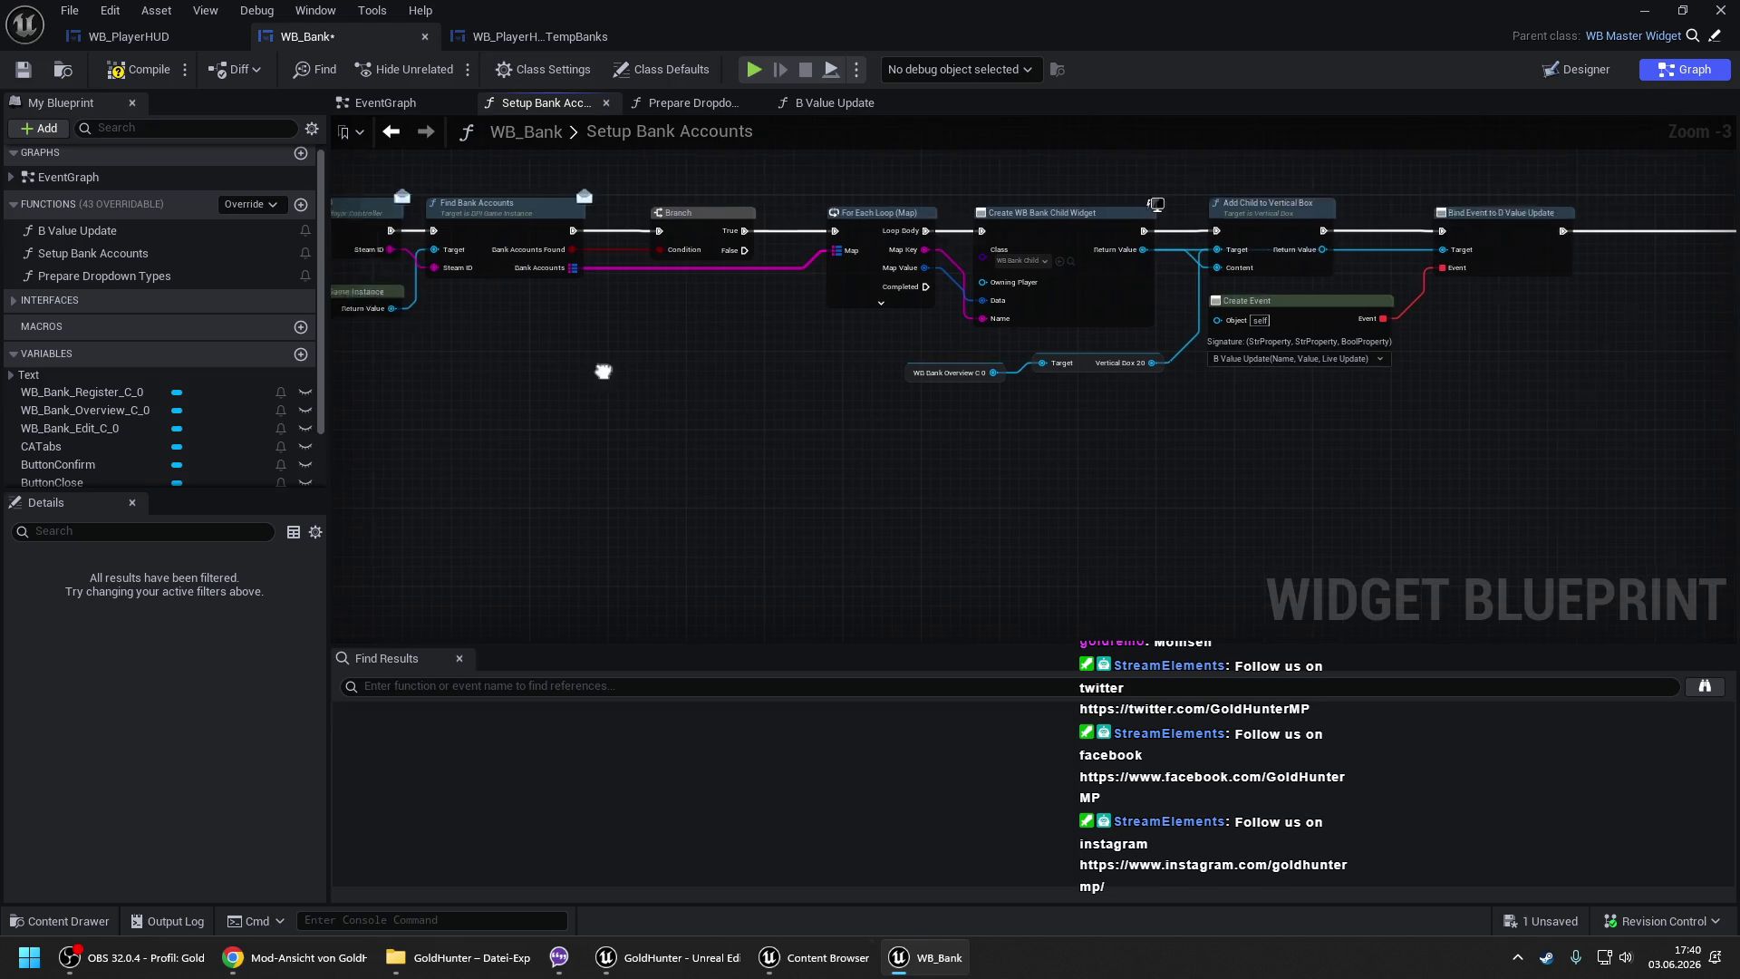
drag(602, 368, 918, 352)
mouse_move(613, 239)
mouse_down()
mouse_move(790, 251)
mouse_move(1004, 333)
mouse_move(1061, 334)
mouse_up()
click(472, 367)
mouse_move(1366, 436)
mouse_down()
mouse_move(602, 389)
mouse_move(824, 429)
mouse_move(488, 416)
mouse_up()
key(ctrl+v)
- Add the new widget to VerticalBox Bank Accounts with Add Child to Vertical Box, running before SetText
drag(929, 441, 964, 411)
text(add ch)
key(Up)
key(Up)
key(Up)
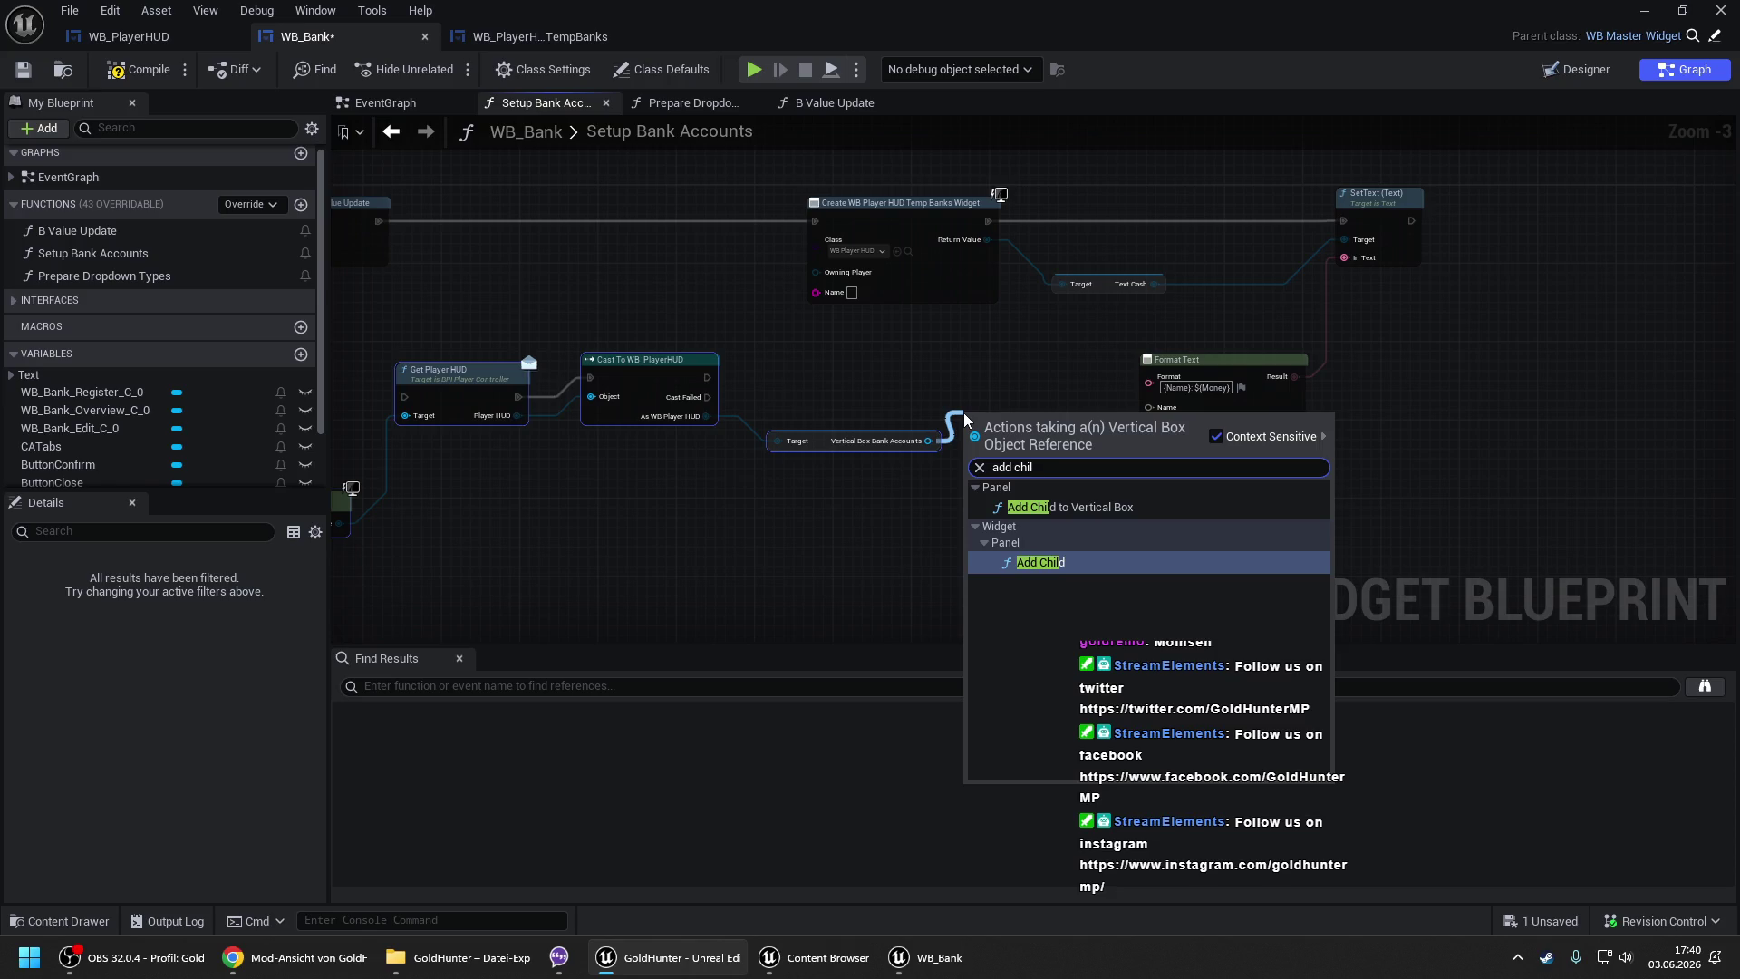
key(Return)
mouse_move(1098, 179)
mouse_down()
mouse_move(1052, 212)
mouse_move(989, 220)
mouse_up()
drag(1109, 285, 1089, 334)
drag(1050, 265, 988, 239)
drag(1157, 220, 1343, 222)
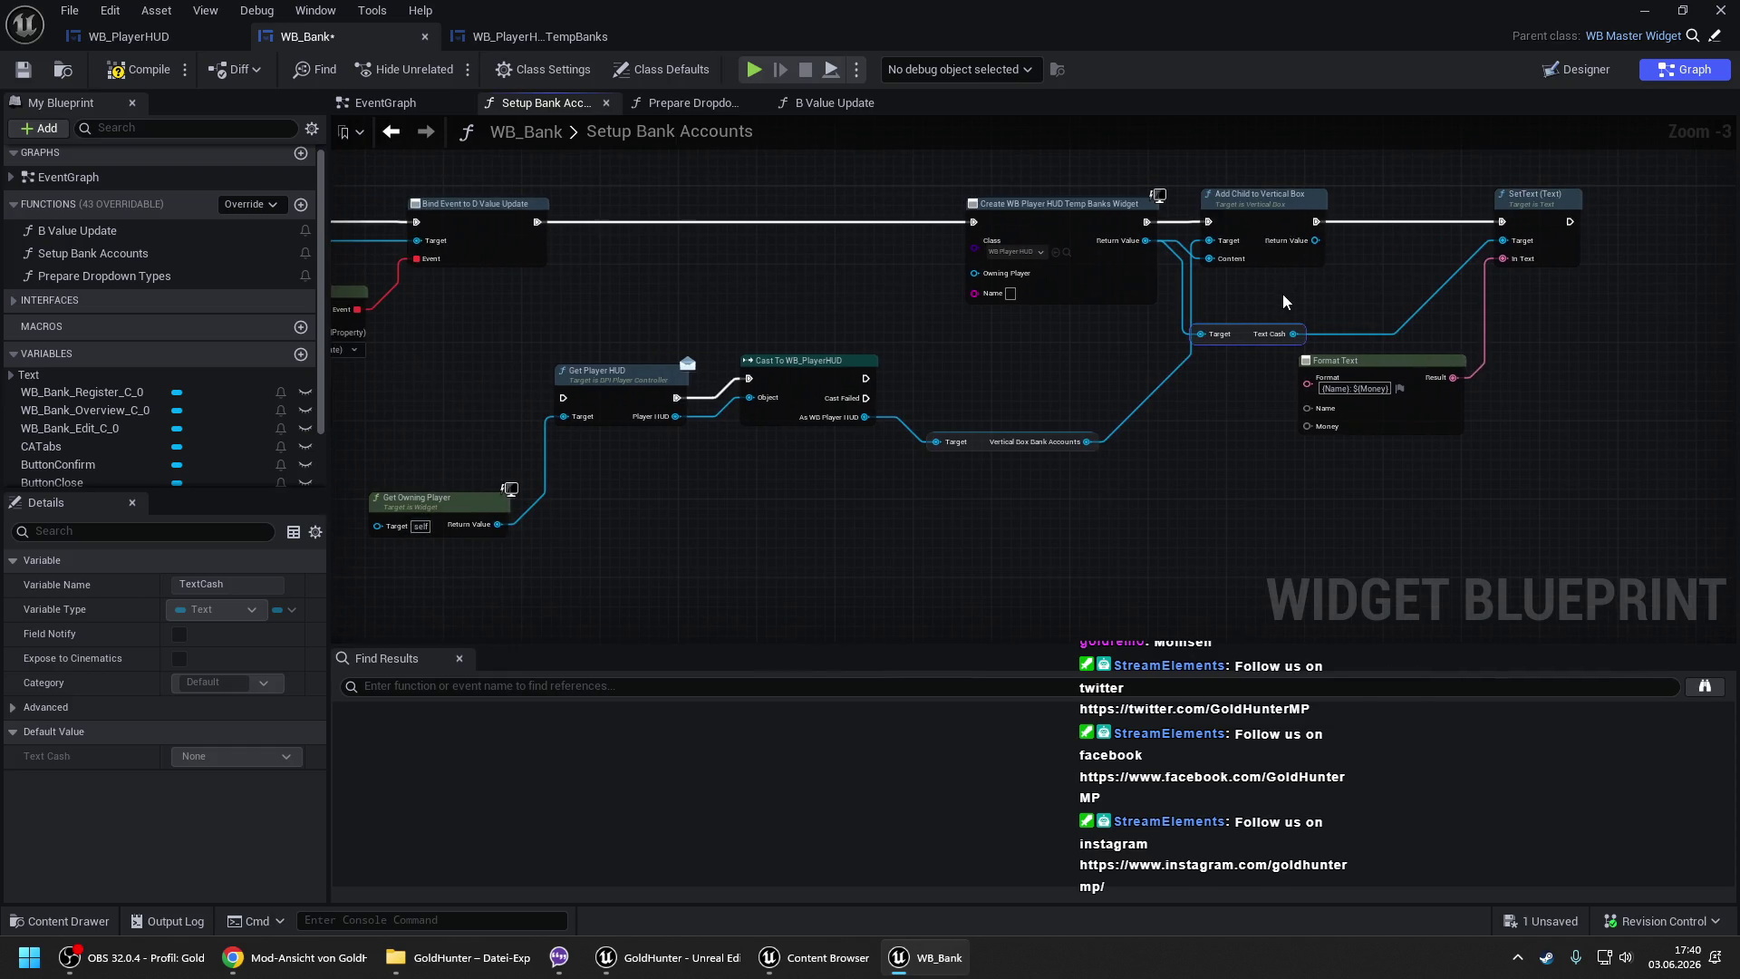
drag(1242, 329, 1333, 292)
scroll(906, 263, down, 2)
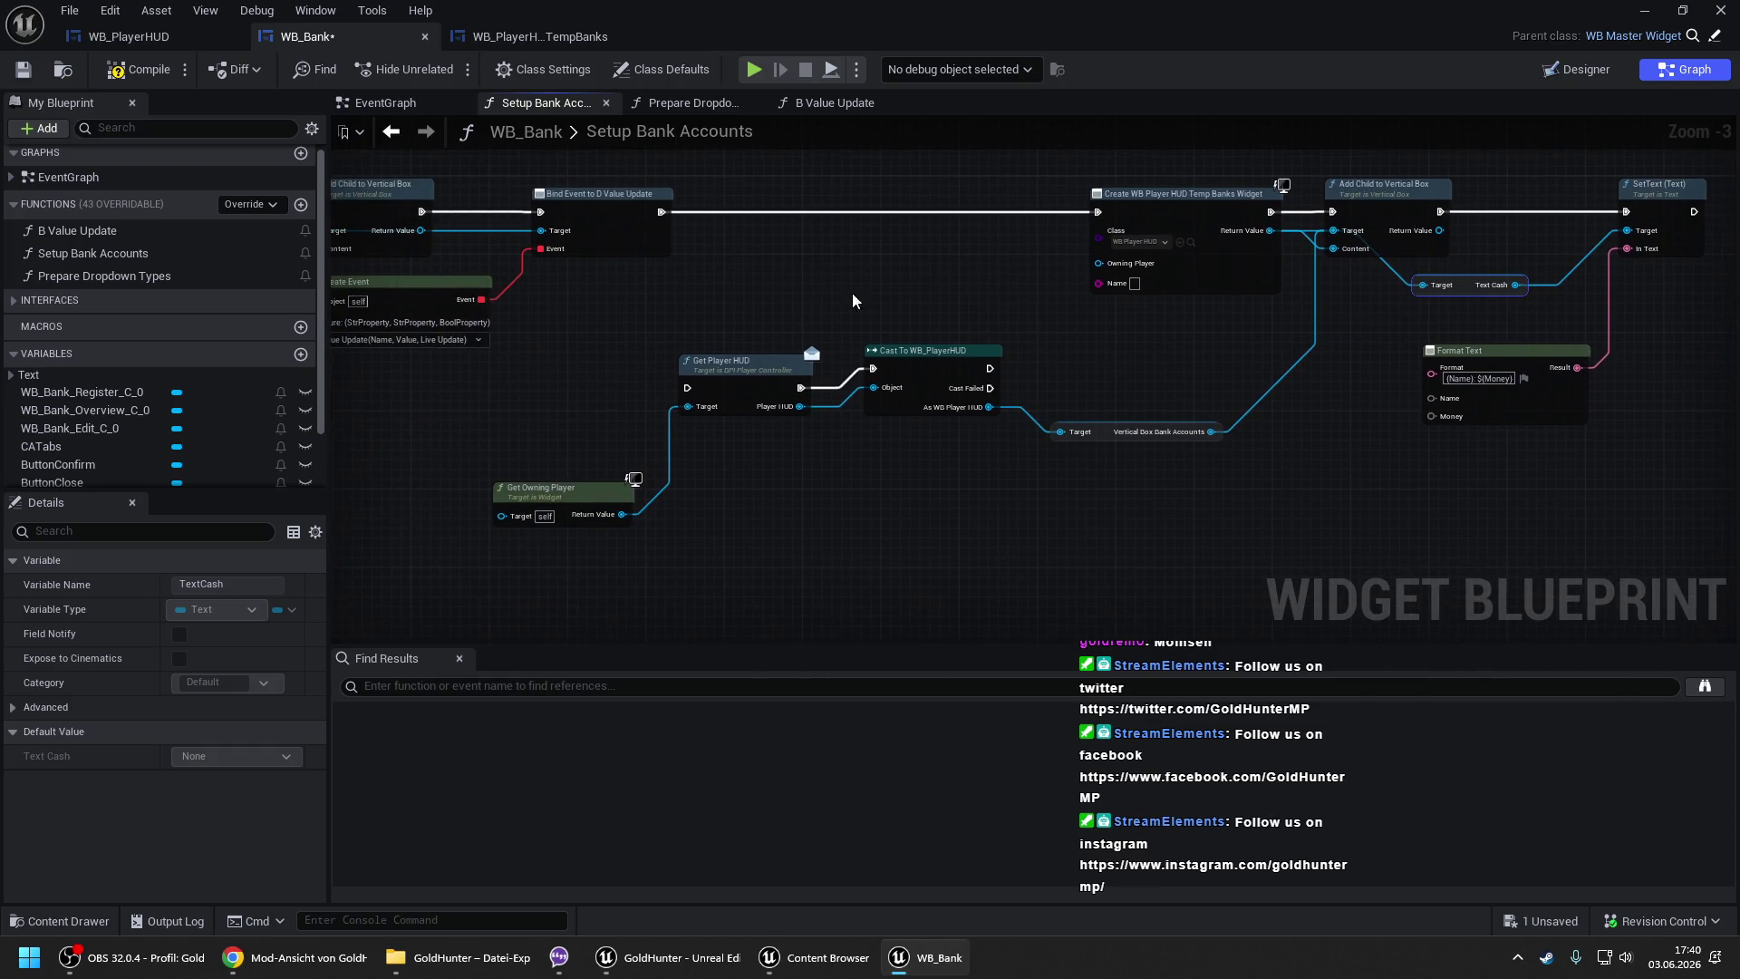
- Delete the leftover pasted HUD nodes and Get Owning Player
drag(766, 191, 1375, 453)
ctrl+click(643, 390)
key(Delete)
scroll(510, 234, up, 4)
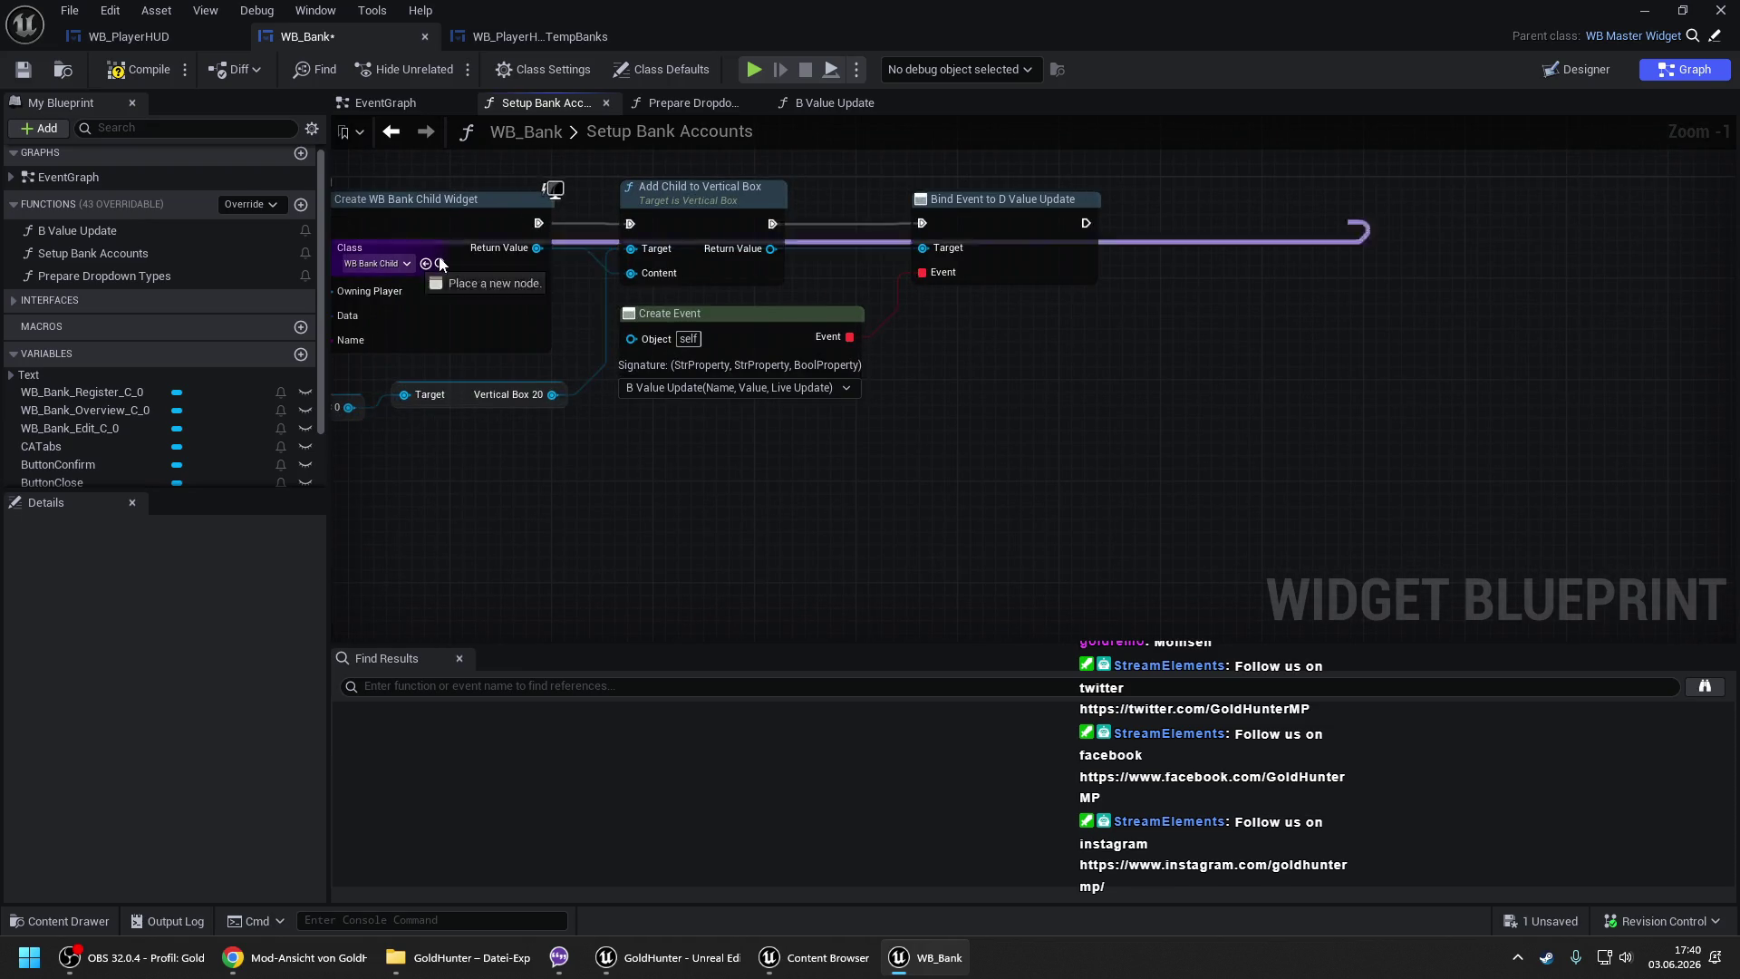
- Open WB_BankChild from the Class pin, then compile and save WB_Bank
click(441, 264)
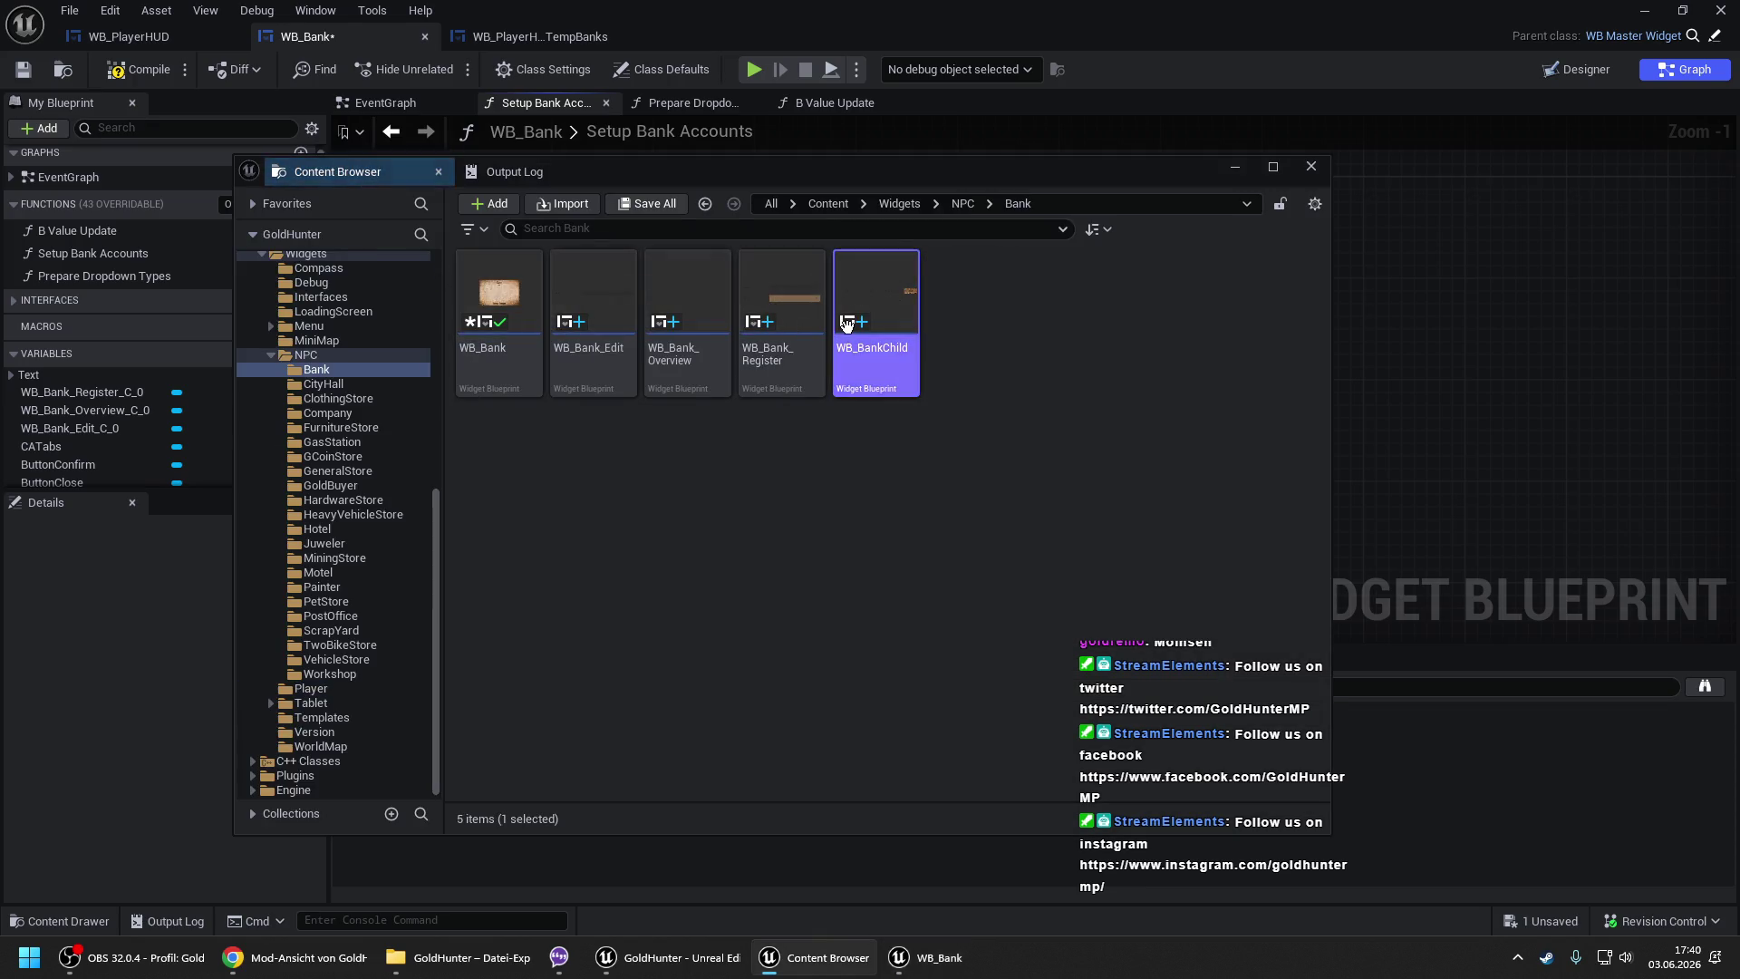
double_click(848, 336)
click(275, 35)
click(145, 68)
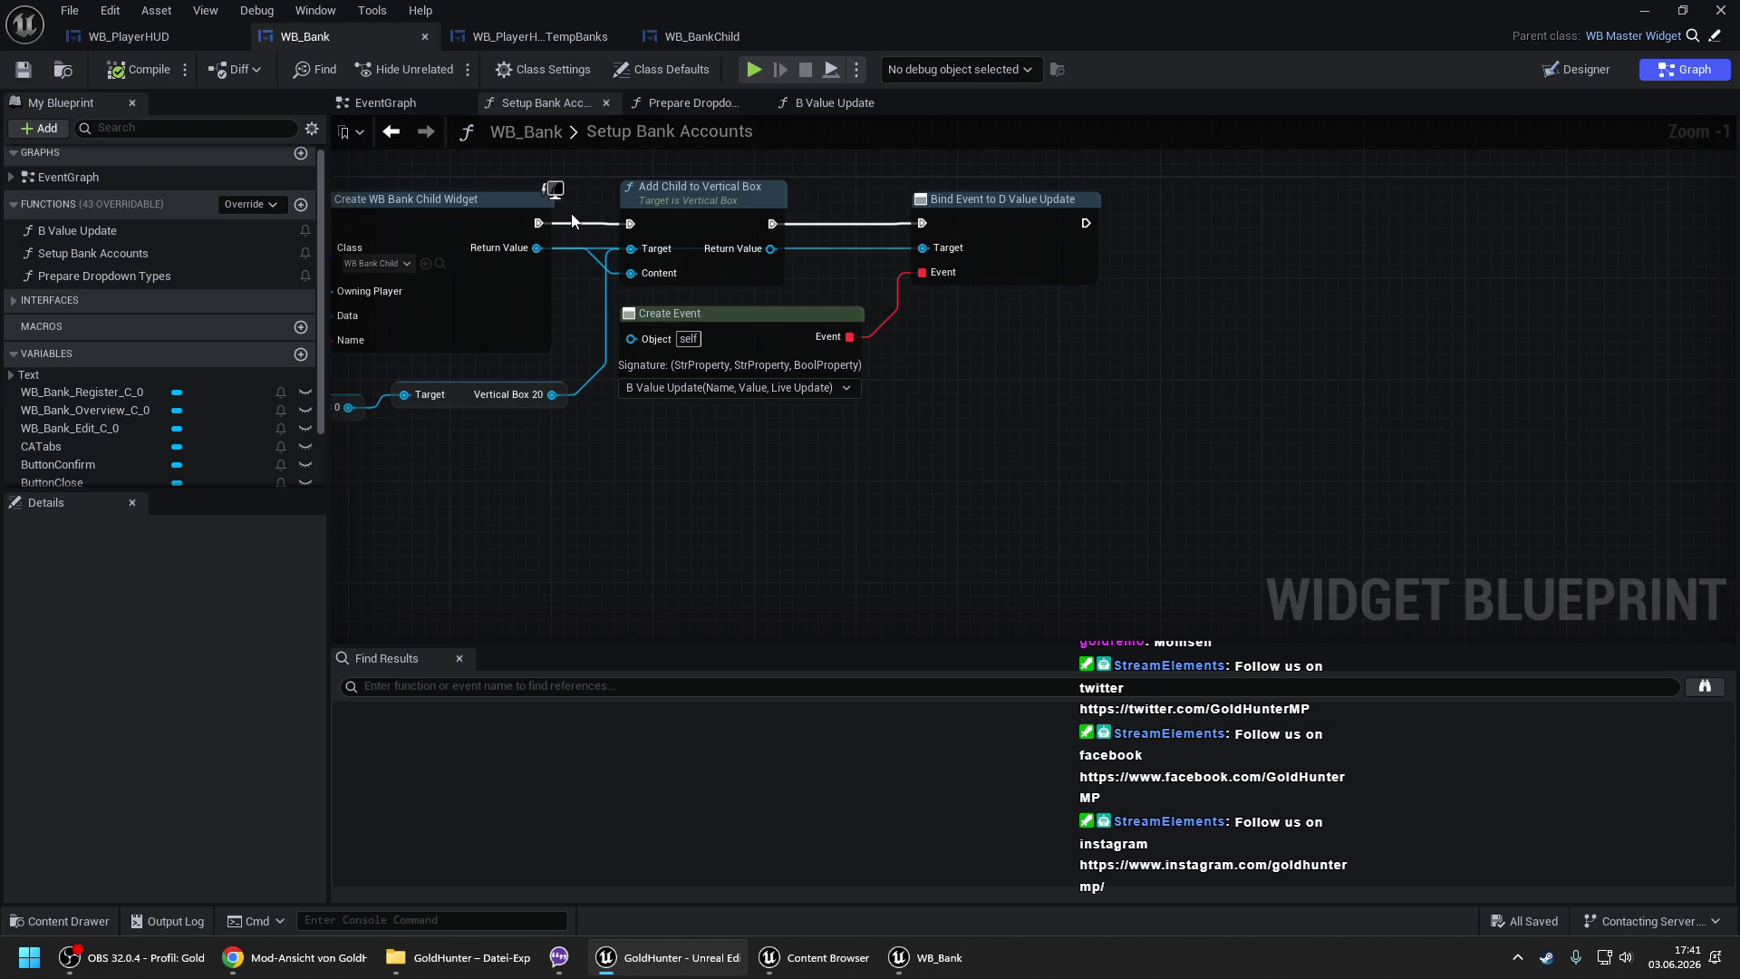
scroll(573, 221, down, 2)
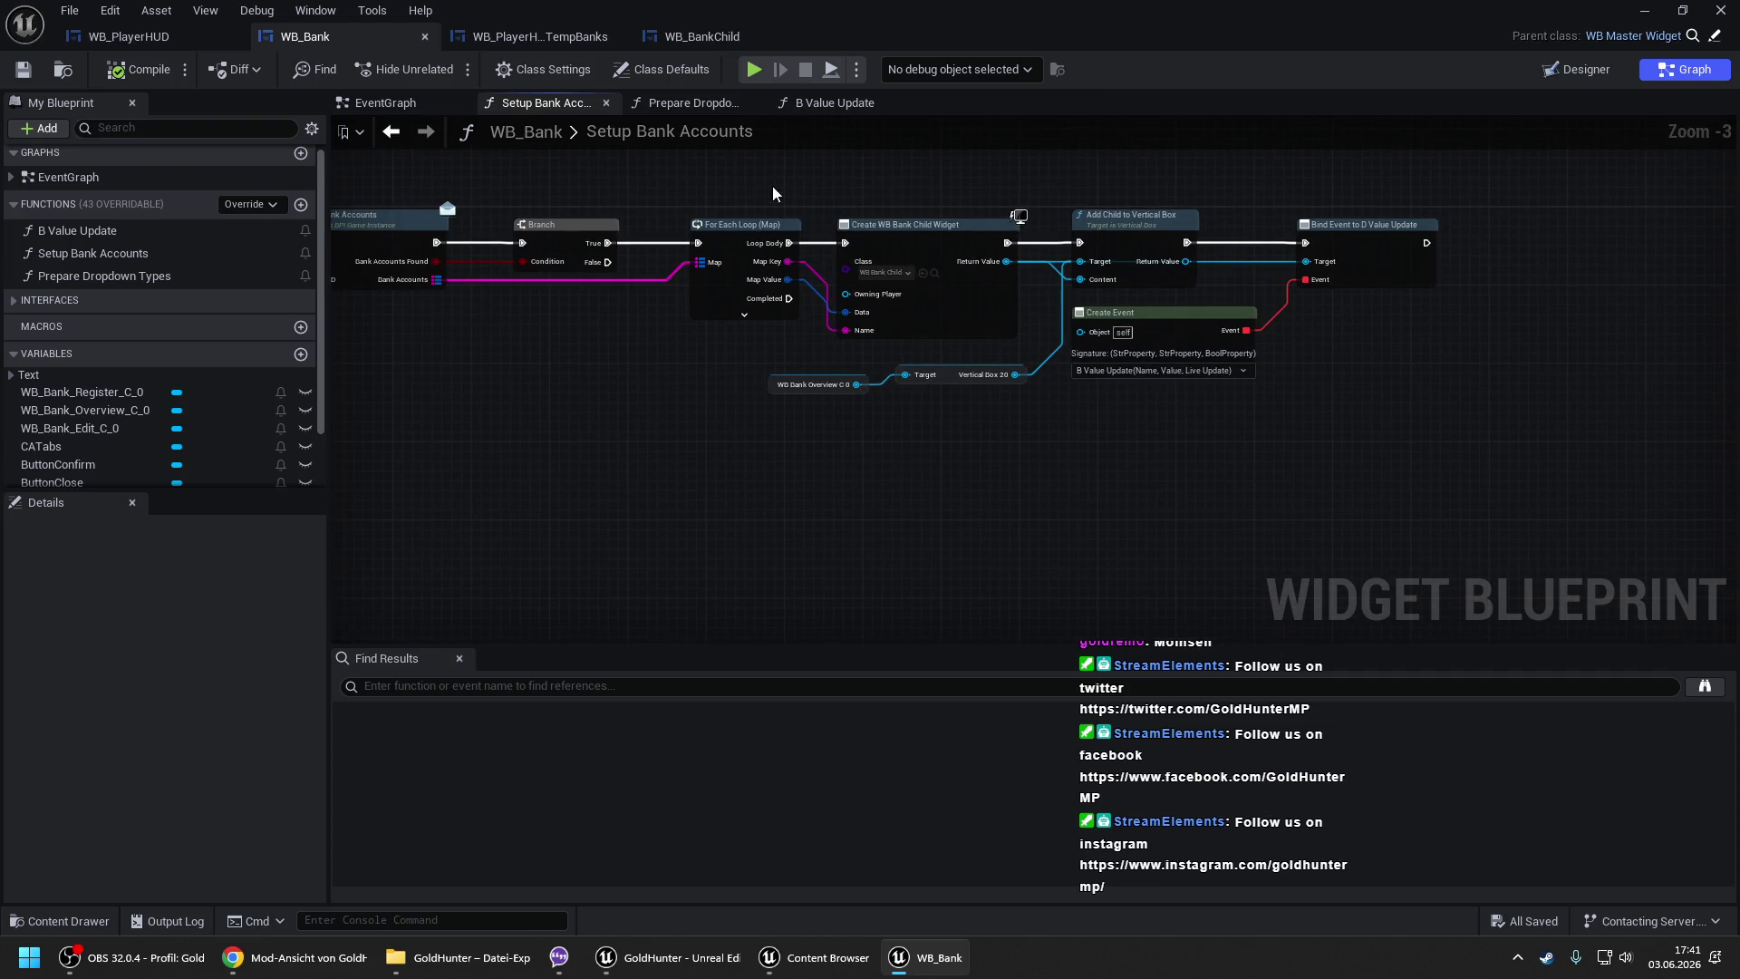
- Select the widget-creation nodes in WB_Bank, then open WB_PlayerHUD's Cash Temp function graph
drag(1340, 419, 662, 188)
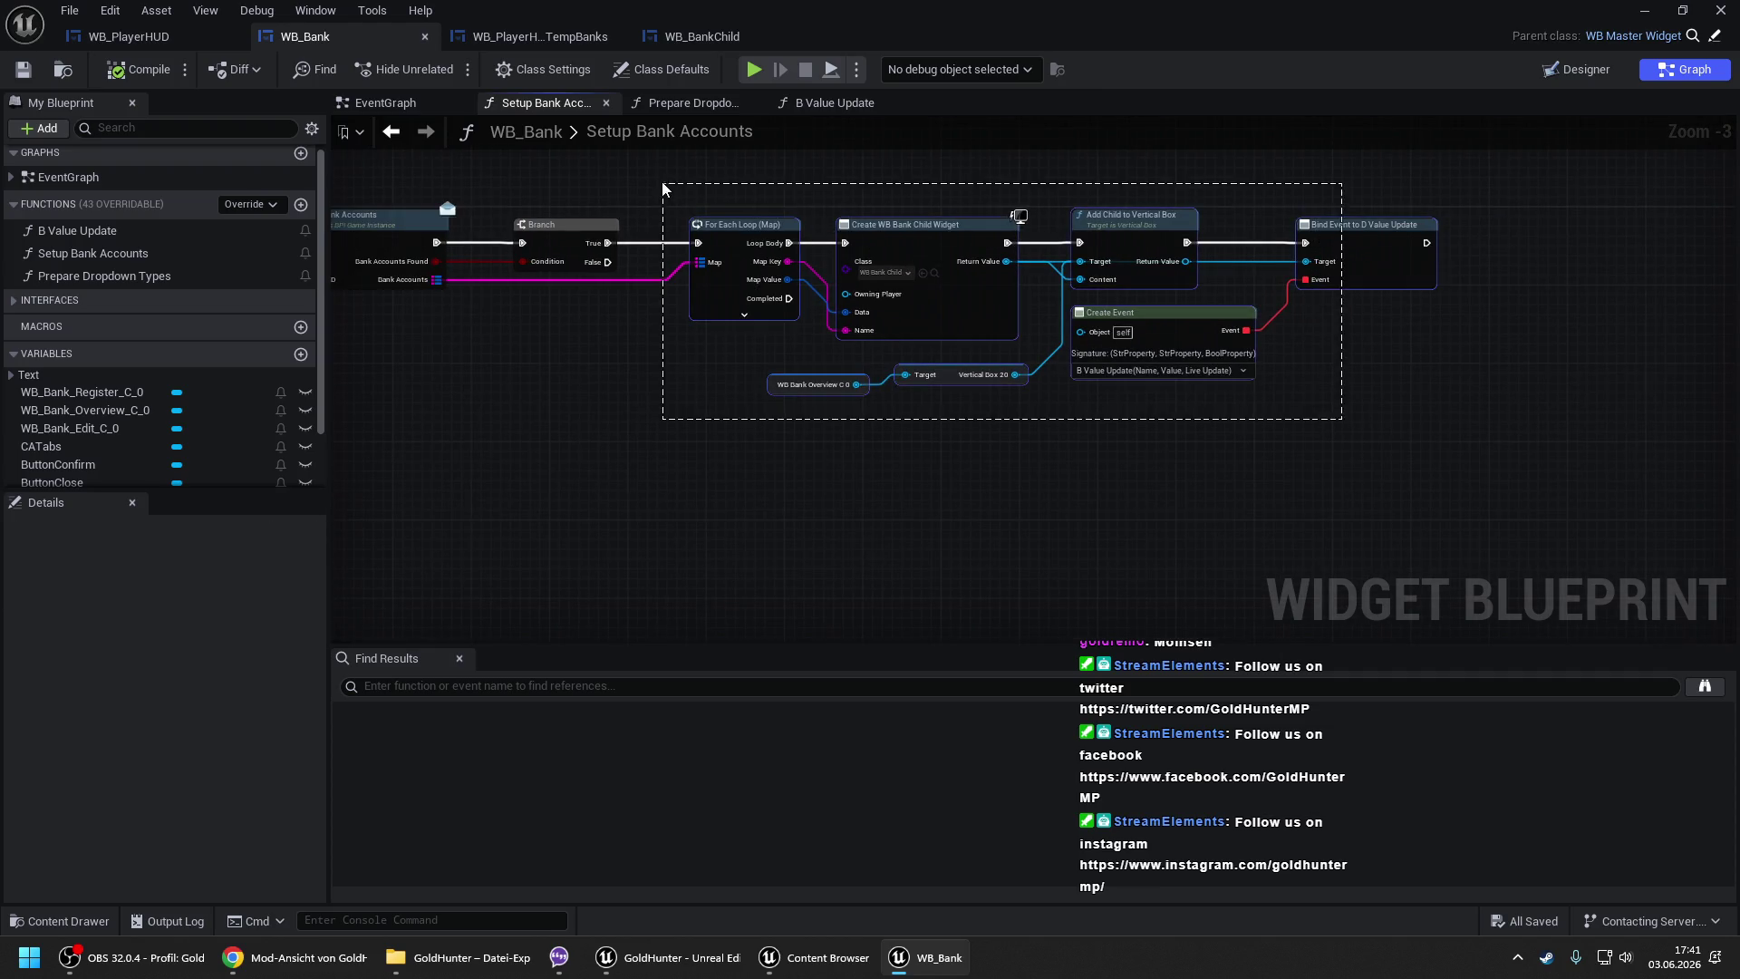
drag(770, 163, 1401, 491)
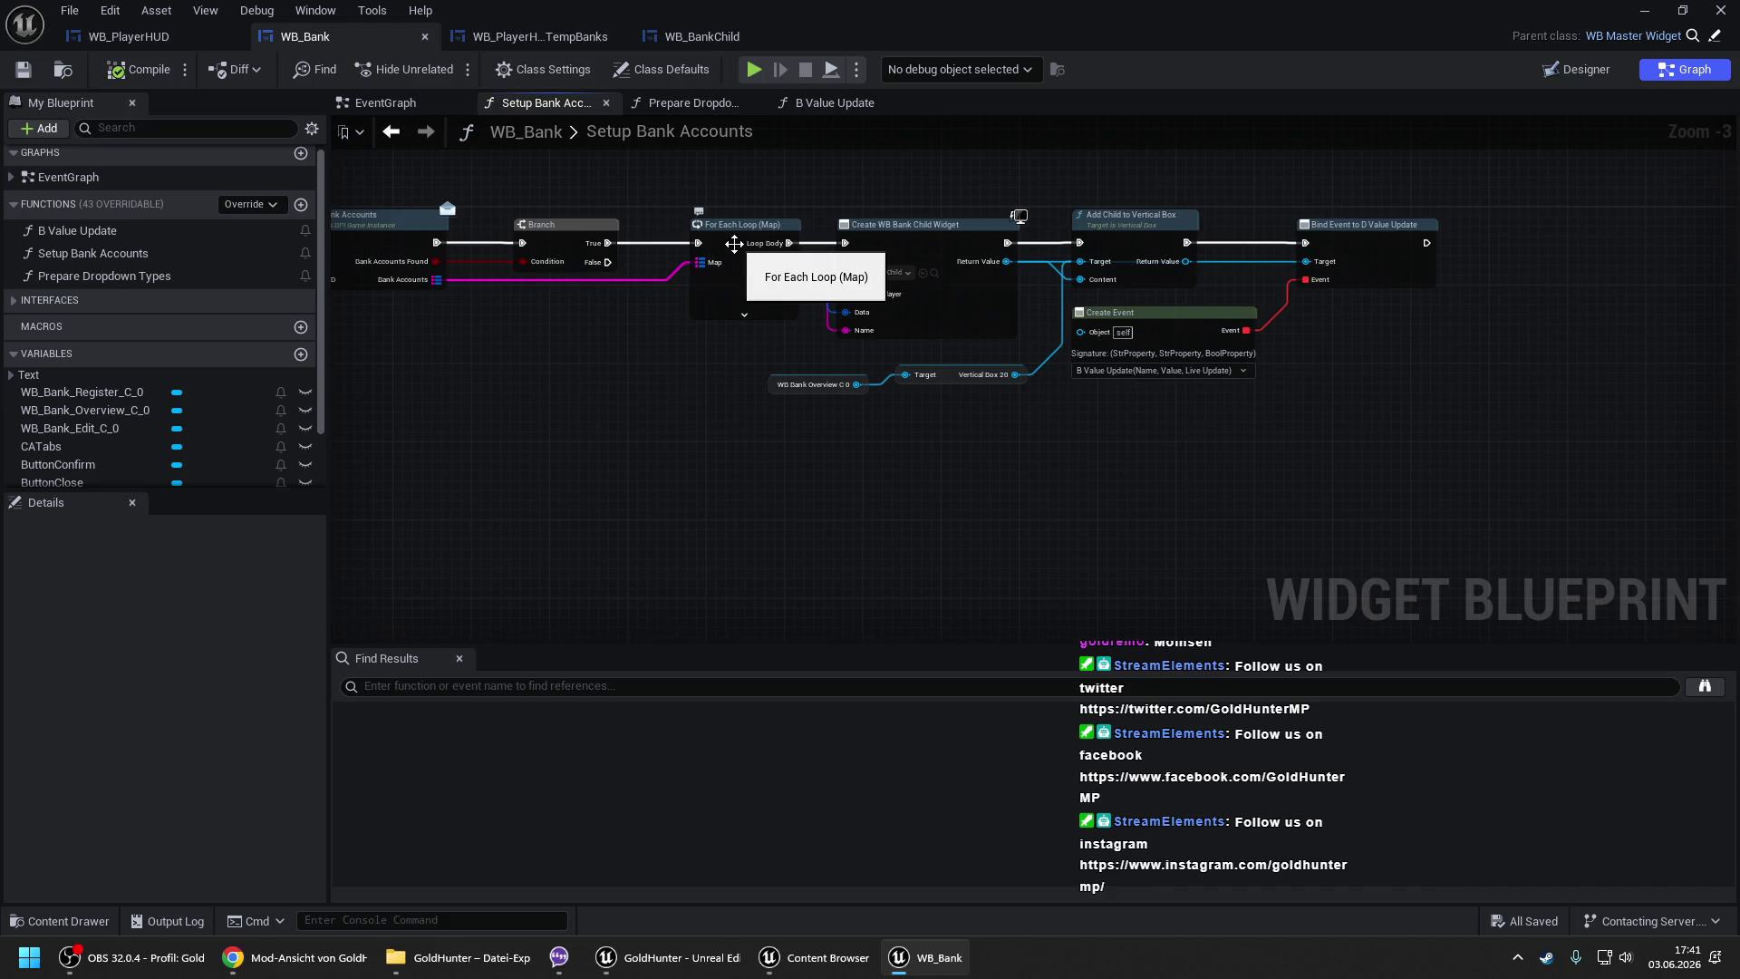
click(171, 36)
click(1683, 69)
click(972, 103)
scroll(754, 329, down, 2)
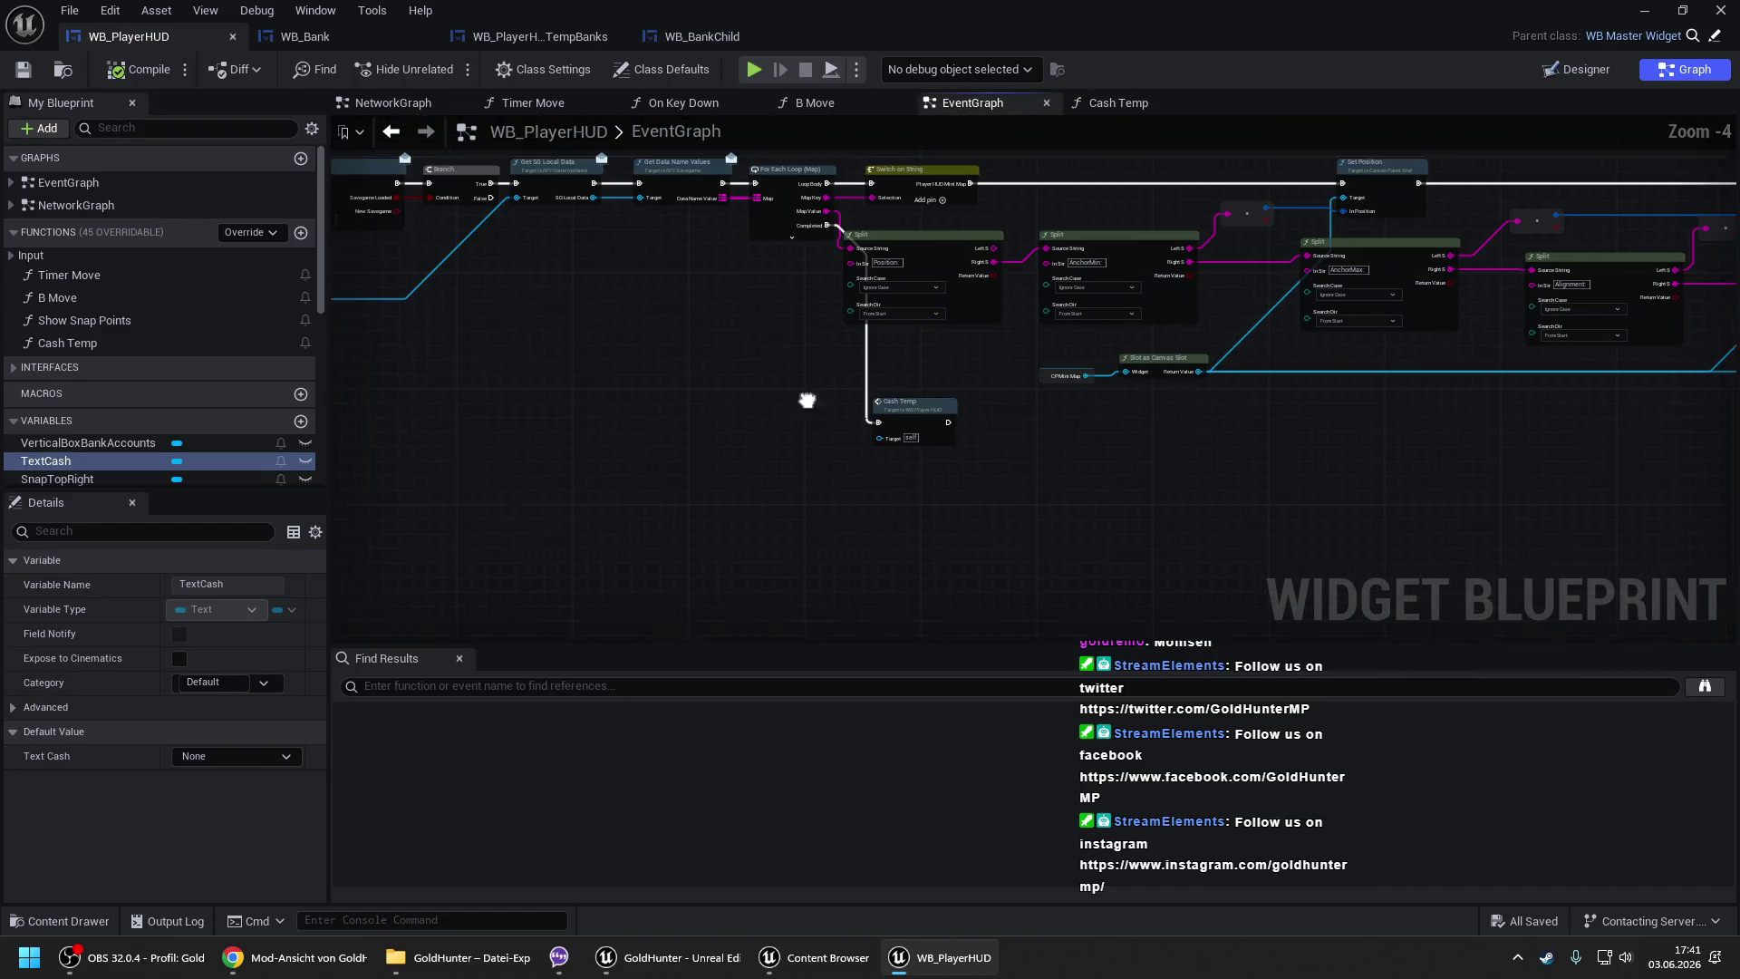
drag(804, 399, 1044, 316)
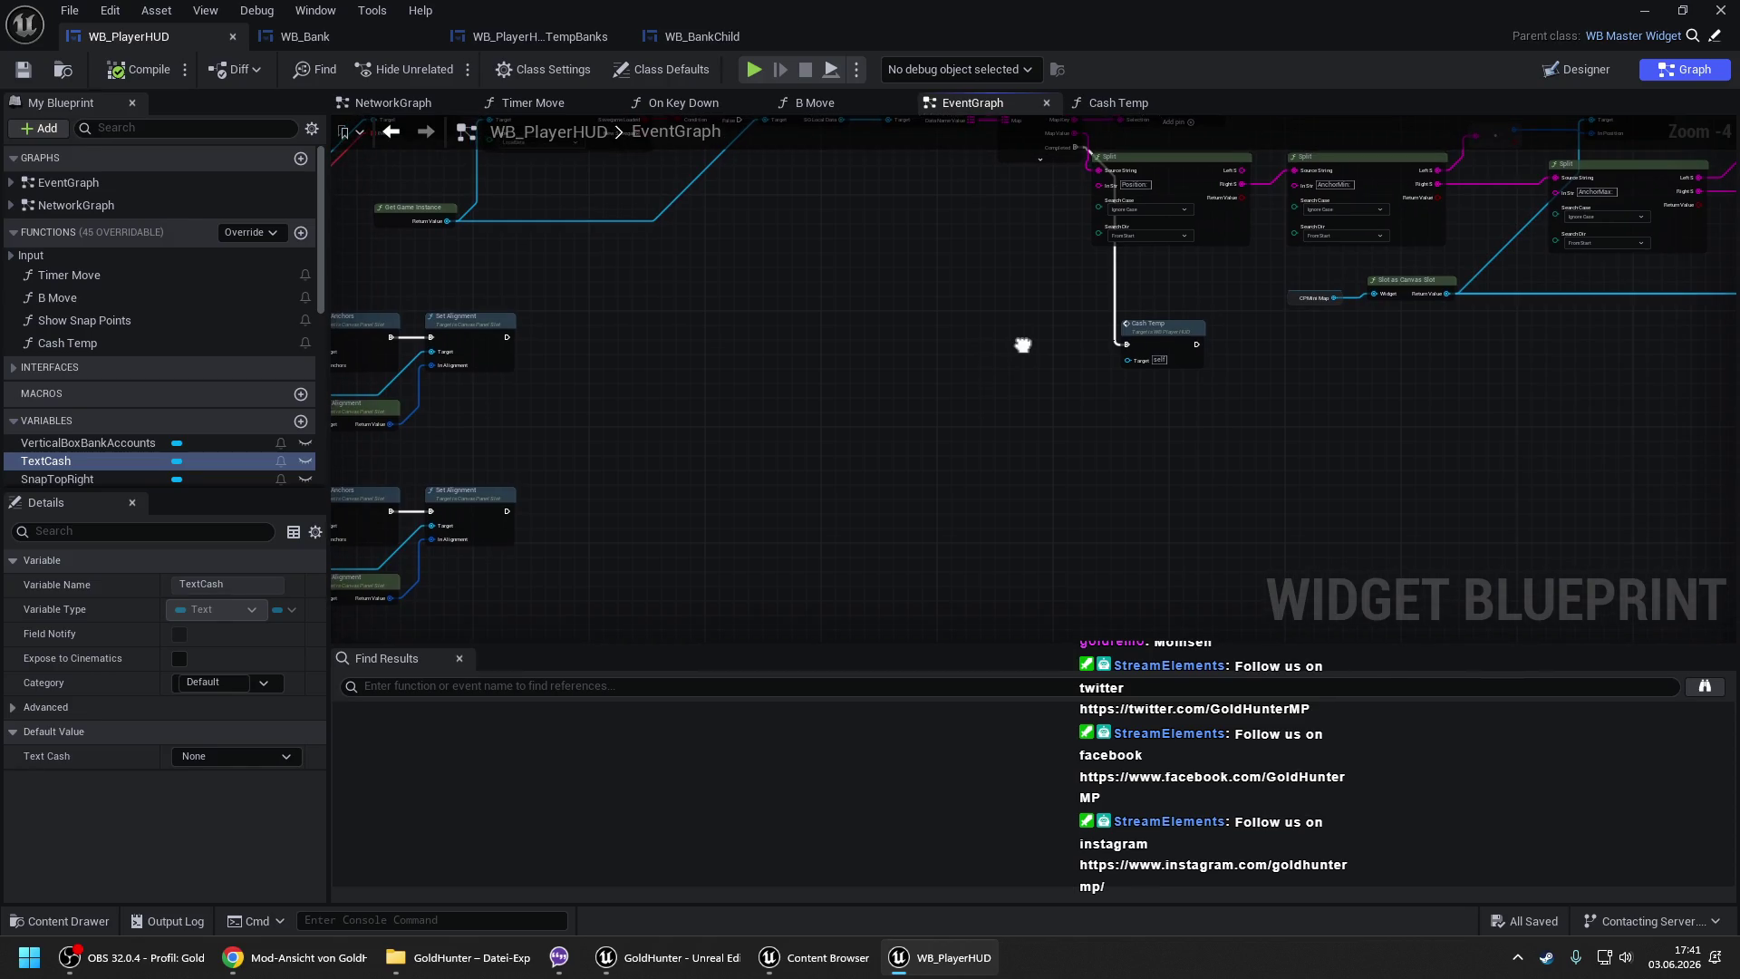
drag(1014, 339, 758, 370)
double_click(870, 364)
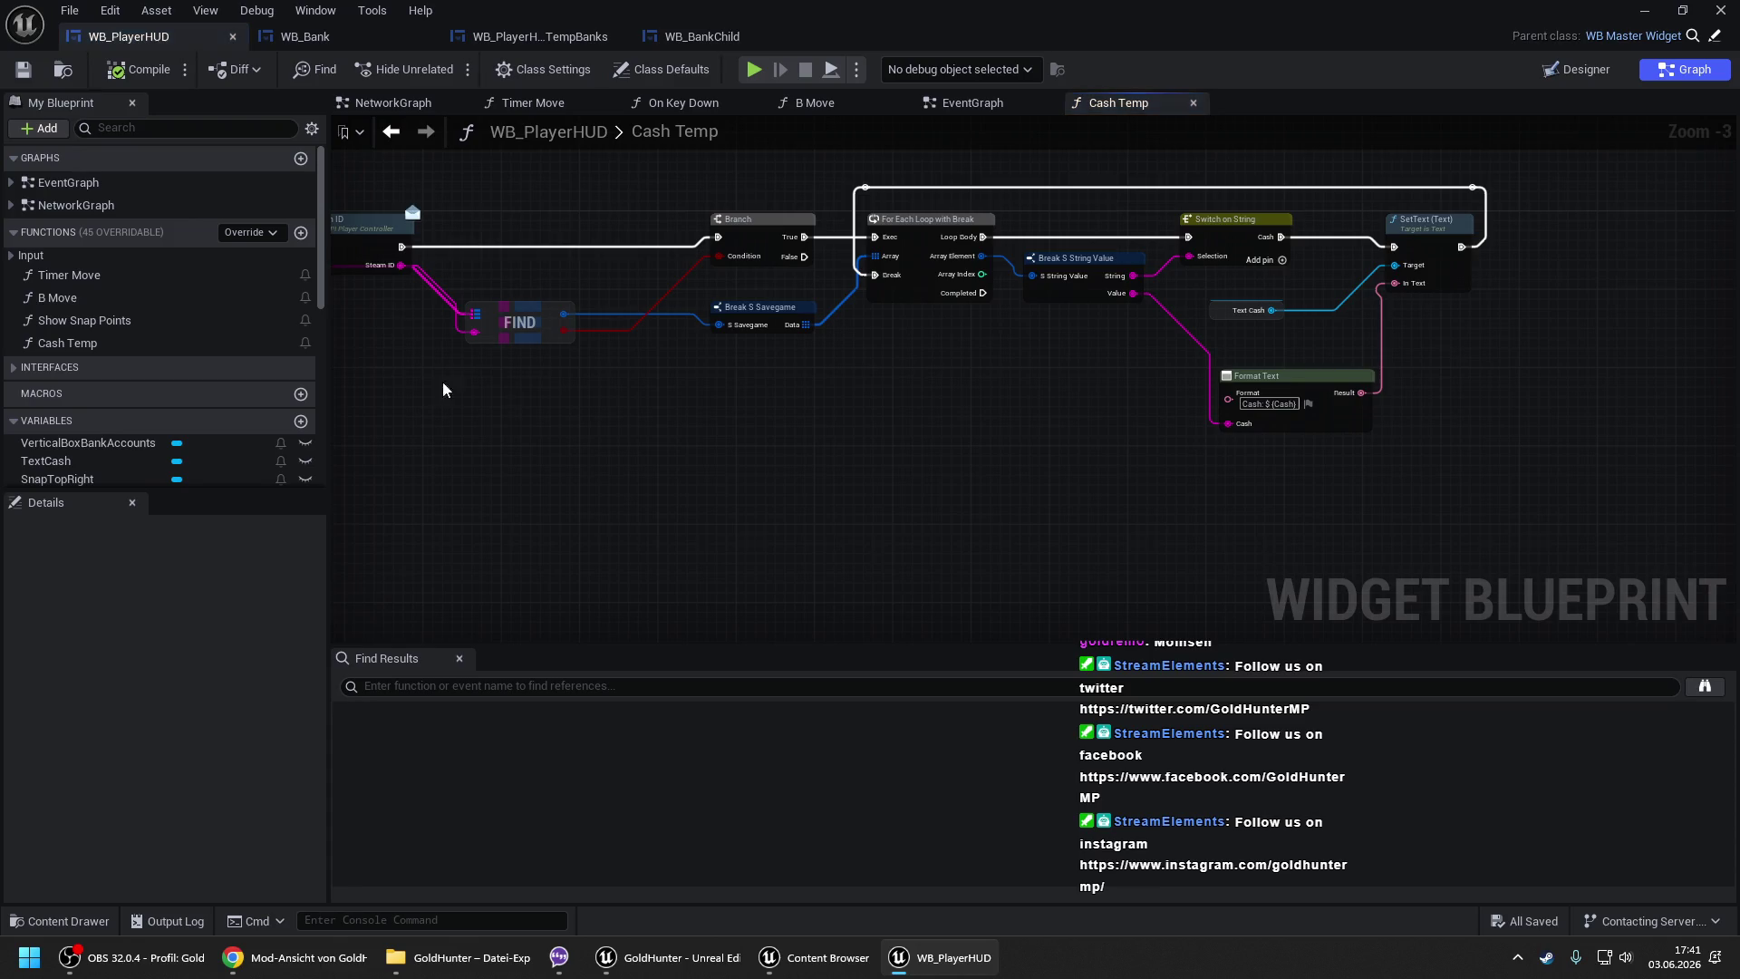
- Paste the widget-creation nodes below the existing Cash Temp logic
mouse_move(656, 400)
mouse_down()
mouse_move(955, 272)
mouse_move(751, 285)
mouse_up()
scroll(750, 286, down, 1)
key(ctrl+v)
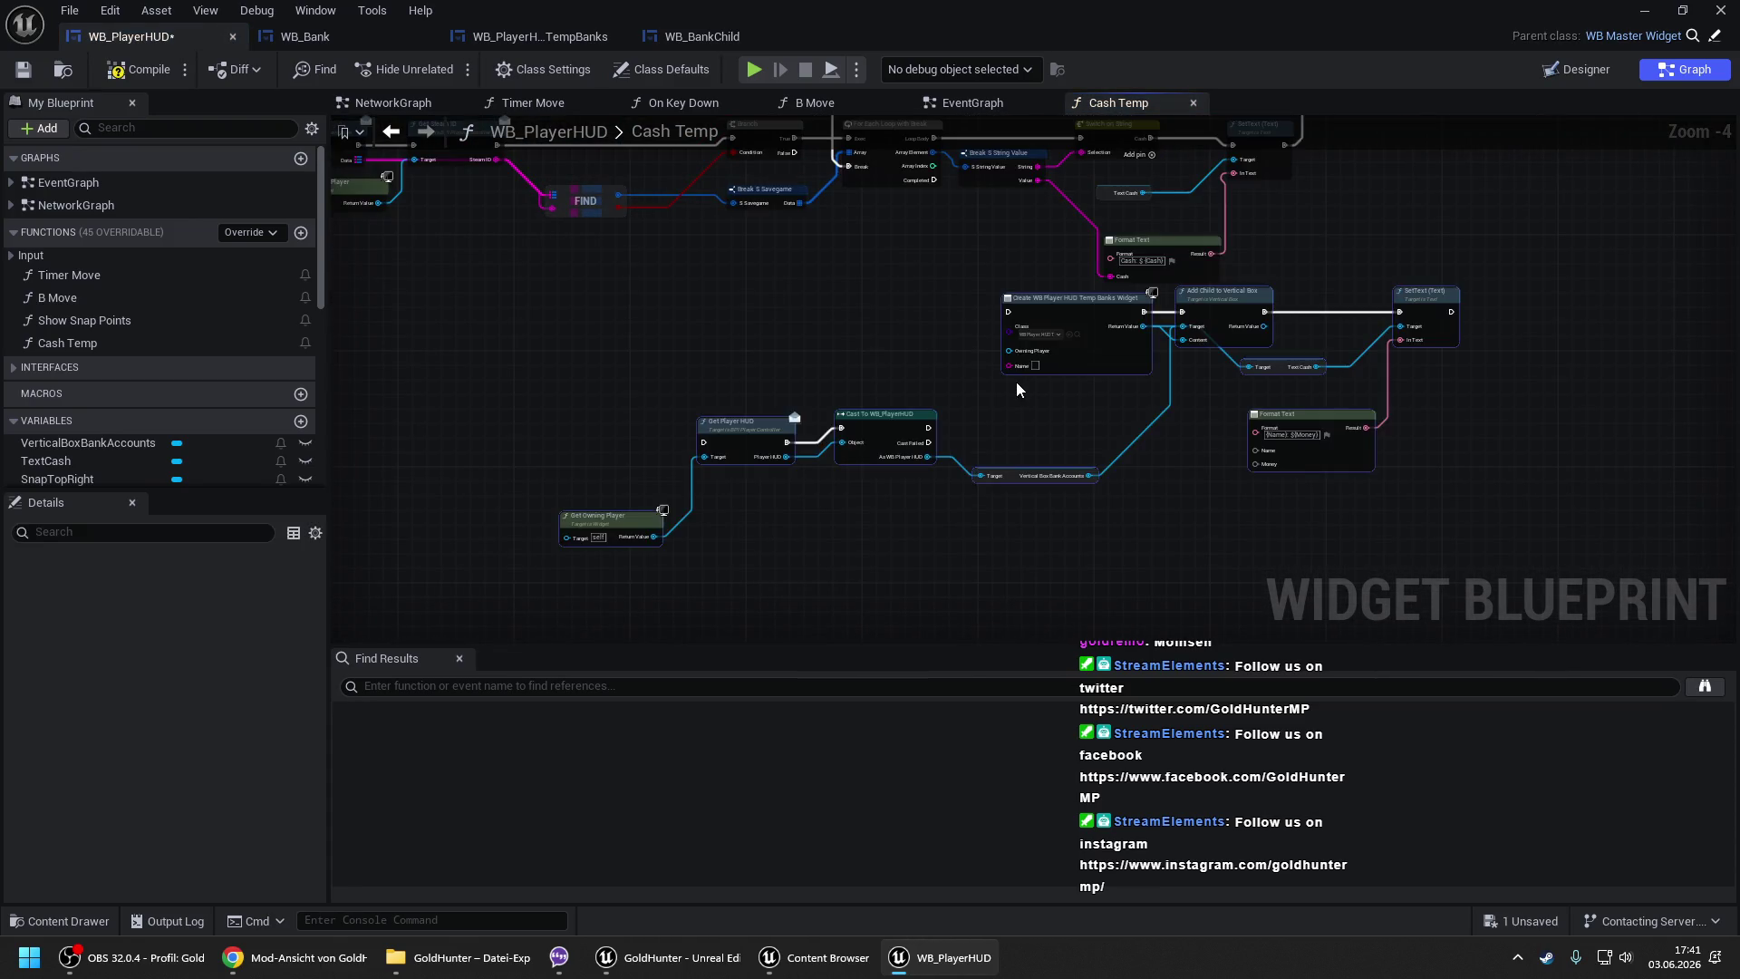
drag(1066, 316, 1188, 345)
click(1013, 285)
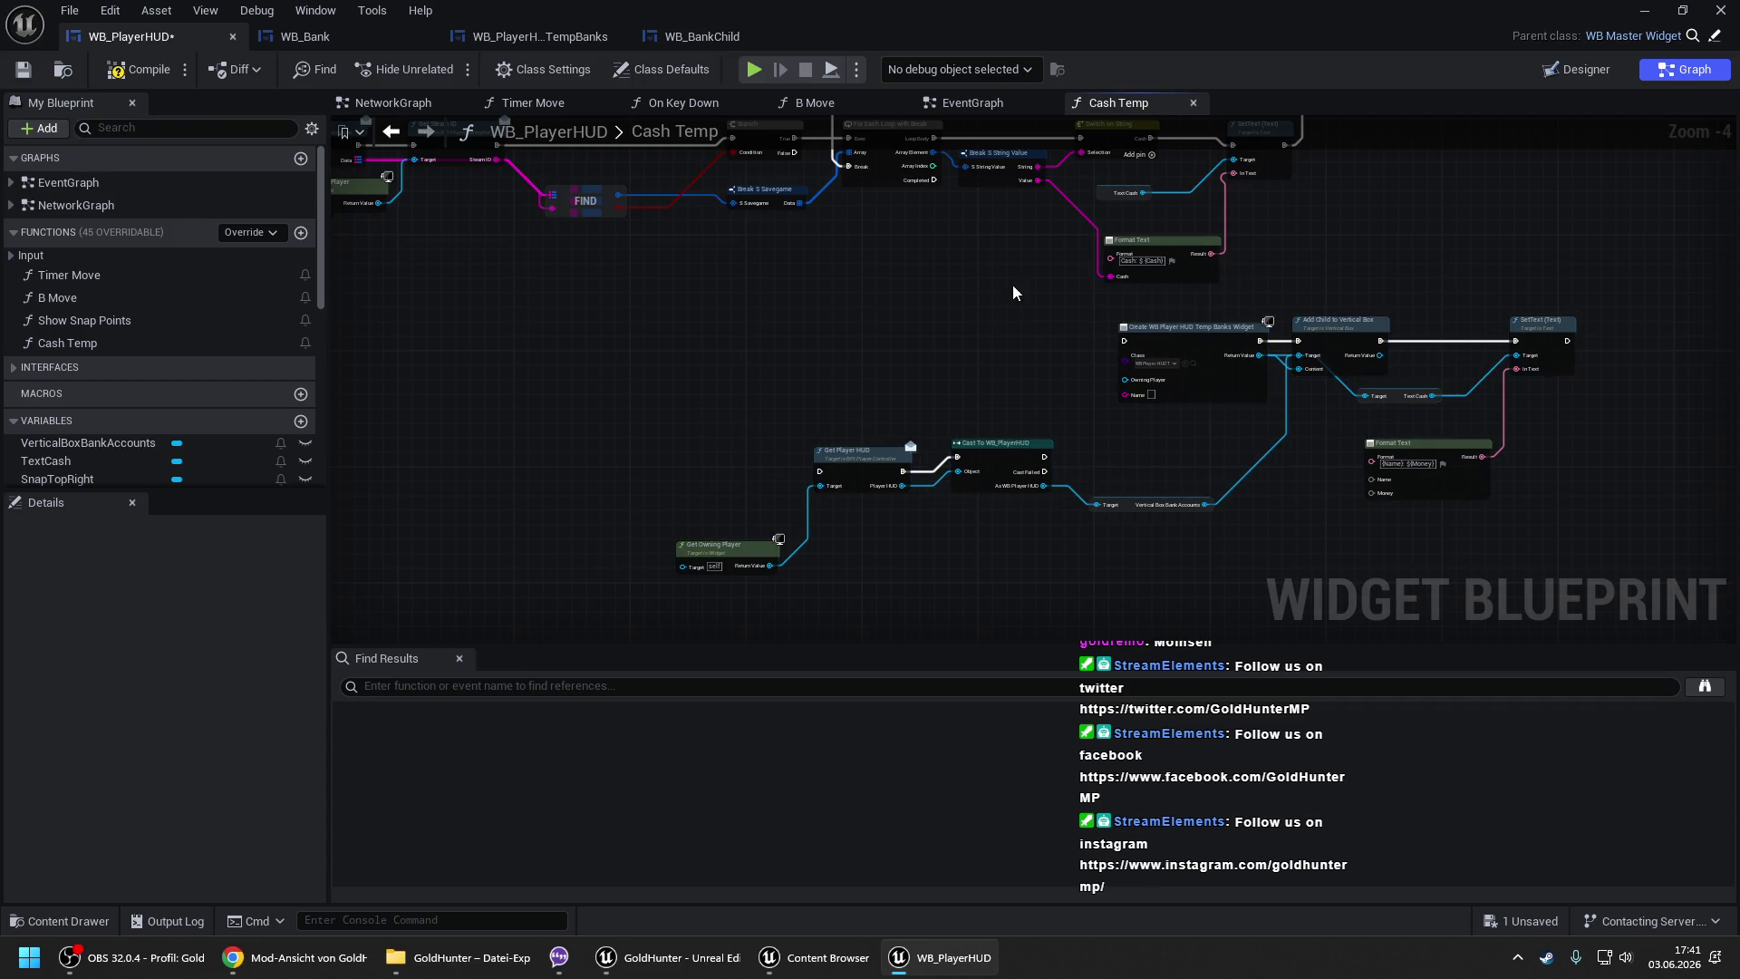
mouse_move(1058, 337)
mouse_down()
mouse_move(861, 362)
mouse_move(672, 431)
mouse_up()
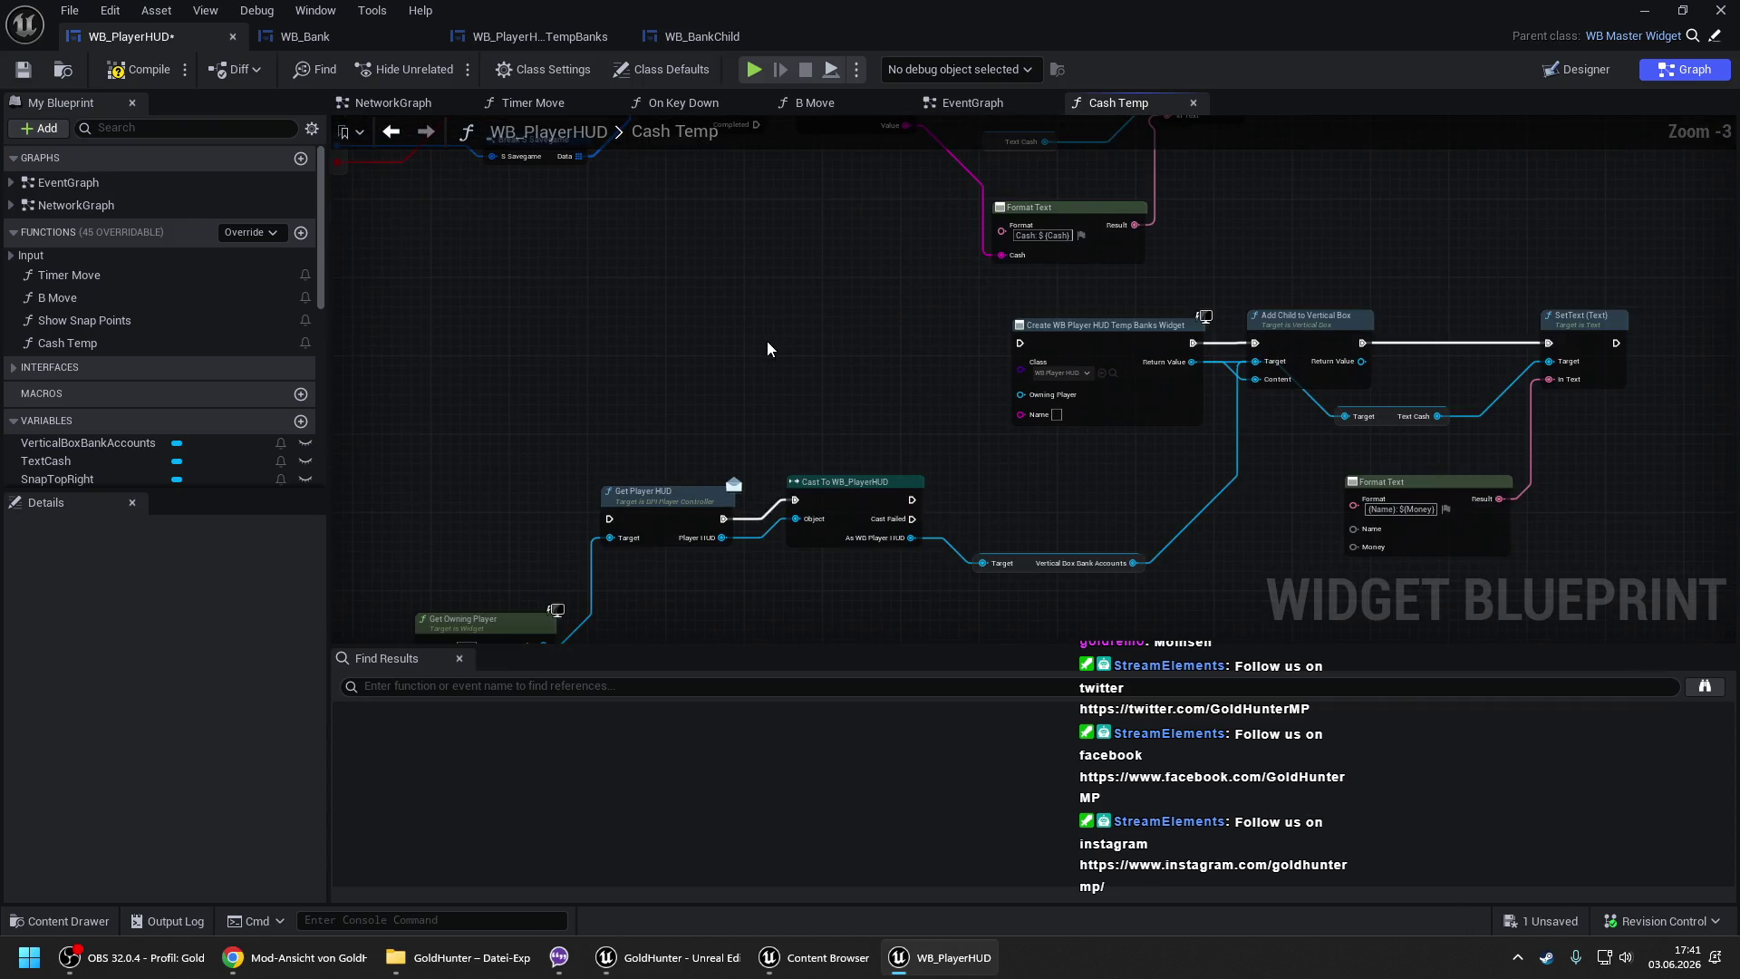
scroll(770, 340, up, 1)
- Plug a VerticalBoxBankAccounts getter into Add Child's Target and delete the HUD cast nodes
mouse_move(53, 446)
mouse_down()
mouse_move(856, 489)
mouse_move(1165, 385)
mouse_move(1146, 376)
mouse_move(1142, 419)
mouse_move(1145, 368)
mouse_up()
click(949, 522)
mouse_move(742, 426)
mouse_down()
mouse_move(734, 459)
mouse_move(596, 552)
mouse_up()
key(Delete)
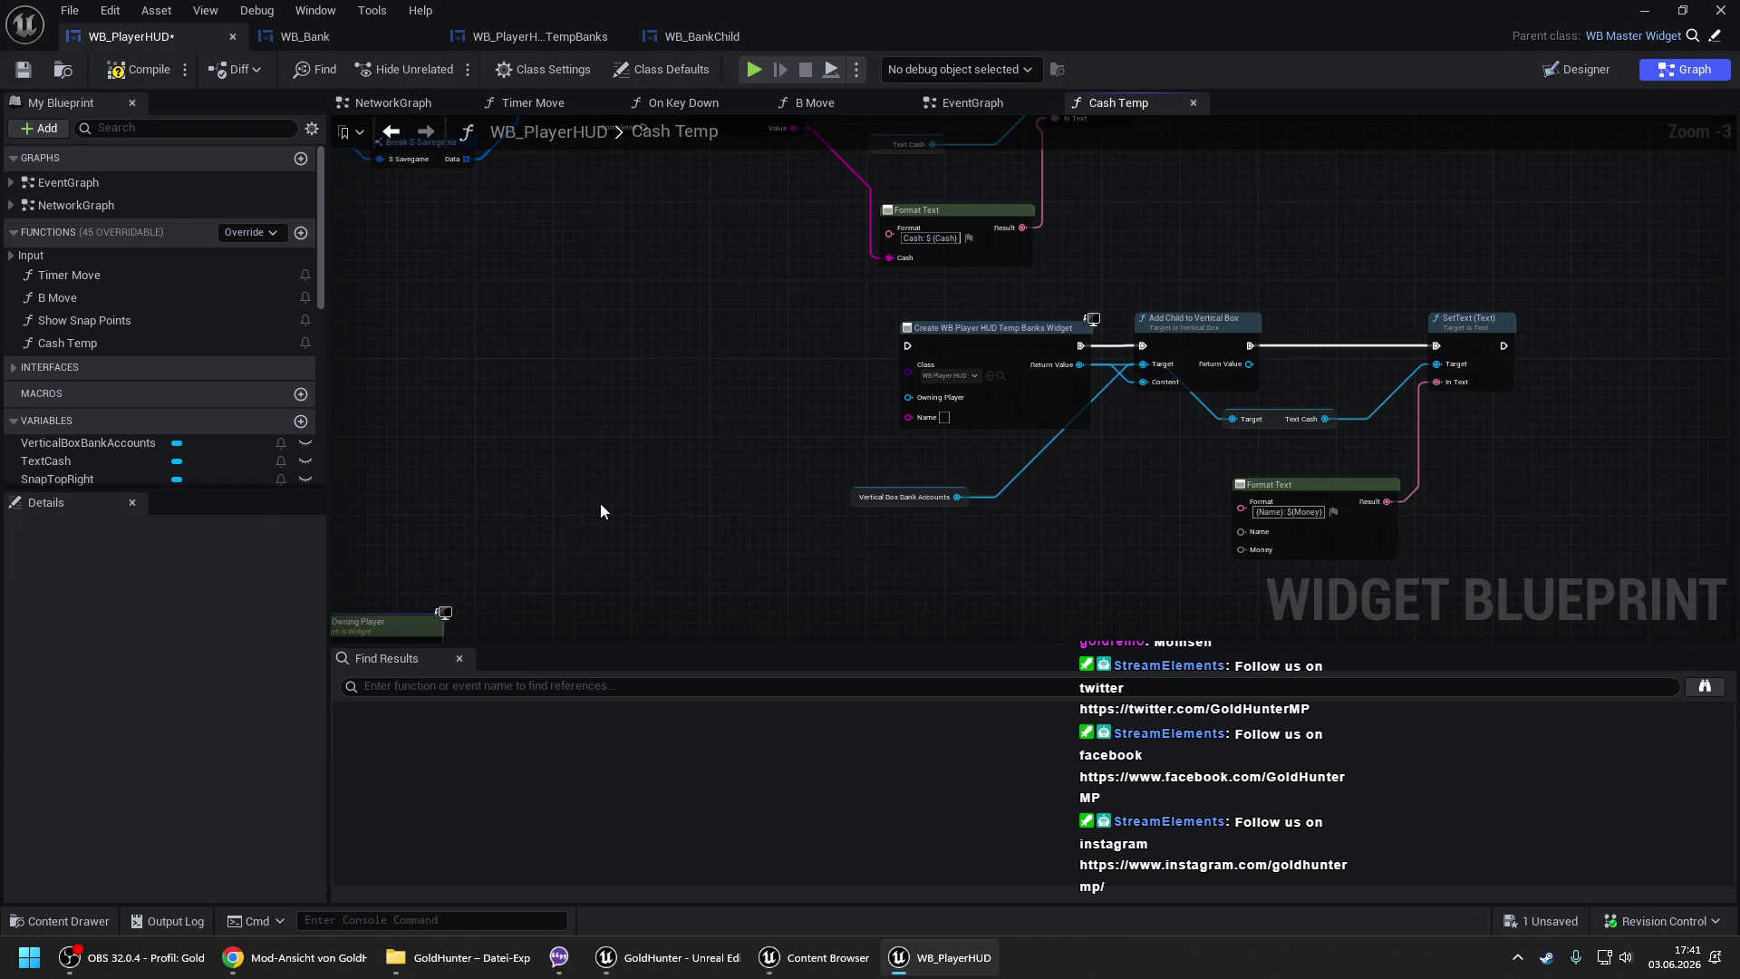
- Move the widget nodes beside the loop and run its Completed into Create Widget
mouse_move(828, 425)
mouse_down()
mouse_move(1286, 589)
mouse_move(1472, 598)
mouse_up()
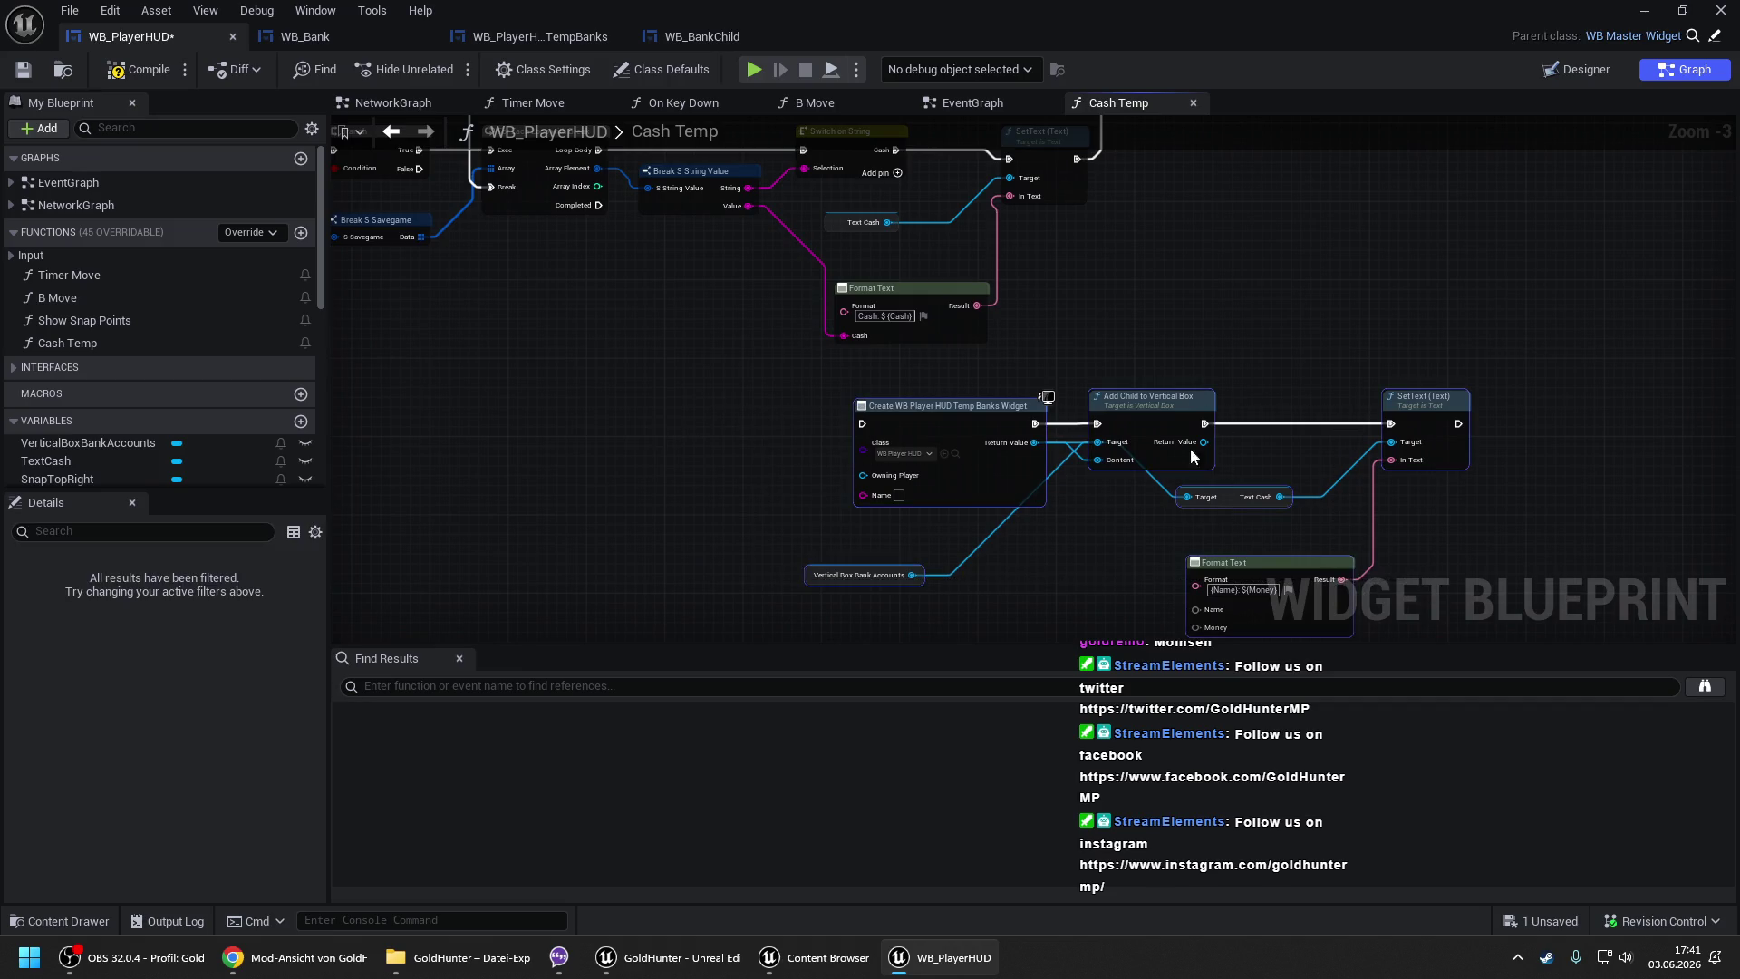
drag(1113, 413, 1044, 422)
mouse_move(598, 205)
mouse_down()
mouse_move(788, 441)
mouse_move(778, 357)
mouse_up()
click(705, 447)
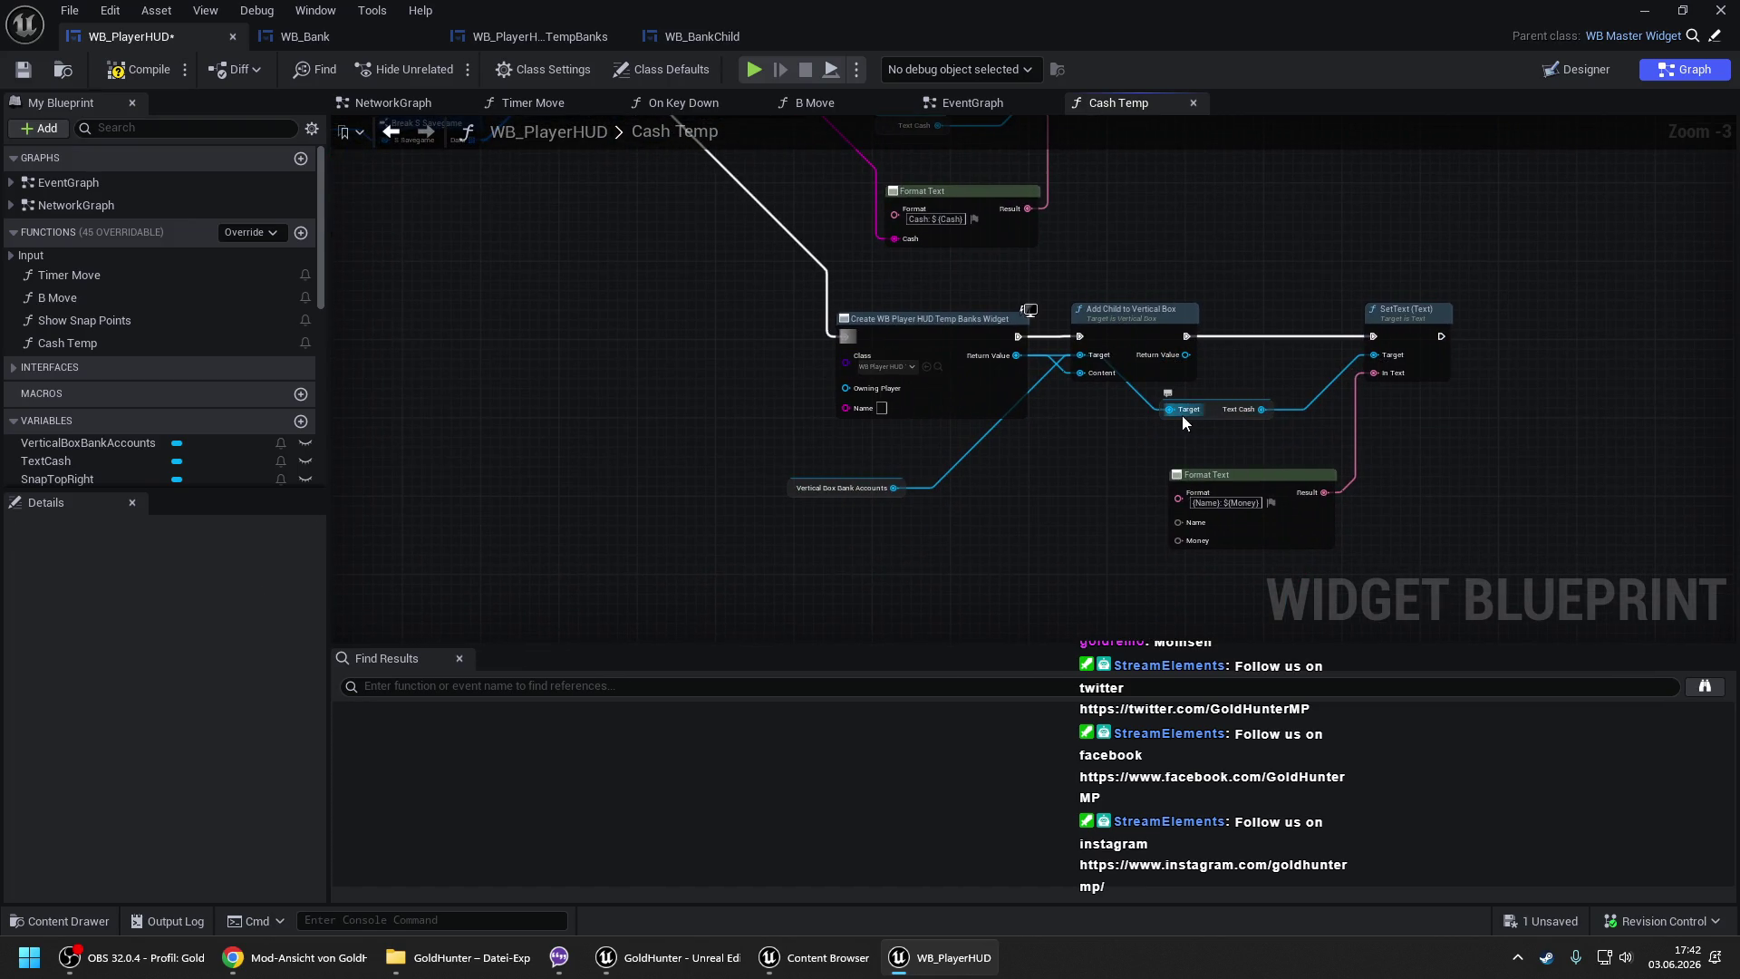
drag(667, 314, 985, 419)
scroll(812, 372, down, 1)
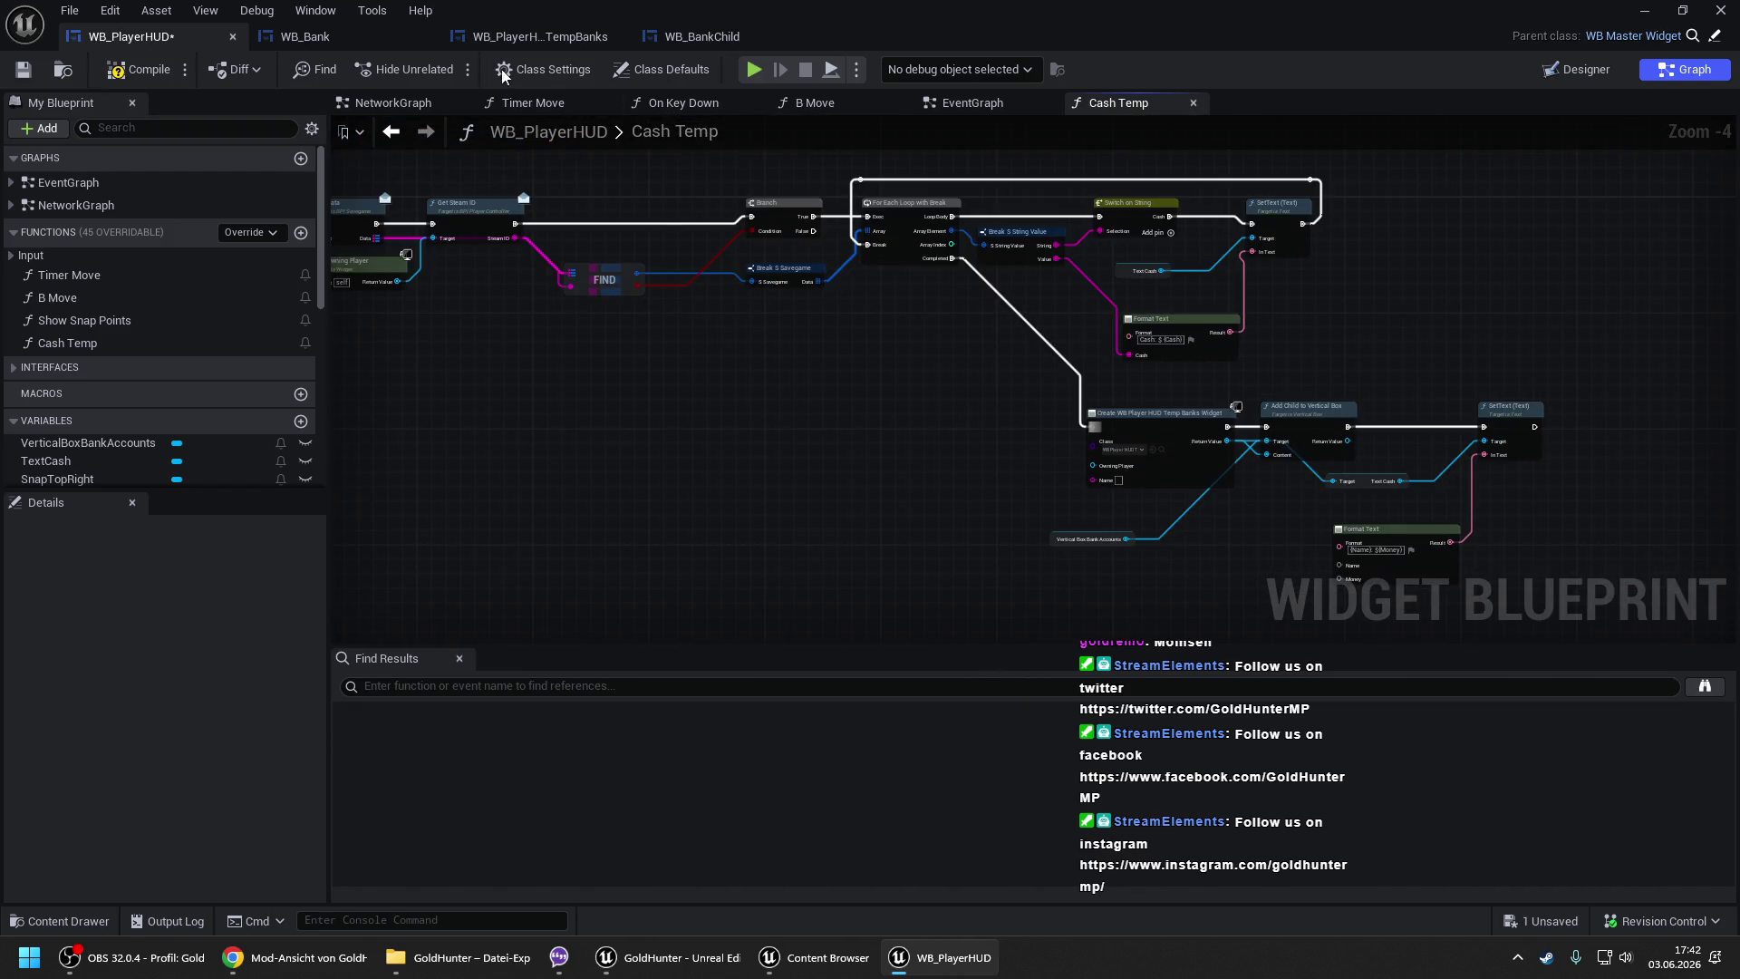
- In WB_Bank, select Get Owning Player, Get Steam ID, Find Bank Accounts, Get Game Instance and Branch
click(377, 44)
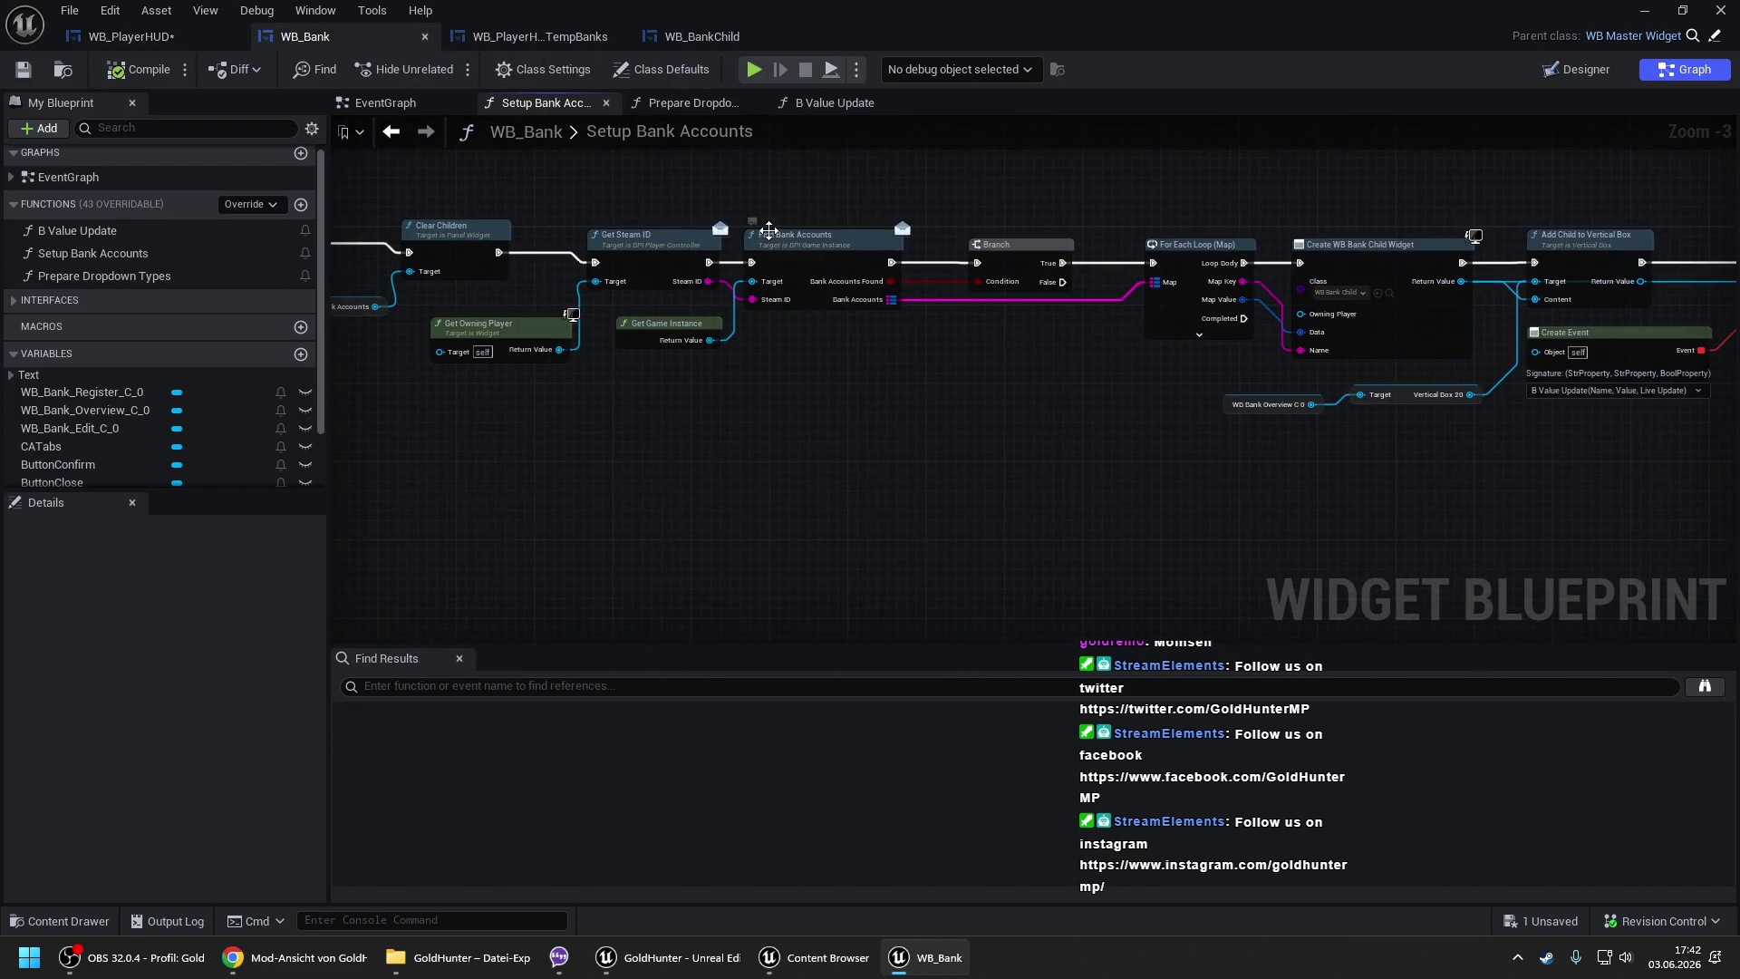
drag(575, 300, 598, 323)
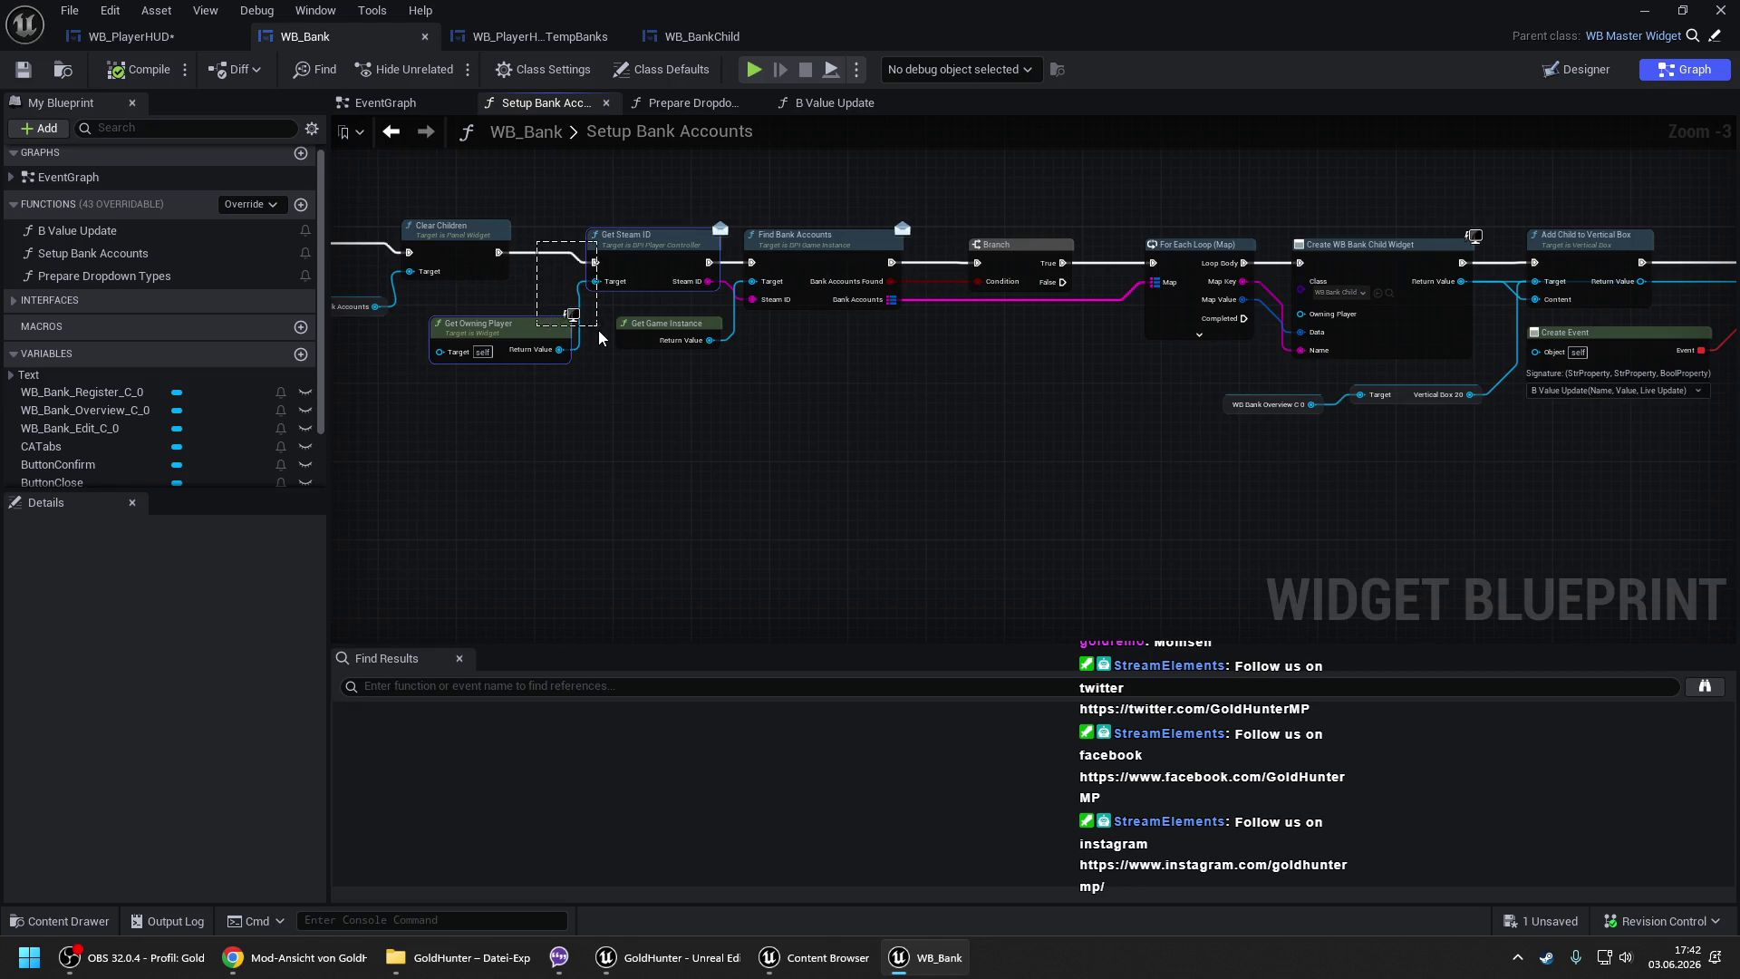
ctrl+click(827, 261)
ctrl+click(667, 323)
ctrl+click(1013, 245)
- Paste the lookup nodes into Cash Temp and arrange them ahead of the widget nodes
click(197, 34)
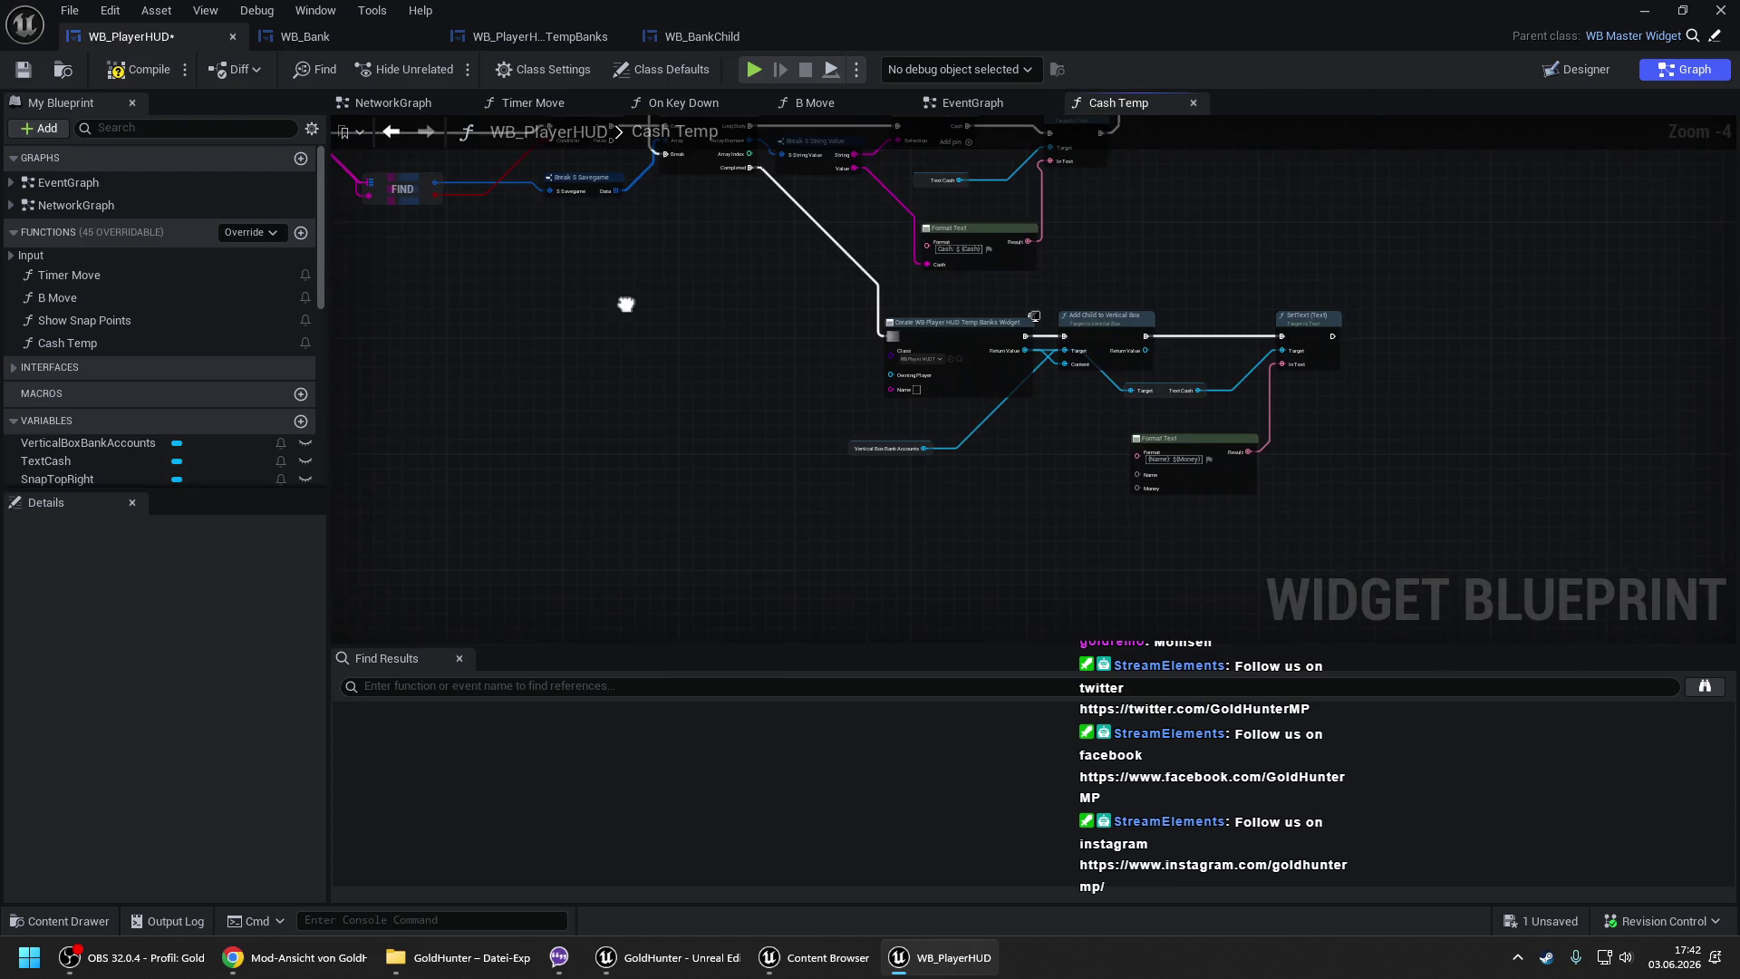
key(ctrl+v)
drag(825, 324, 1378, 580)
drag(944, 332, 1377, 353)
mouse_move(489, 333)
mouse_down()
mouse_move(857, 350)
mouse_move(743, 189)
mouse_move(746, 166)
mouse_up()
drag(520, 308, 1596, 536)
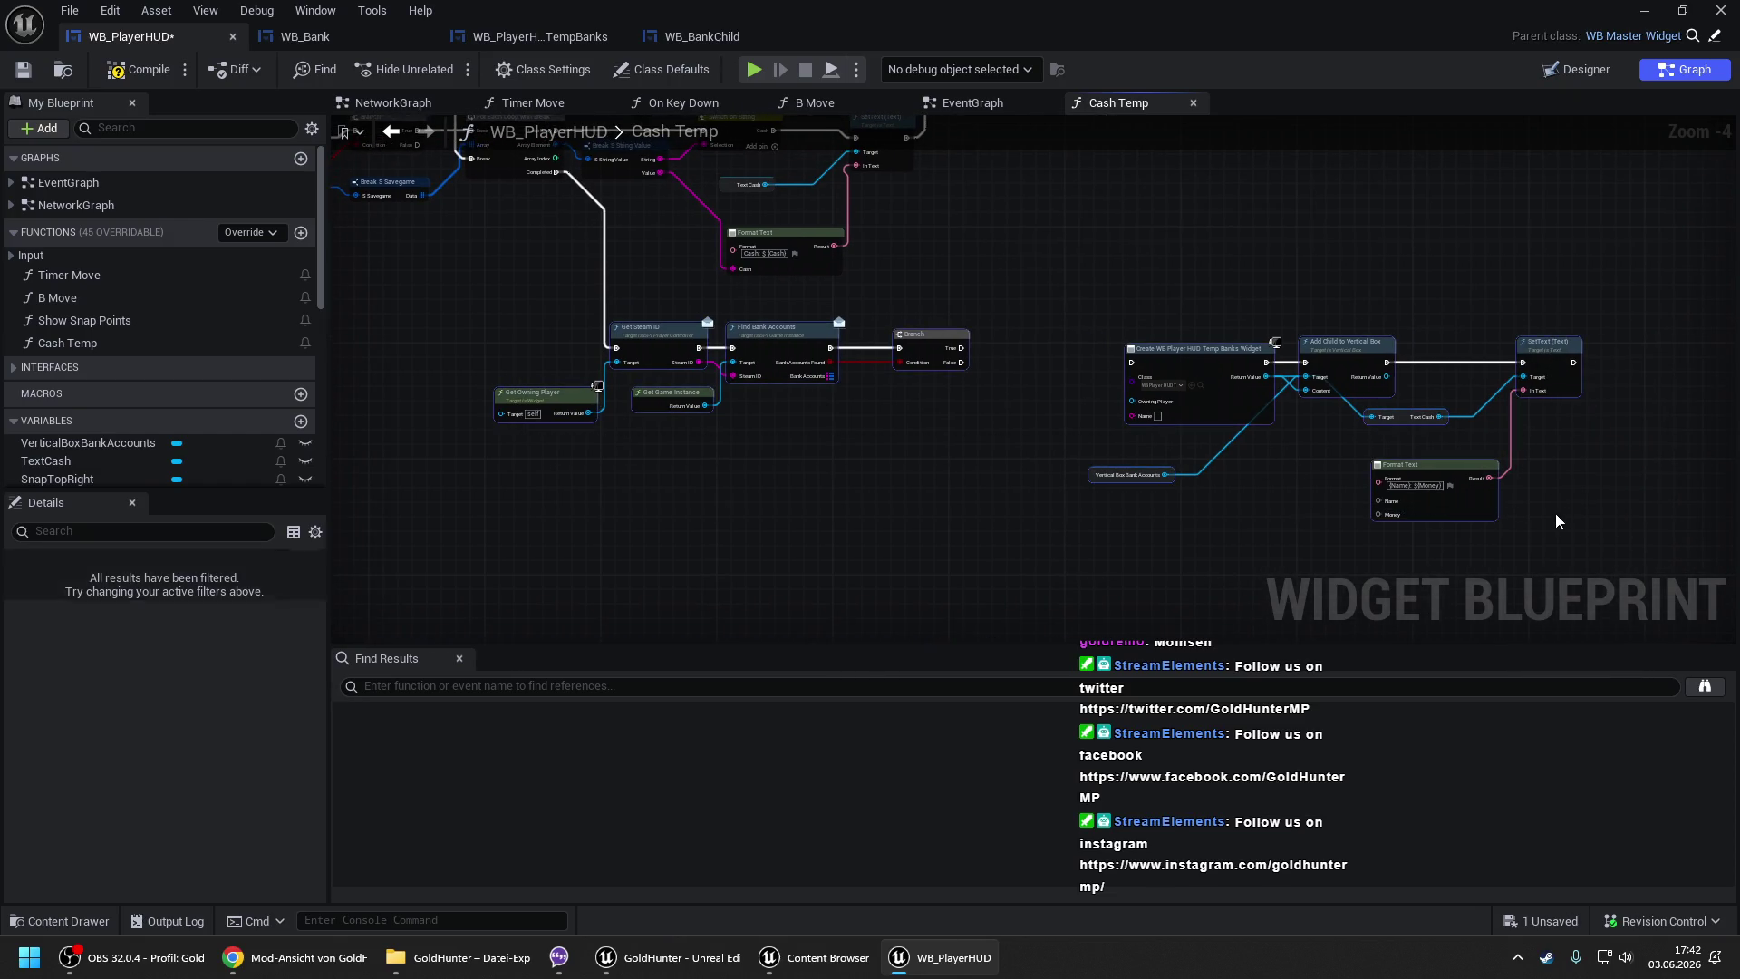
- Add a function named Update Temp Banks and paste the bank-lookup and widget nodes into it
click(300, 233)
text(Update Temp Banks)
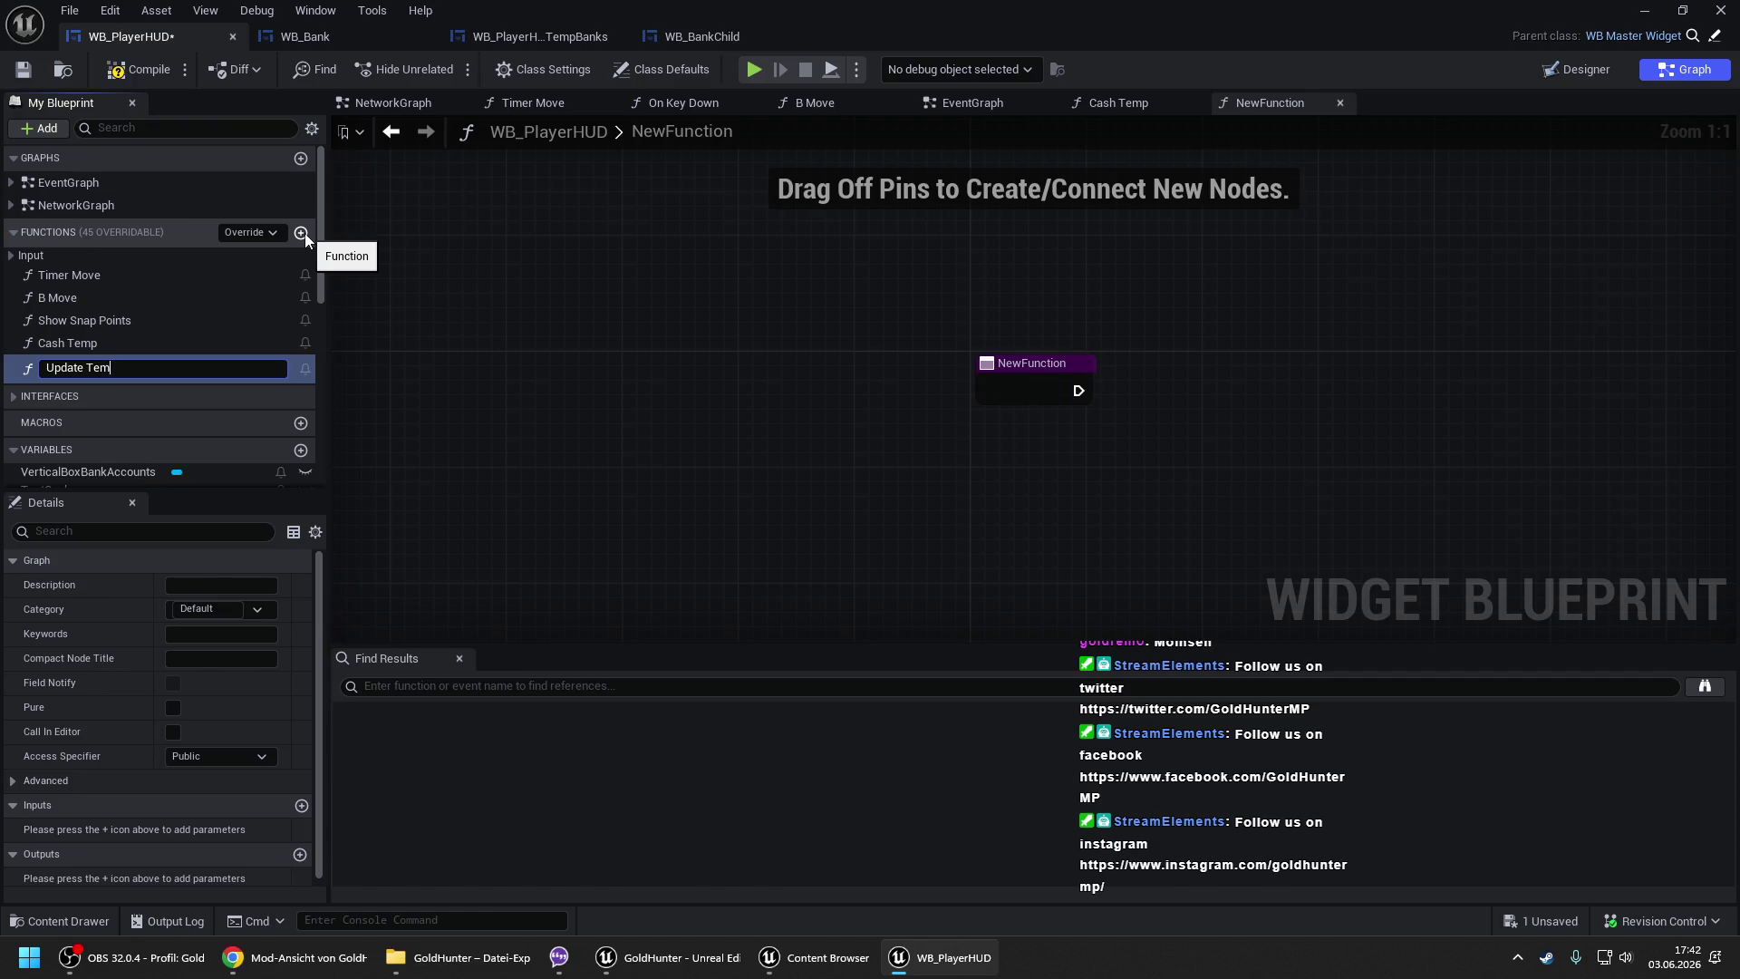
key(Return)
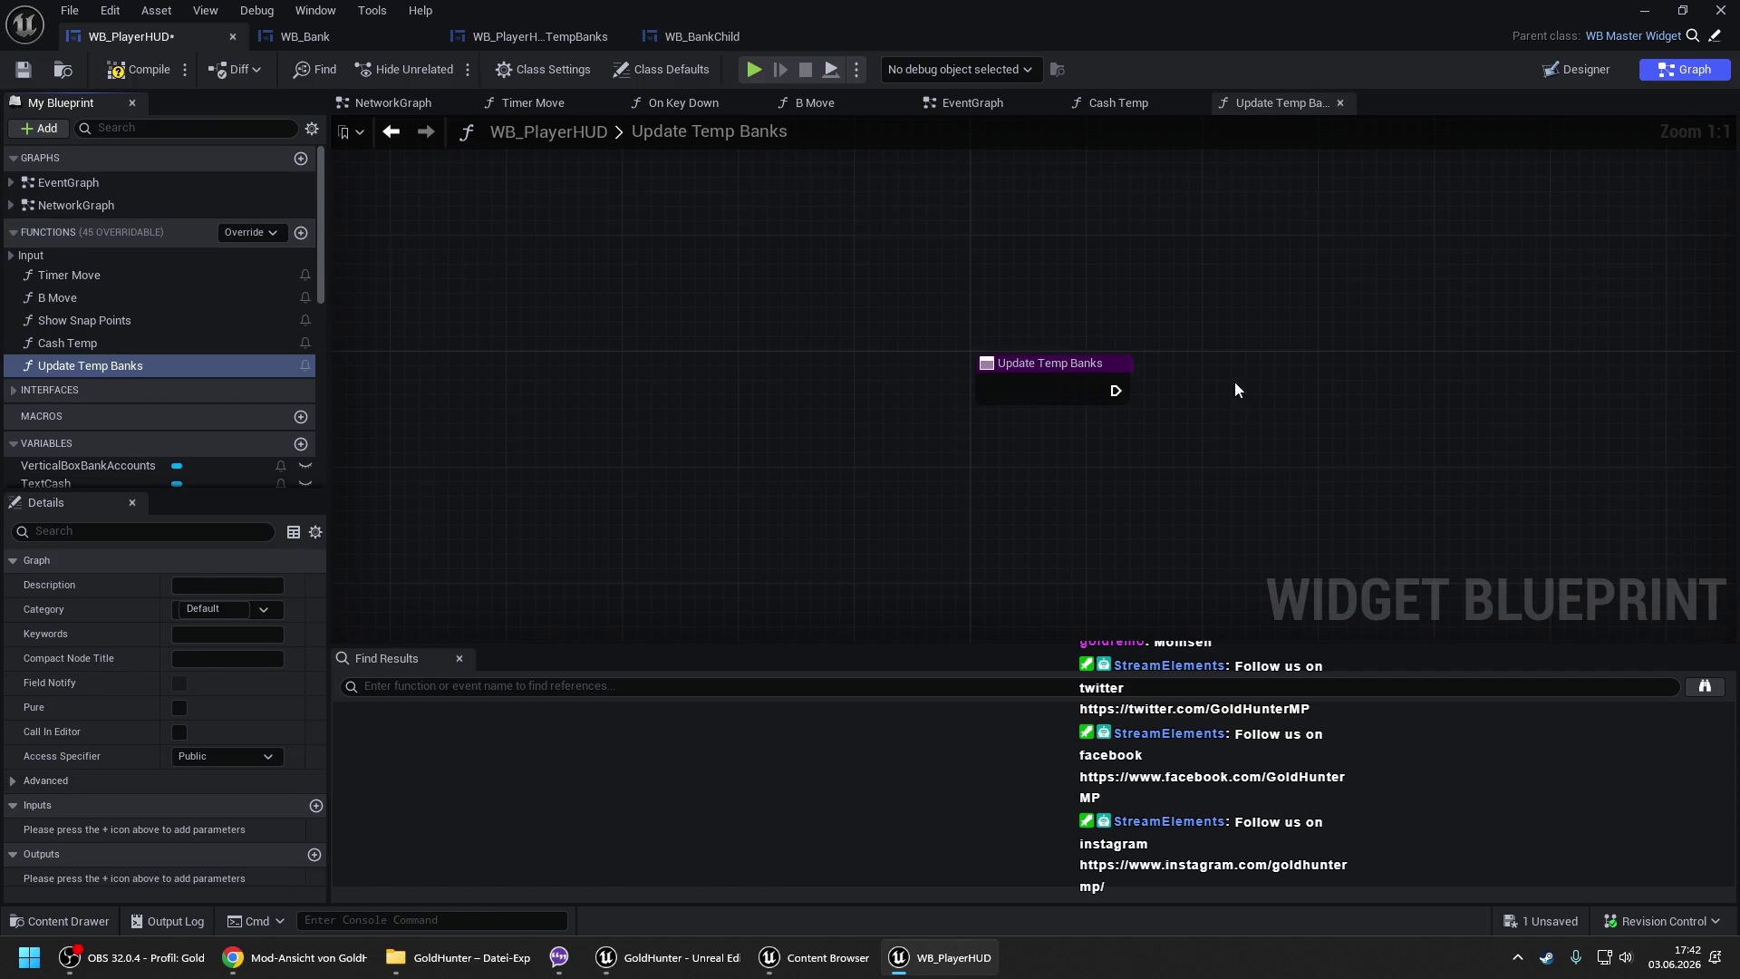
scroll(710, 272, down, 3)
key(ctrl+v)
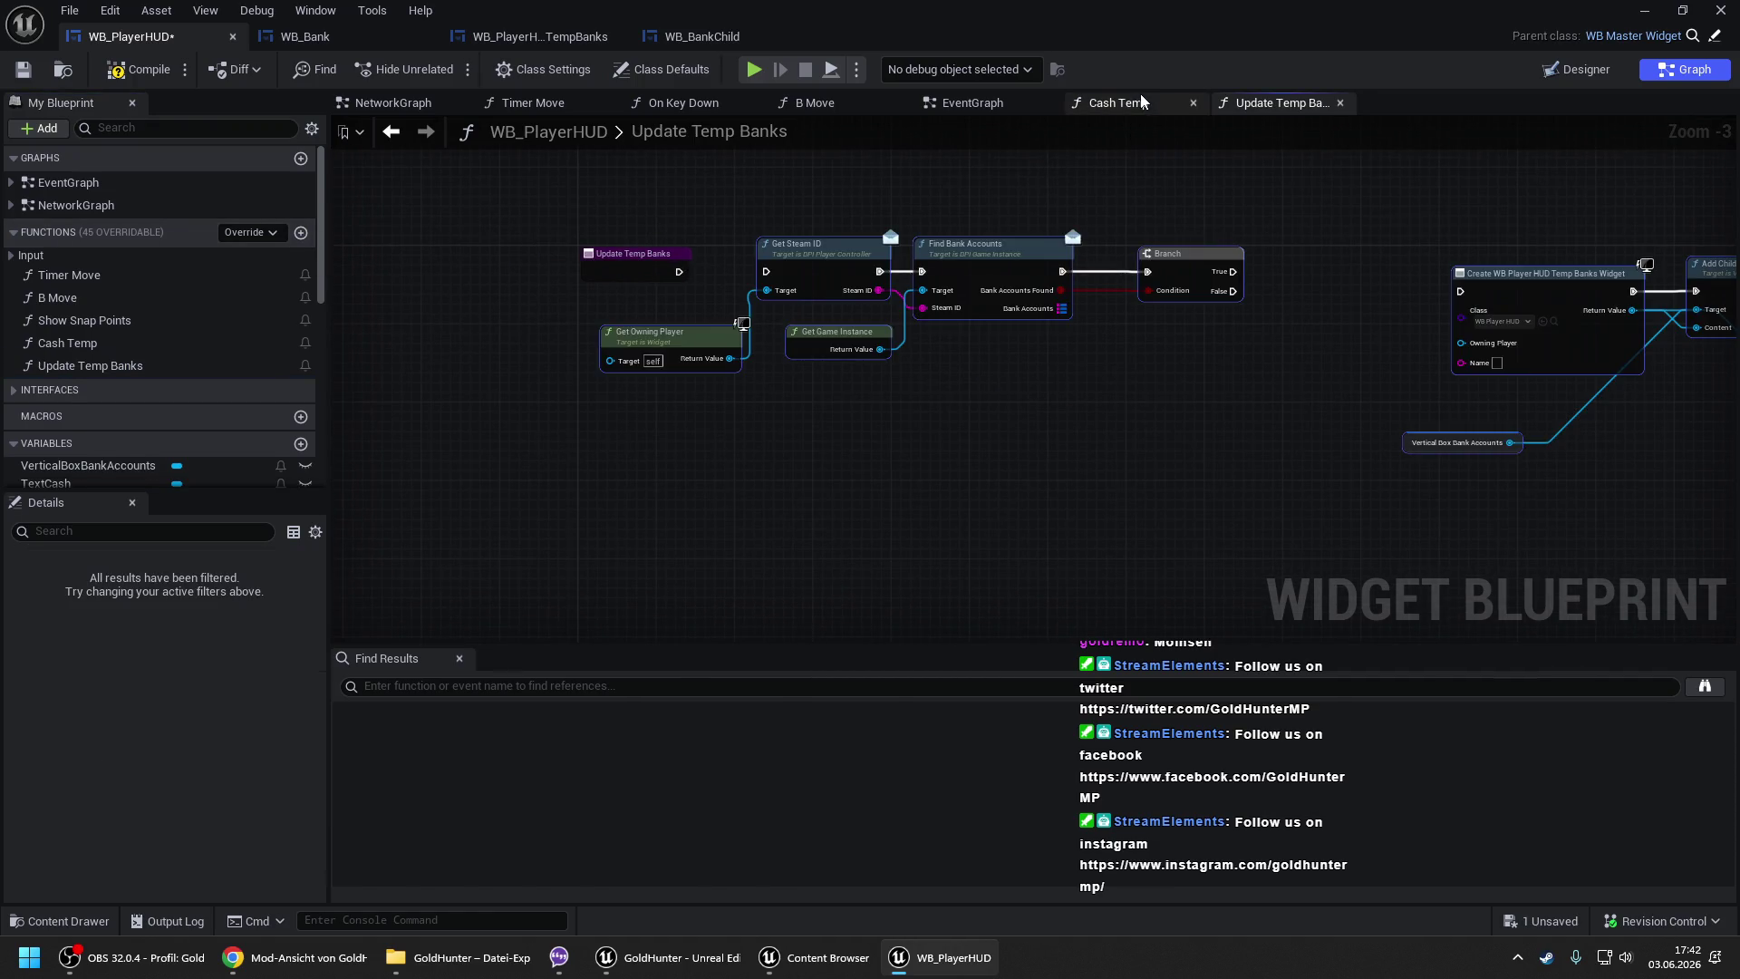
click(1123, 103)
mouse_move(91, 365)
mouse_down()
mouse_move(756, 256)
mouse_move(534, 354)
mouse_up()
click(963, 105)
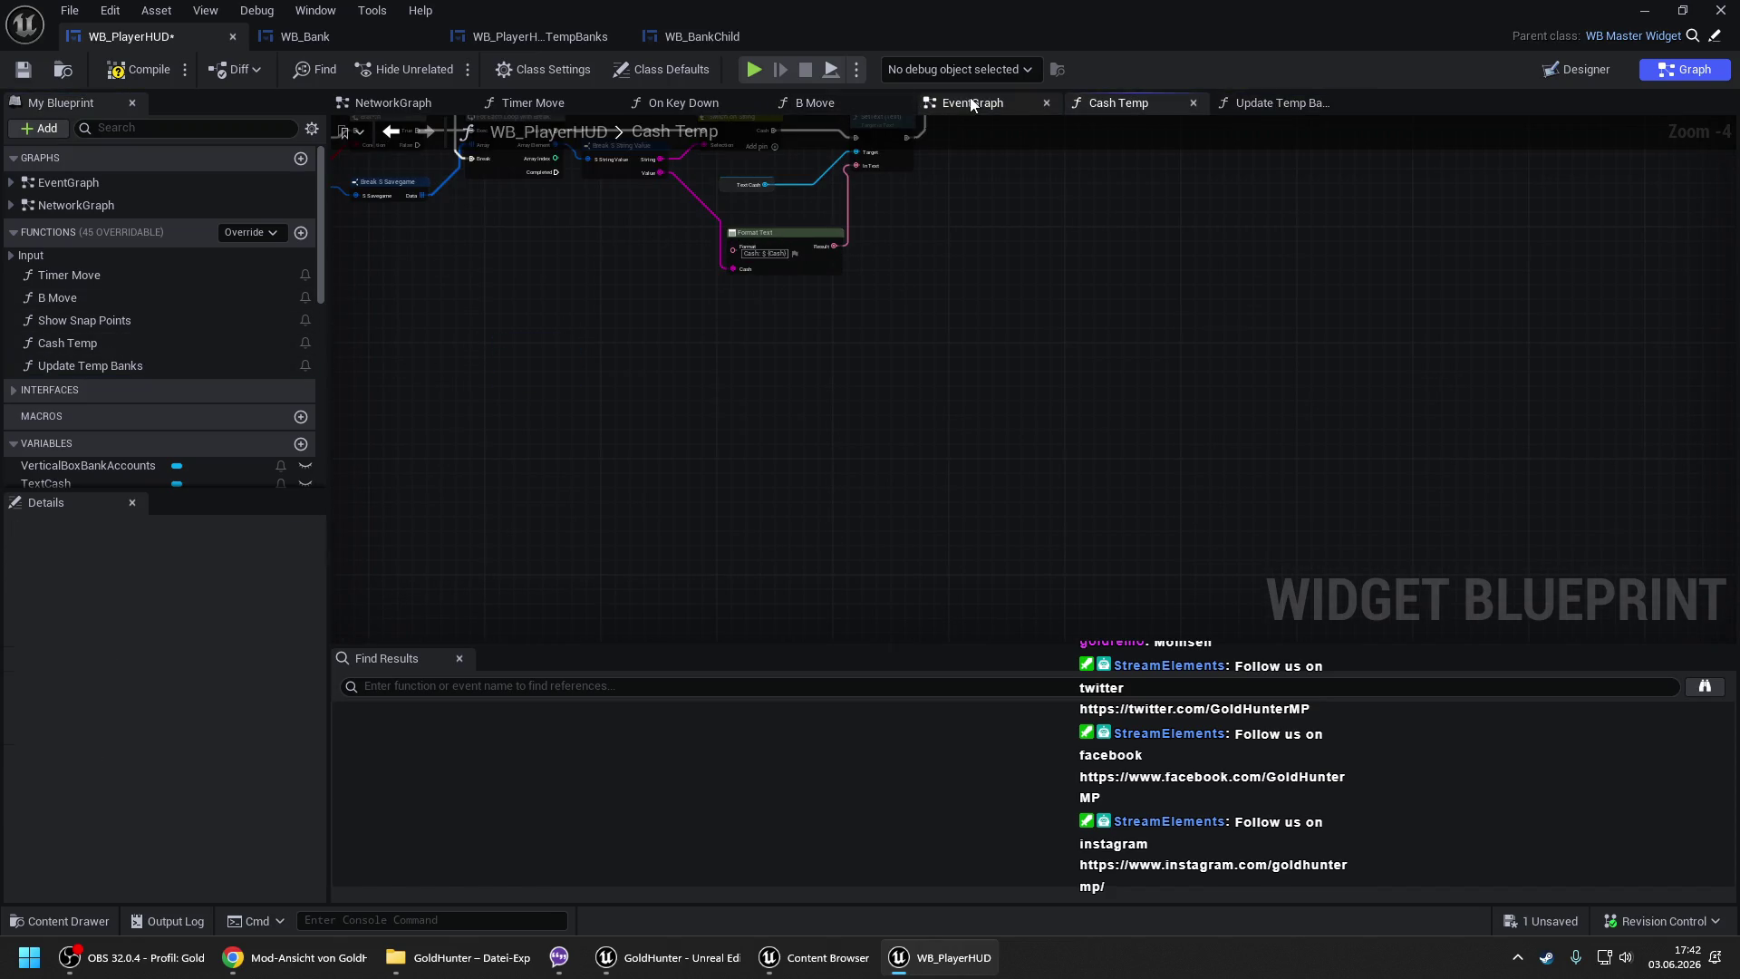
- Call Update Temp Banks after Cash Temp and wire its entry to Get Steam ID
drag(83, 372, 947, 363)
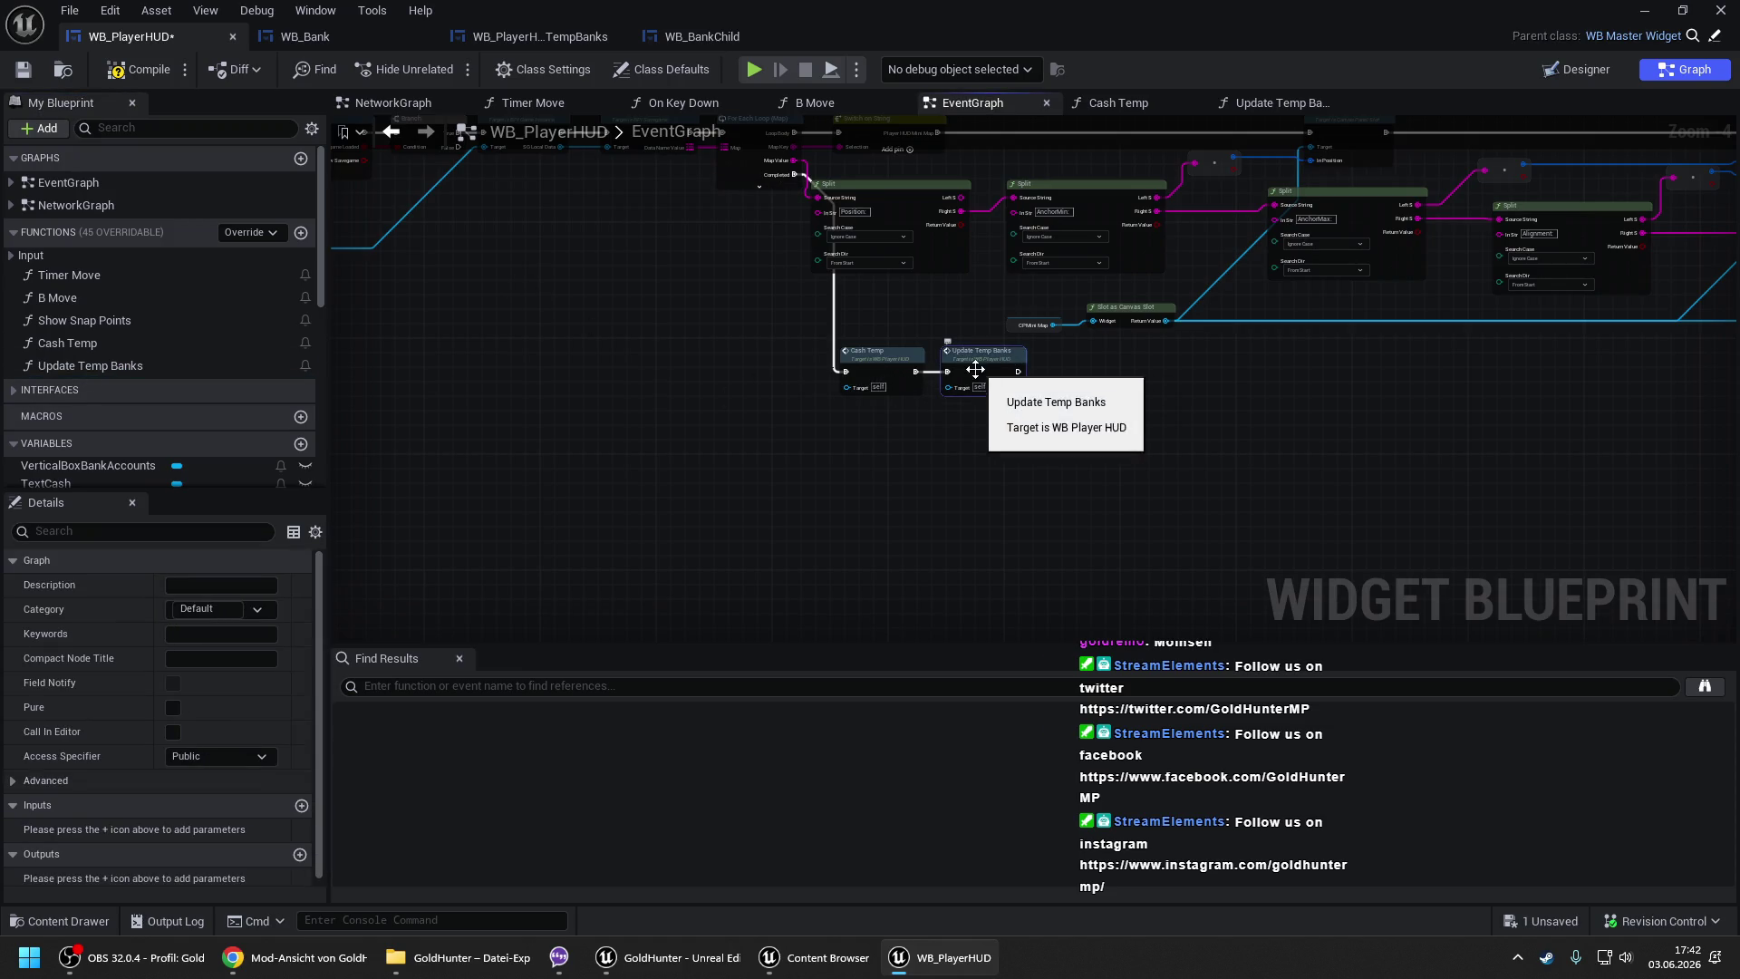
double_click(1006, 372)
mouse_move(678, 272)
mouse_down()
mouse_move(767, 271)
mouse_move(691, 296)
mouse_up()
- Add a For Each Loop (Map) over Find Bank Accounts' Bank Accounts and space out the nodes
drag(986, 337, 506, 338)
drag(438, 290, 493, 401)
text(for each)
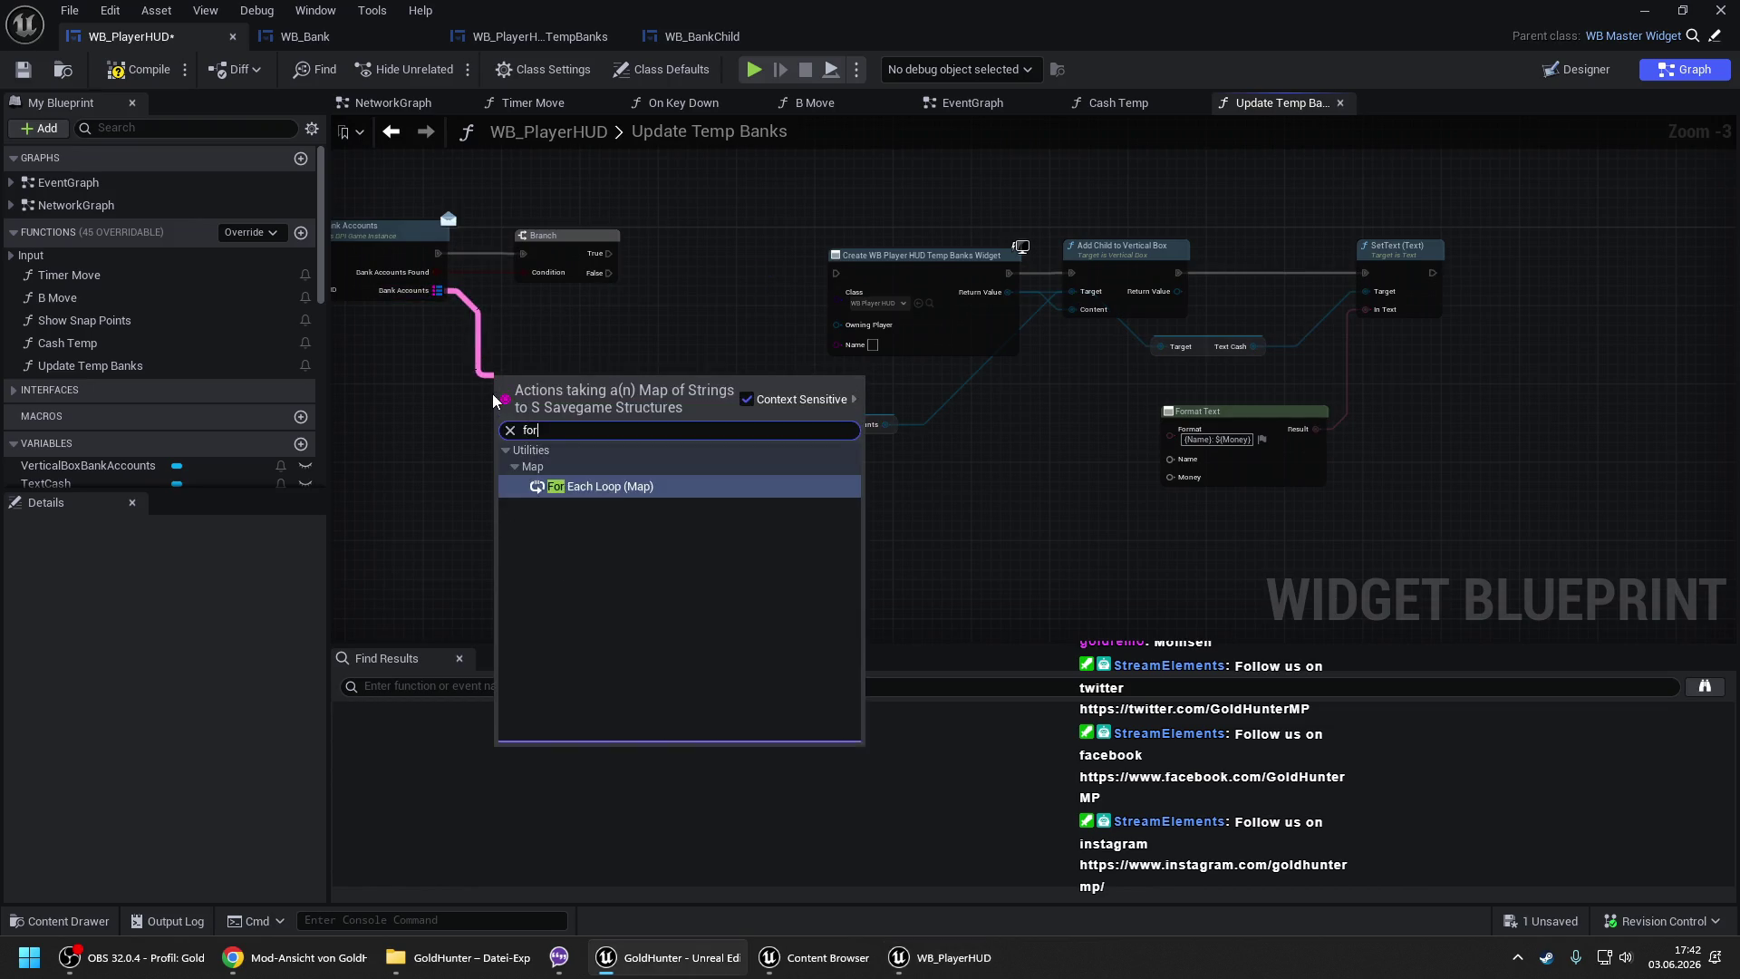
key(Return)
drag(608, 171, 966, 216)
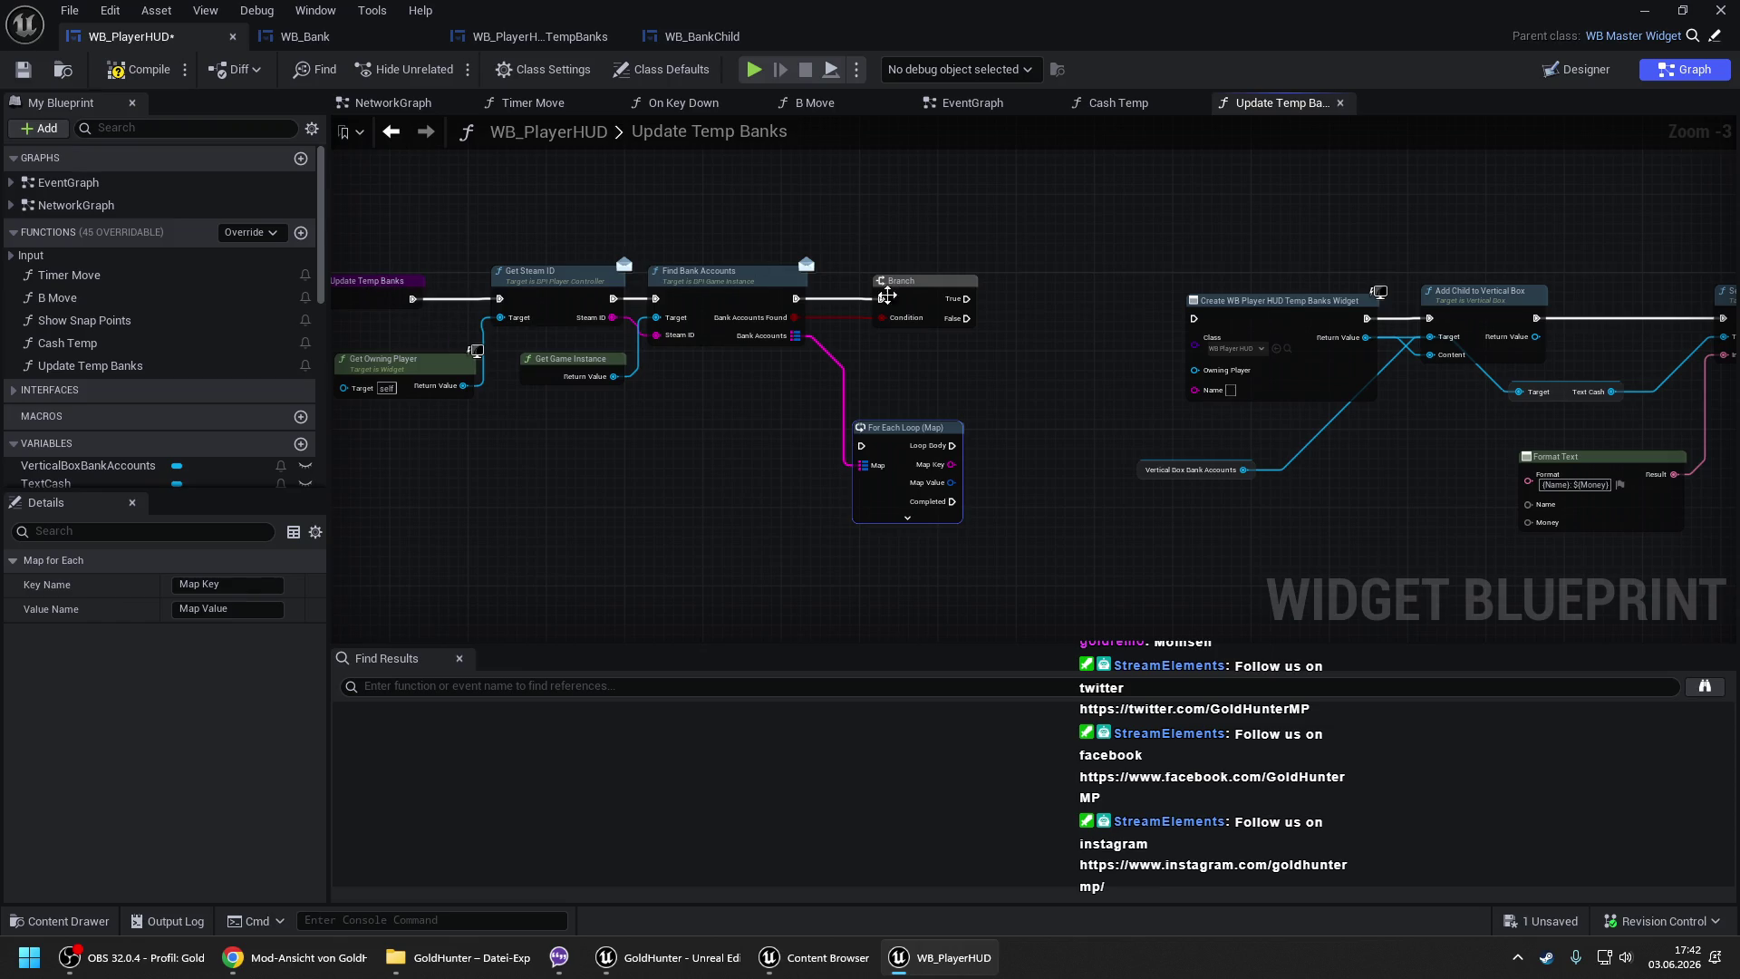
drag(747, 221, 1271, 469)
scroll(920, 331, down, 1)
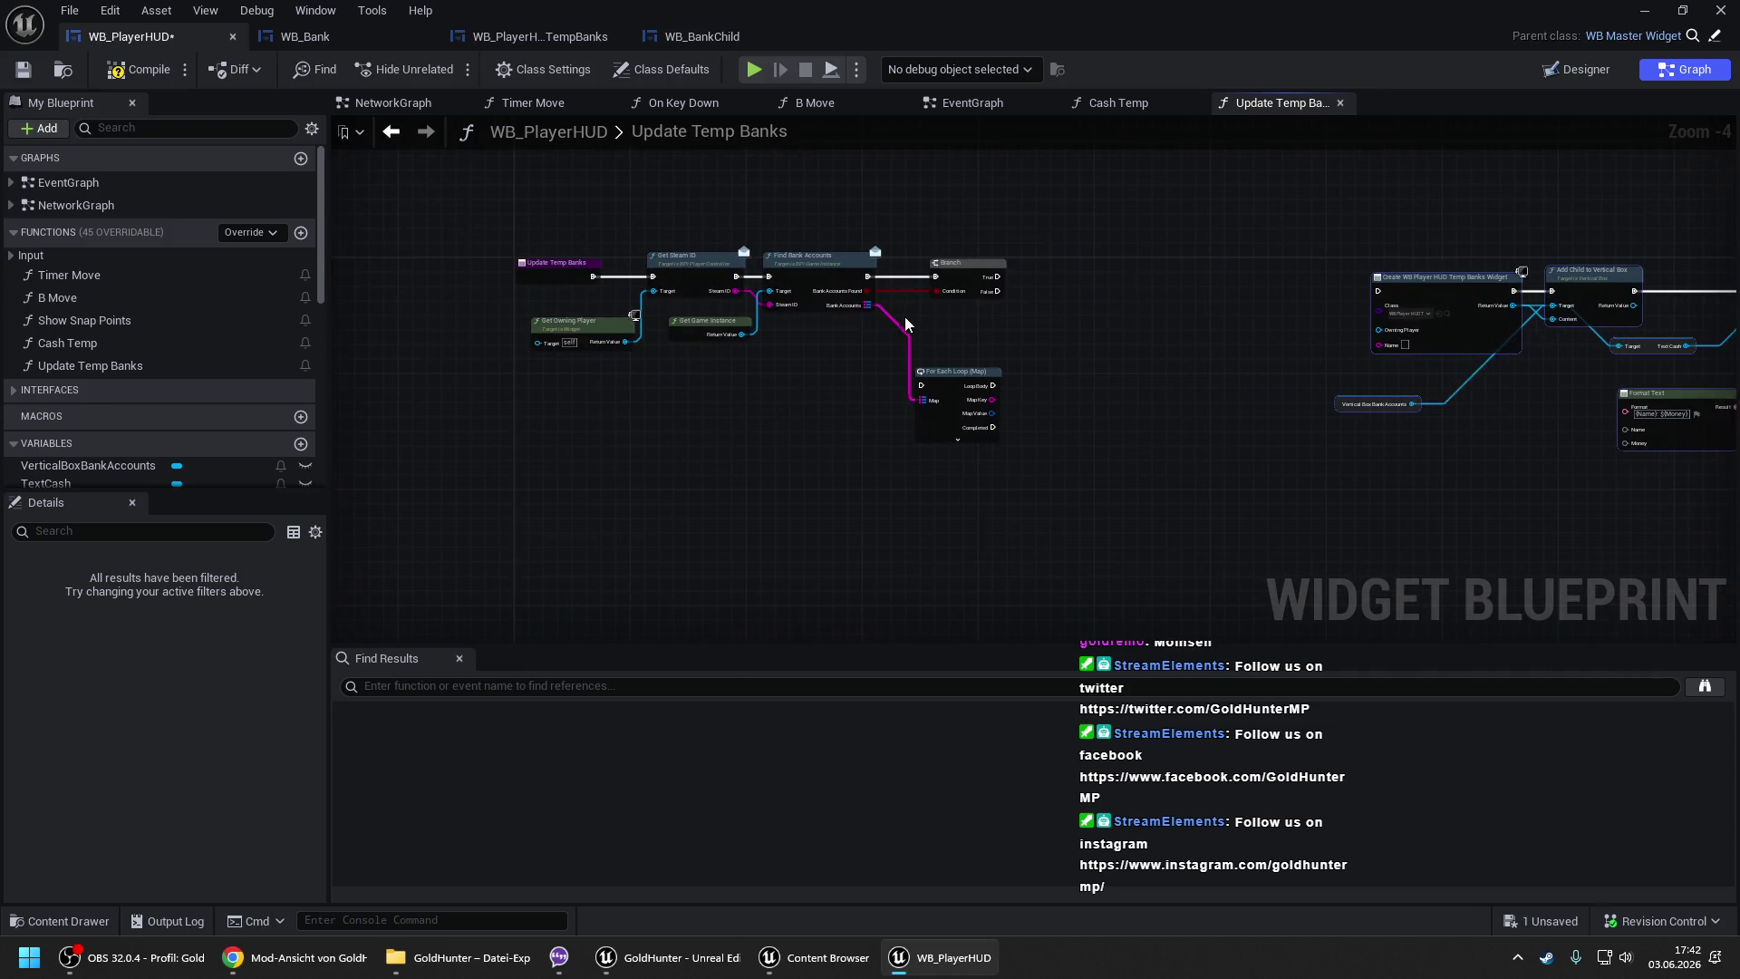
mouse_move(584, 228)
mouse_down()
mouse_move(1015, 478)
mouse_move(1268, 477)
mouse_up()
click(305, 36)
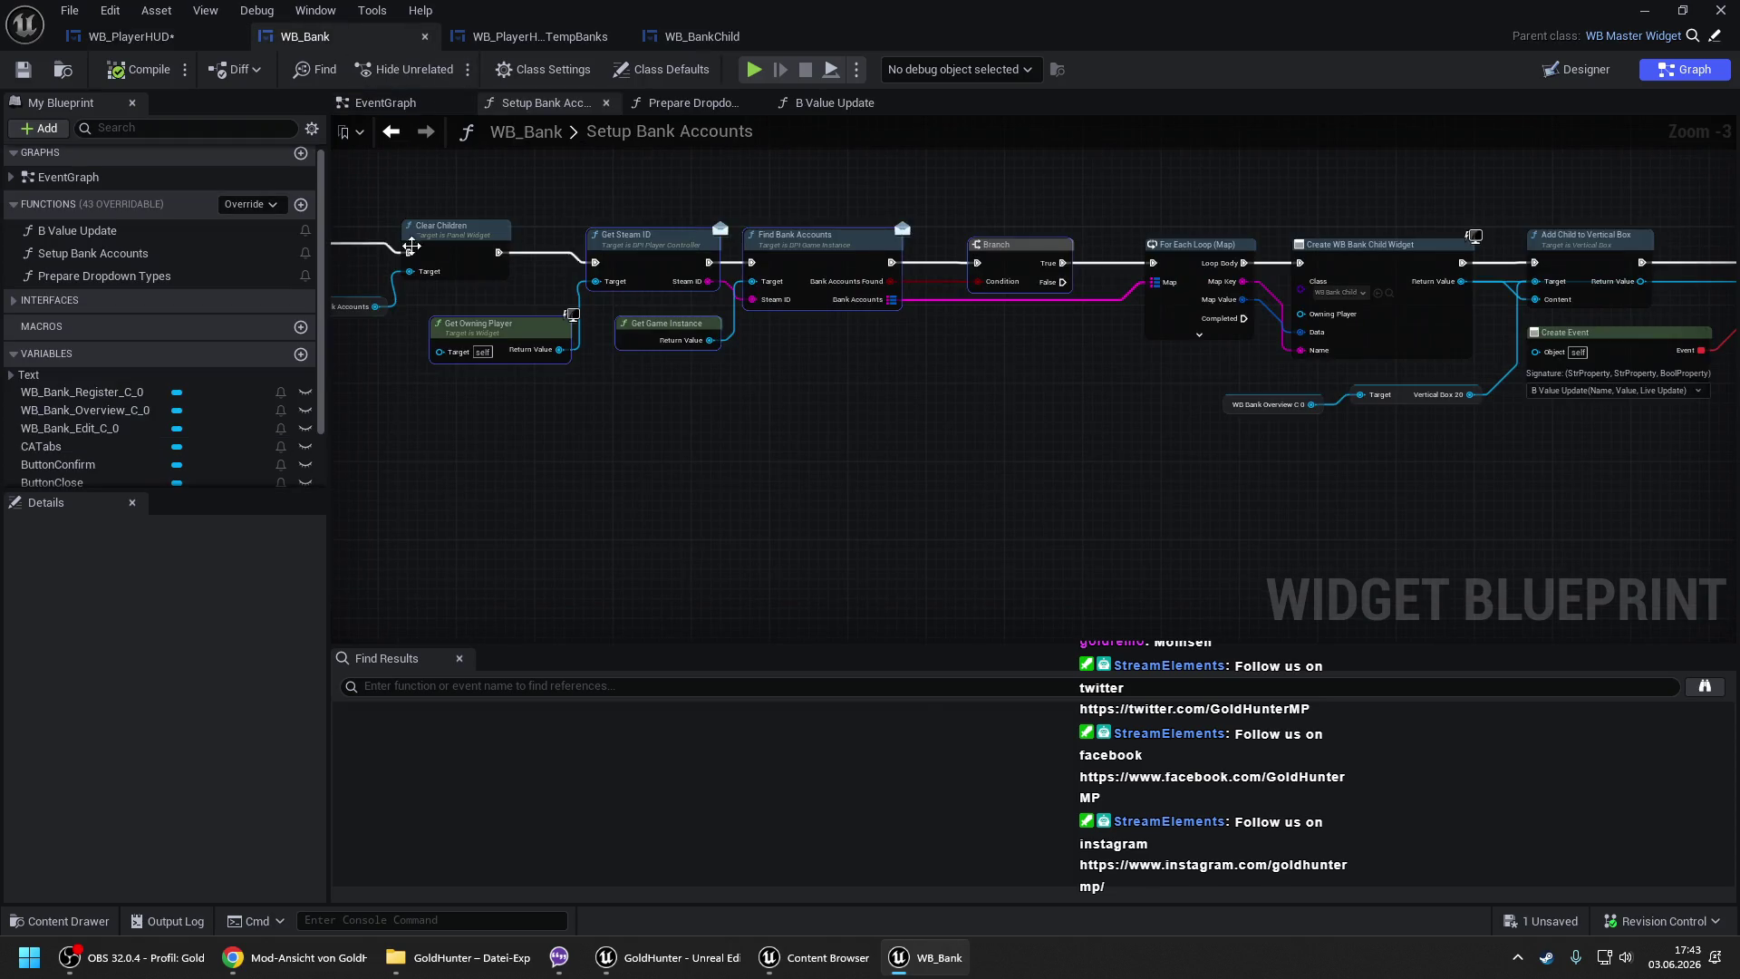
- Delete the leftover HUD cast and box nodes in WB_Bank, then compile and save it
drag(590, 254, 1178, 355)
key(Delete)
drag(1350, 316, 550, 311)
scroll(583, 260, down, 2)
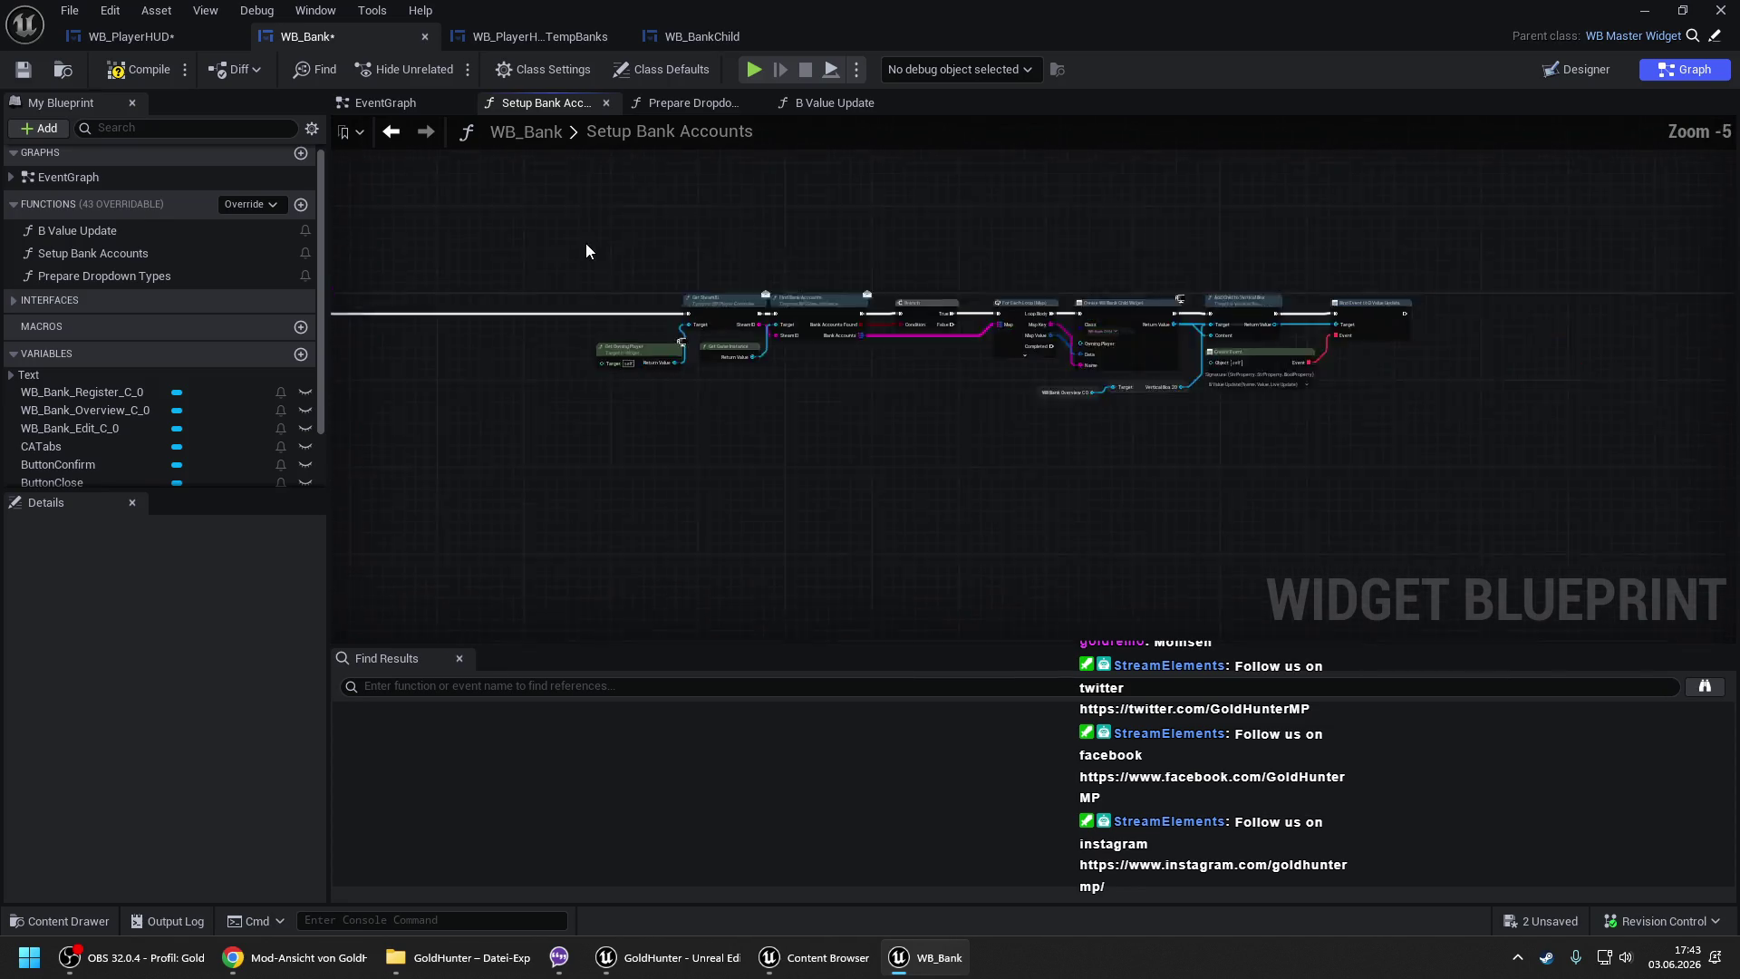
scroll(794, 352, up, 3)
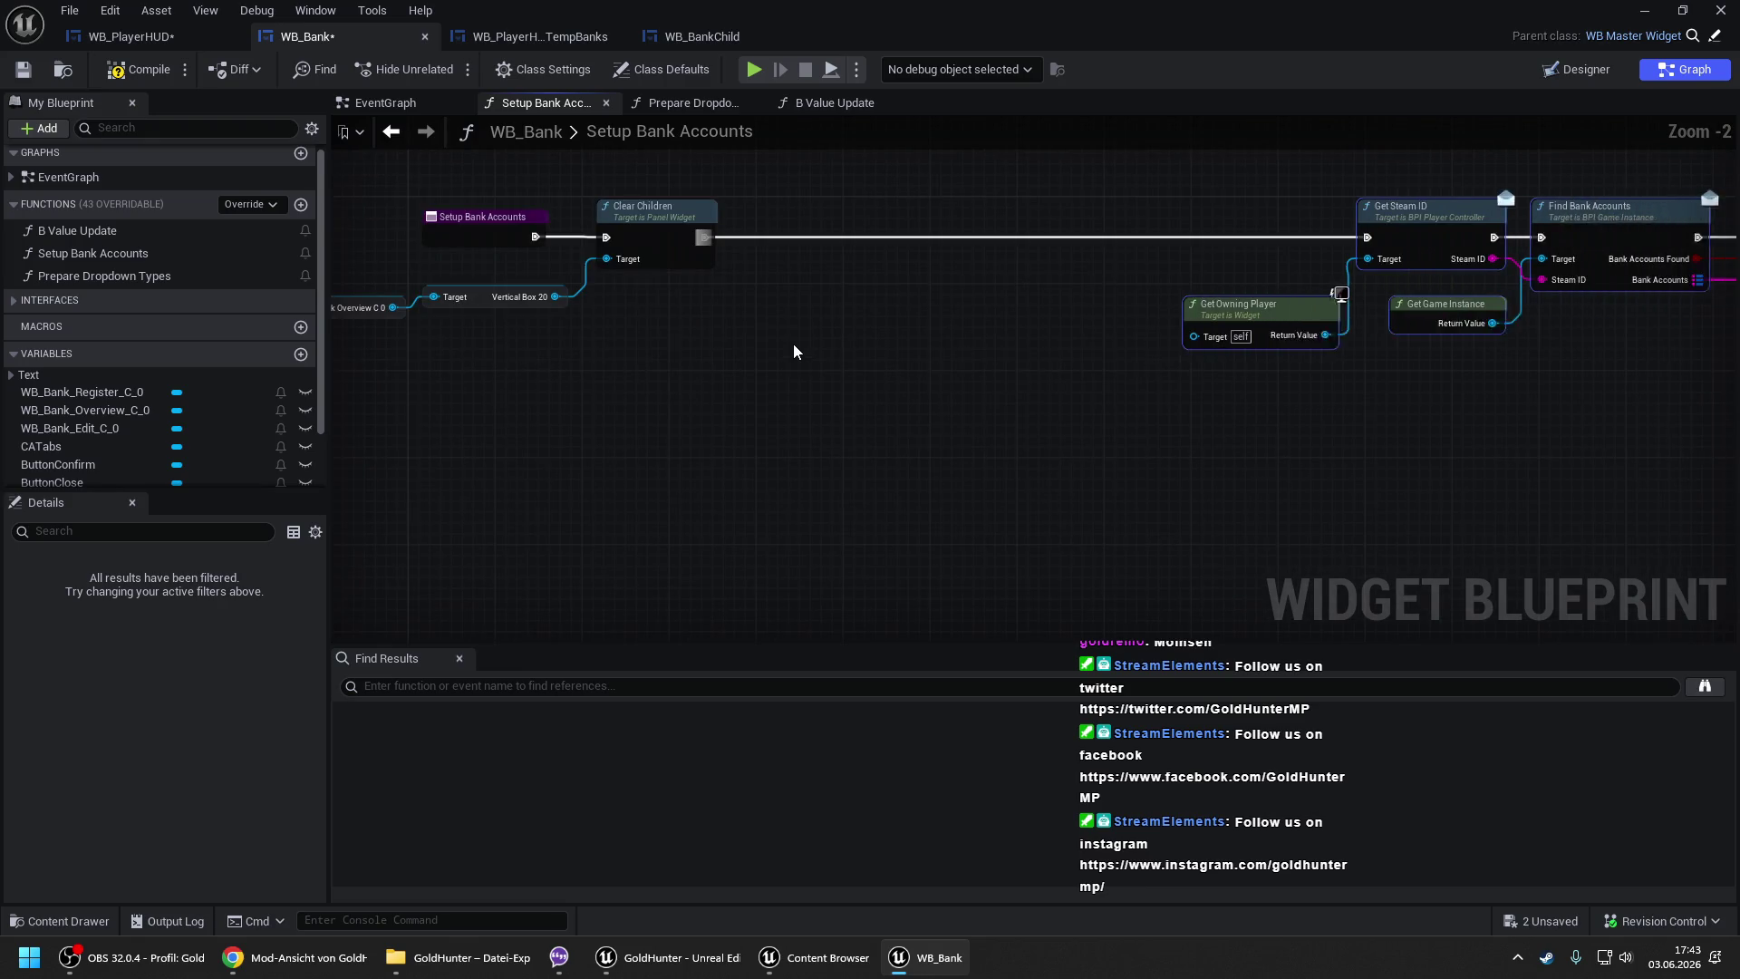
click(872, 377)
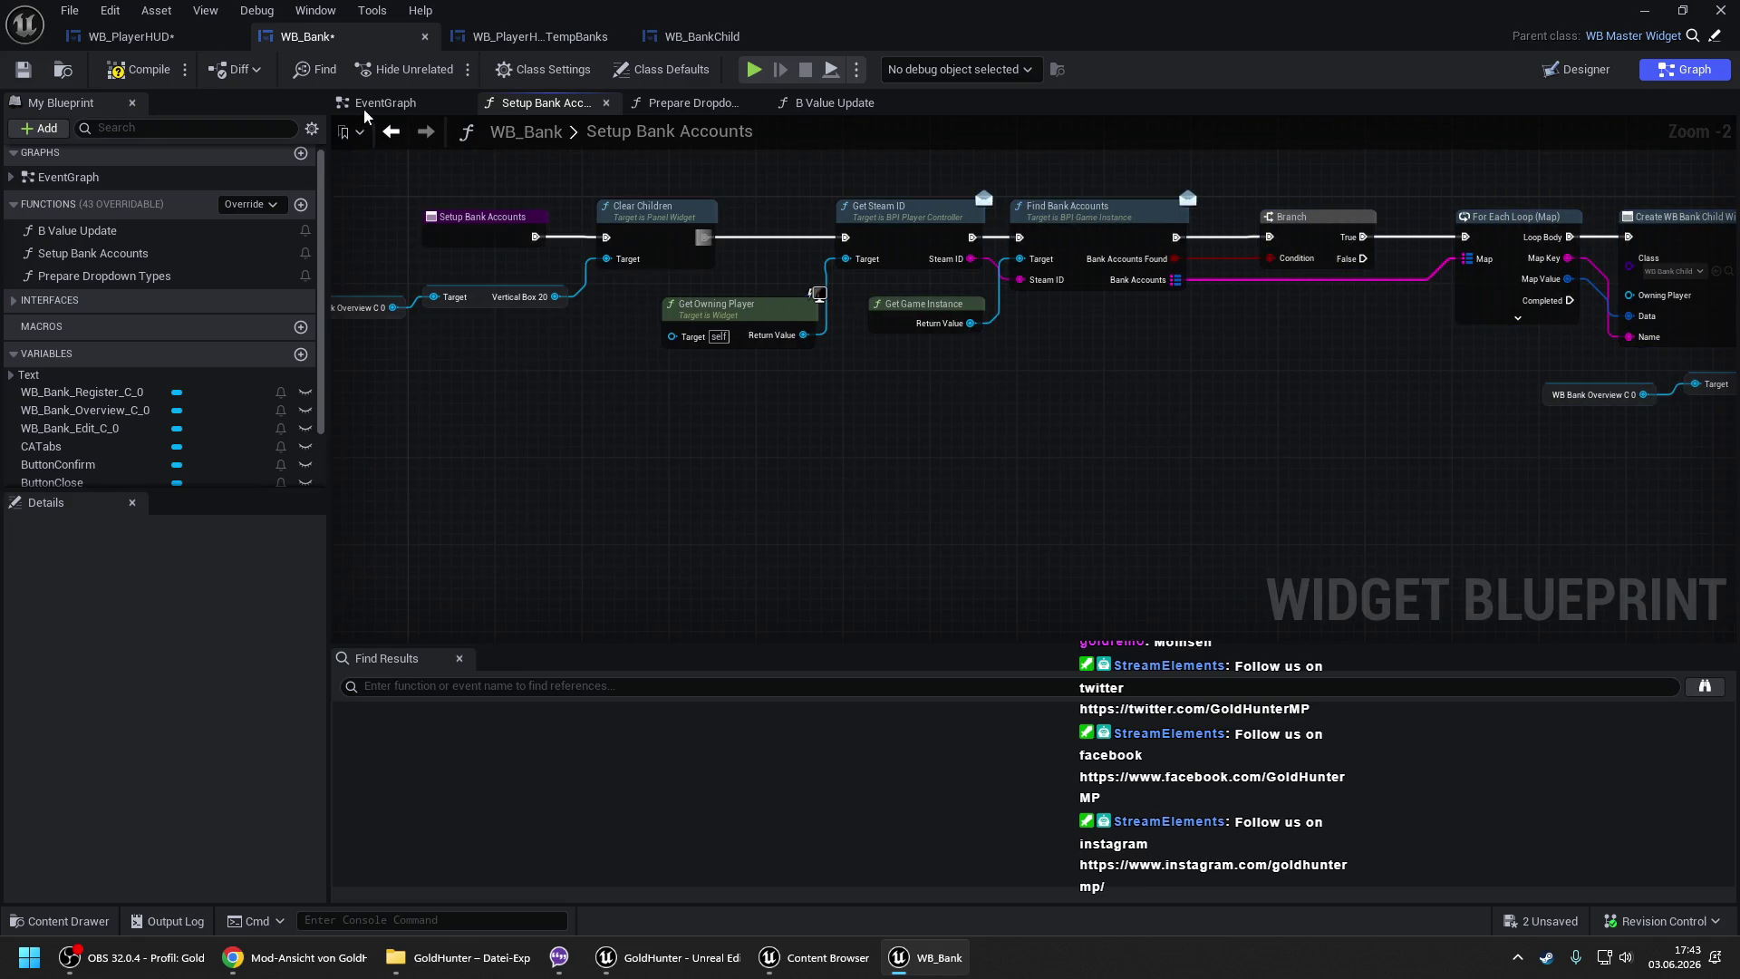
click(141, 71)
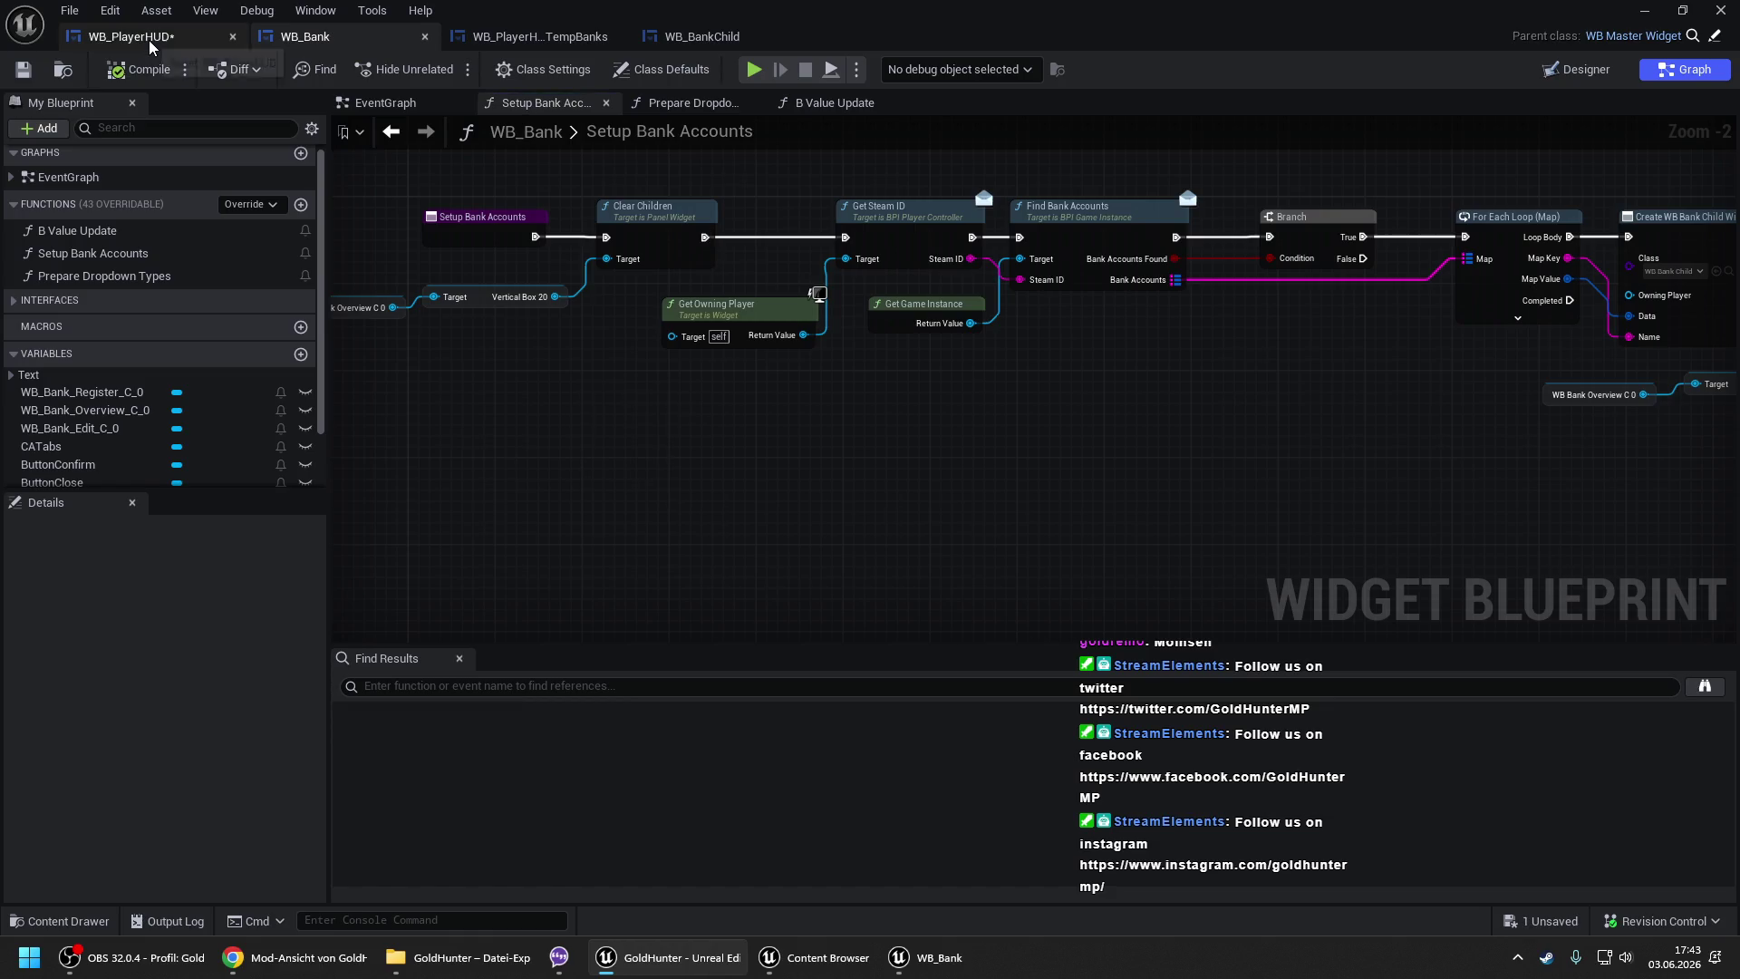
- Insert Clear Children on VerticalBoxBankAccounts between the function entry and Get Steam ID
click(131, 36)
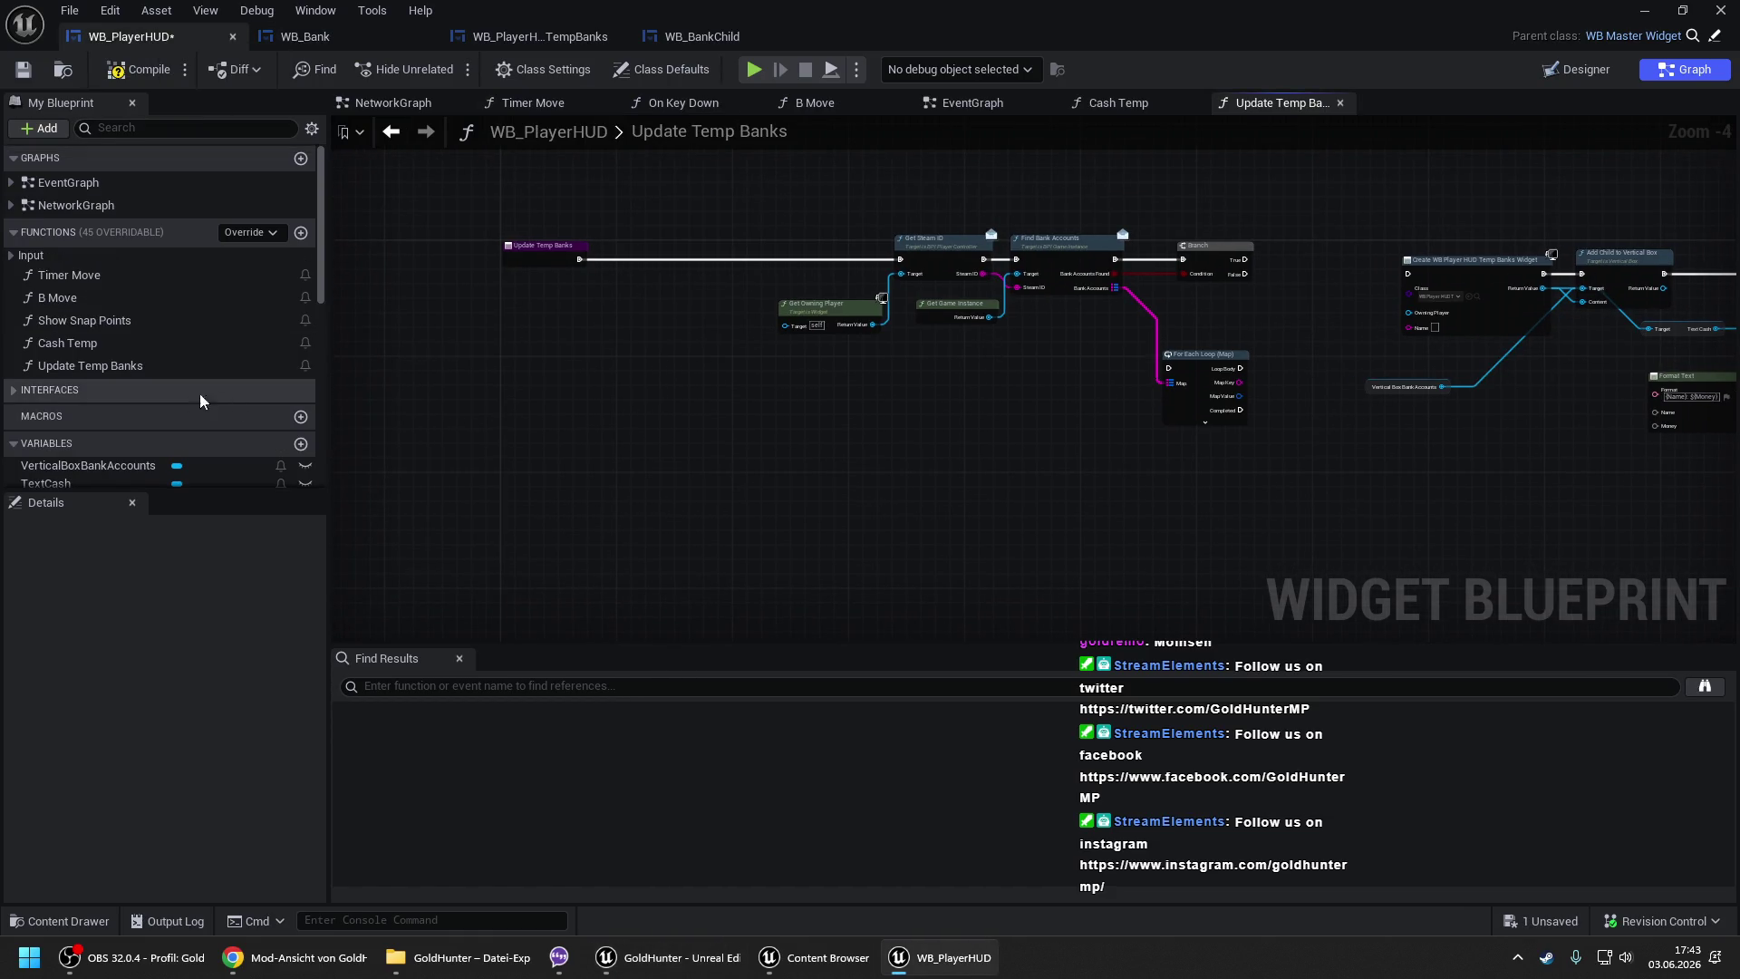
click(118, 466)
drag(88, 465, 609, 282)
scroll(550, 328, up, 2)
text(clear)
key(Return)
mouse_move(621, 313)
mouse_down()
mouse_move(590, 226)
mouse_move(734, 220)
mouse_up()
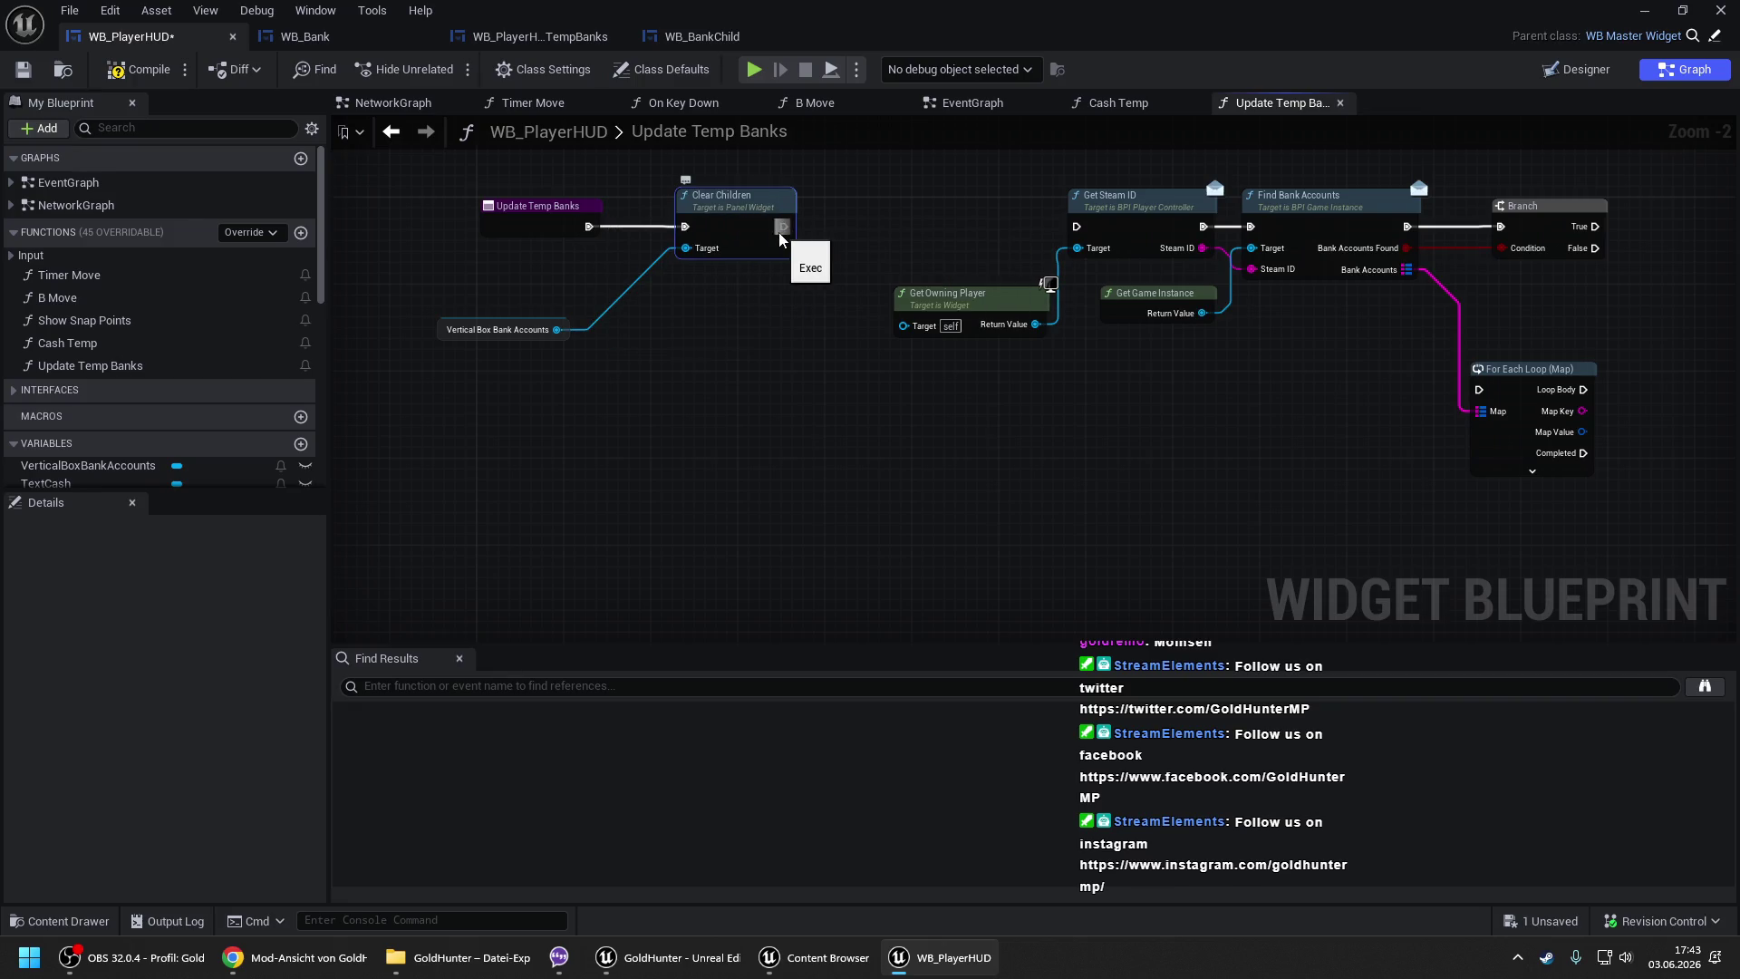
mouse_move(781, 226)
mouse_down()
mouse_move(1098, 228)
mouse_move(1079, 233)
mouse_up()
- Run the For Each Loop (Map) from Branch's True and break each value into S Savegame
scroll(1022, 338, down, 2)
drag(1022, 338, 649, 312)
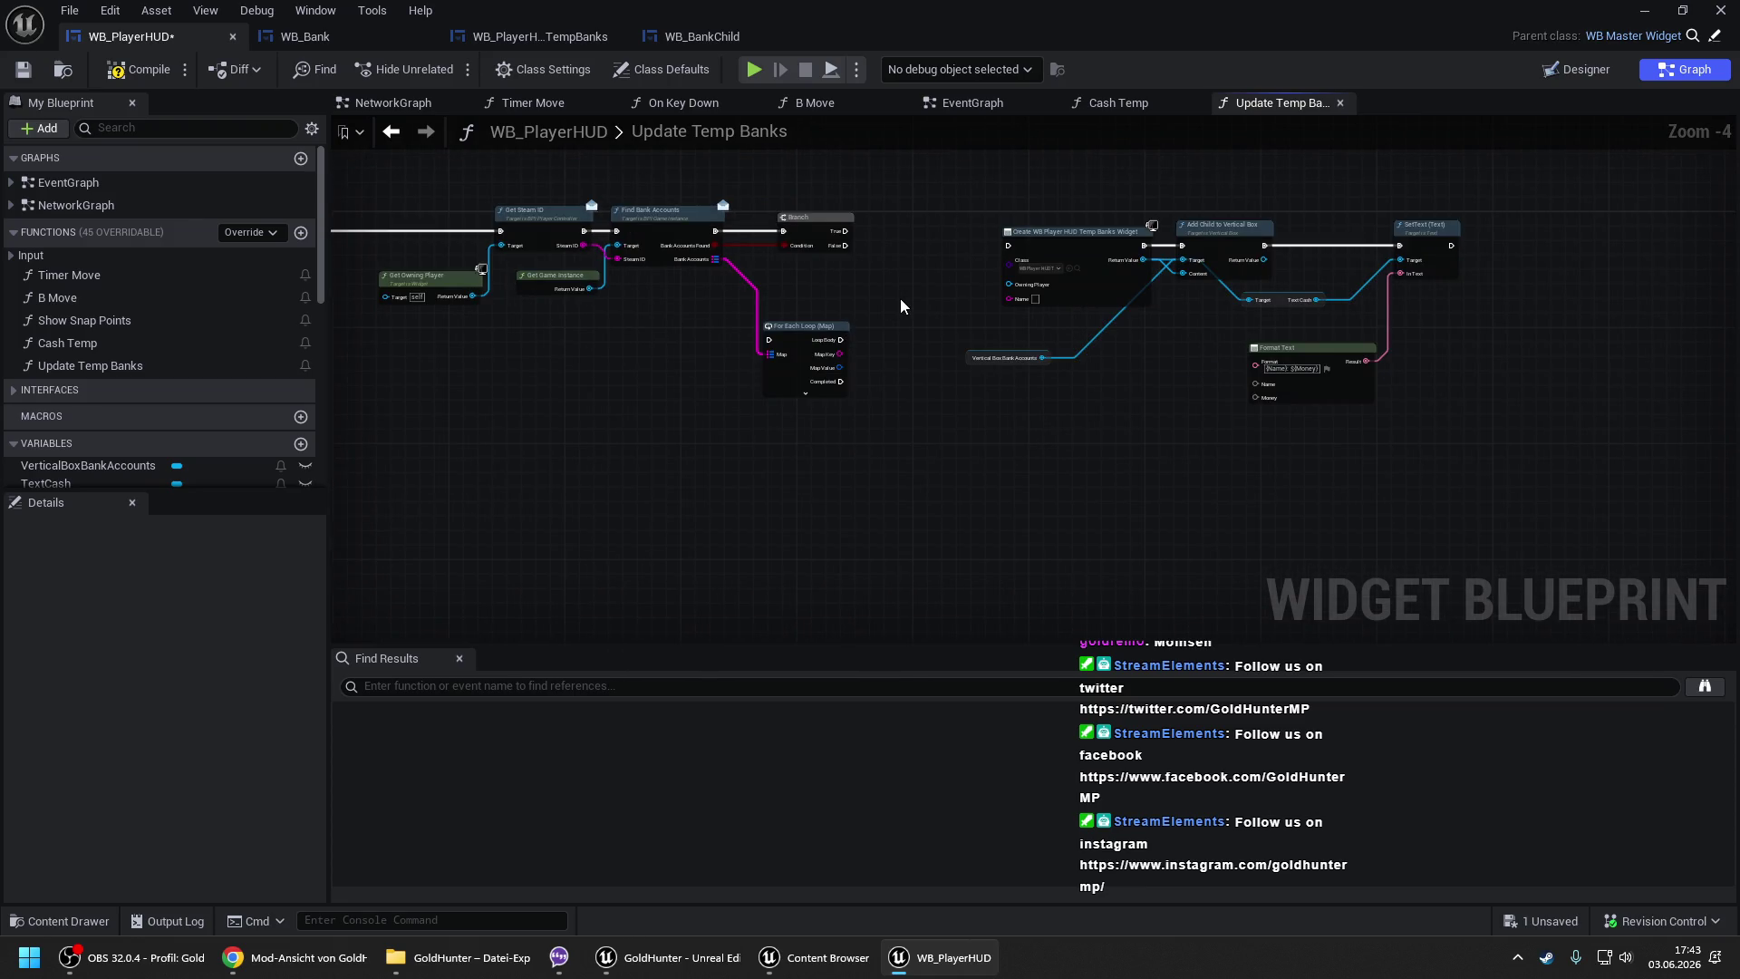
scroll(897, 308, up, 1)
click(869, 317)
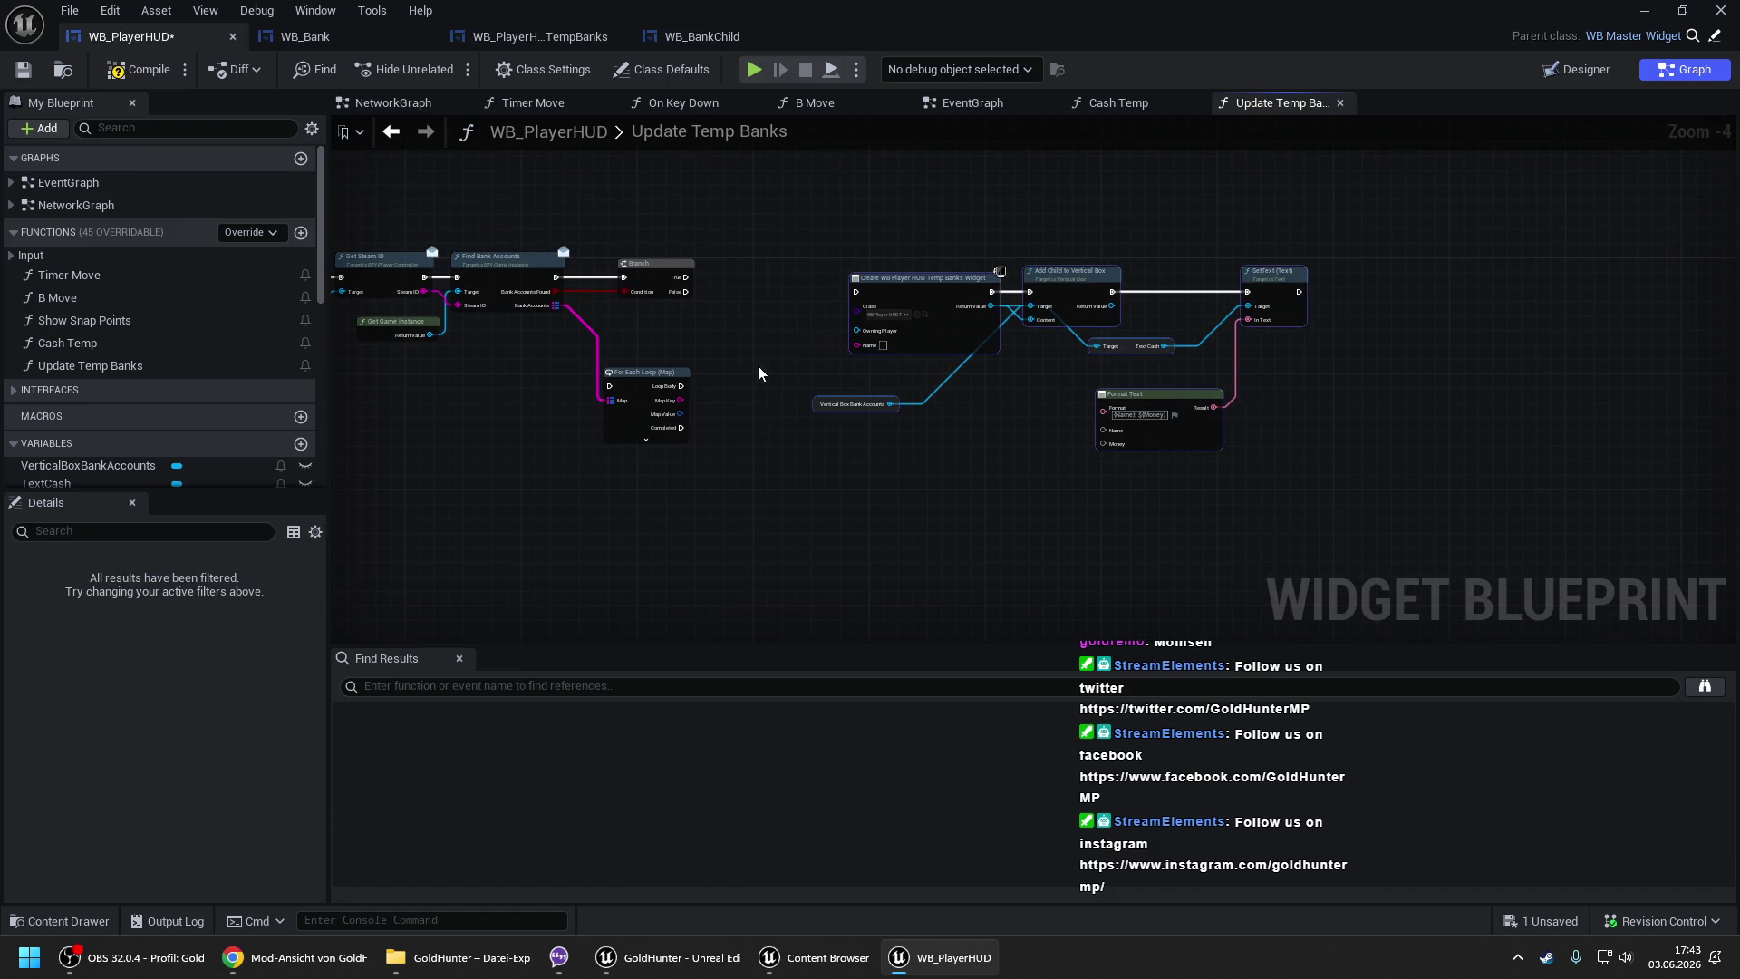
scroll(673, 356, up, 1)
mouse_move(641, 437)
mouse_down()
mouse_move(759, 284)
mouse_move(802, 270)
mouse_move(705, 280)
mouse_up()
drag(868, 321, 939, 341)
text(br)
key(Return)
scroll(922, 342, down, 1)
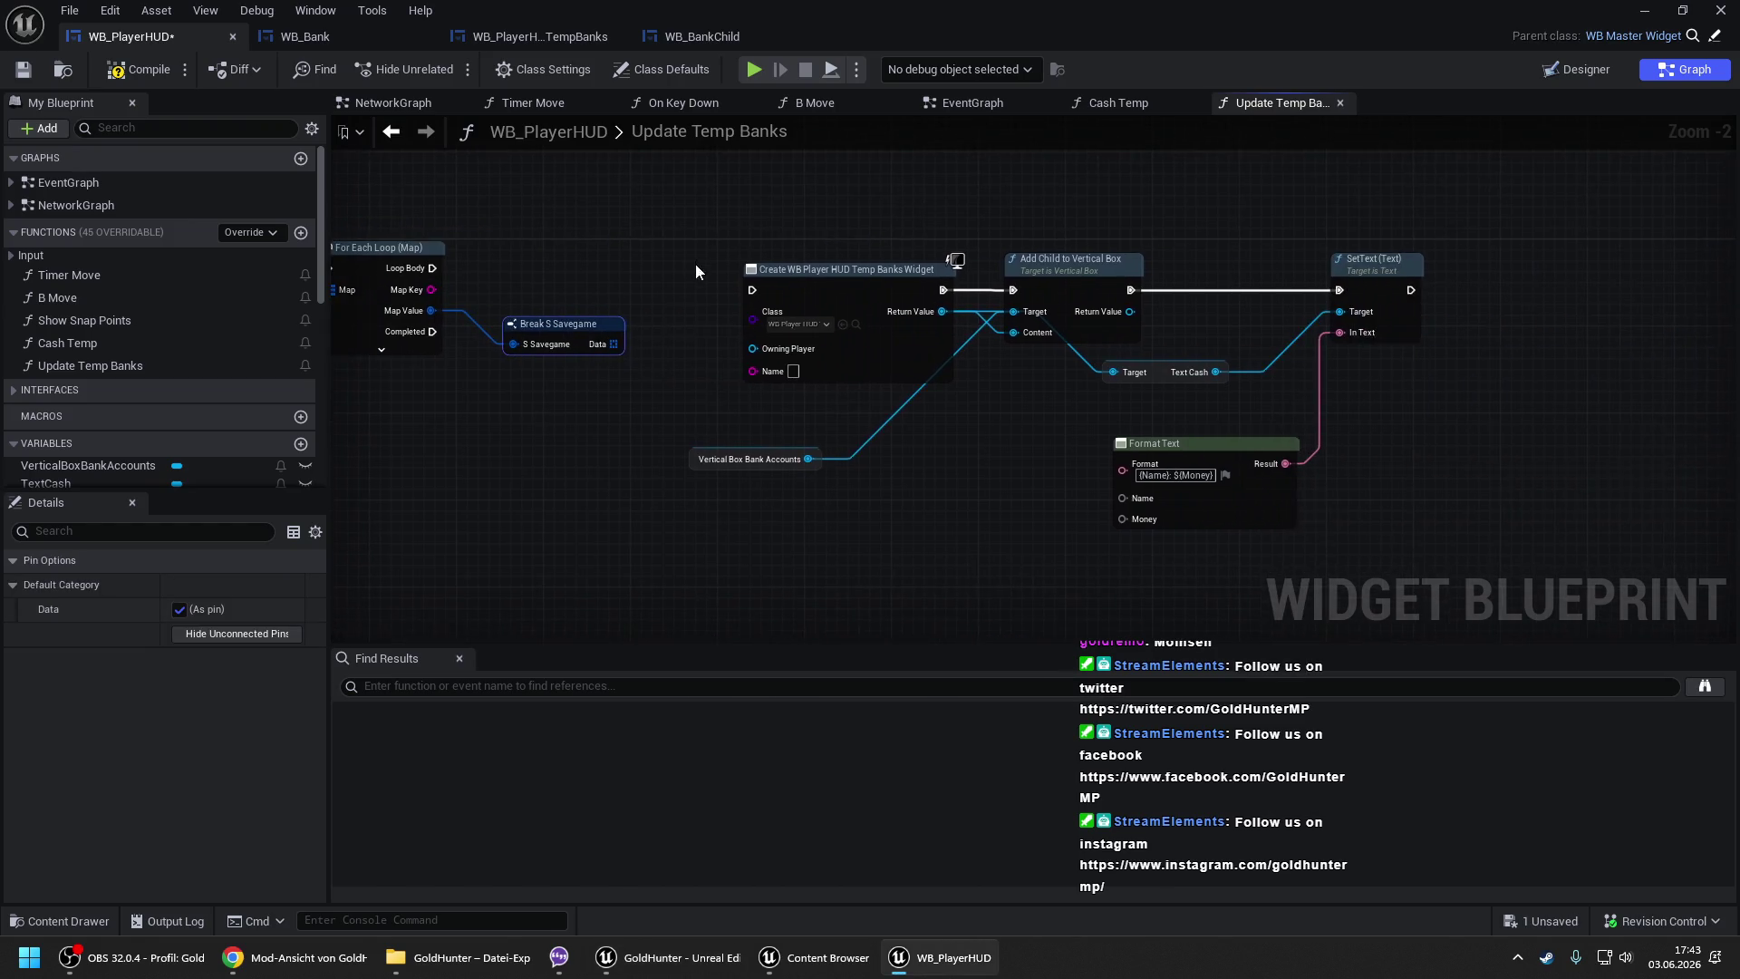
- Add an inner For Each Loop over the Data array, run from the map loop's body
drag(790, 290, 1014, 290)
drag(617, 335, 655, 296)
text(for)
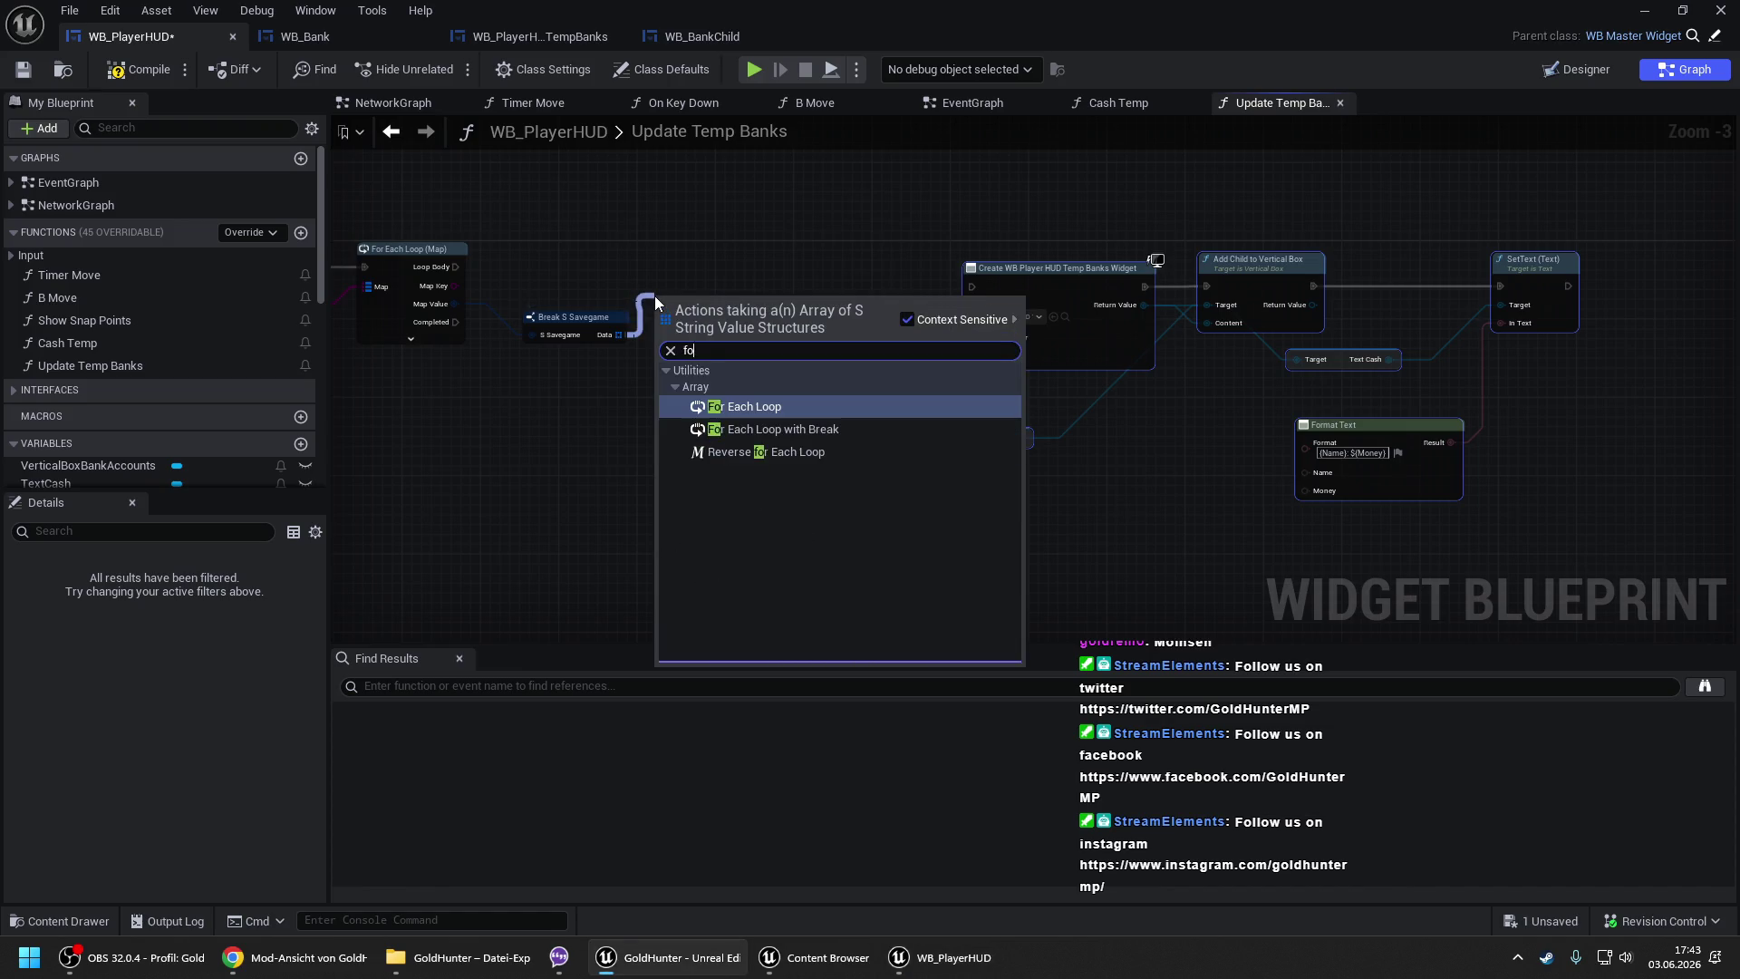
key(Down)
key(Up)
key(Return)
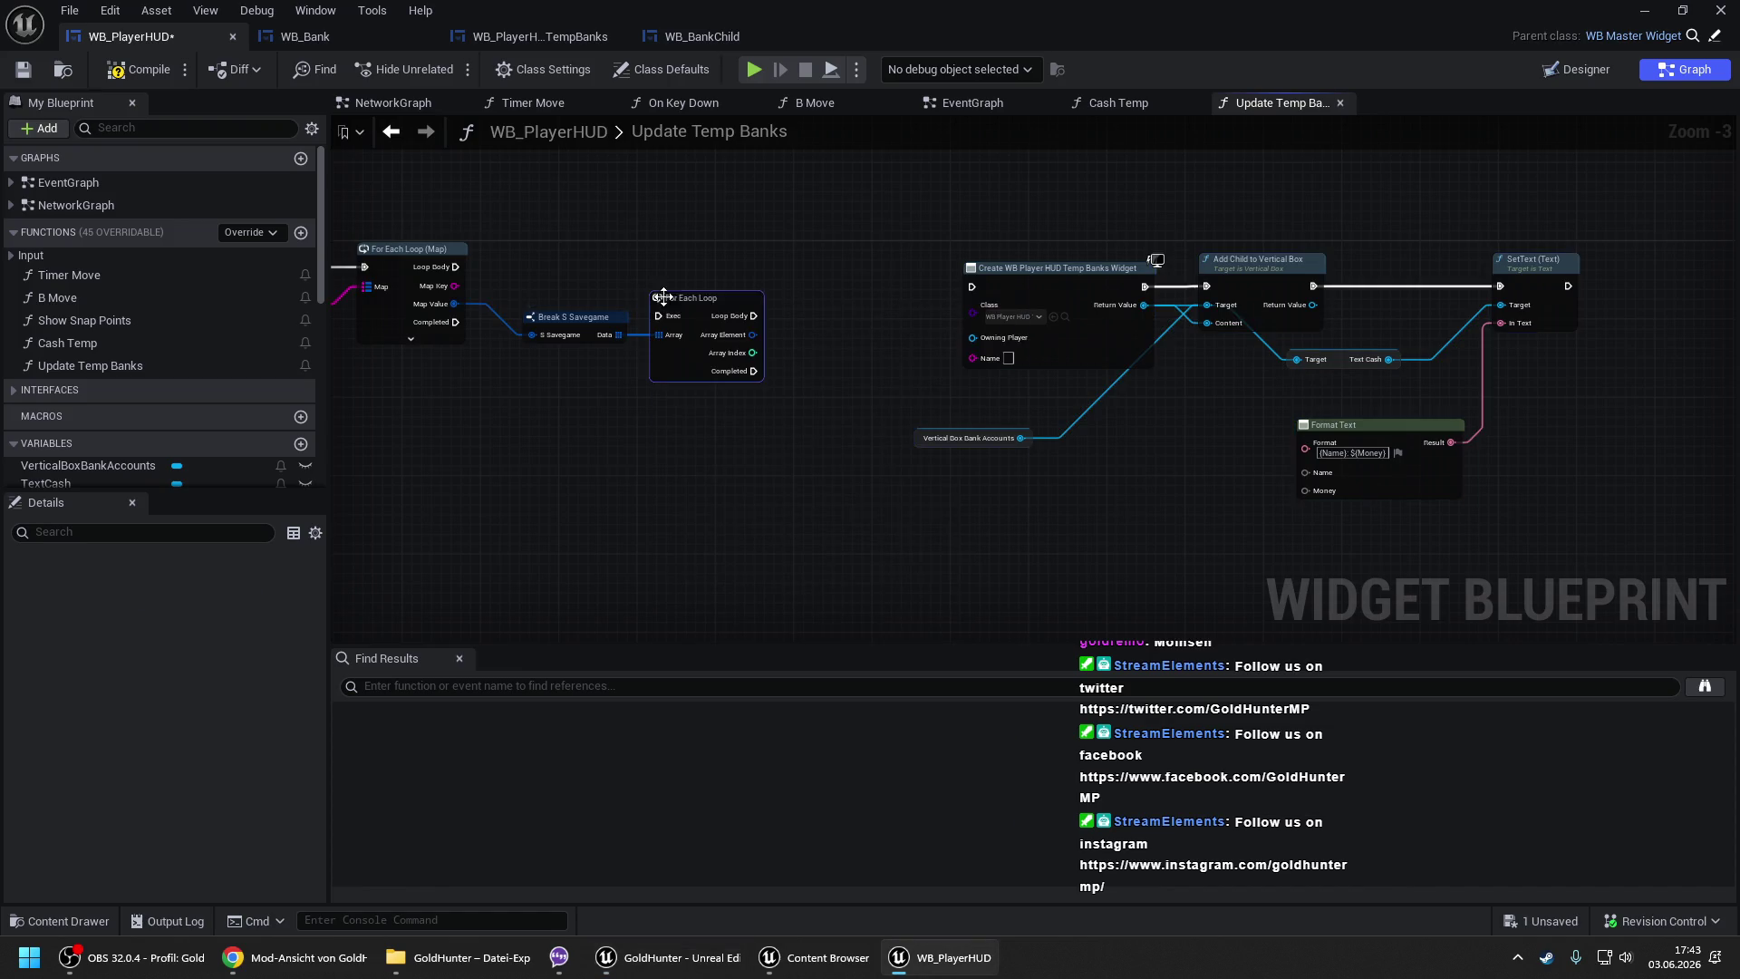
mouse_move(684, 302)
mouse_down()
mouse_move(694, 254)
mouse_move(456, 266)
mouse_up()
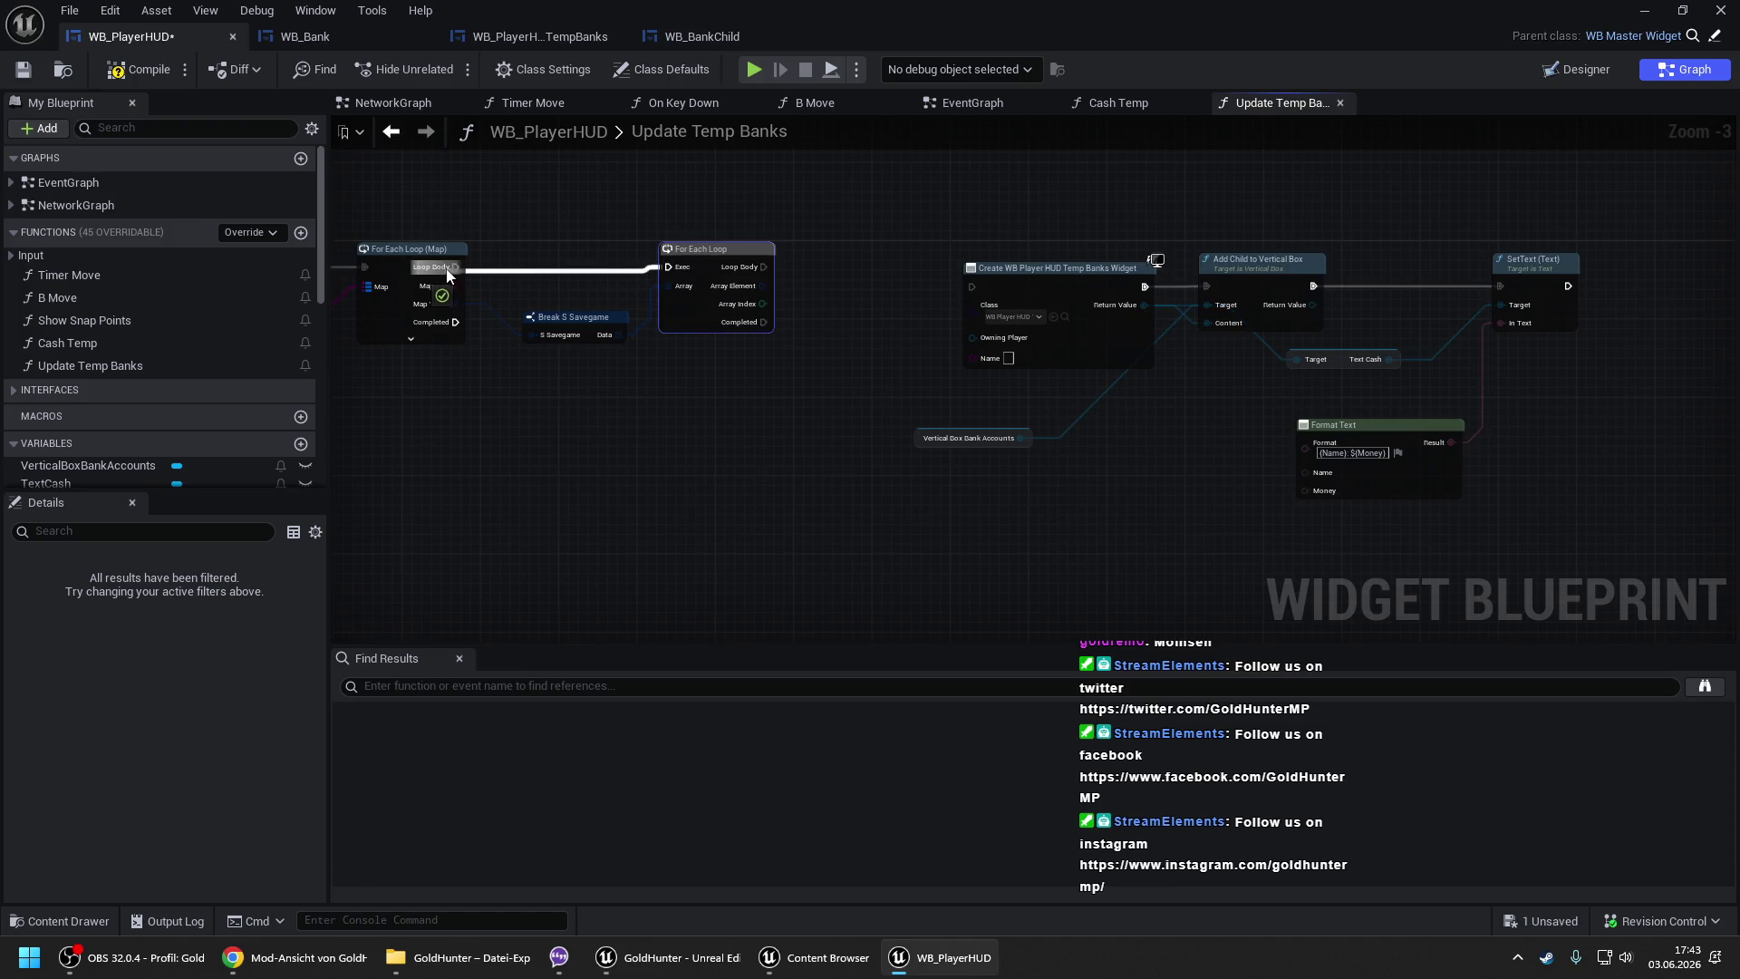
- Break each Data element into S String Value and move the widget nodes lower
drag(578, 283, 617, 299)
text(brea)
key(Return)
drag(749, 226, 1487, 557)
drag(1091, 270, 982, 486)
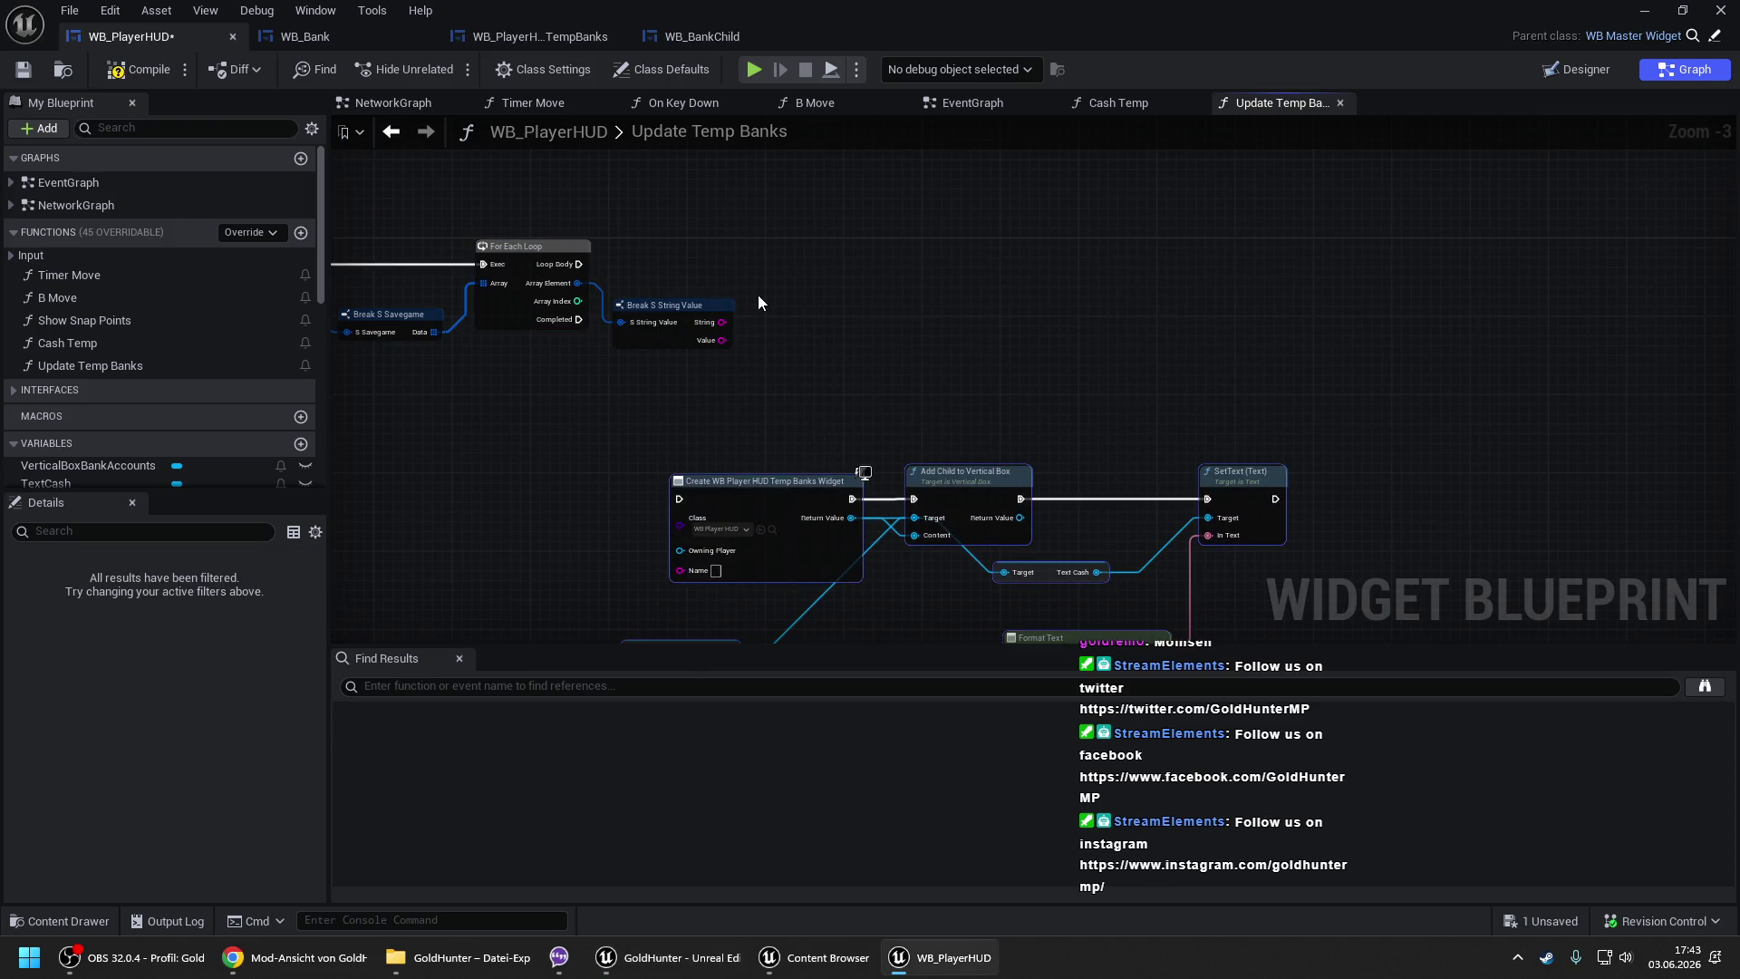
- Add a Switch on String on the String output with two case pins
drag(723, 324, 754, 270)
text(switch)
key(Return)
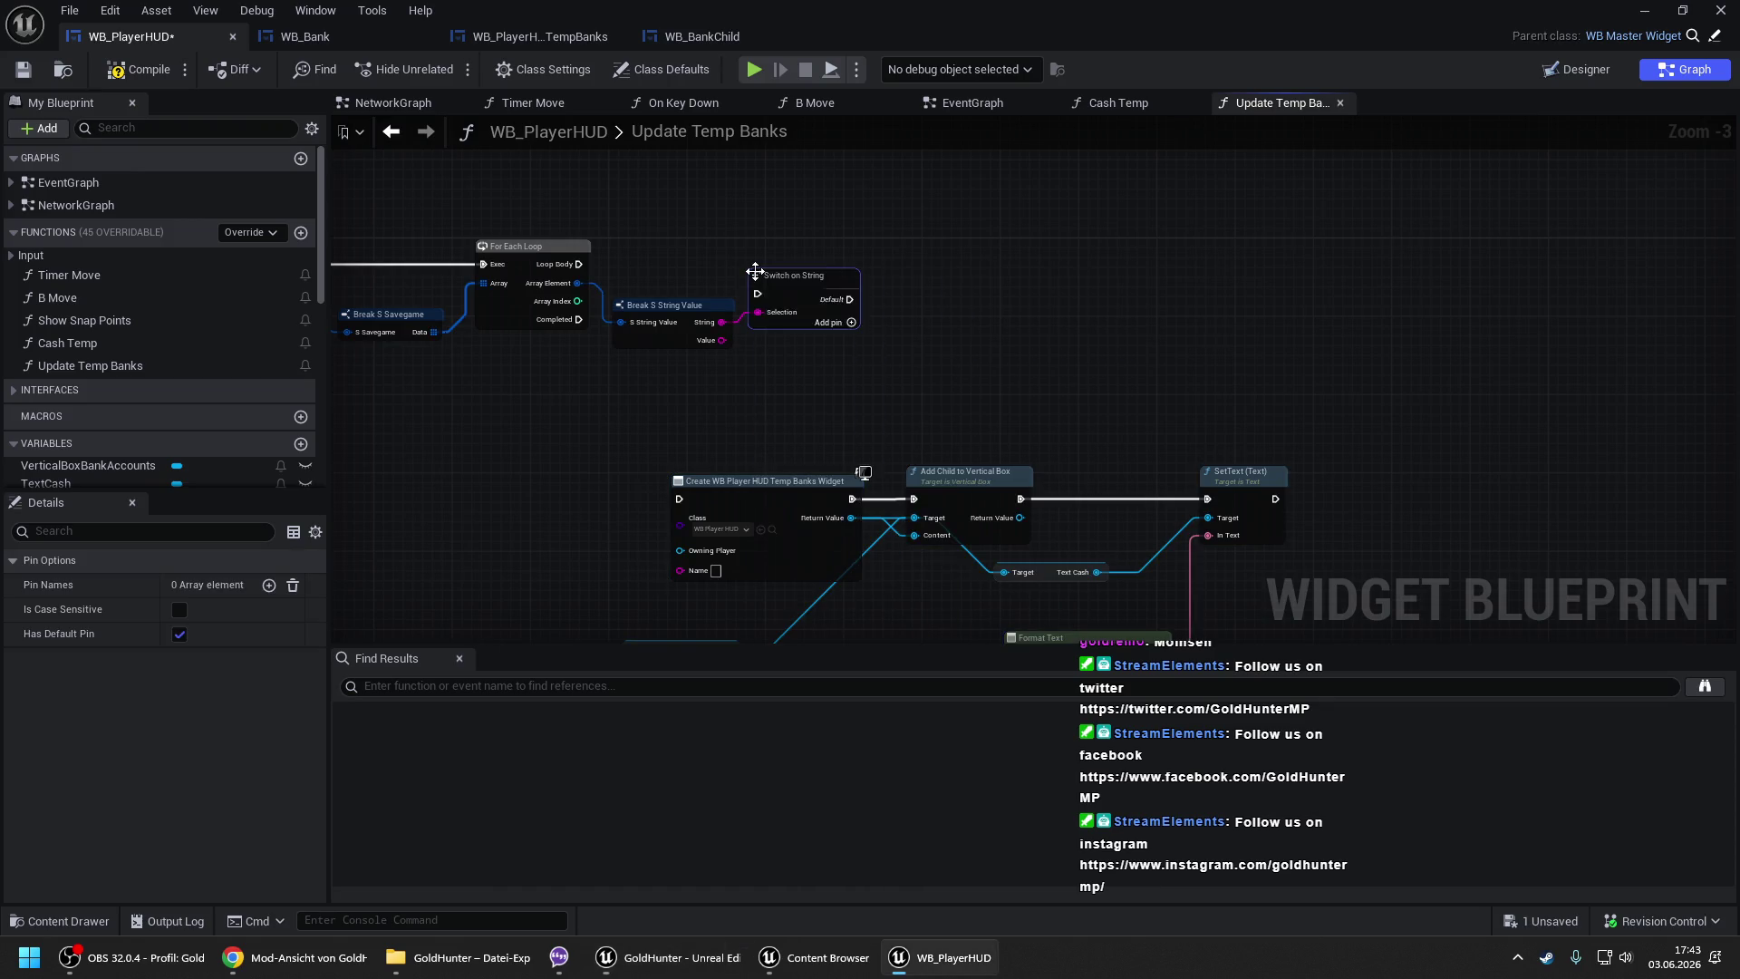
click(268, 584)
click(255, 584)
- Name the cases Name and Money, run the switch from the inner loop, remove its default
click(231, 605)
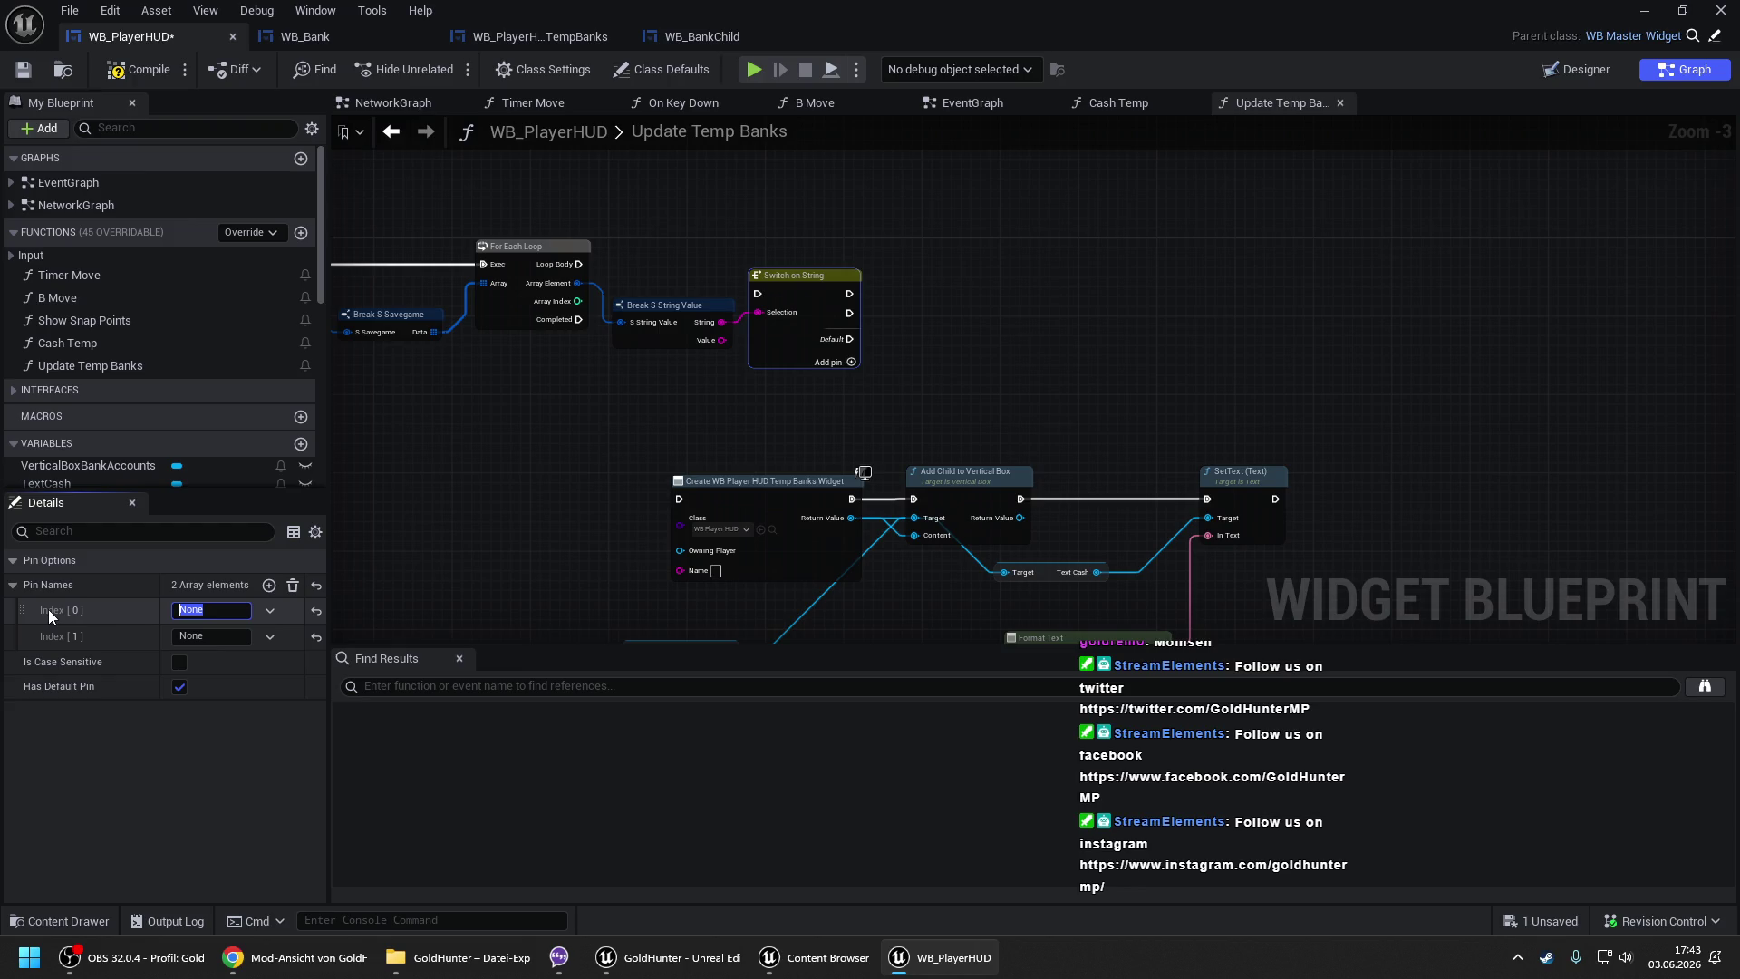
text(Name)
key(Return)
click(224, 633)
text(Money)
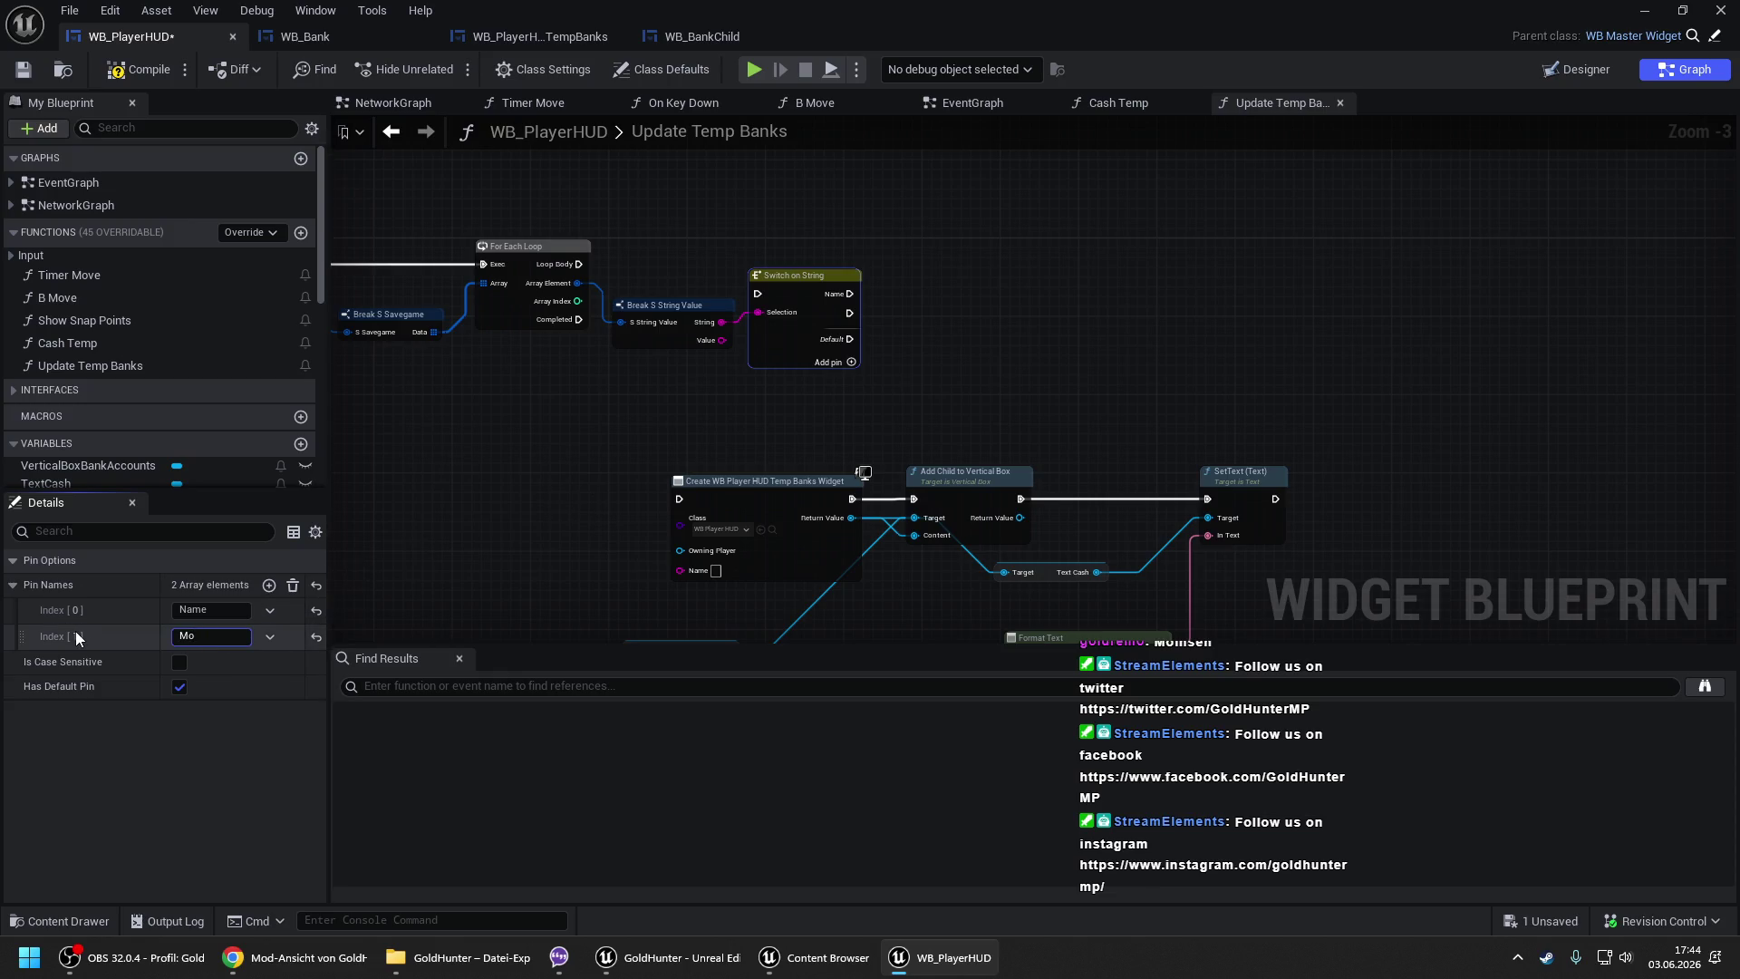
key(Return)
mouse_move(582, 264)
mouse_down()
mouse_move(757, 293)
mouse_move(815, 268)
mouse_up()
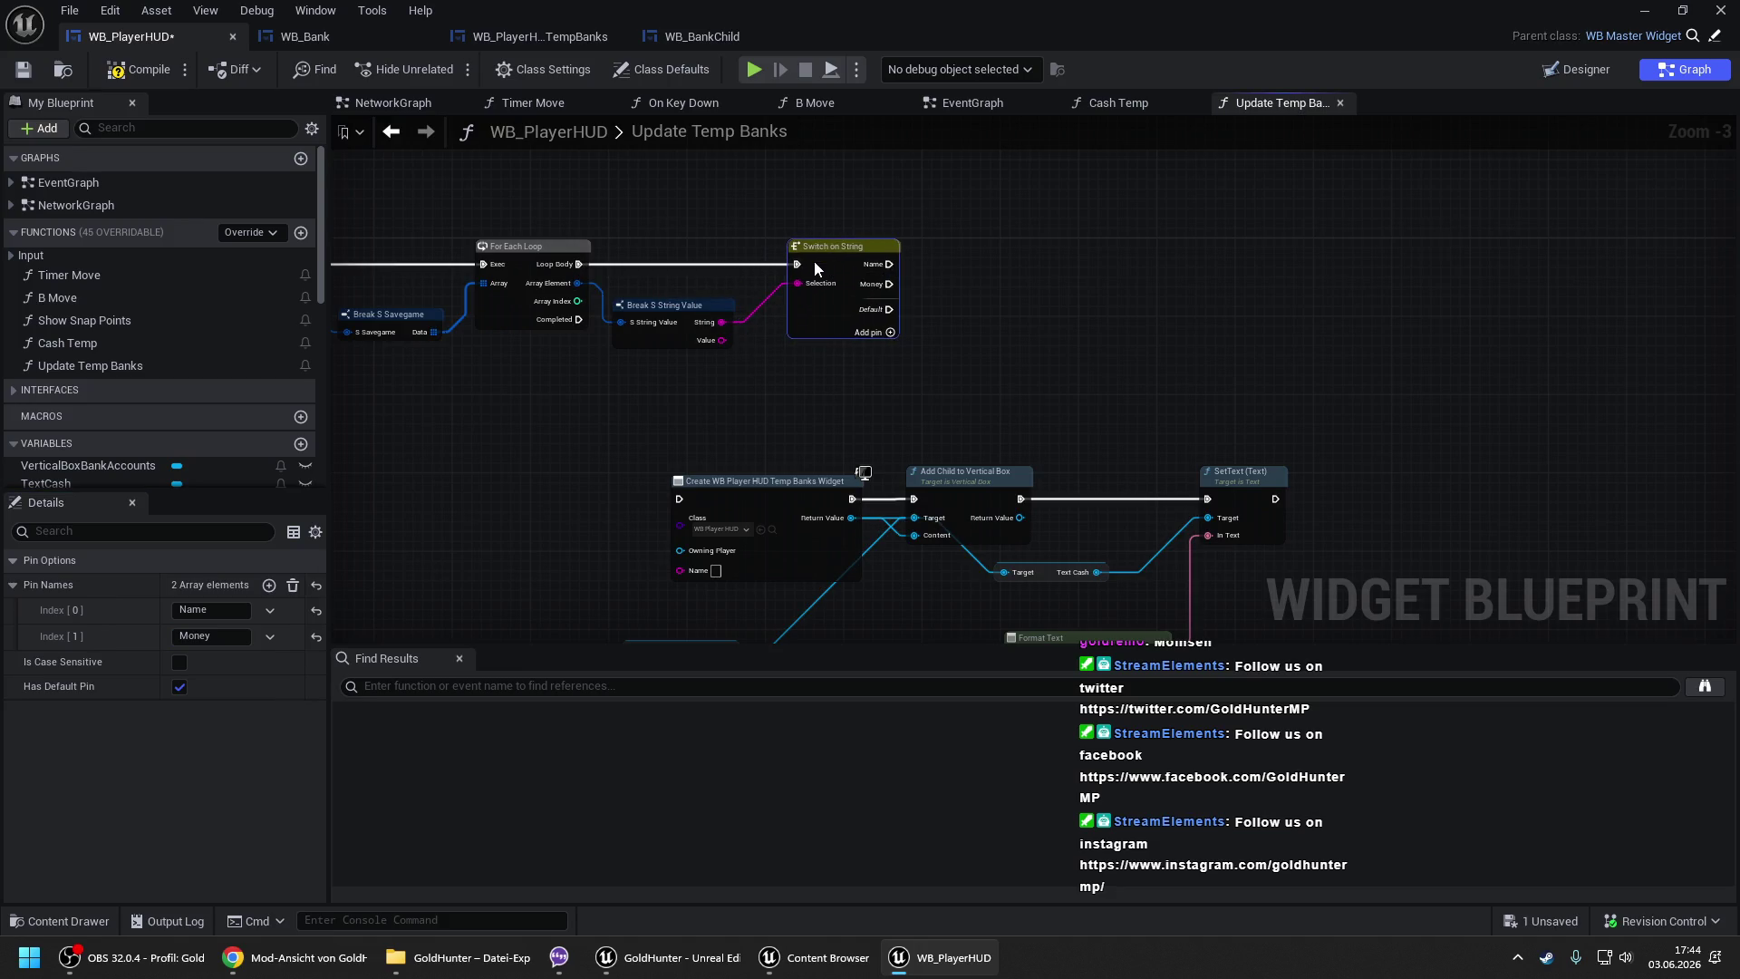
click(180, 686)
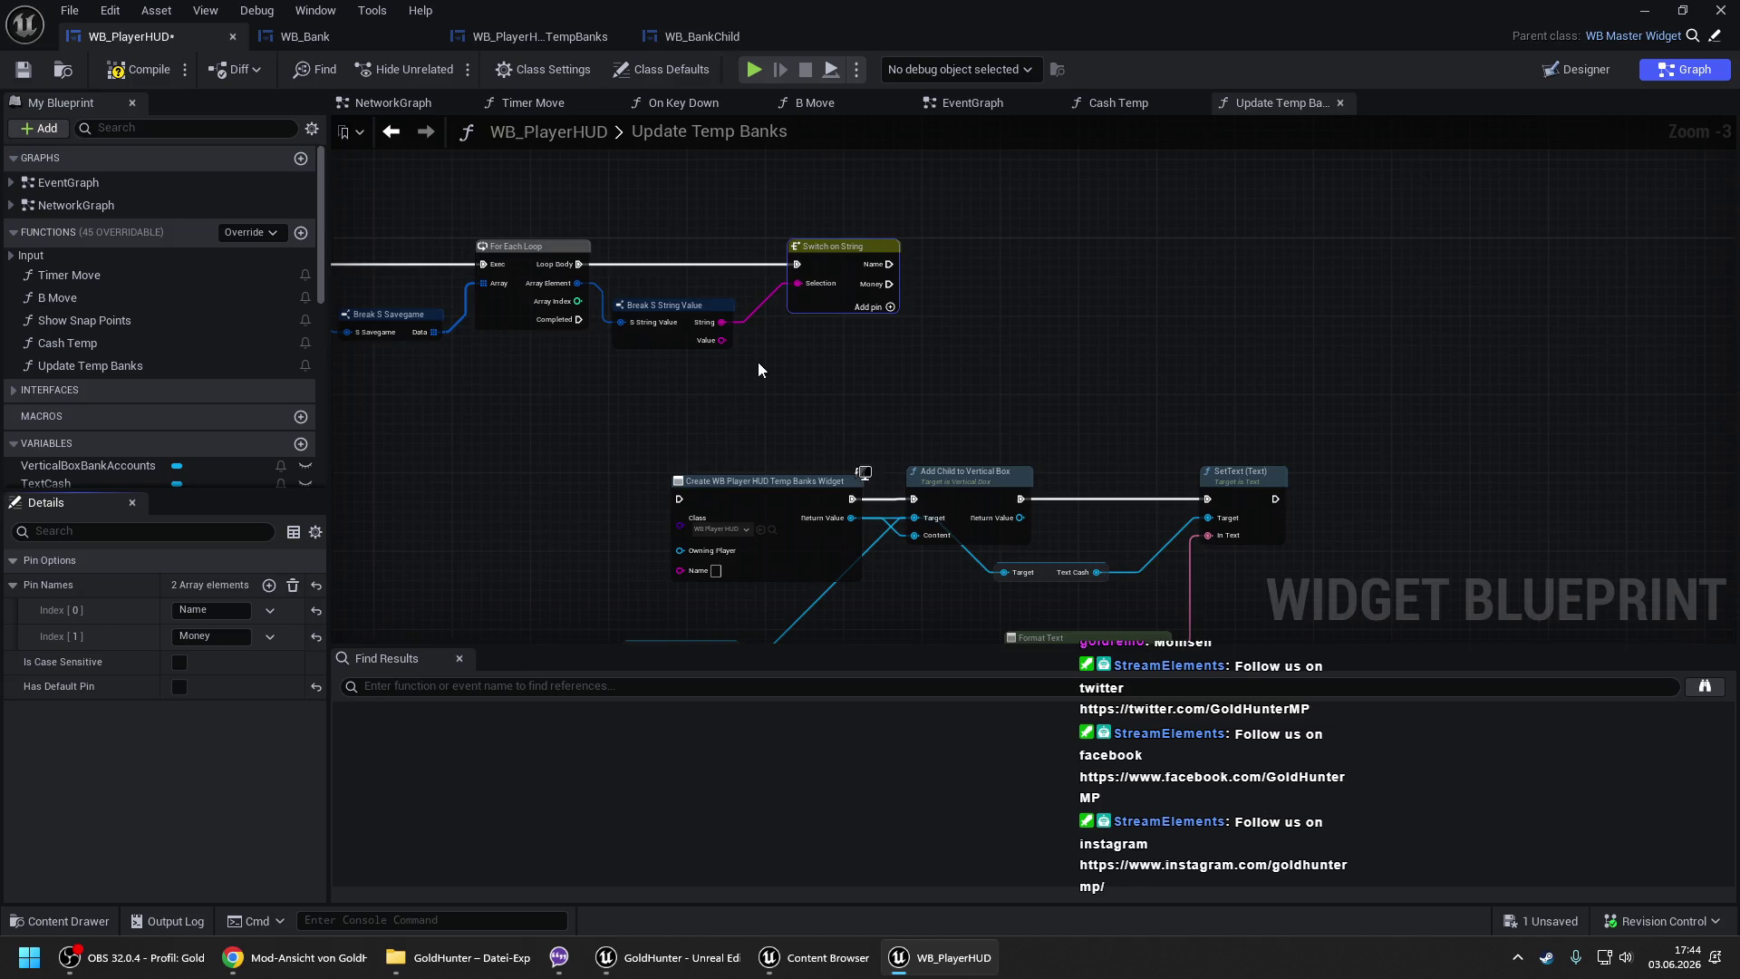
scroll(757, 364, up, 3)
drag(702, 331, 1035, 216)
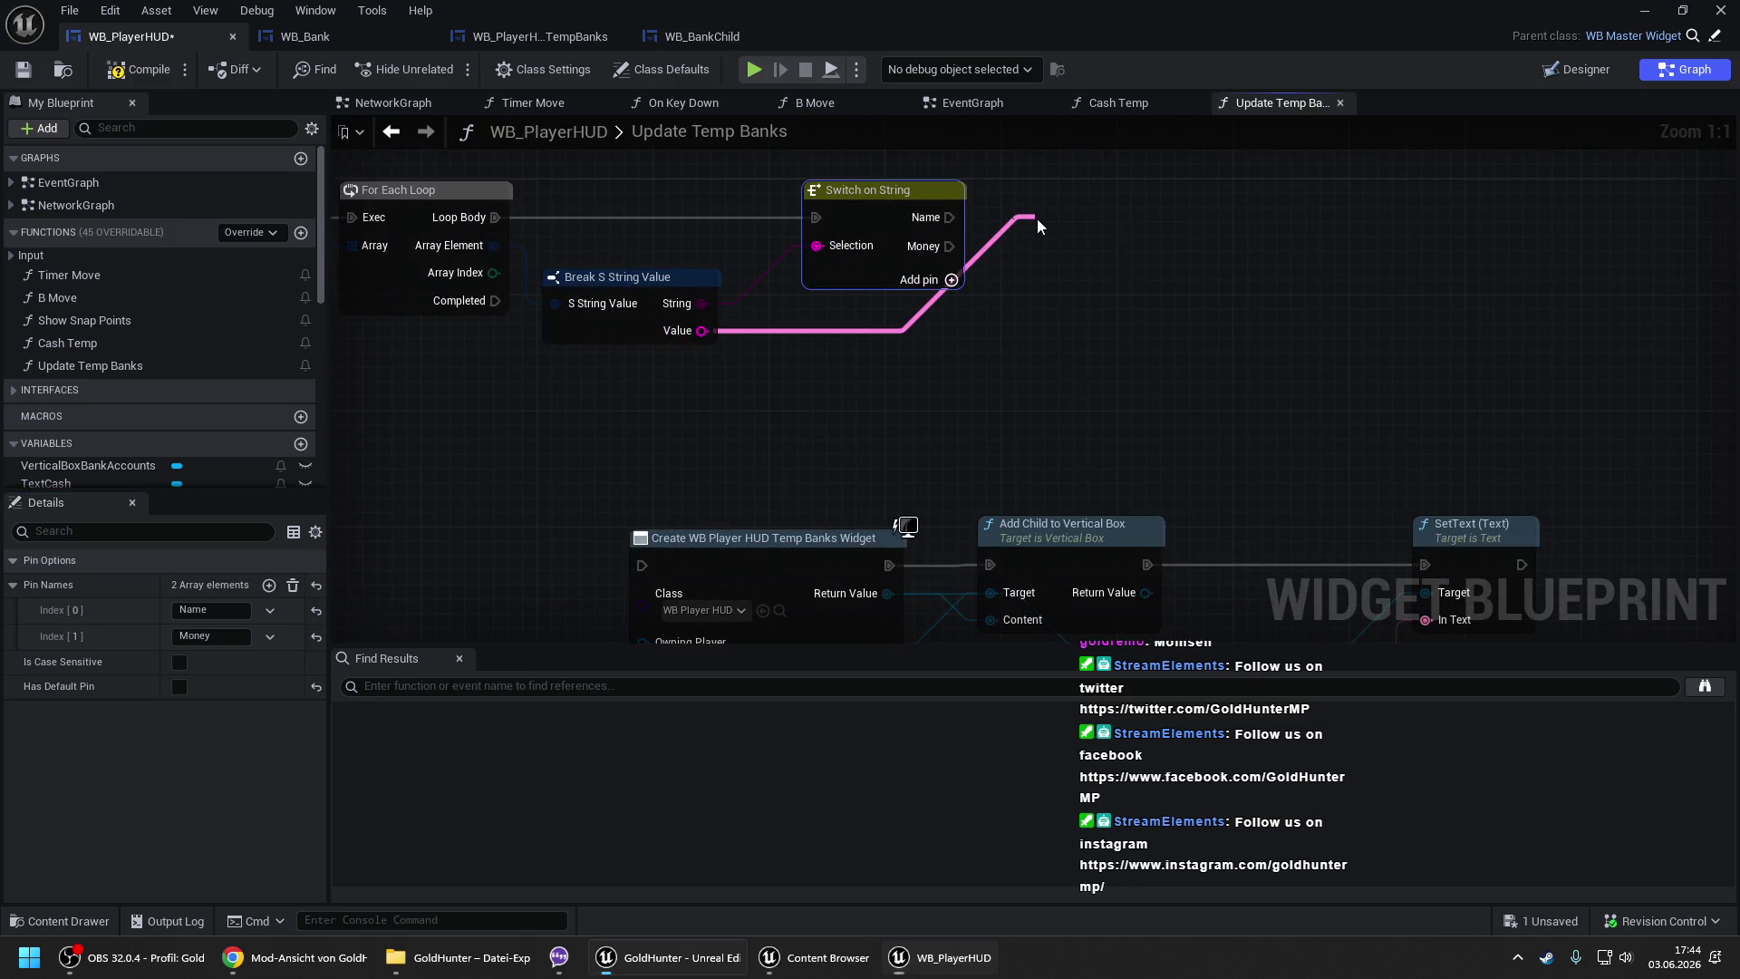
- Promote Value to a local variable Local Name and duplicate it as Local Money
click(1113, 281)
text(Ö)
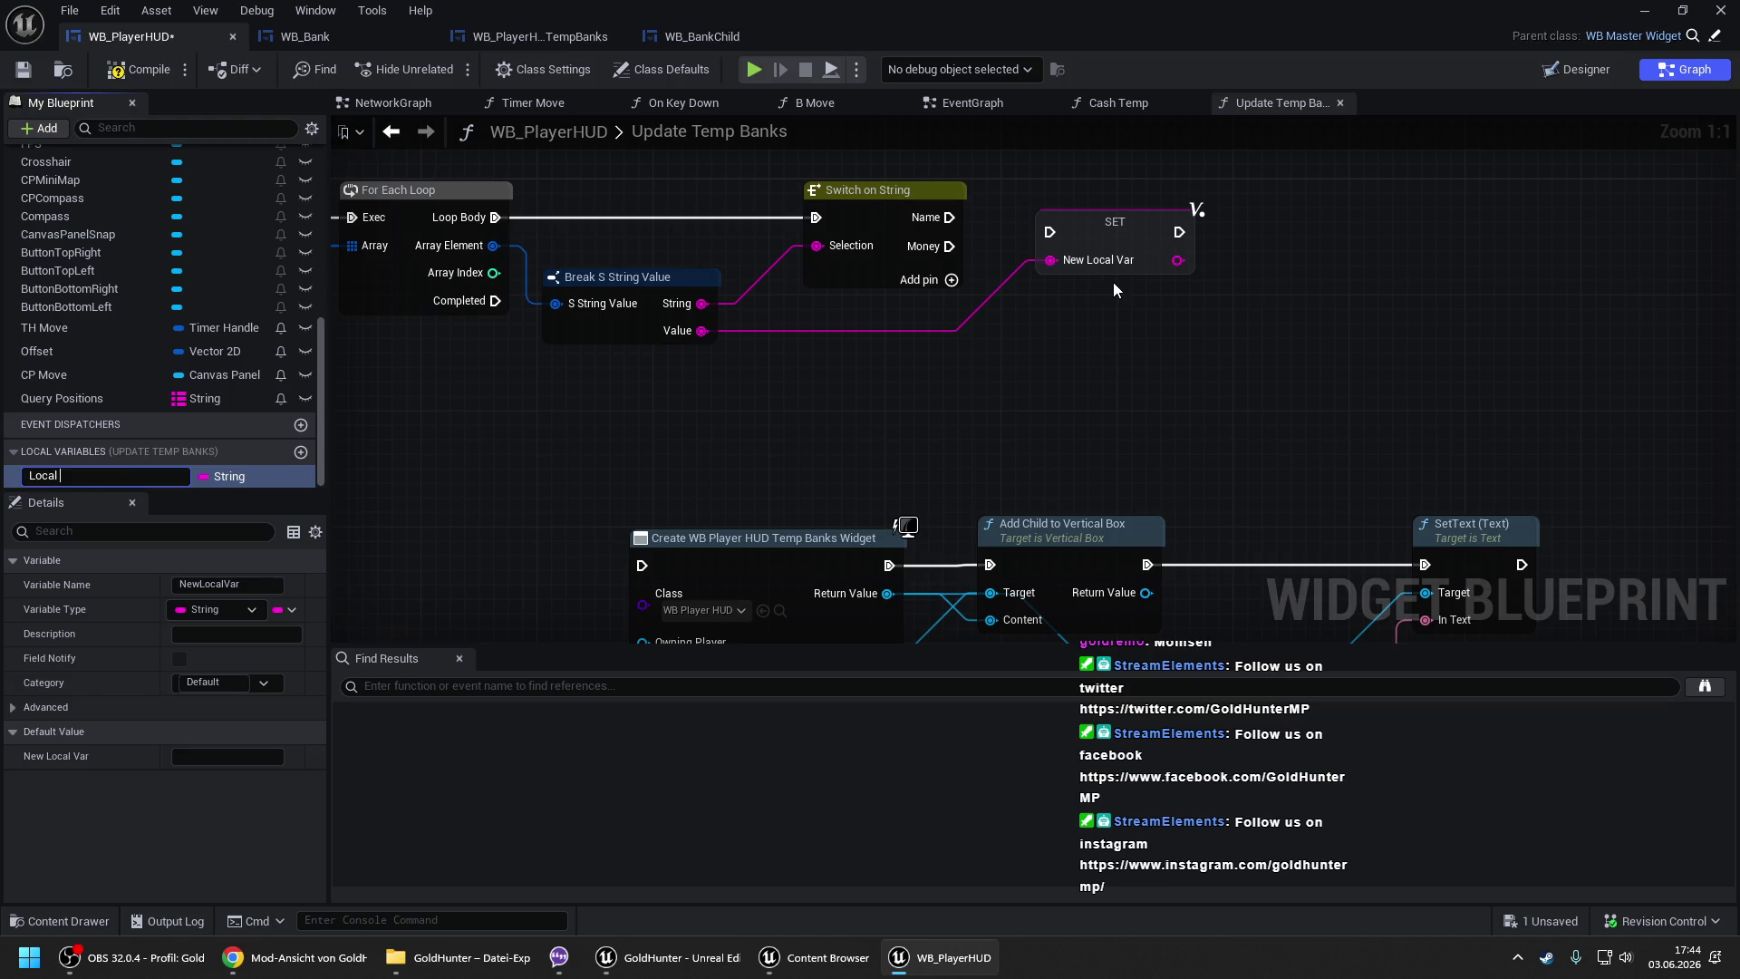
text(e)
key(Return)
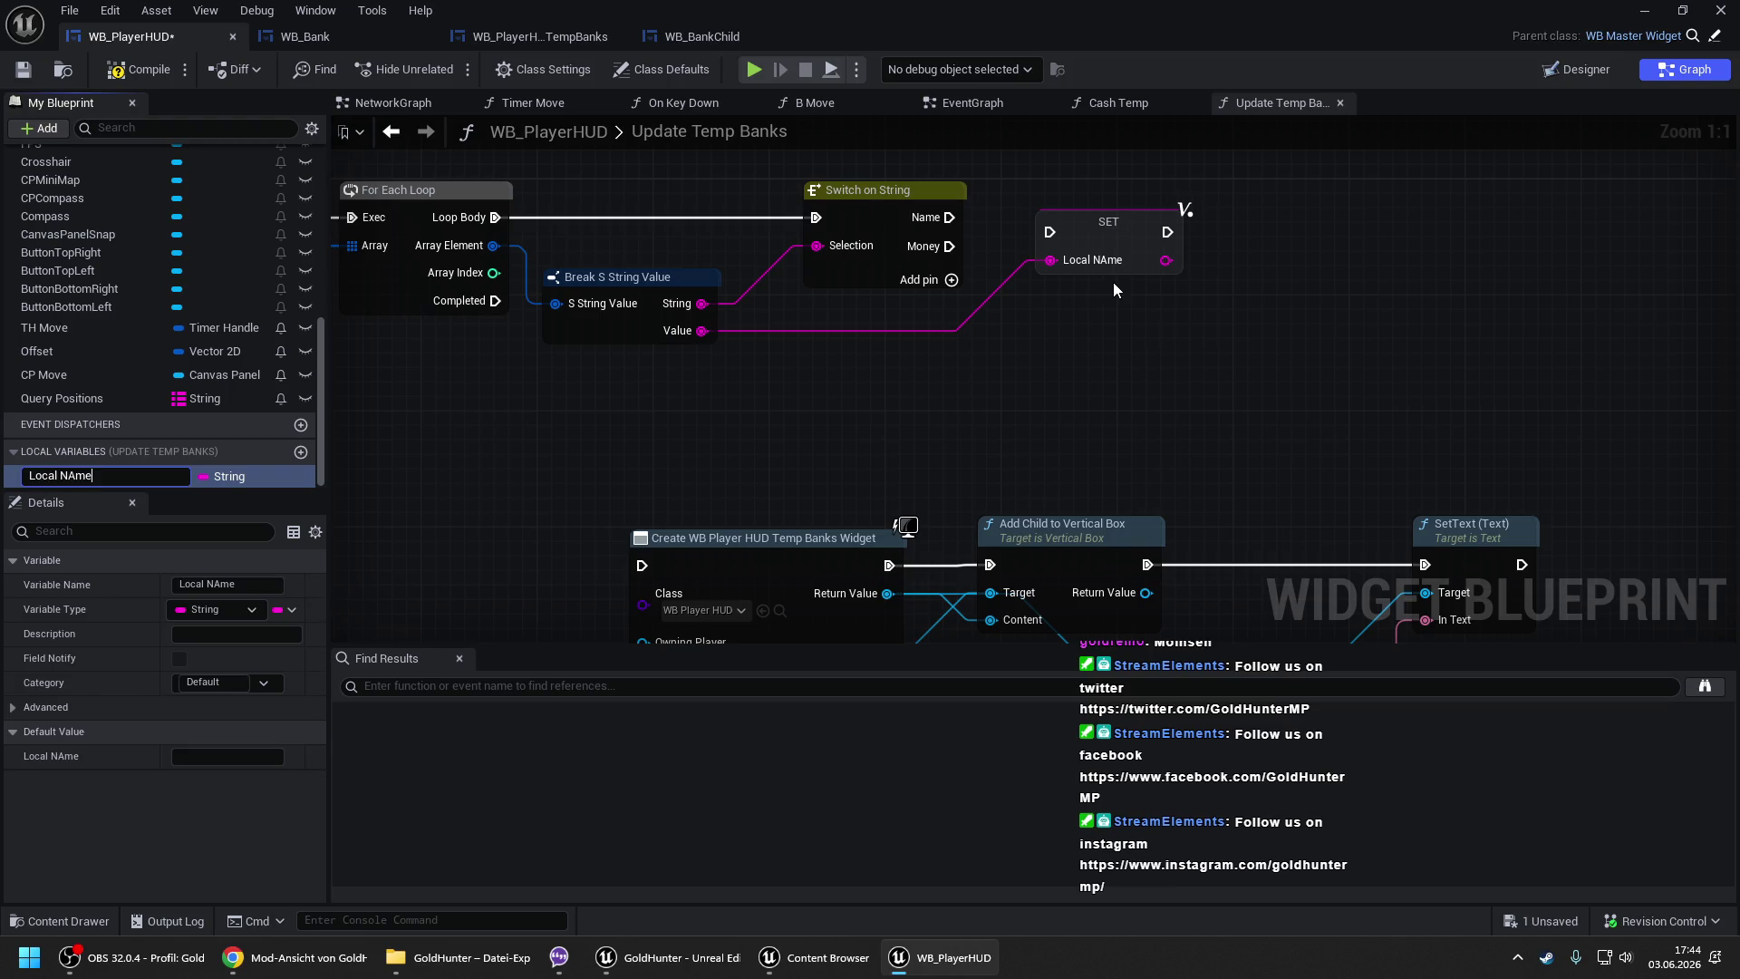
text(sdf)
text(me)
key(Return)
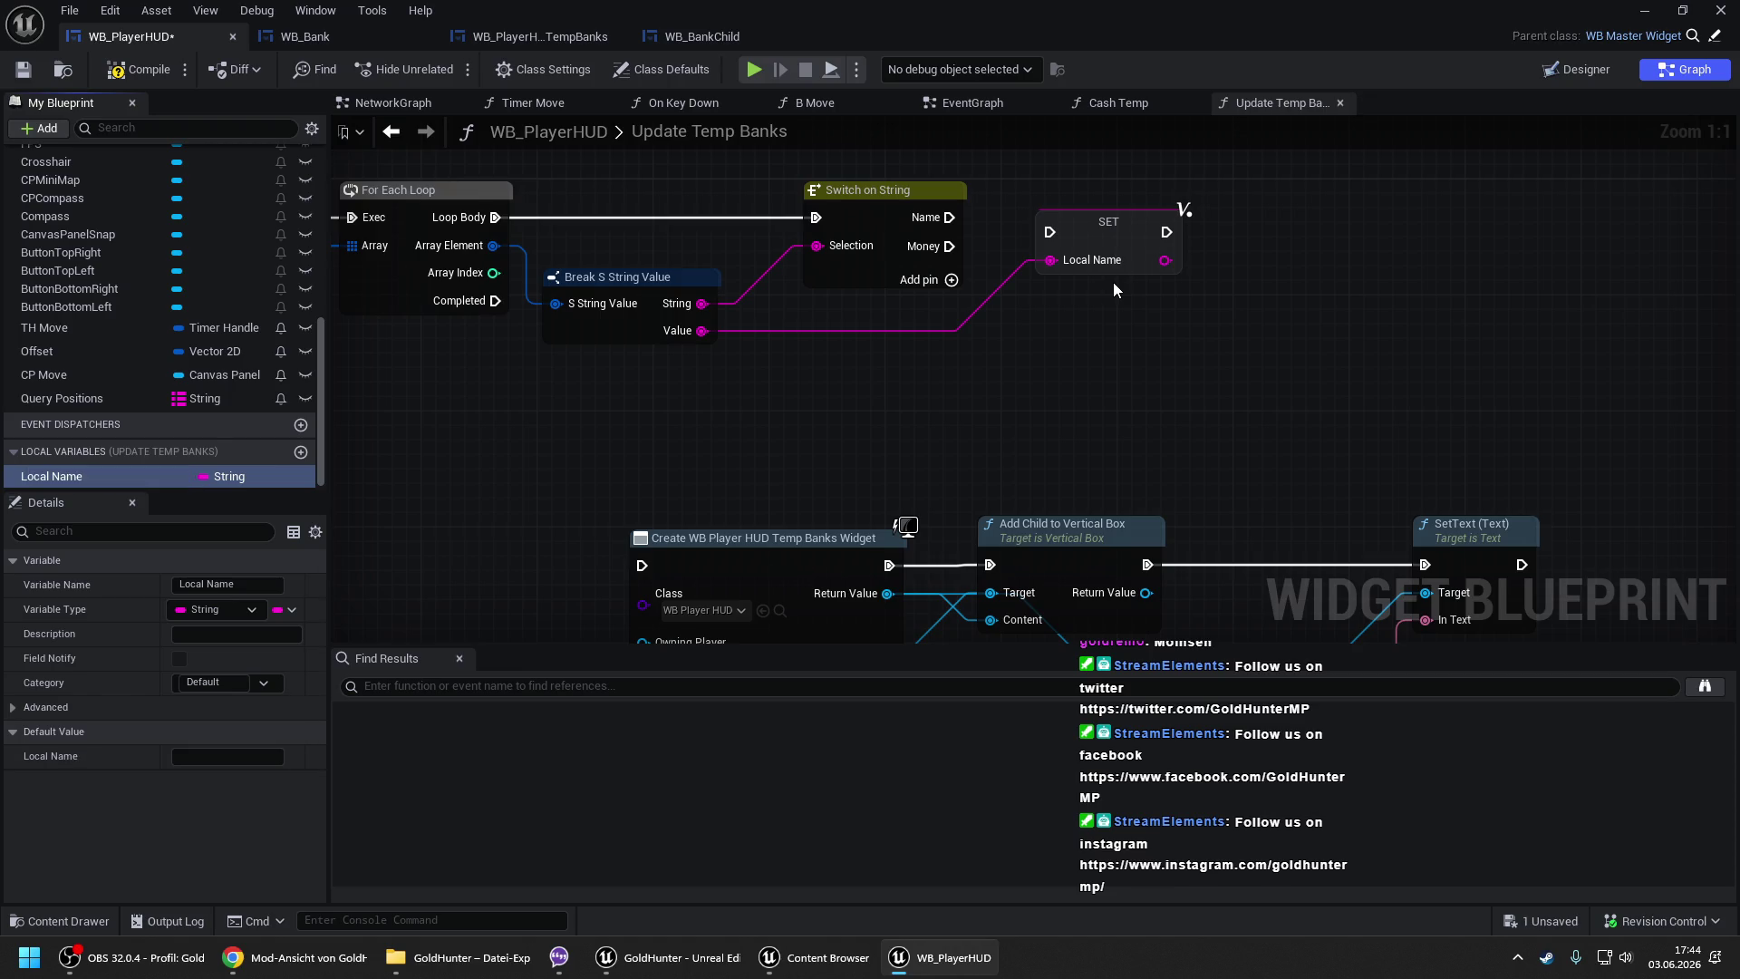
key(ctrl+d)
key(BackSpace)
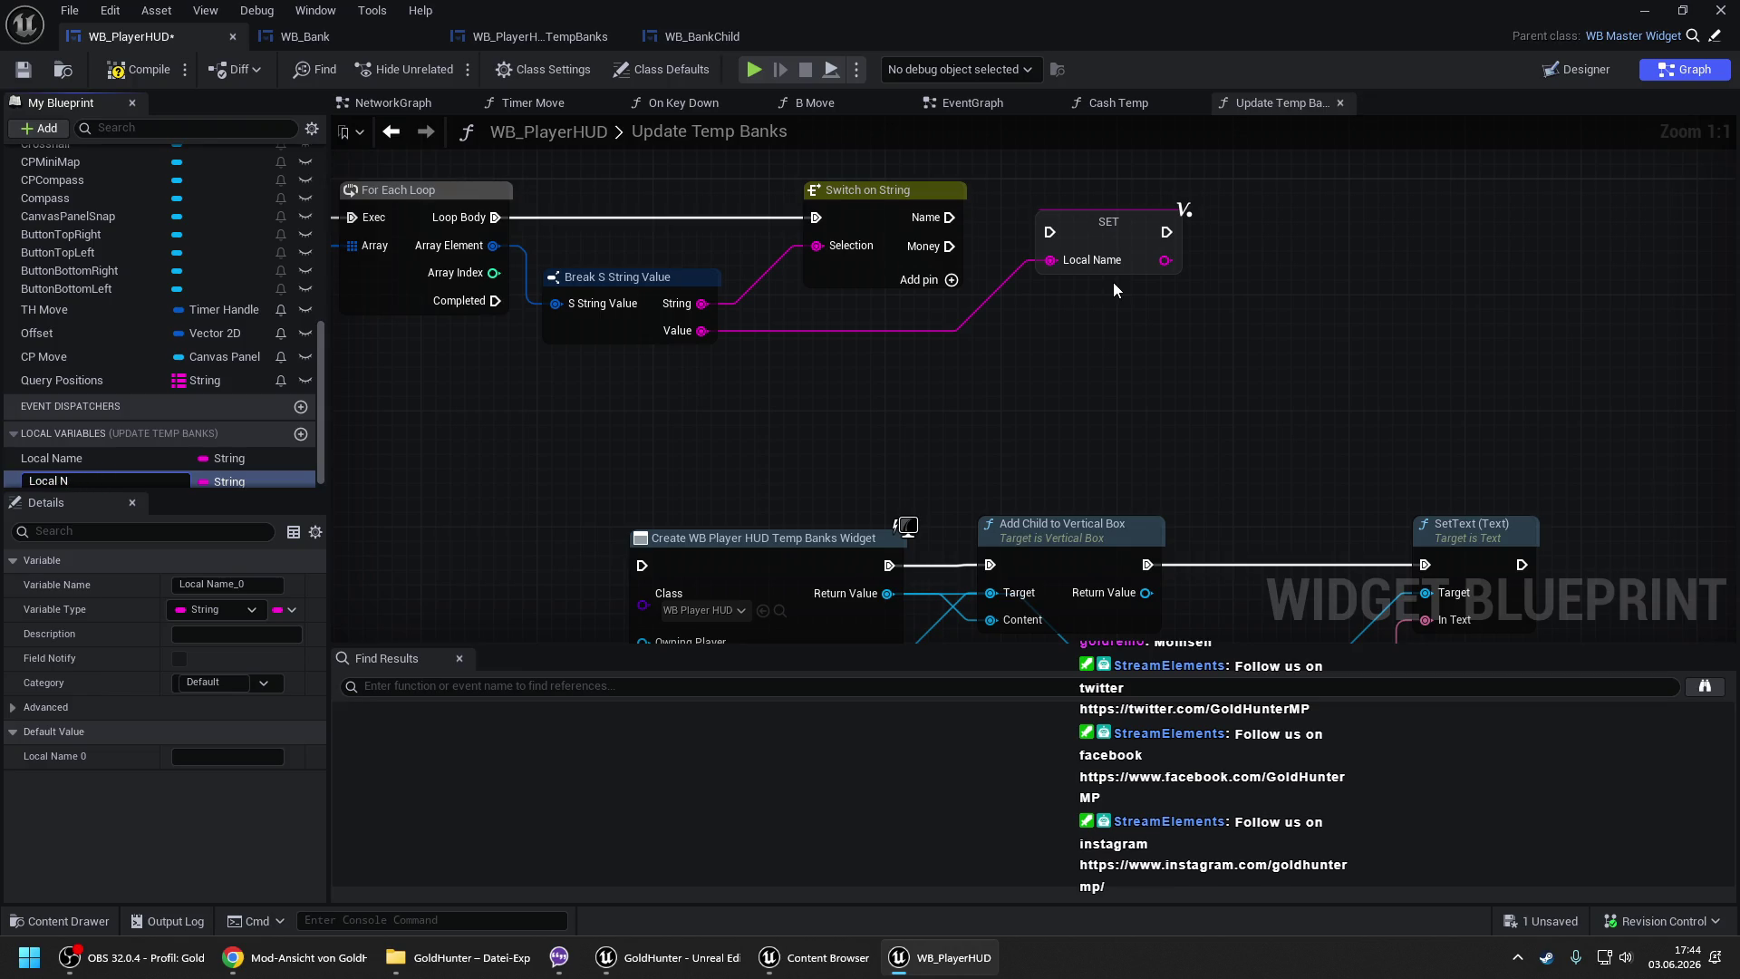
text(y)
key(Return)
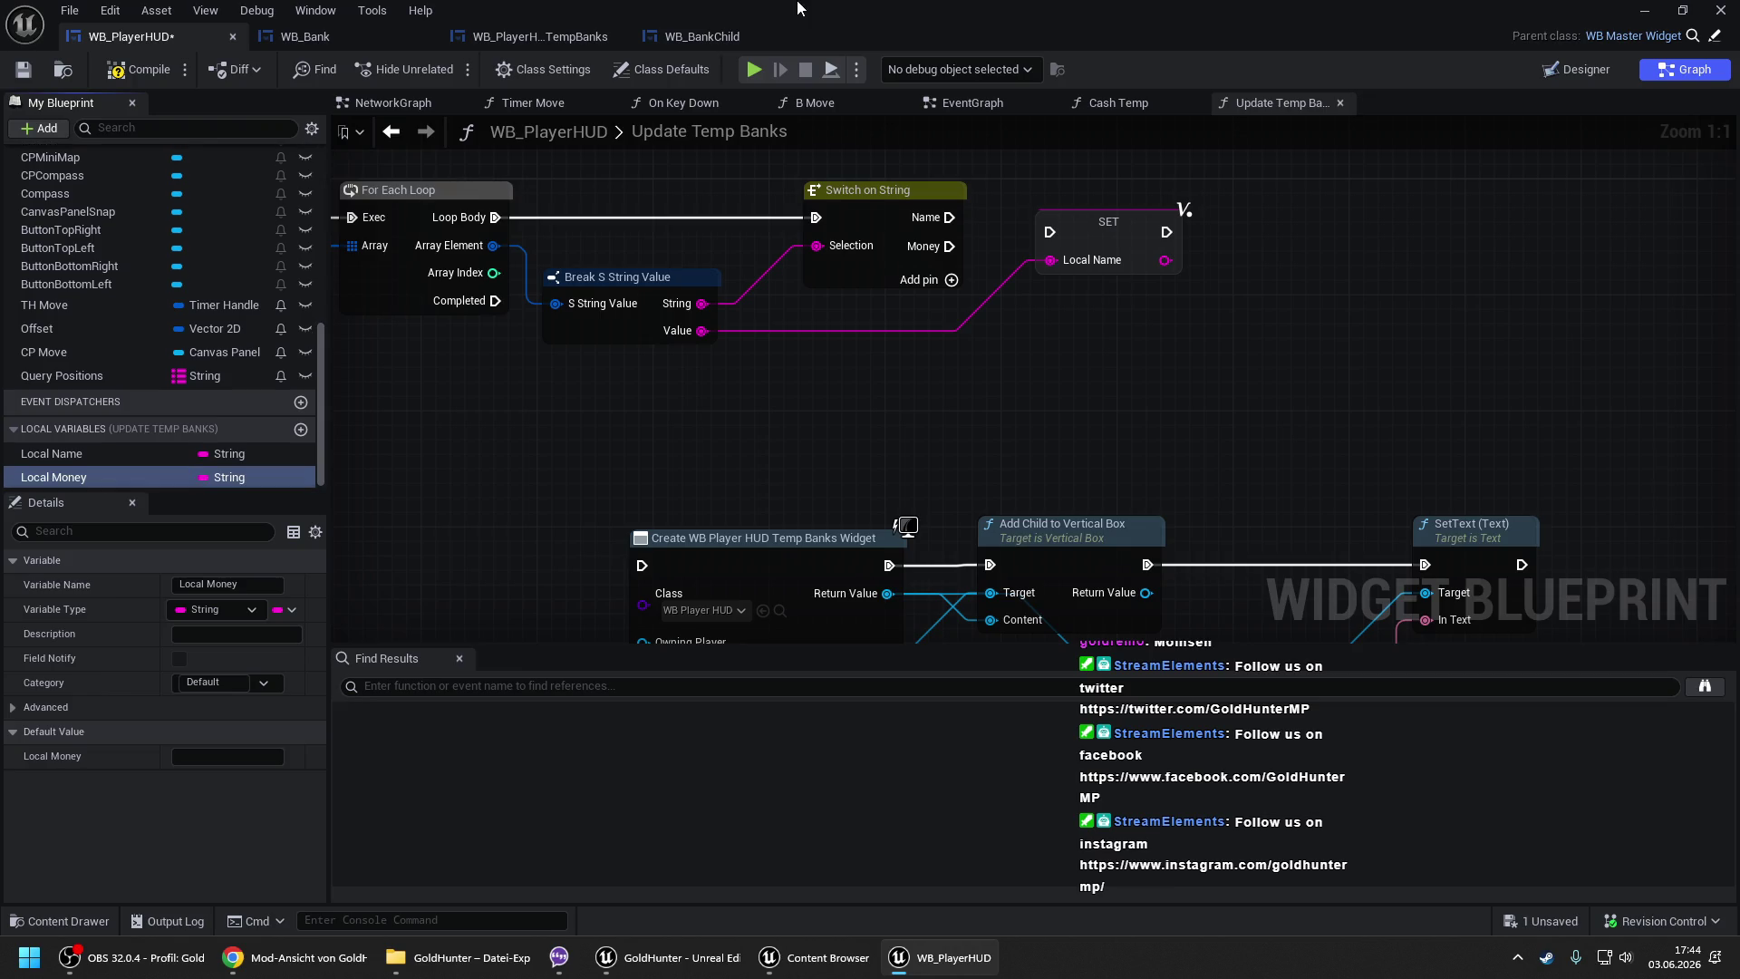
- Run SET Local Name from the Name case and SET Local Money from the Money case
mouse_move(950, 222)
mouse_down()
mouse_move(1050, 232)
mouse_move(1084, 209)
mouse_up()
mouse_move(60, 479)
mouse_down()
mouse_move(933, 368)
mouse_move(1040, 297)
mouse_up()
click(1065, 349)
drag(949, 246, 1033, 305)
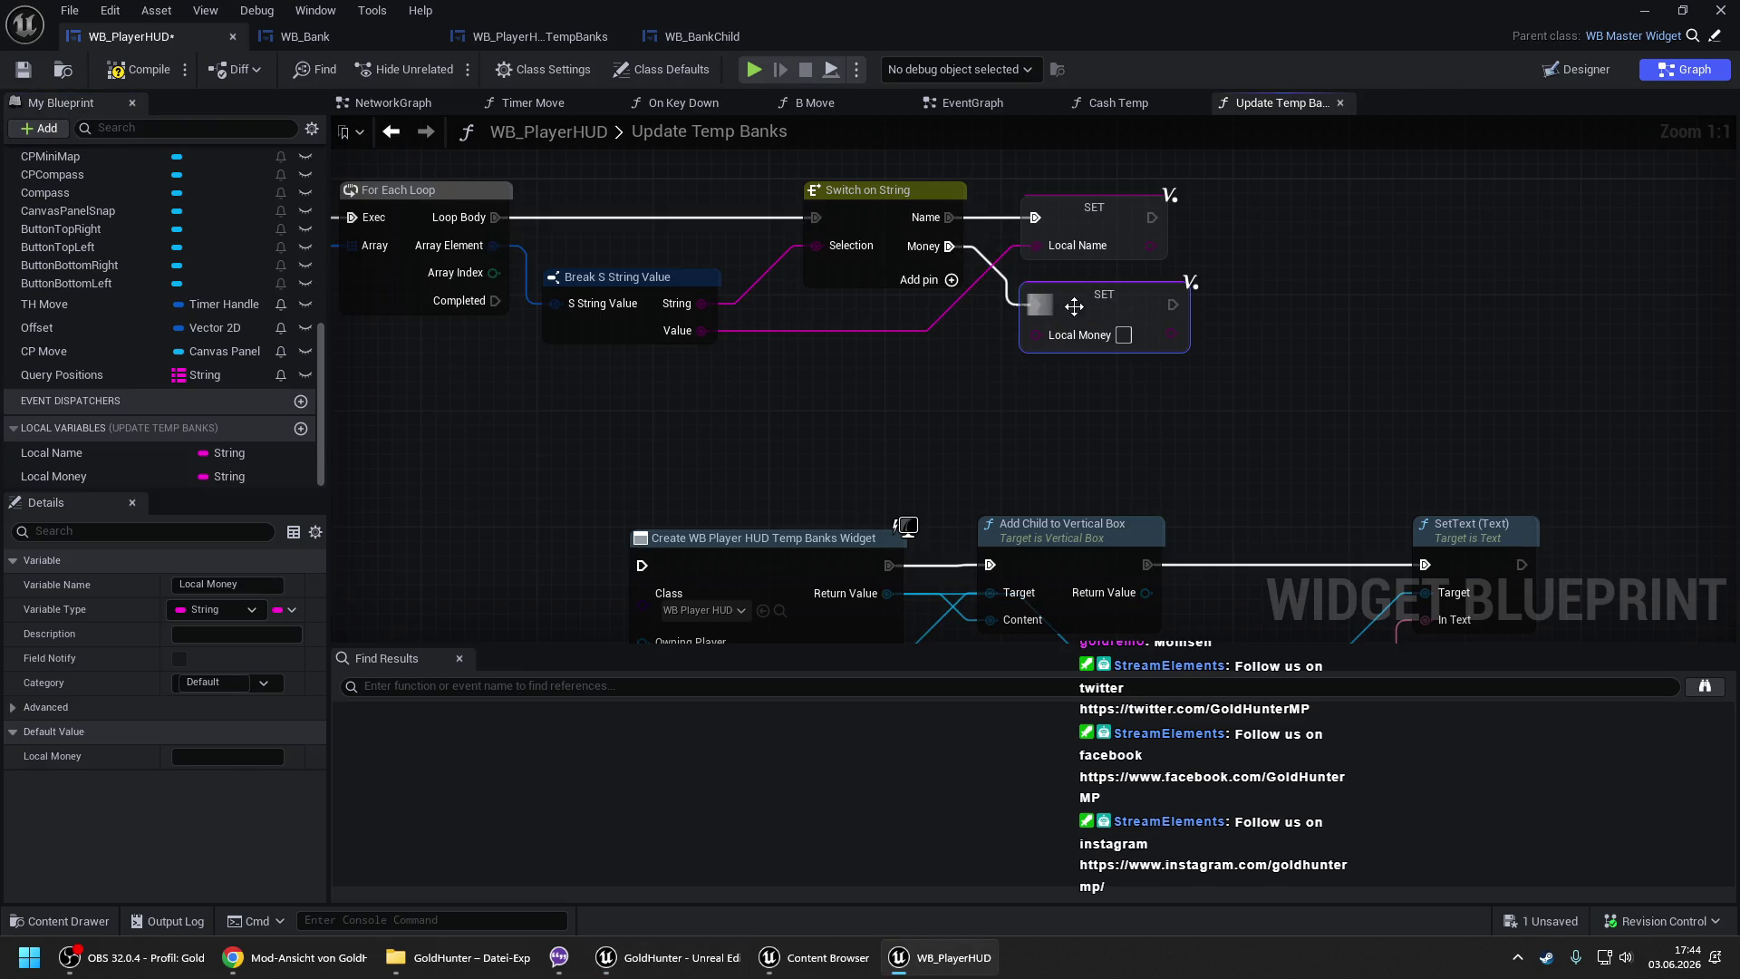
click(937, 375)
scroll(836, 363, down, 2)
drag(839, 357, 1097, 308)
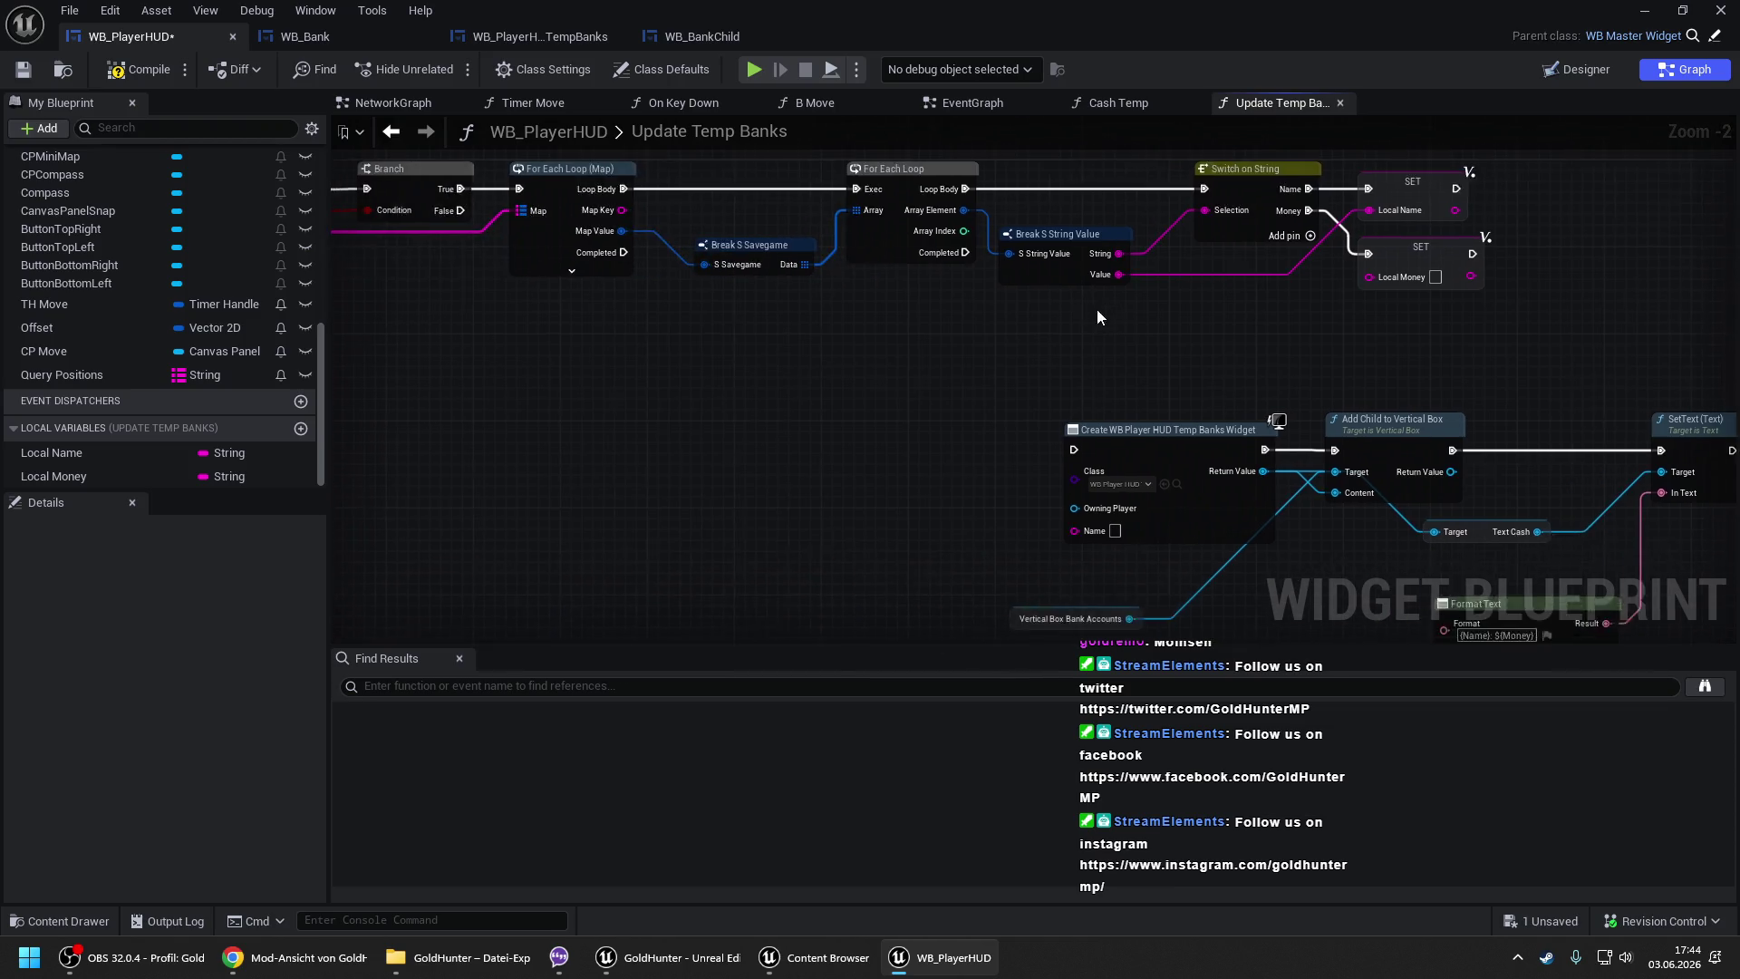
- Feed Local Name and Local Money into Format Text's Name and Money pins, then compile
scroll(818, 350, down, 1)
mouse_move(867, 512)
mouse_down()
mouse_move(988, 464)
mouse_move(589, 340)
mouse_up()
scroll(701, 388, up, 2)
drag(52, 452, 911, 430)
mouse_move(99, 477)
mouse_down()
mouse_move(861, 476)
mouse_move(900, 457)
mouse_up()
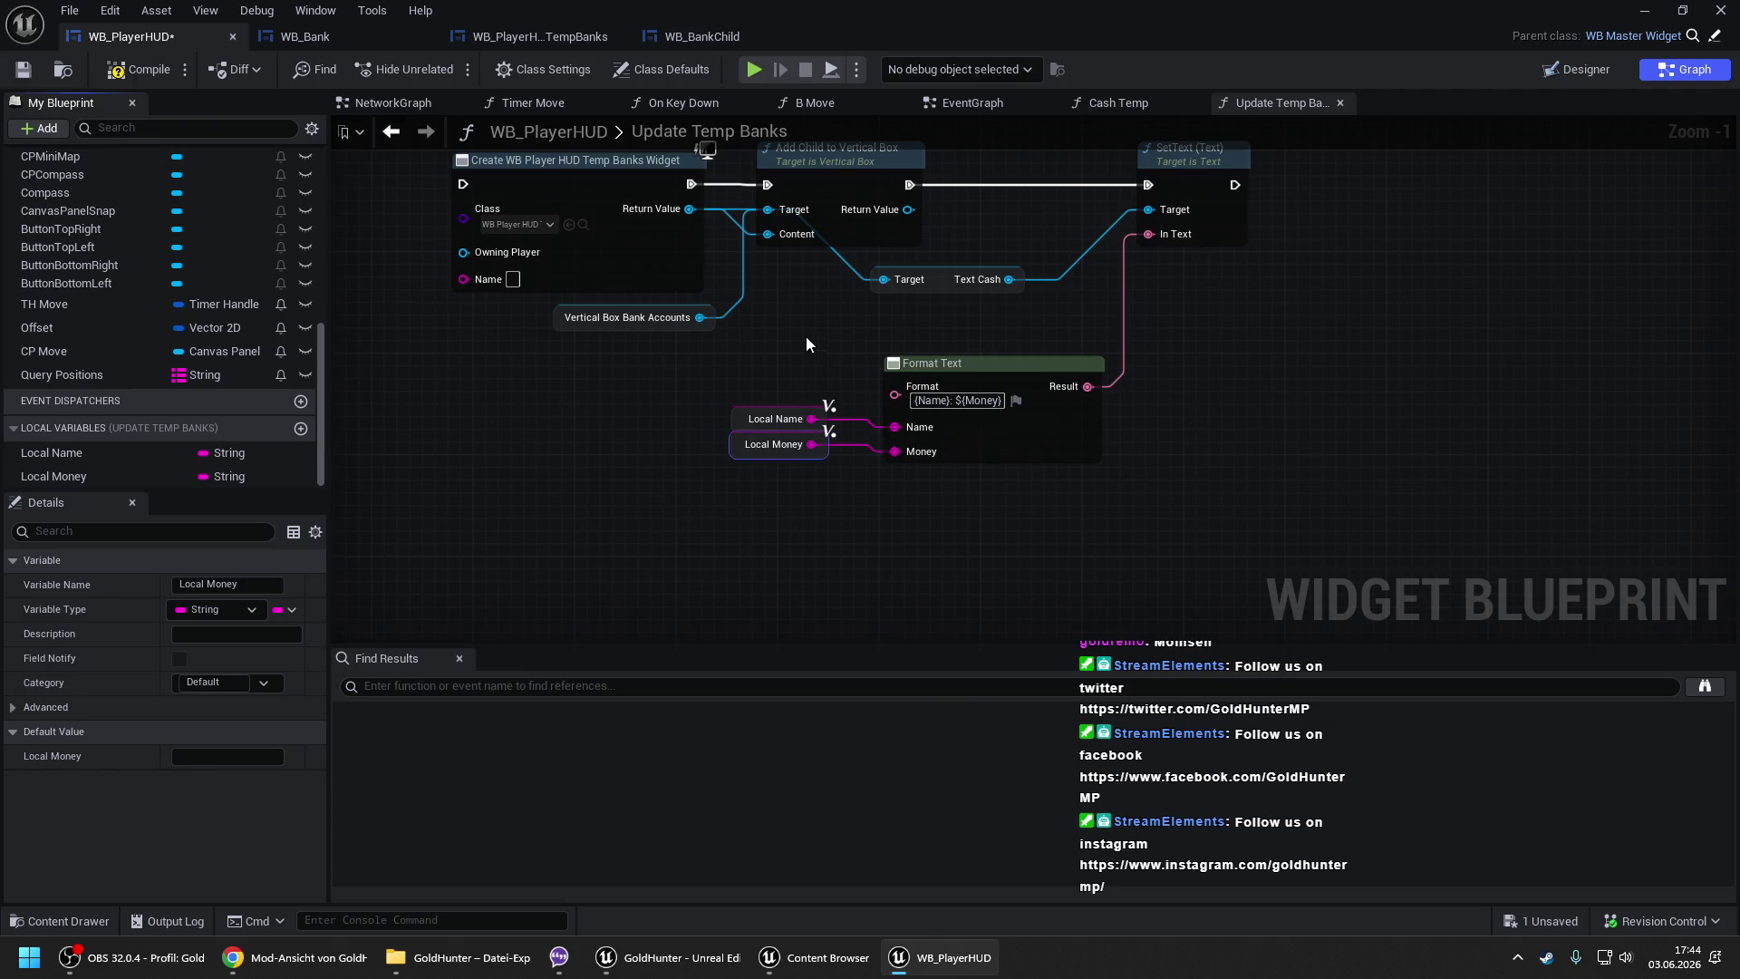
scroll(808, 337, down, 2)
click(141, 69)
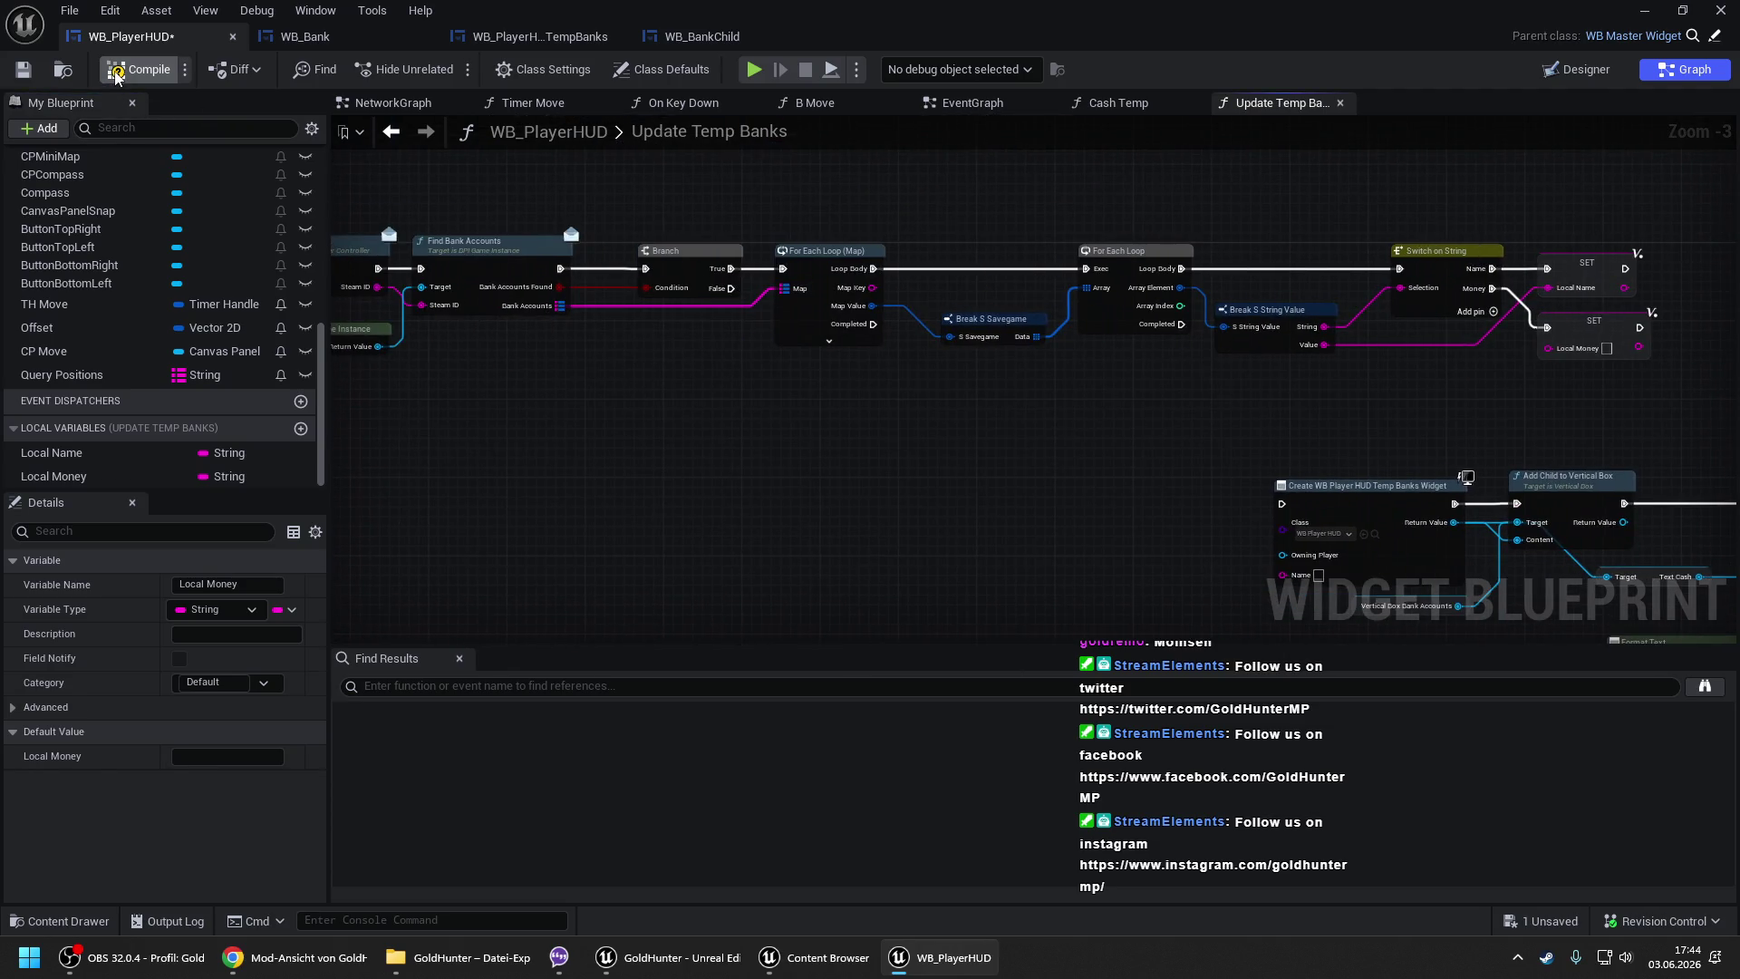
- Connect the string Value into SET Local Money and review the finished function
drag(876, 244, 538, 258)
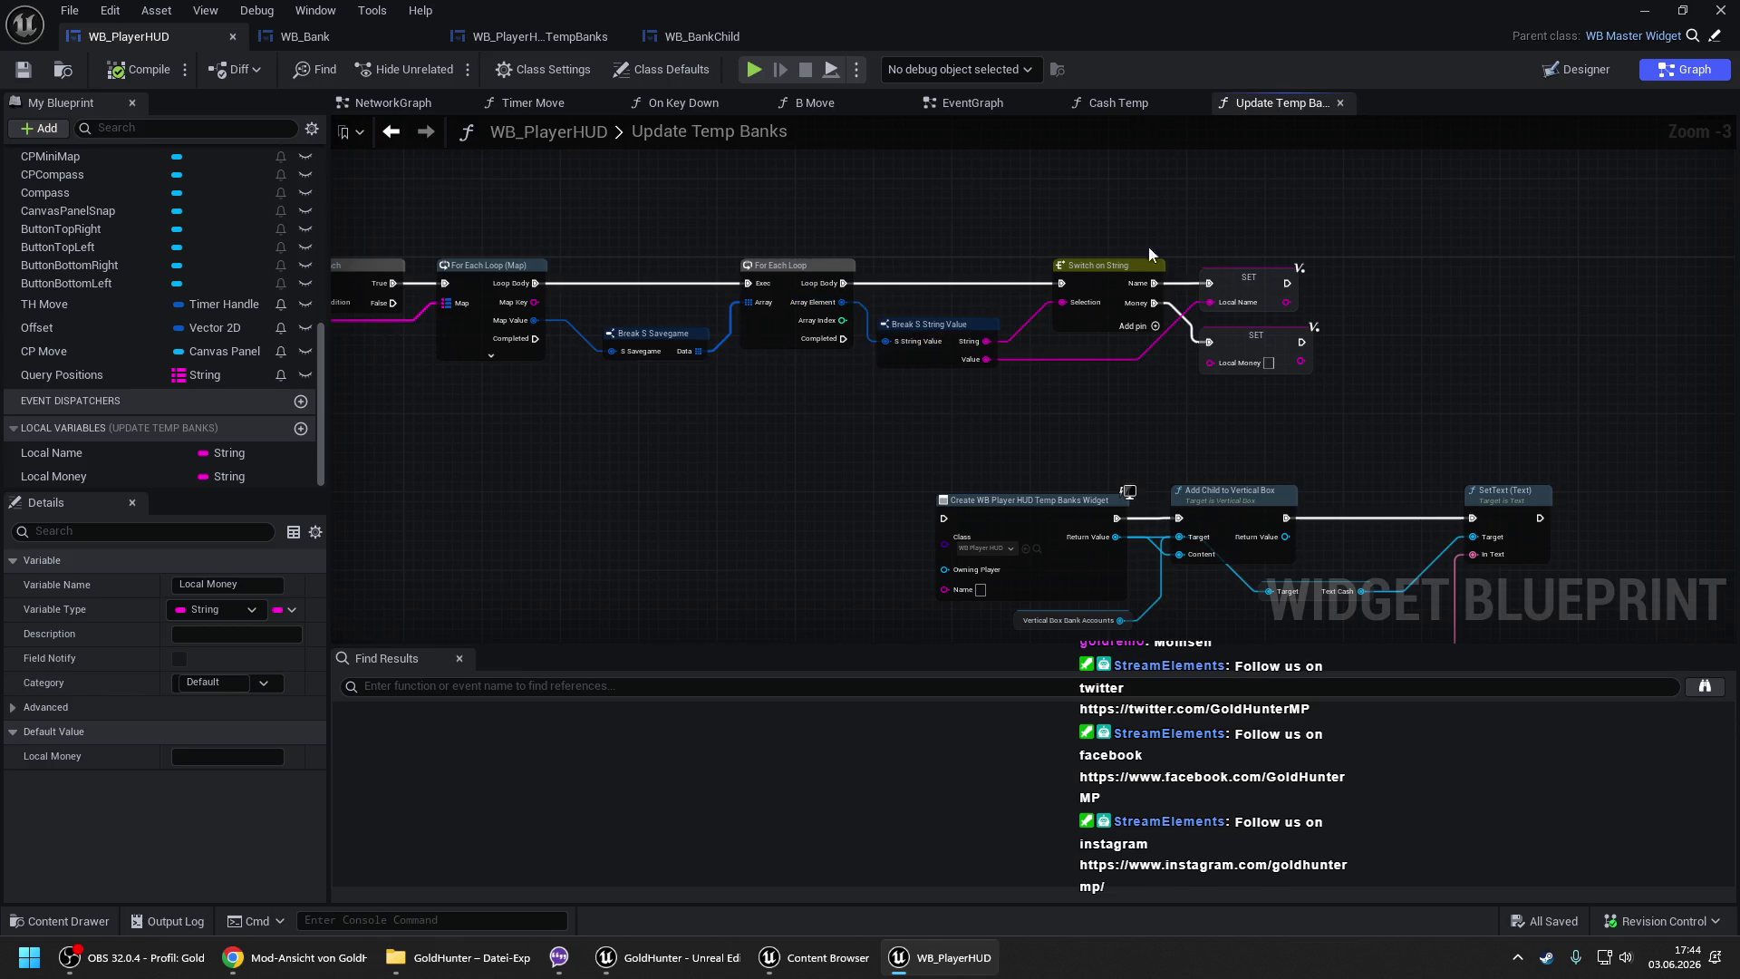
drag(1212, 362, 988, 360)
mouse_move(819, 369)
mouse_down()
mouse_move(618, 281)
mouse_move(743, 429)
mouse_up()
scroll(690, 411, down, 2)
drag(674, 338, 676, 317)
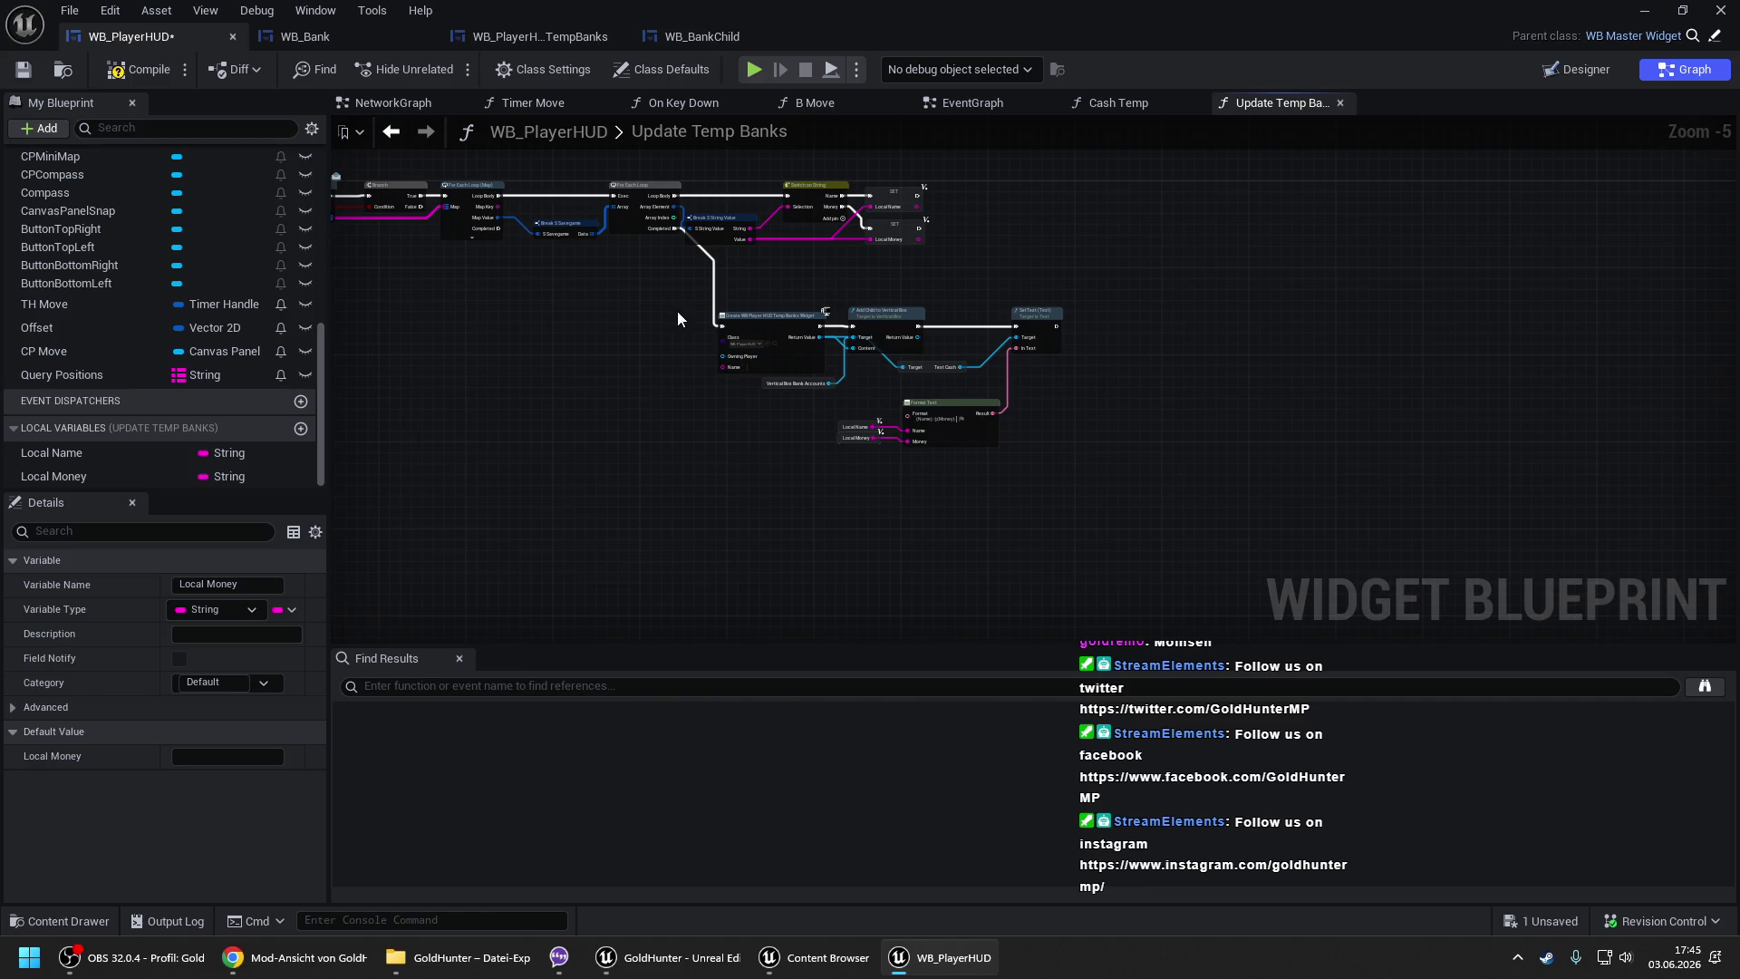
drag(1059, 462, 1059, 461)
scroll(797, 308, up, 2)
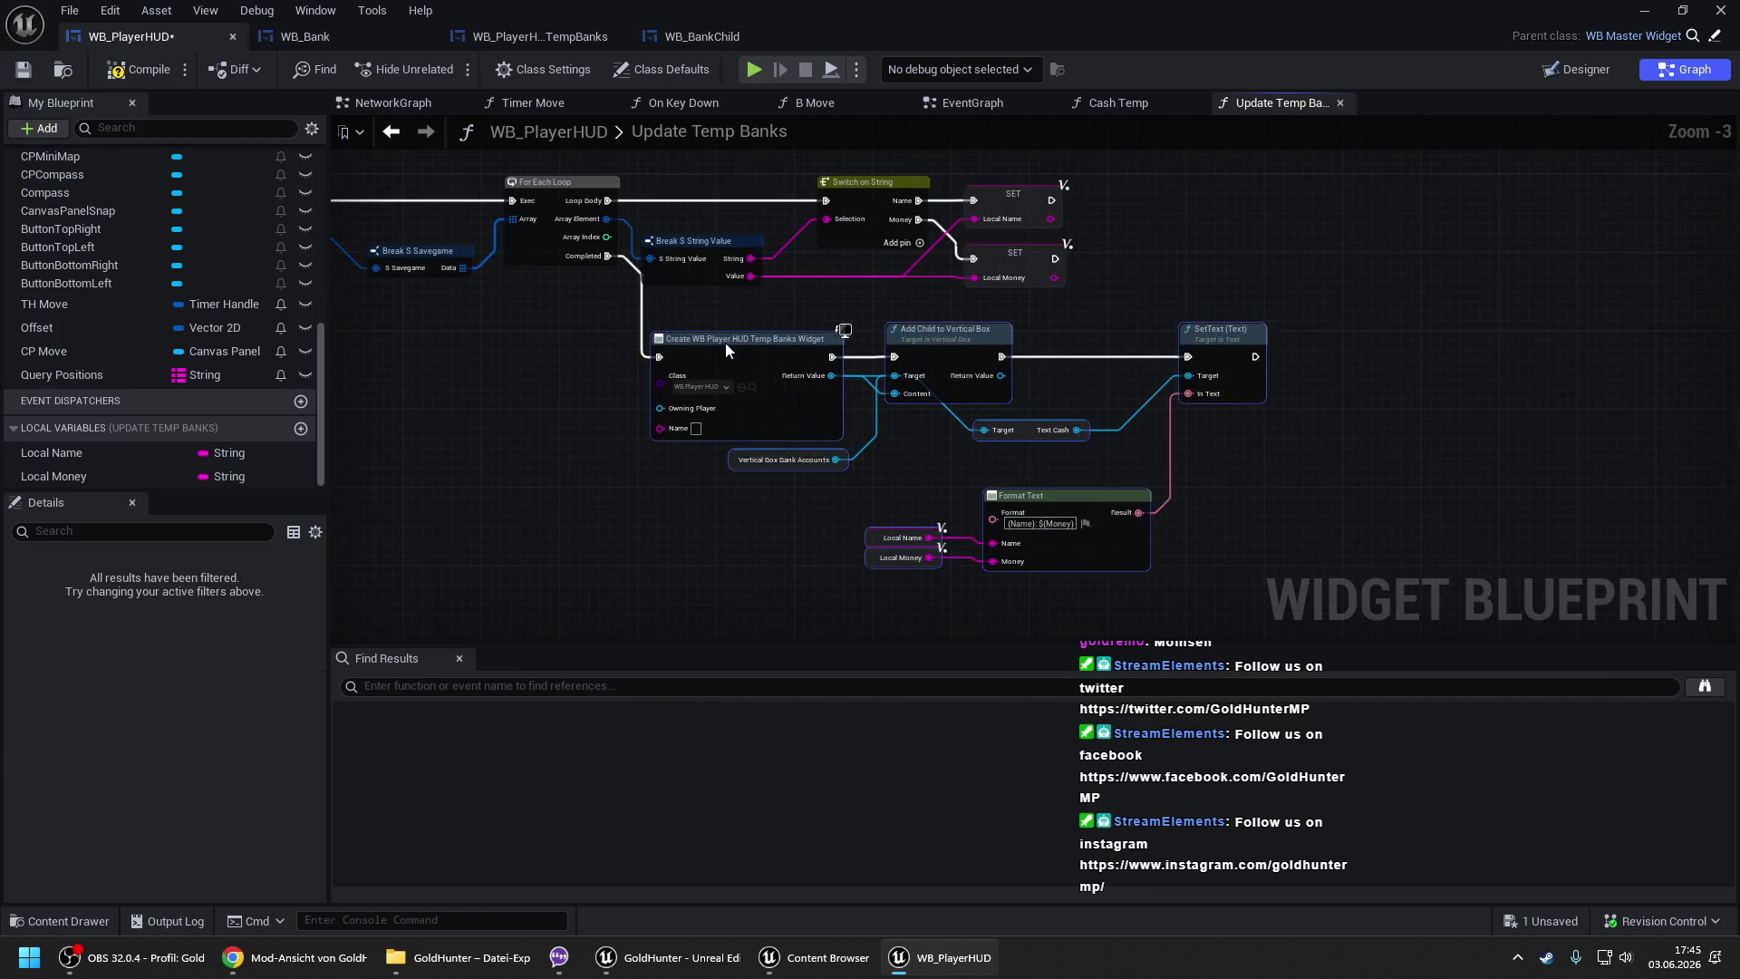
- Paste SET Local Name and SET Local Money copies beside the map loop, chained from its Loop Body
mouse_move(726, 339)
mouse_down()
mouse_move(745, 350)
mouse_move(1115, 264)
mouse_up()
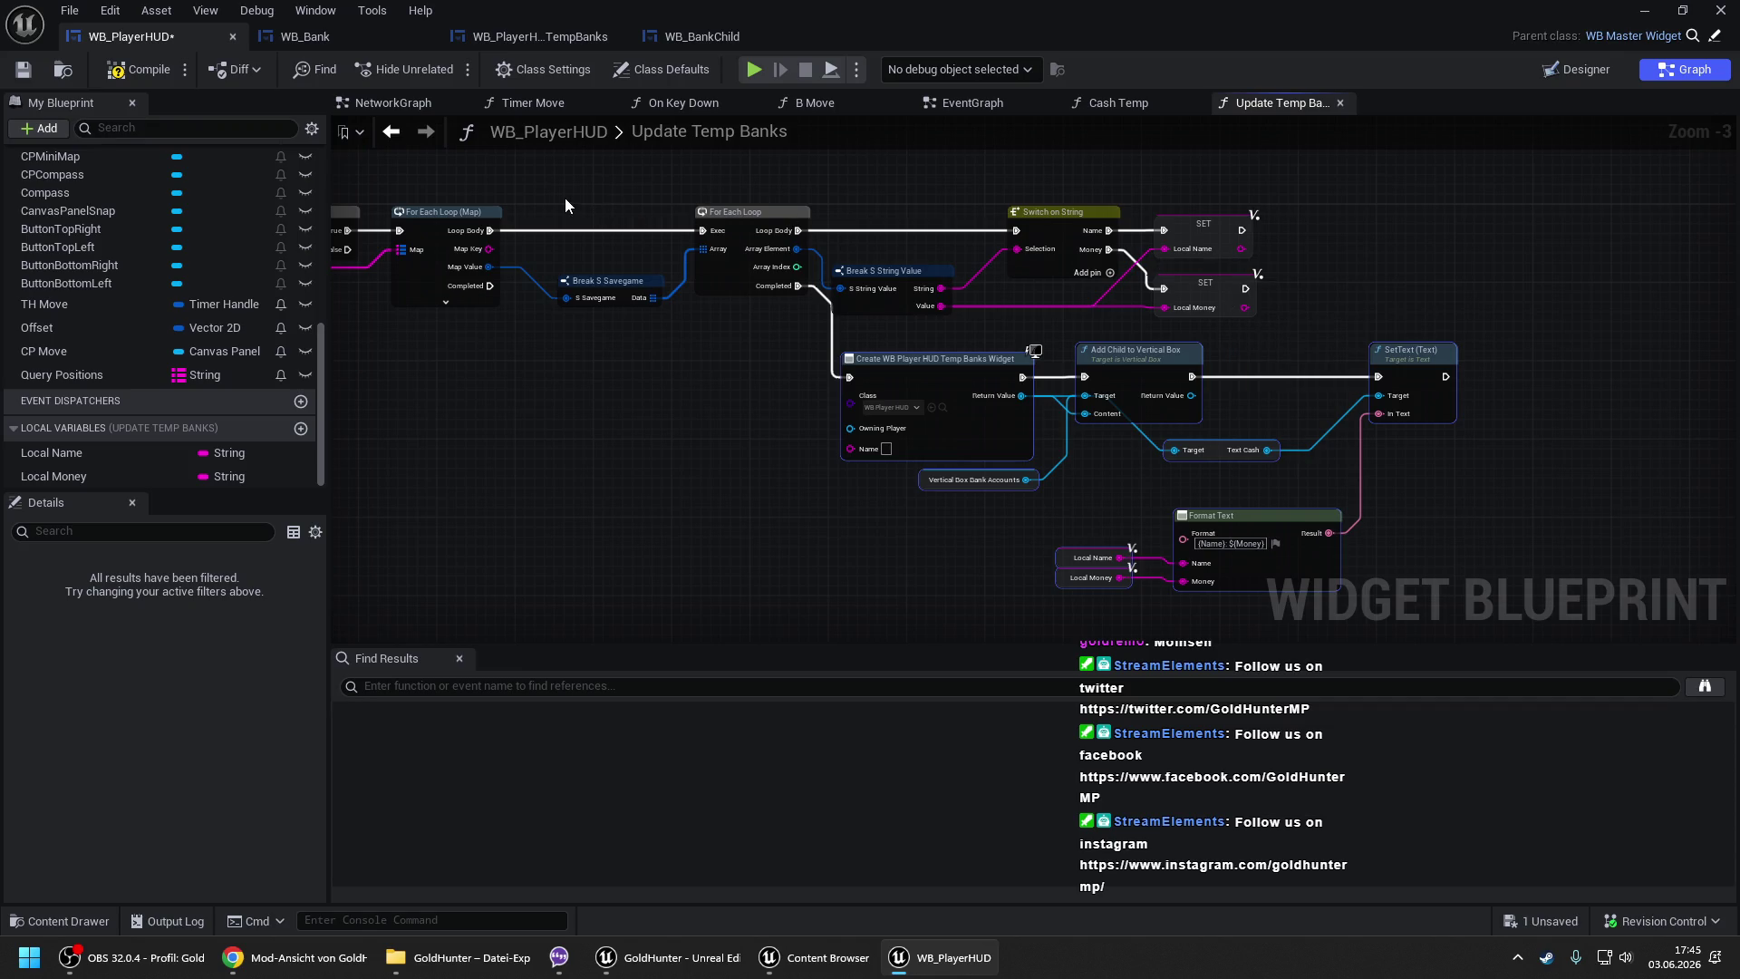
drag(563, 197, 1491, 586)
drag(1157, 353, 1432, 353)
click(1473, 226)
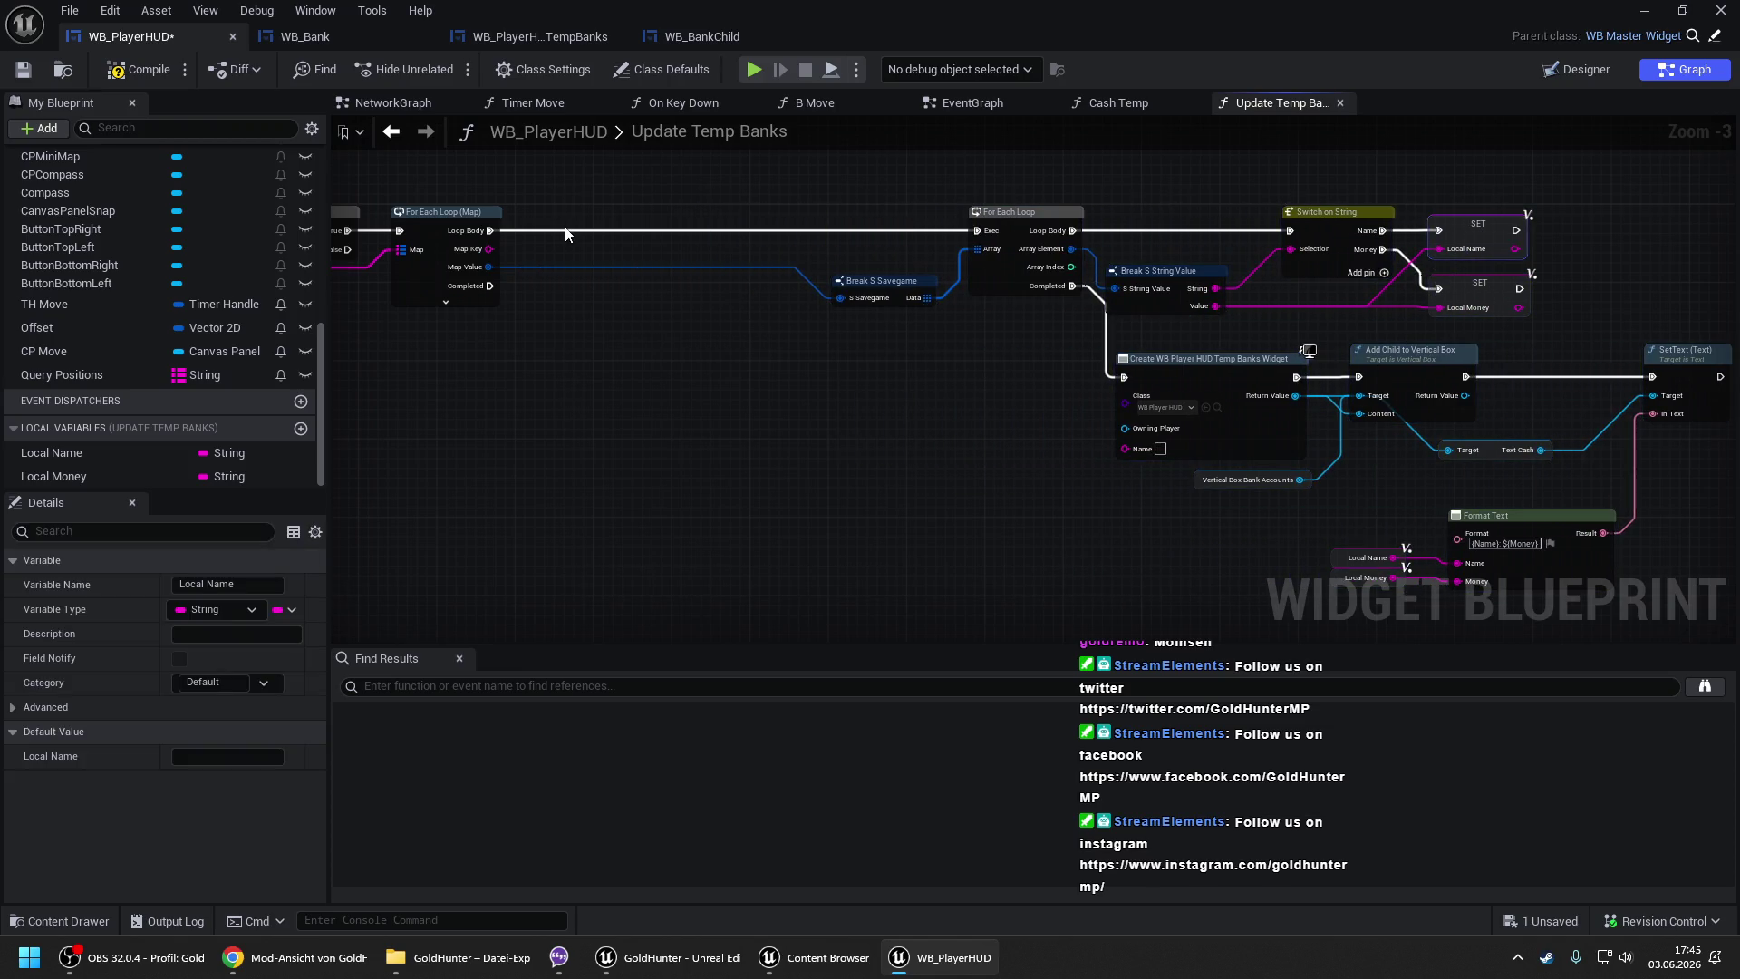
key(ctrl+v)
click(1498, 284)
key(ctrl+c)
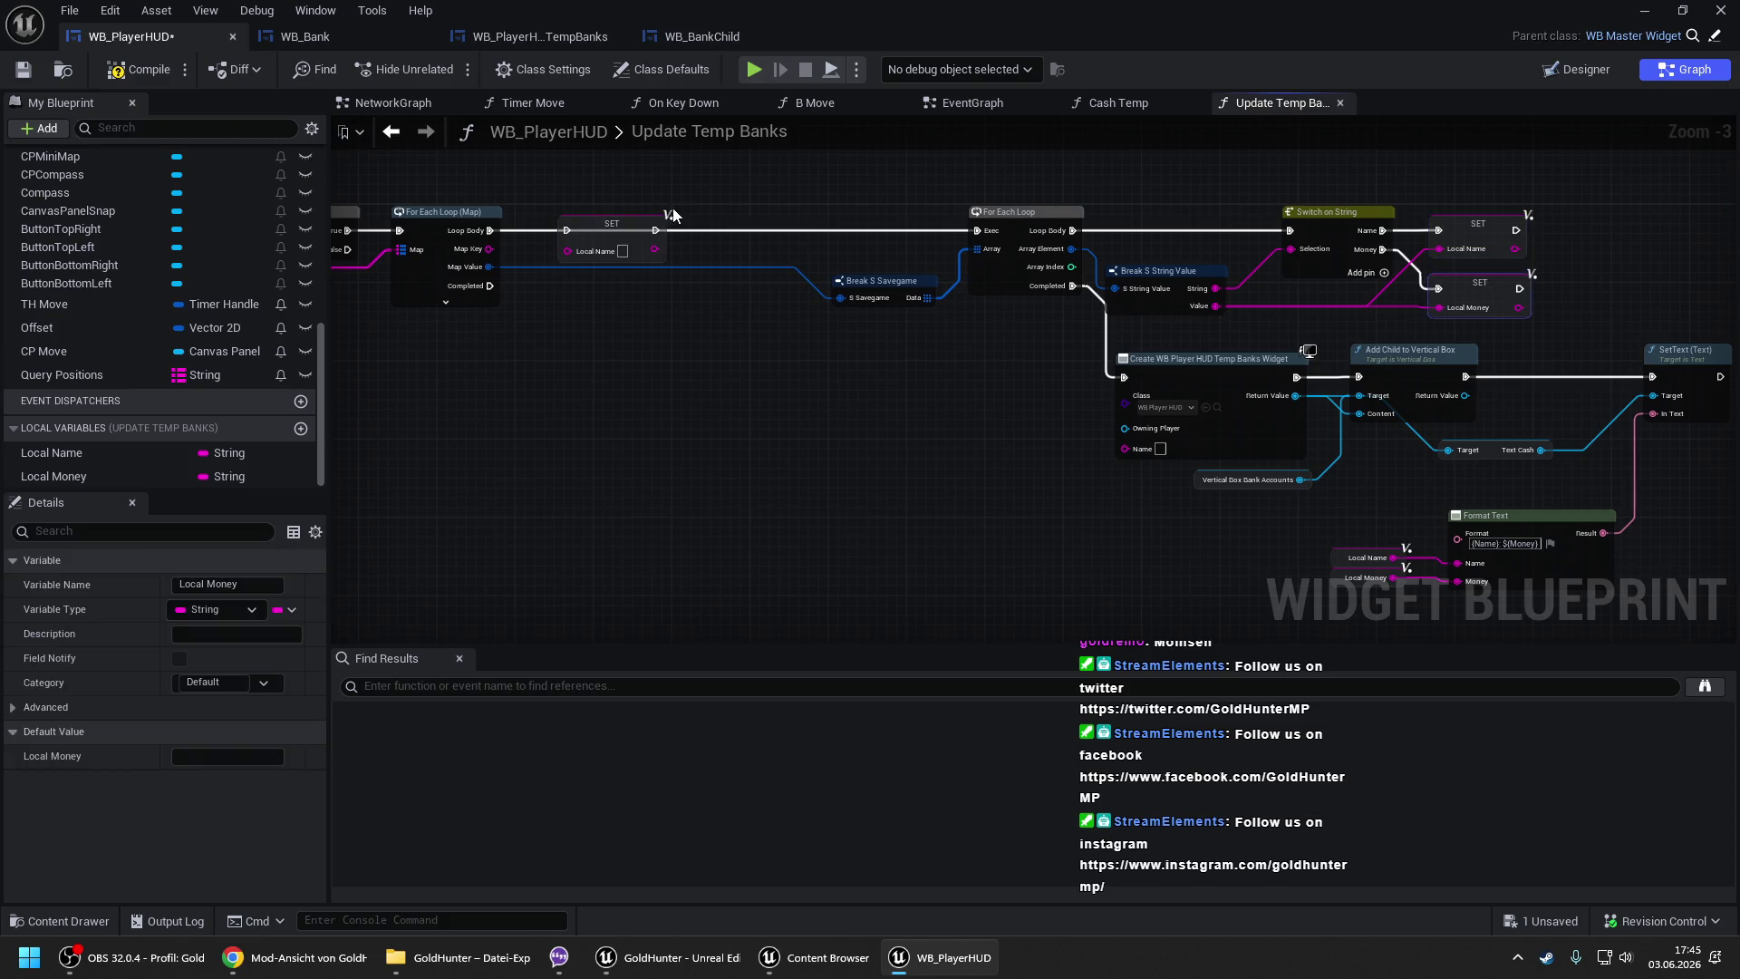
key(ctrl+v)
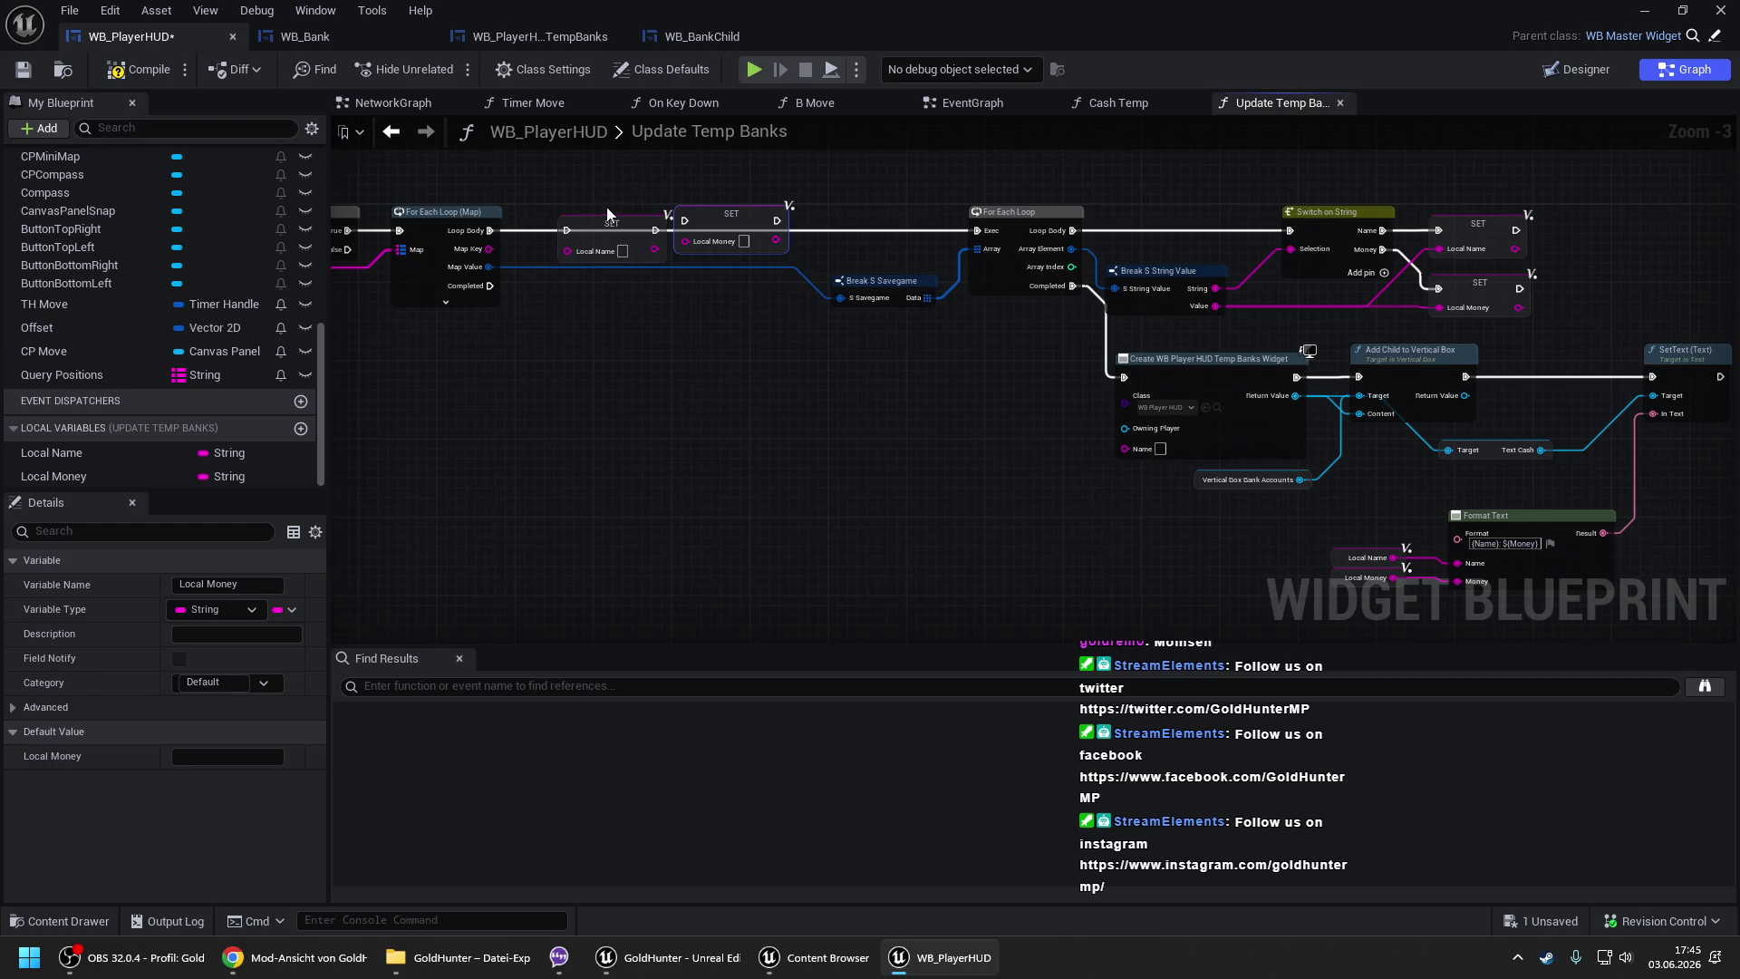
drag(566, 229, 495, 229)
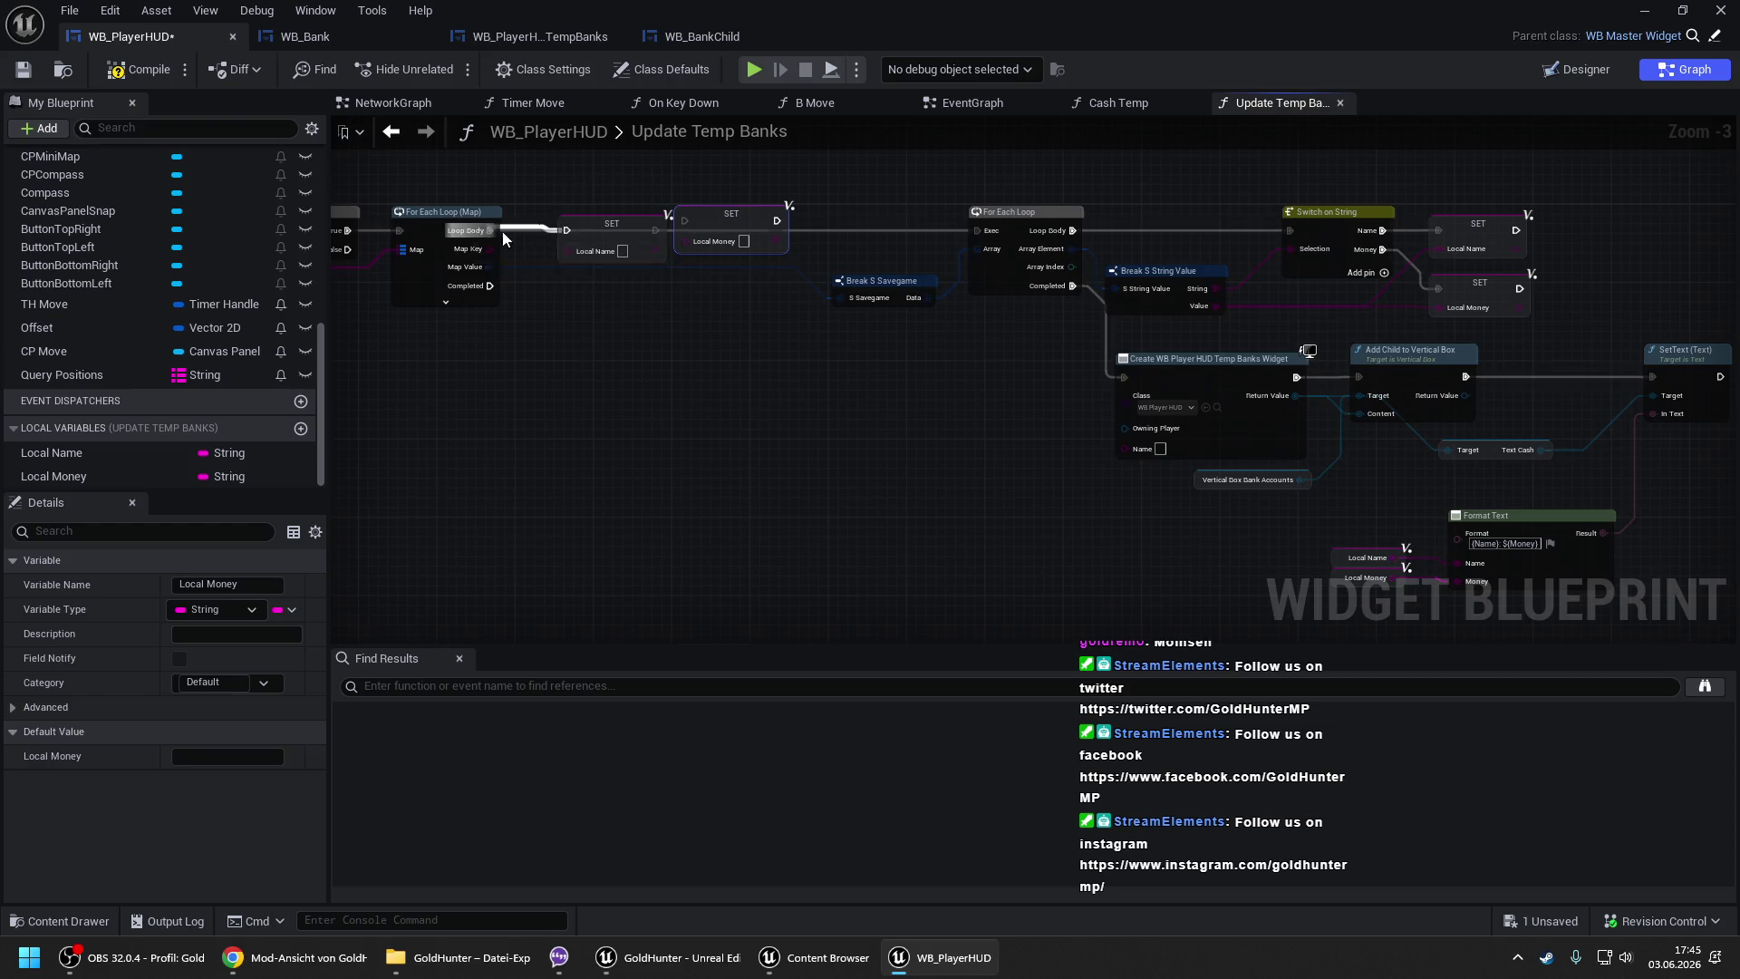
drag(656, 229, 975, 231)
- Delete the two SET nodes between the loops and wire Loop Body directly to the inner For Each Loop
scroll(589, 194, down, 1)
drag(589, 194, 1281, 504)
drag(716, 219, 685, 219)
scroll(568, 204, up, 1)
scroll(568, 205, up, 1)
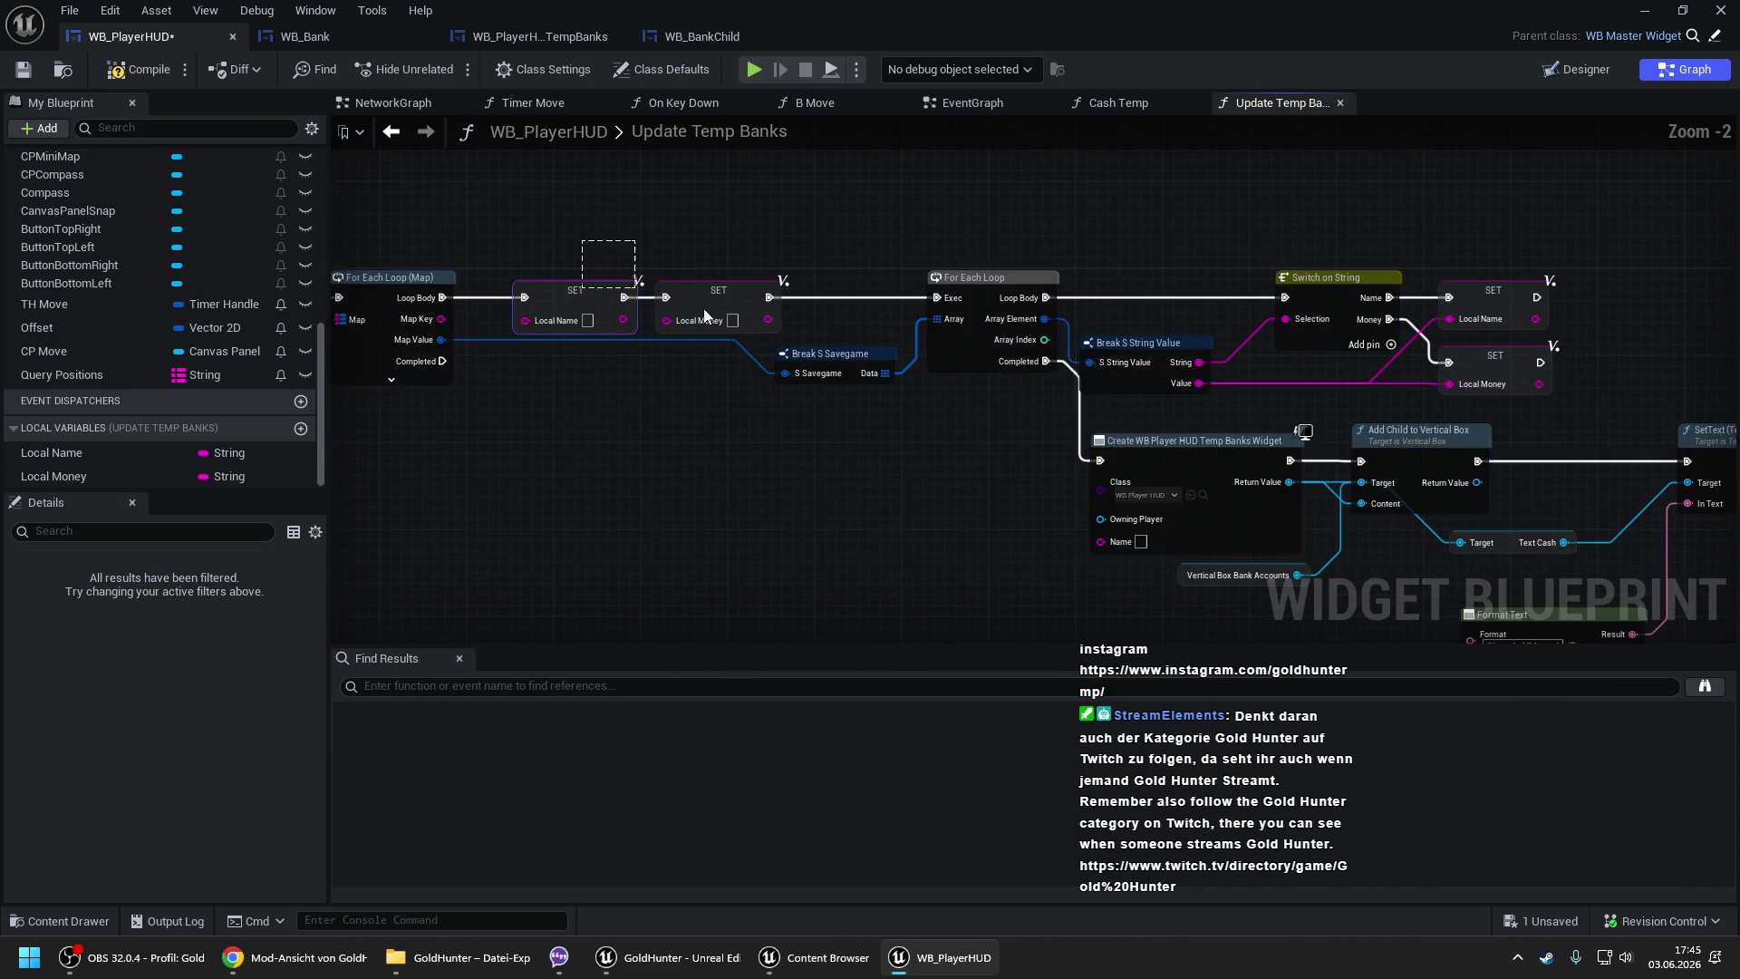
key(Delete)
mouse_move(936, 299)
mouse_down()
mouse_move(503, 315)
mouse_move(444, 296)
mouse_up()
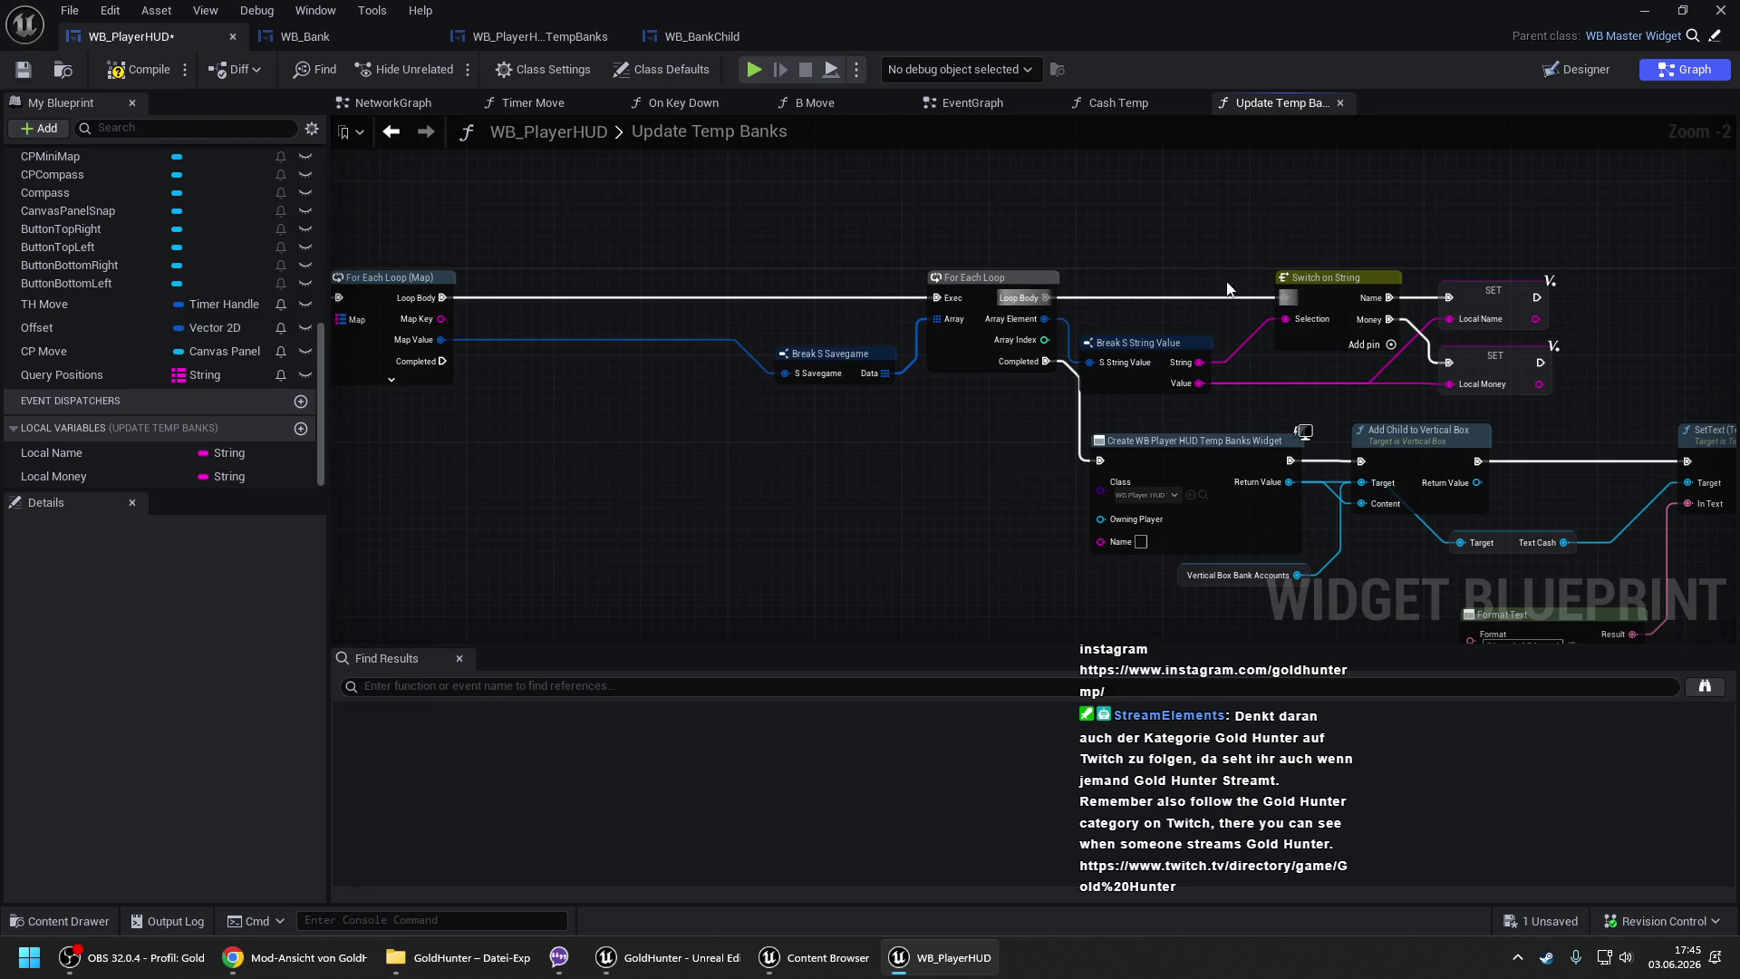
scroll(944, 287, down, 2)
- Compile the WB_PlayerHUD blueprint
drag(661, 241, 1261, 542)
scroll(621, 384, up, 1)
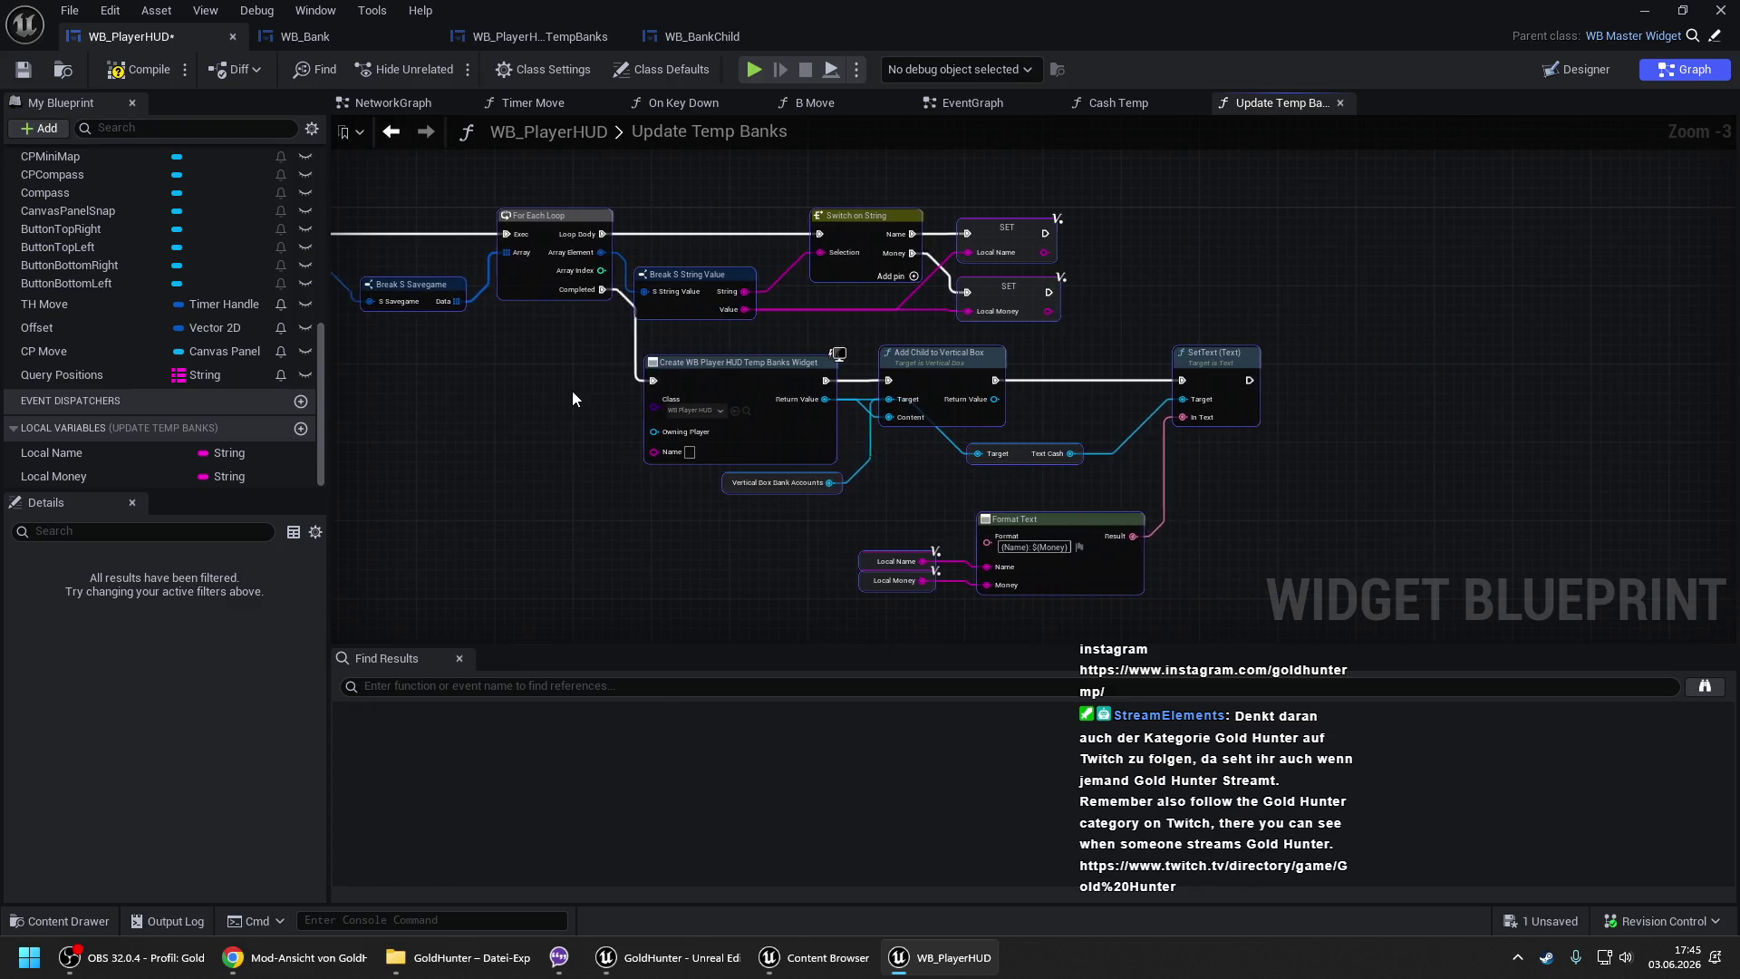
click(573, 390)
click(152, 65)
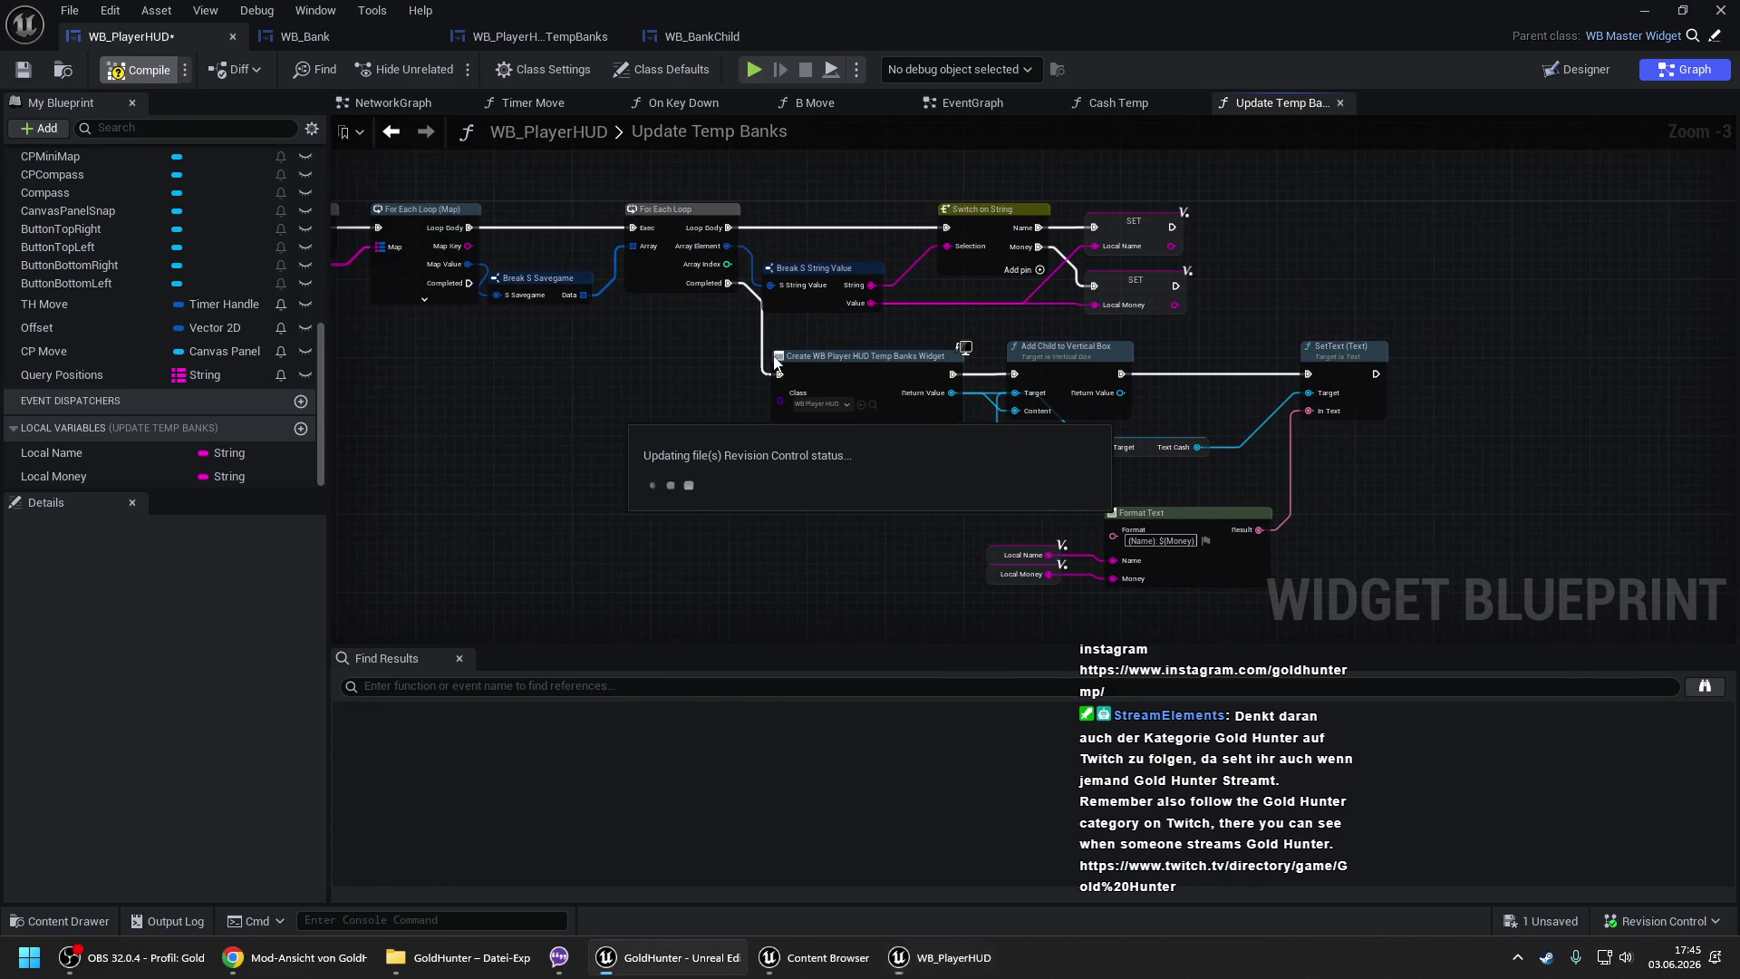
scroll(641, 349, down, 1)
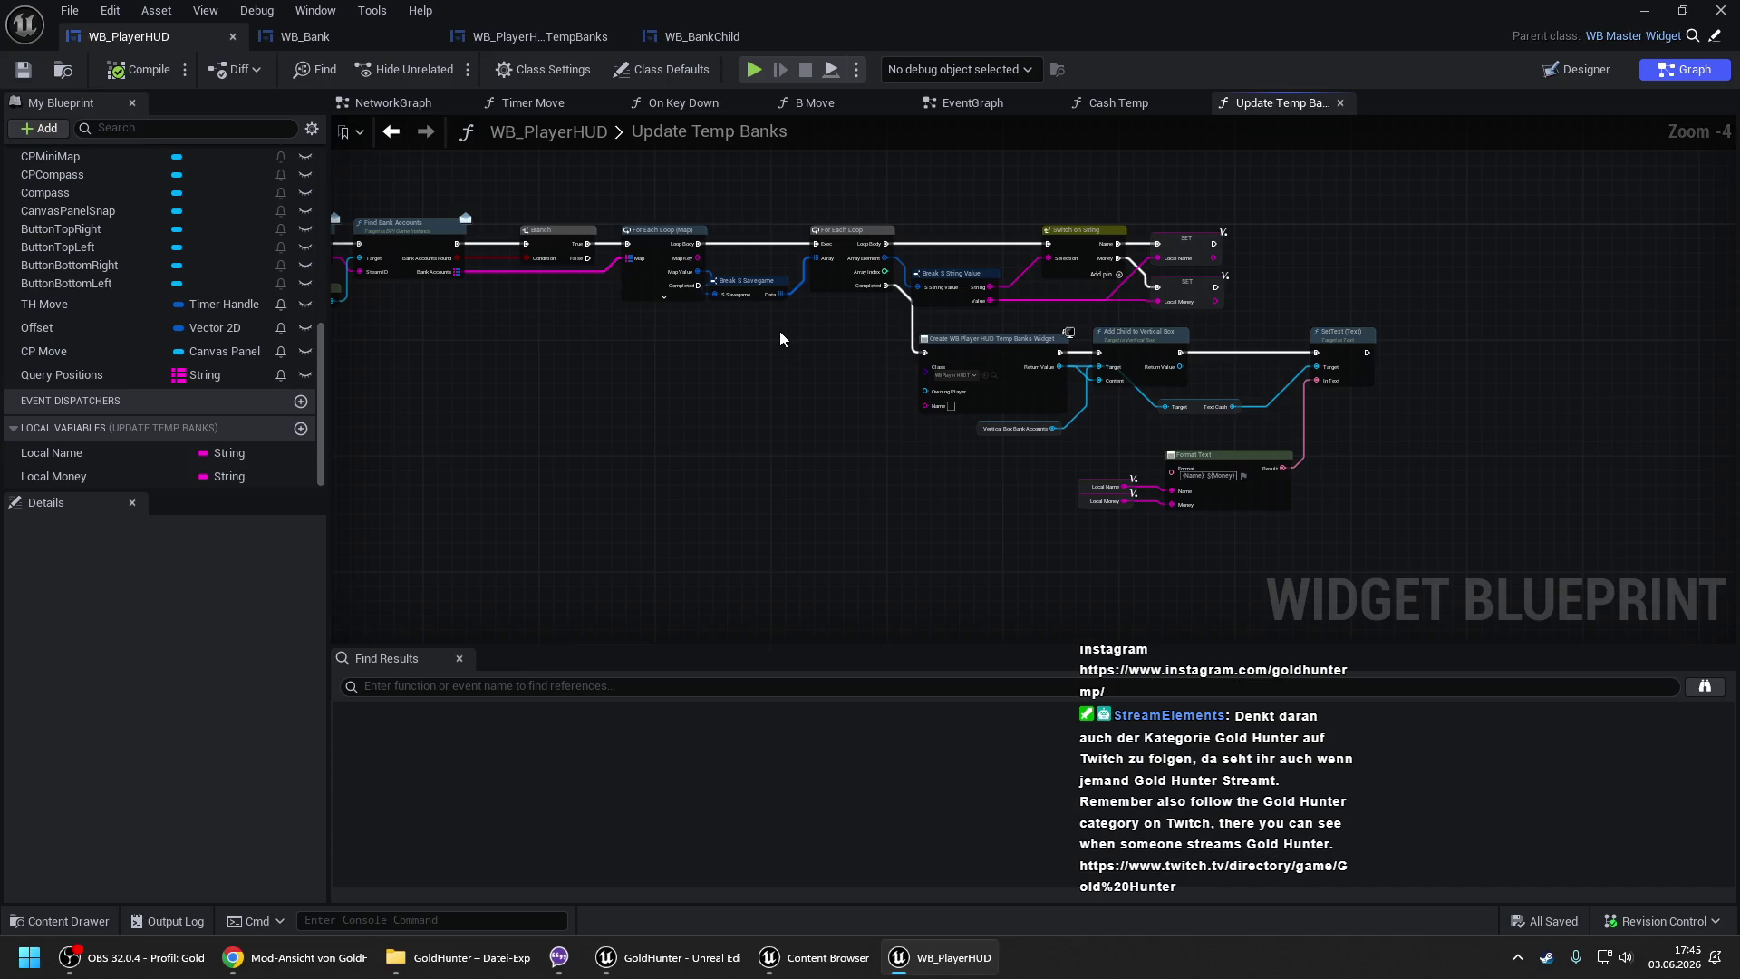
- Review Update Temp Banks in WB_PlayerHUD: the Get Steam ID, Branch, Format Text and SetText nodes
mouse_move(771, 335)
mouse_down()
mouse_move(1149, 252)
mouse_move(536, 288)
mouse_up()
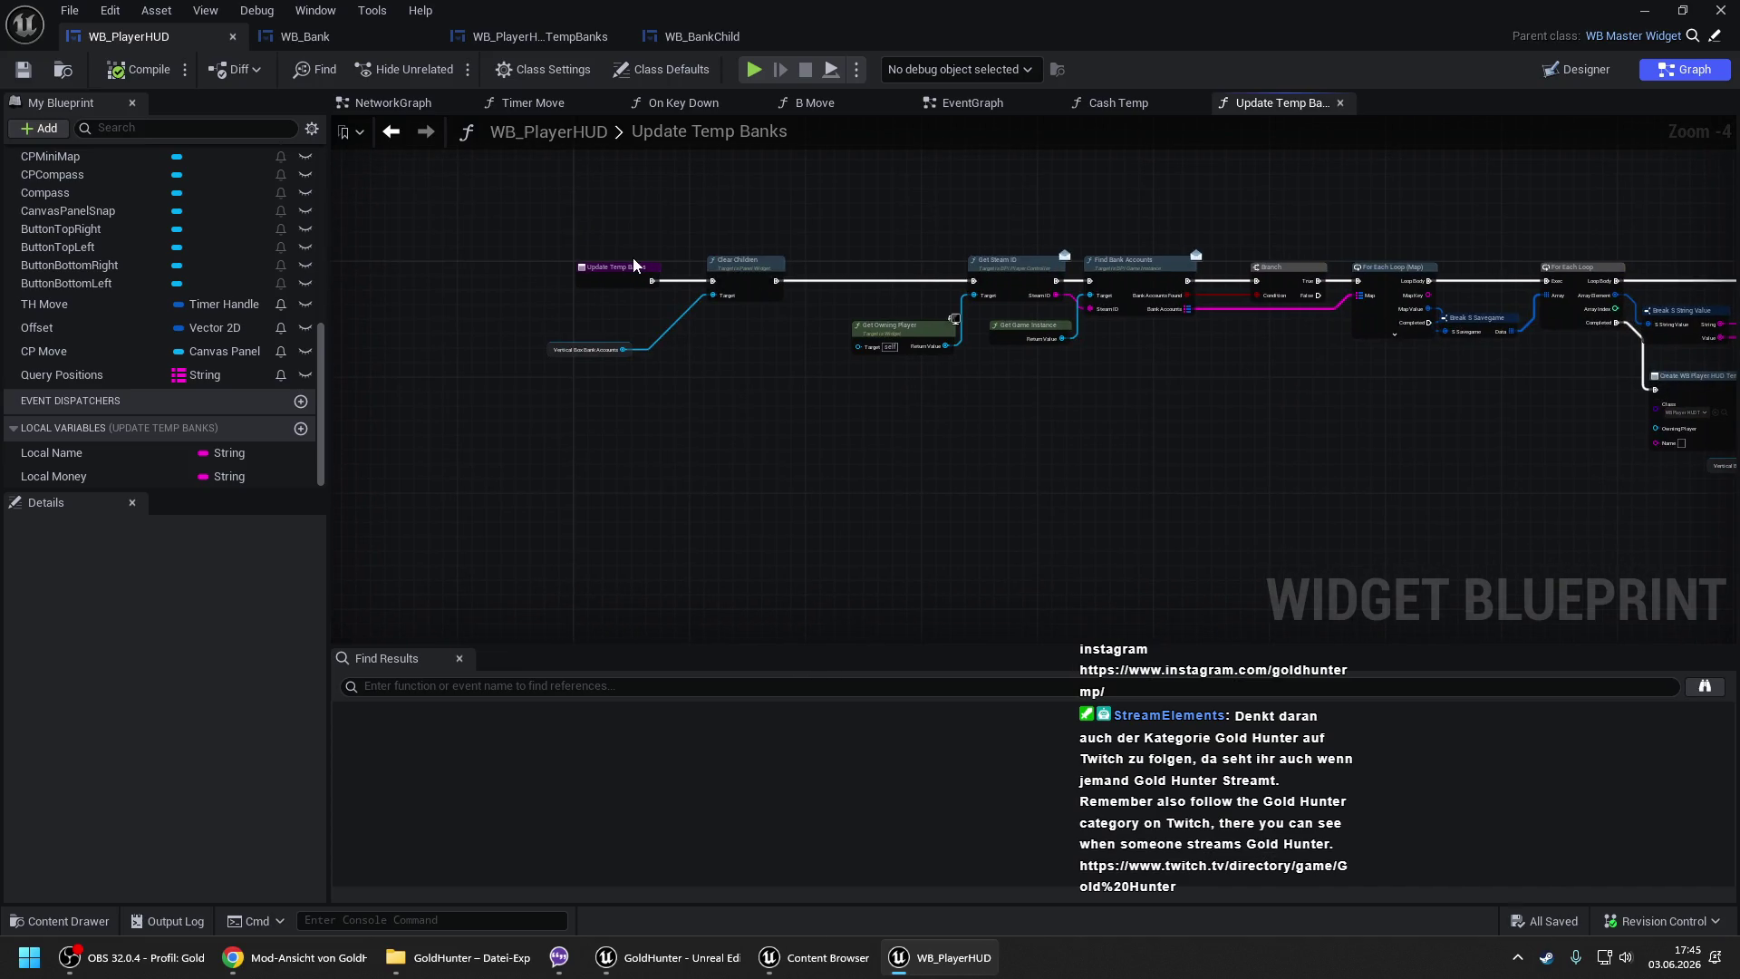
click(310, 40)
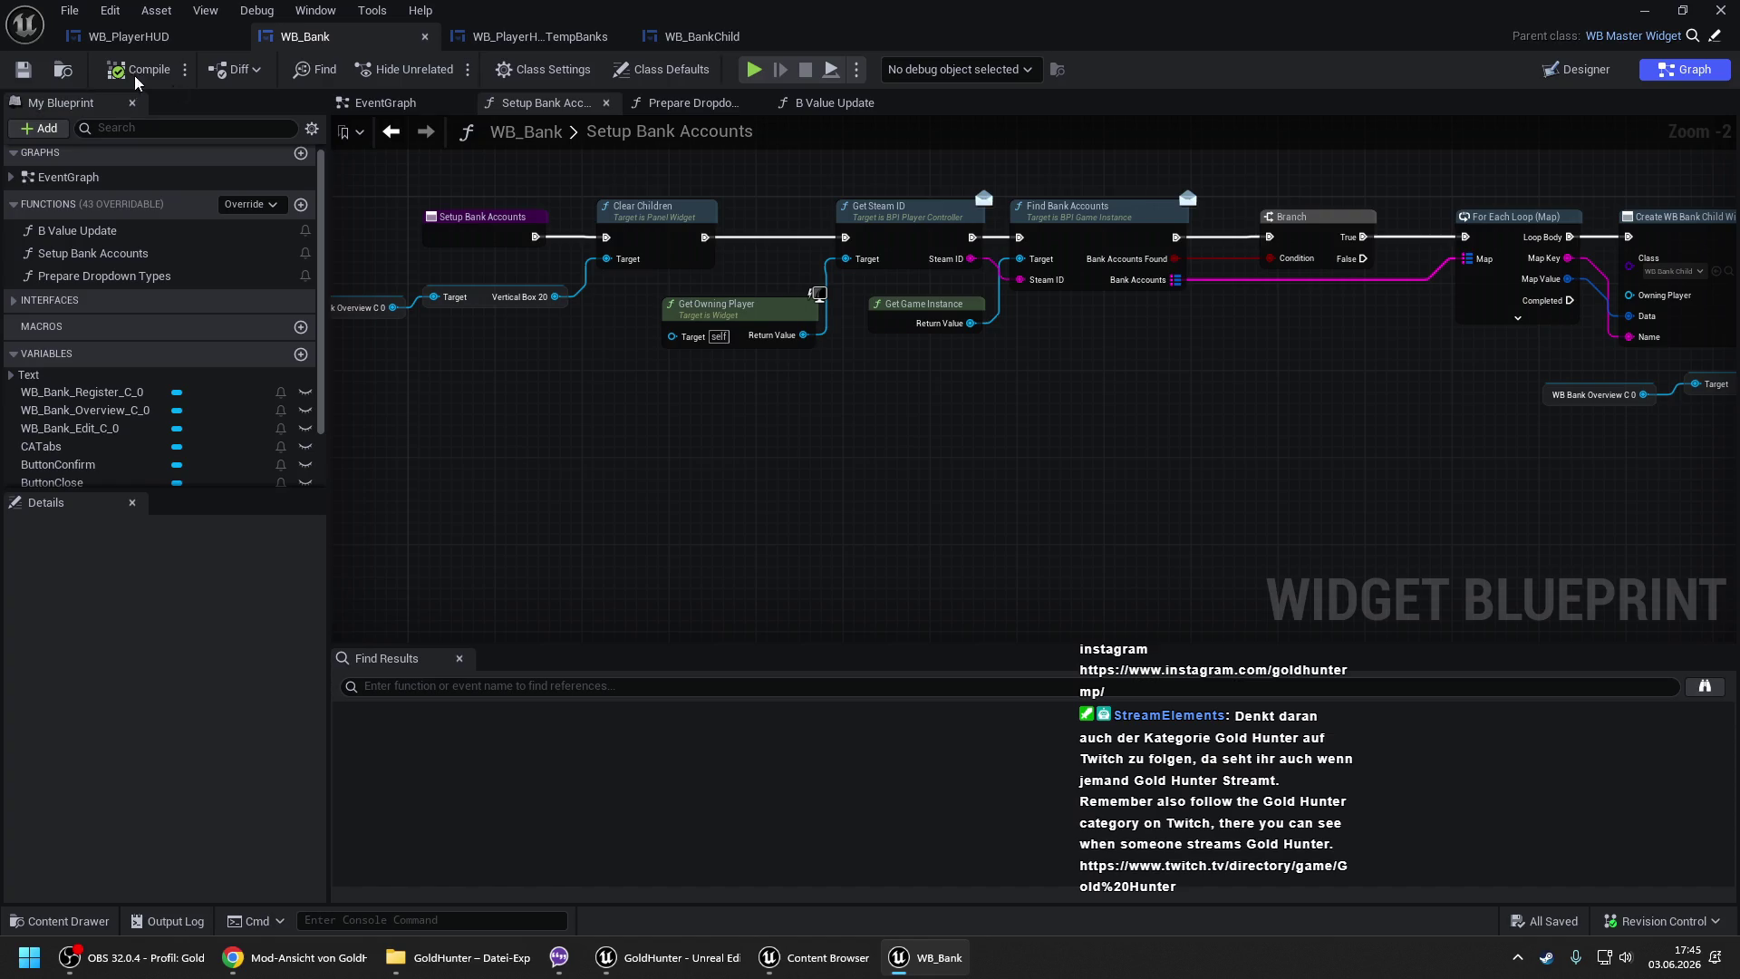
click(127, 36)
scroll(1106, 261, up, 2)
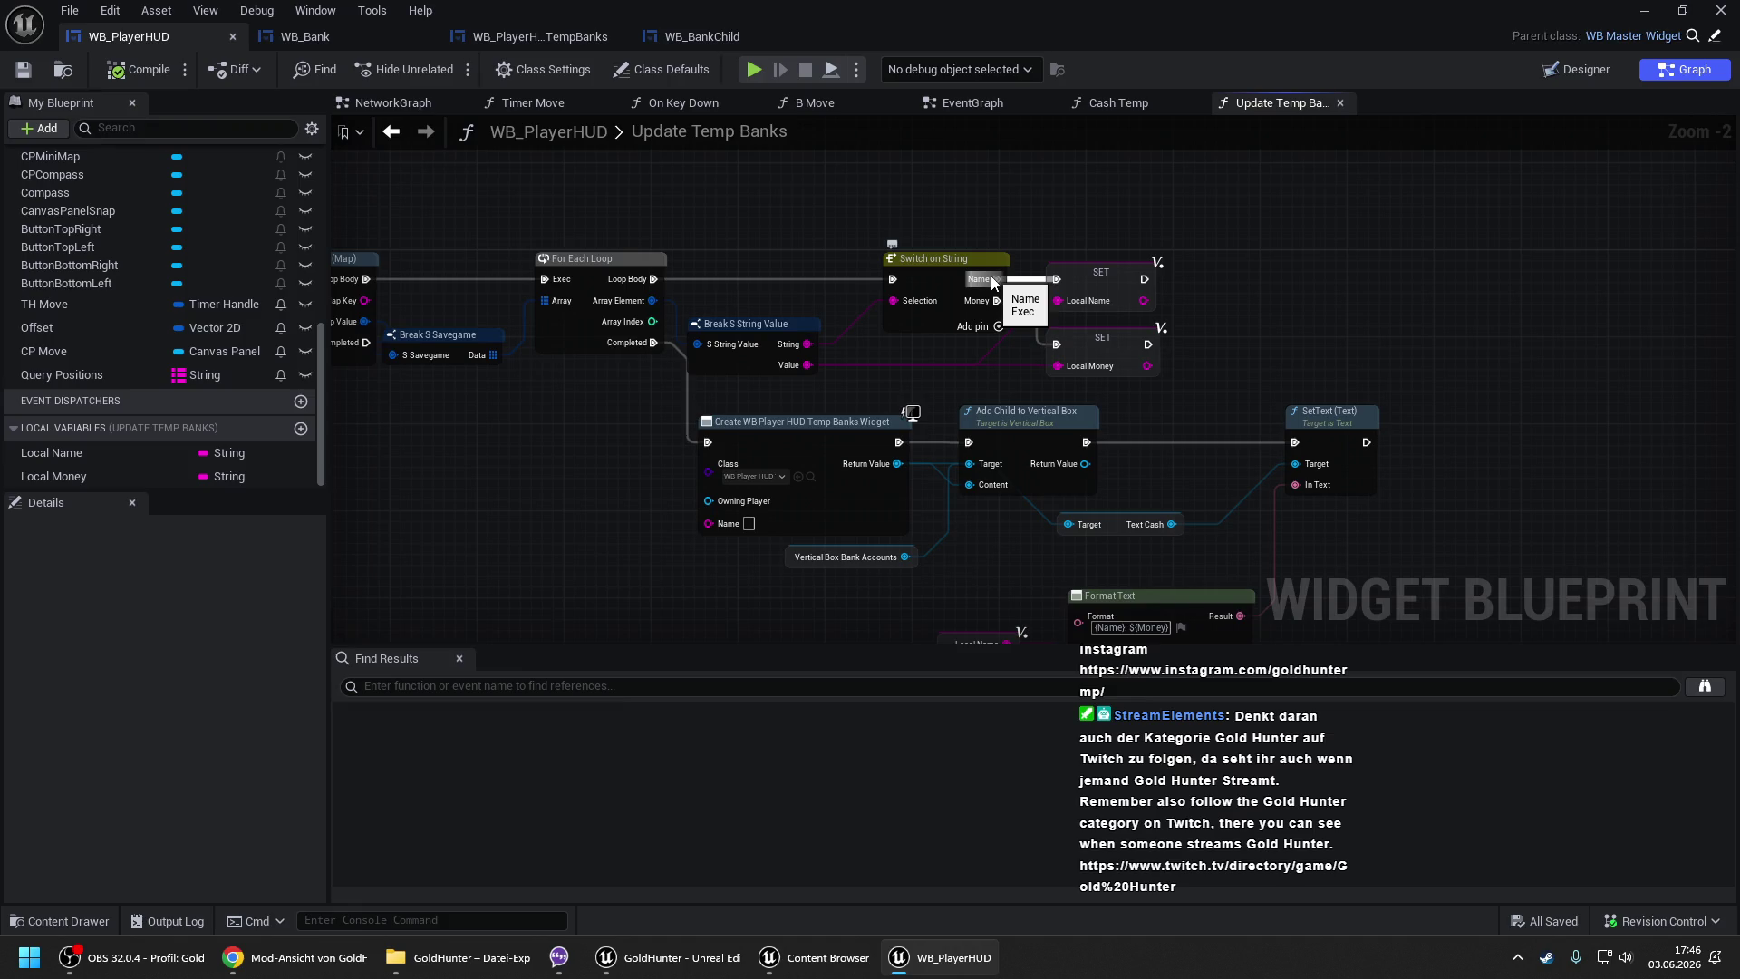
drag(932, 277, 1216, 287)
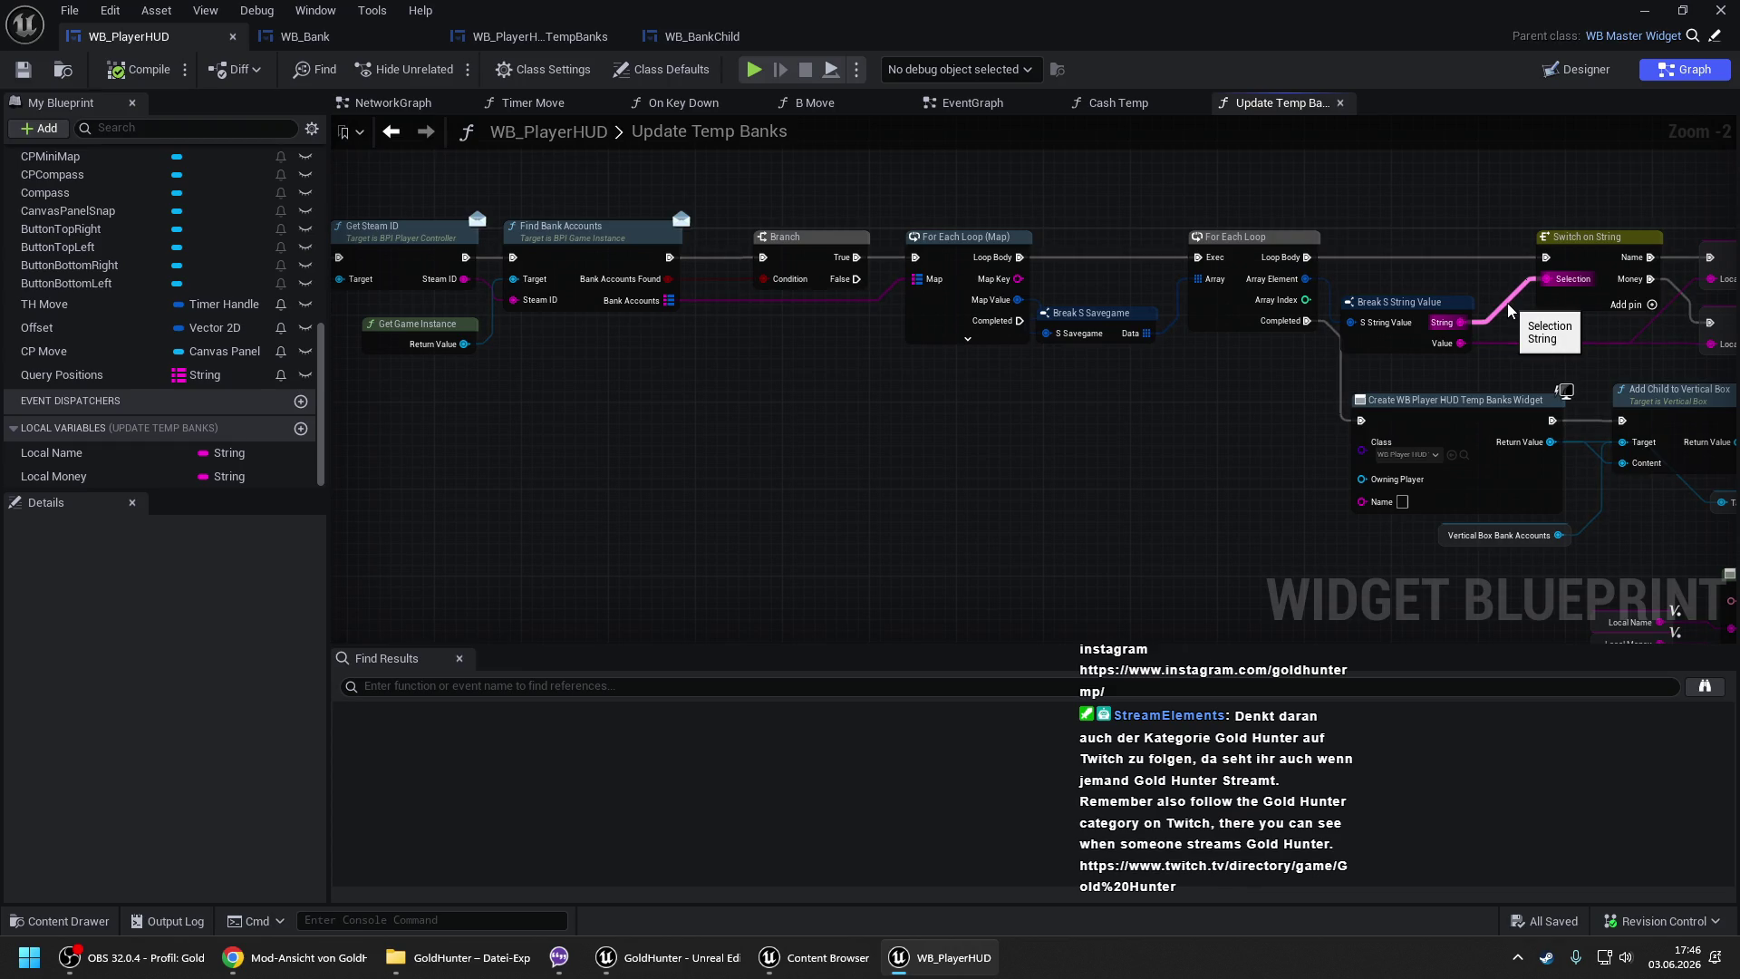
drag(1465, 232, 1170, 215)
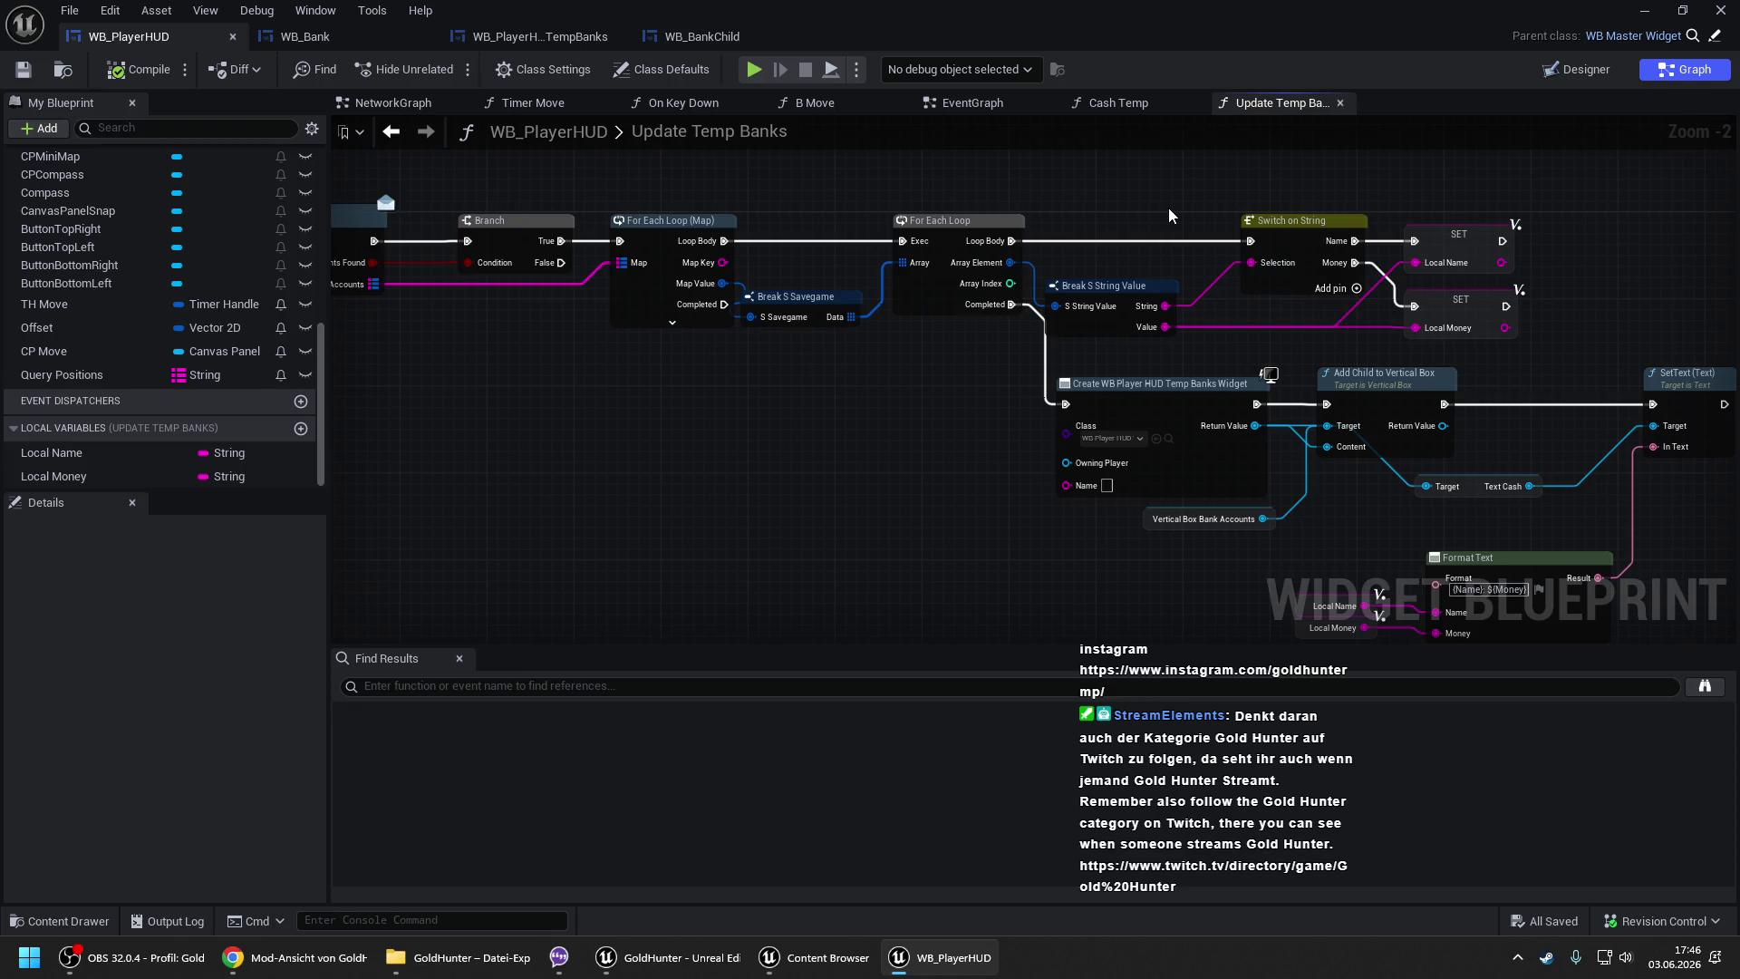
- In WB_Bank, inspect the B Value Update graph, Setup Bank Accounts and EventGraph, ending on B Value Update
click(339, 36)
drag(792, 274, 775, 344)
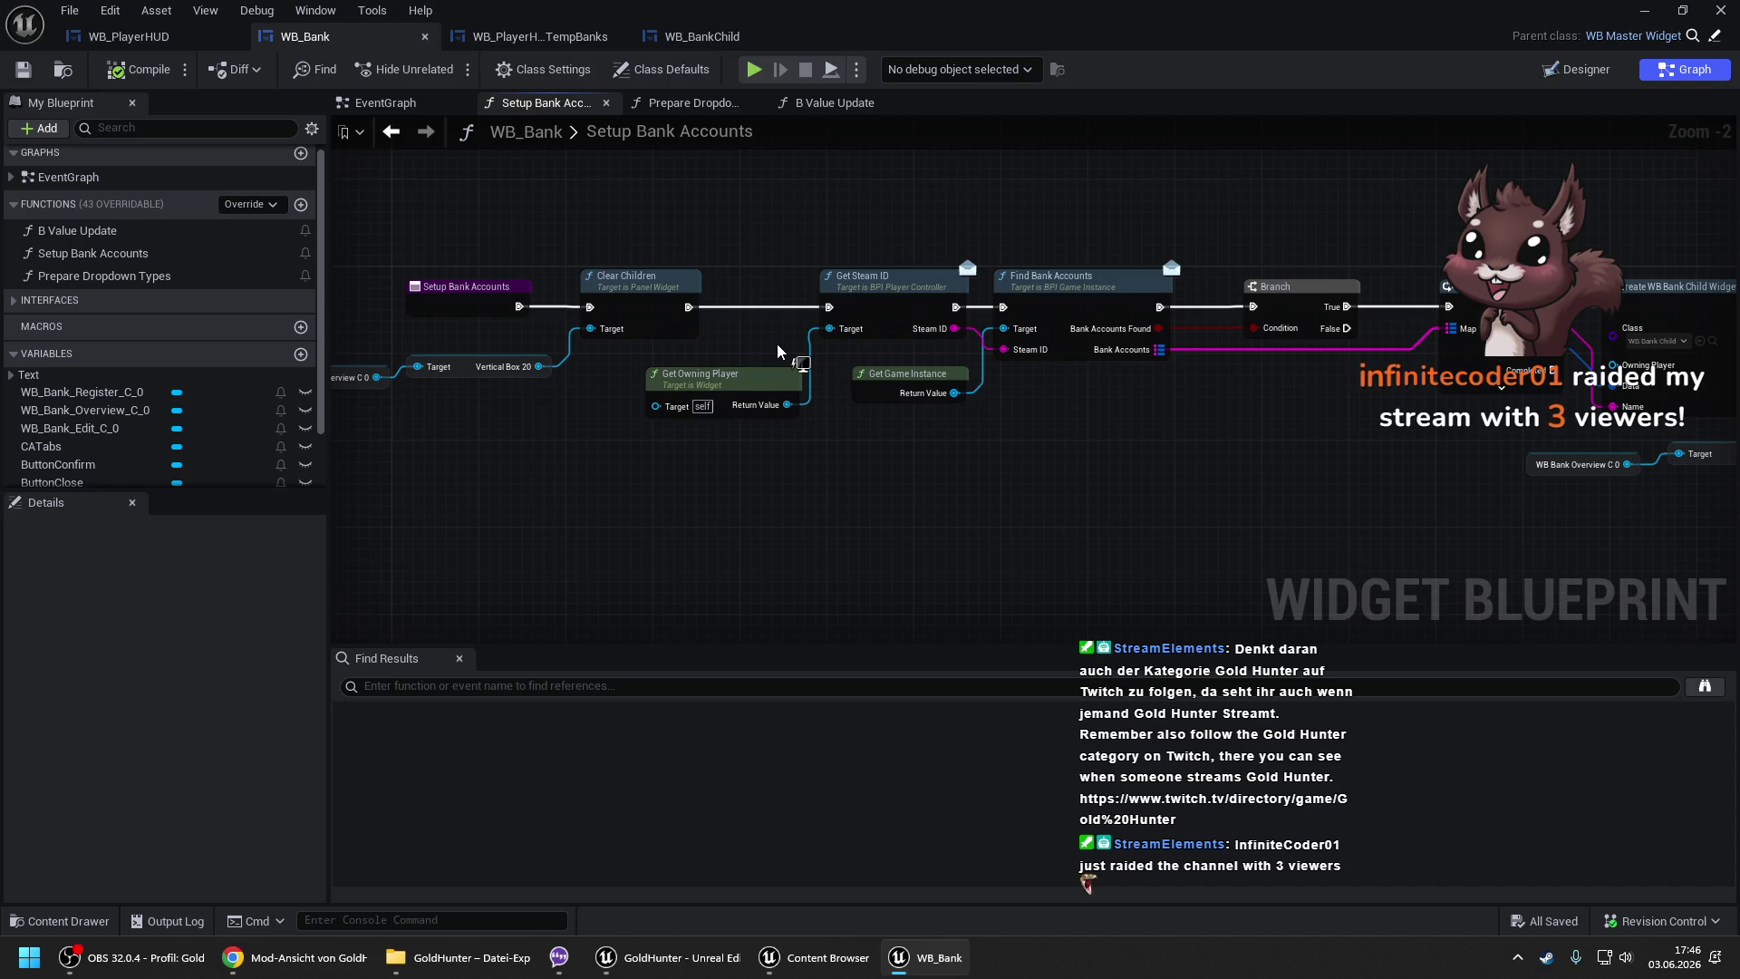
click(834, 105)
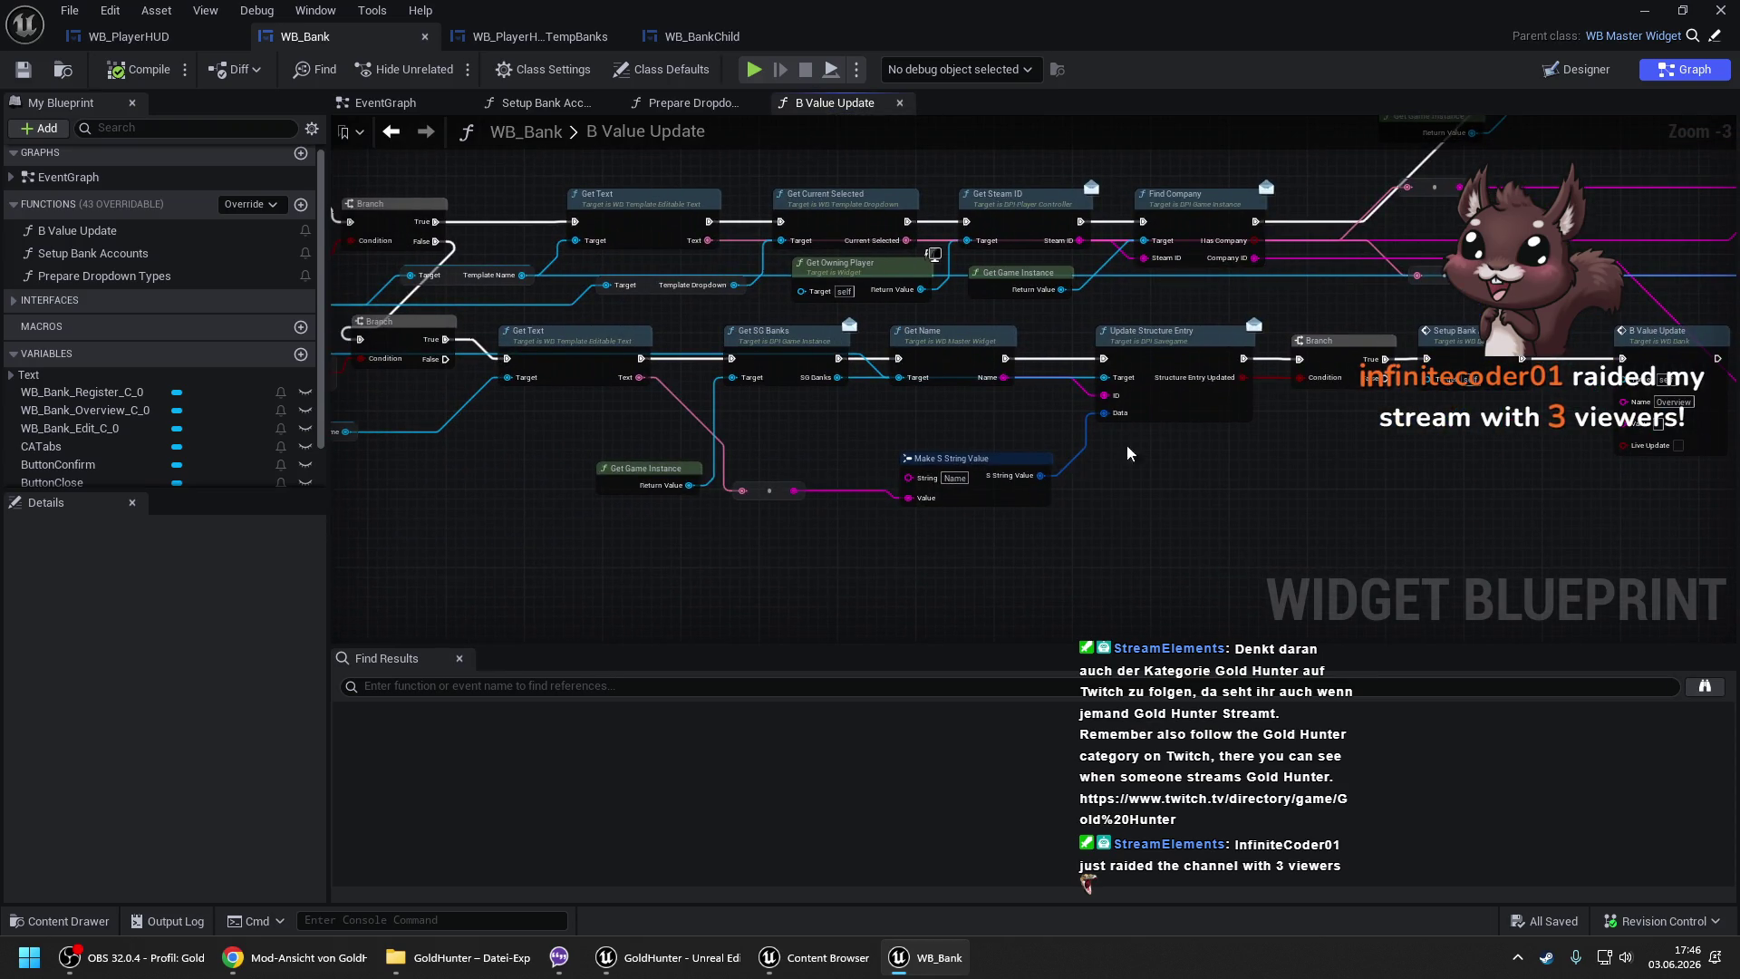
mouse_move(536, 436)
mouse_down()
mouse_move(796, 436)
mouse_move(375, 400)
mouse_up()
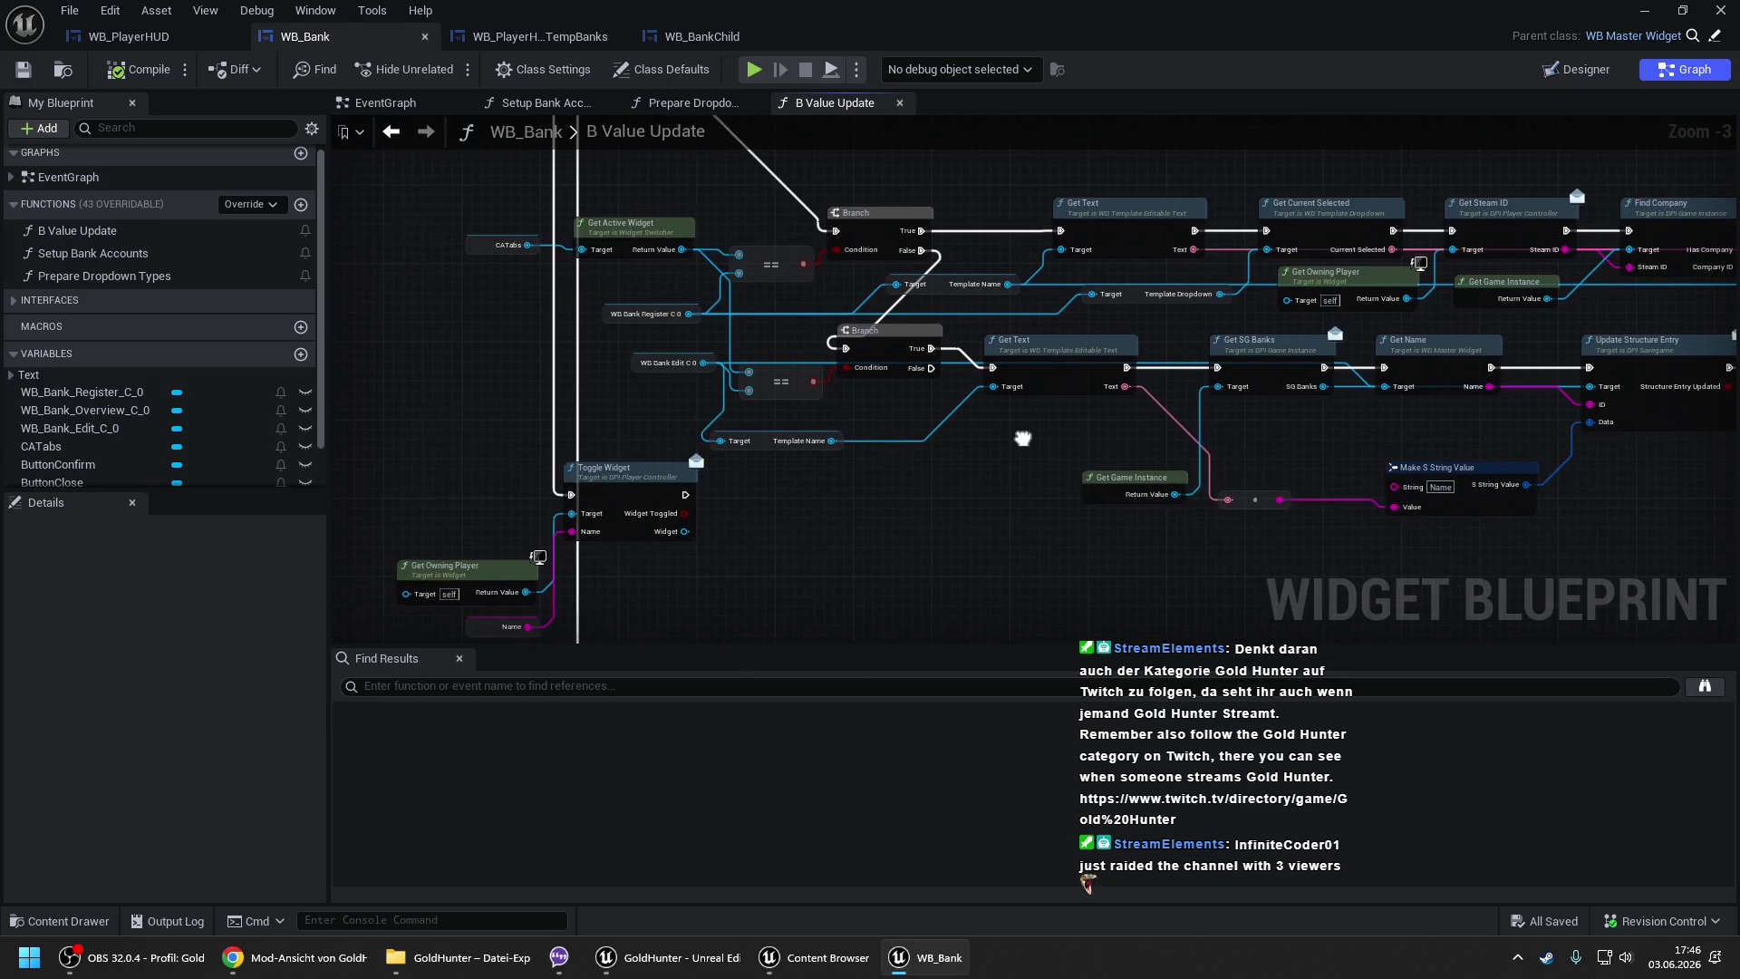
drag(1249, 386, 827, 350)
drag(1036, 313, 891, 345)
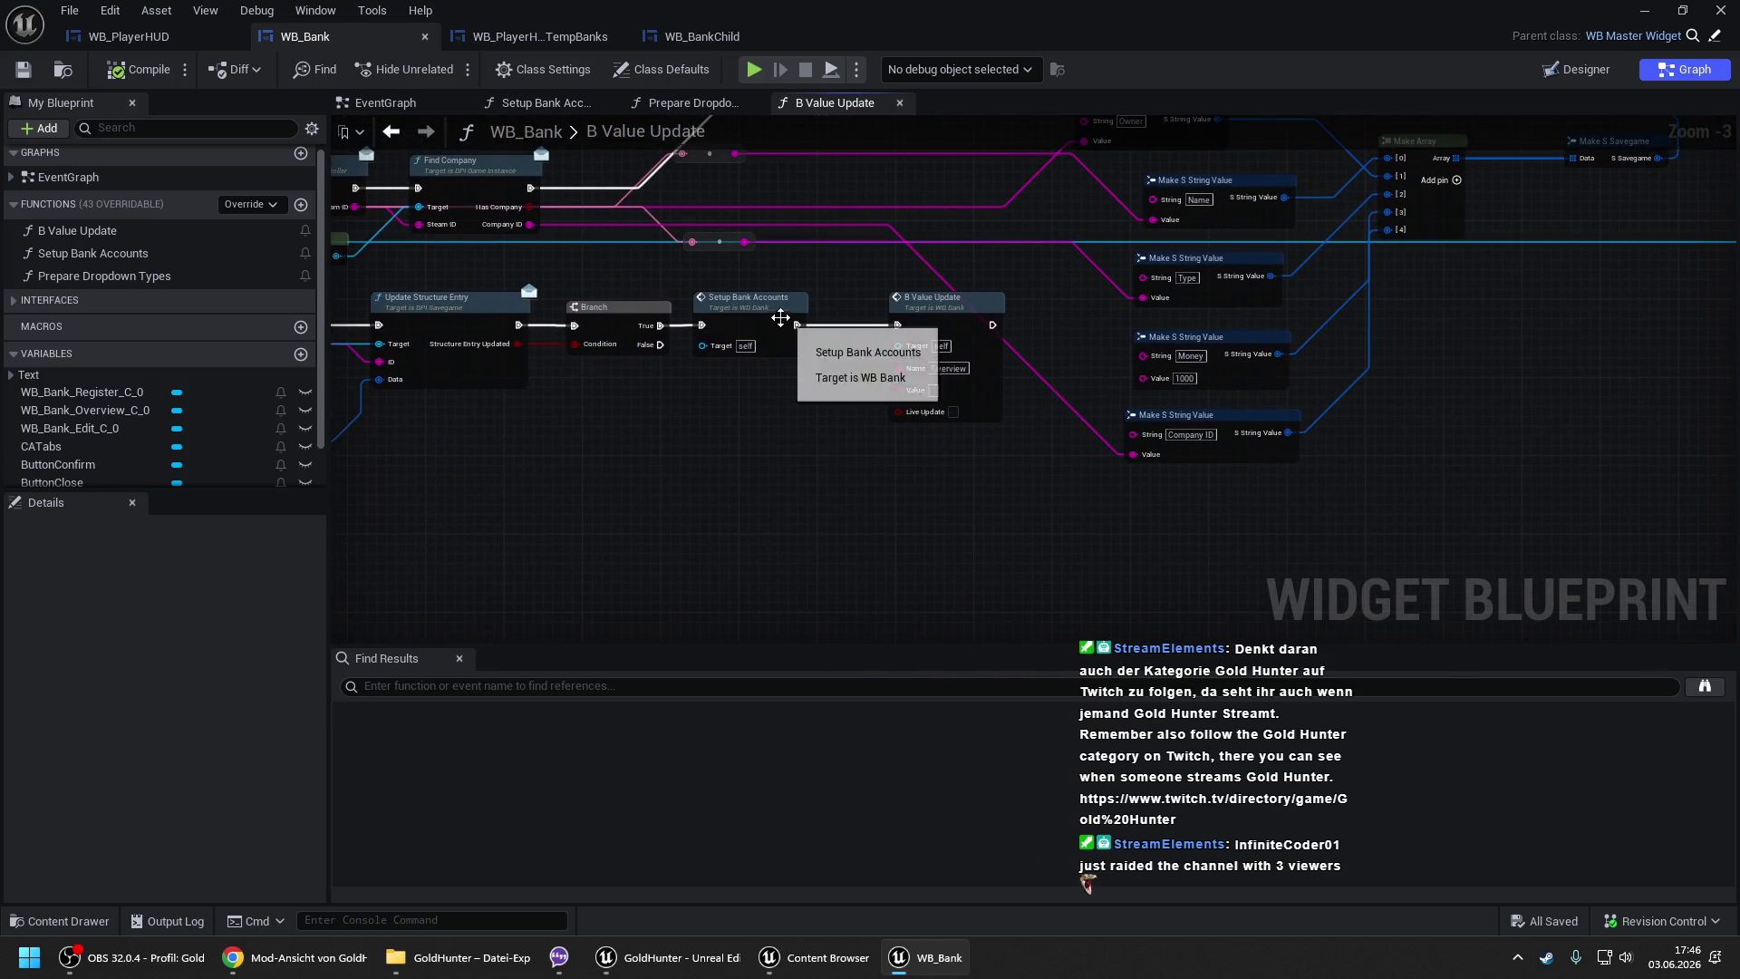
double_click(769, 320)
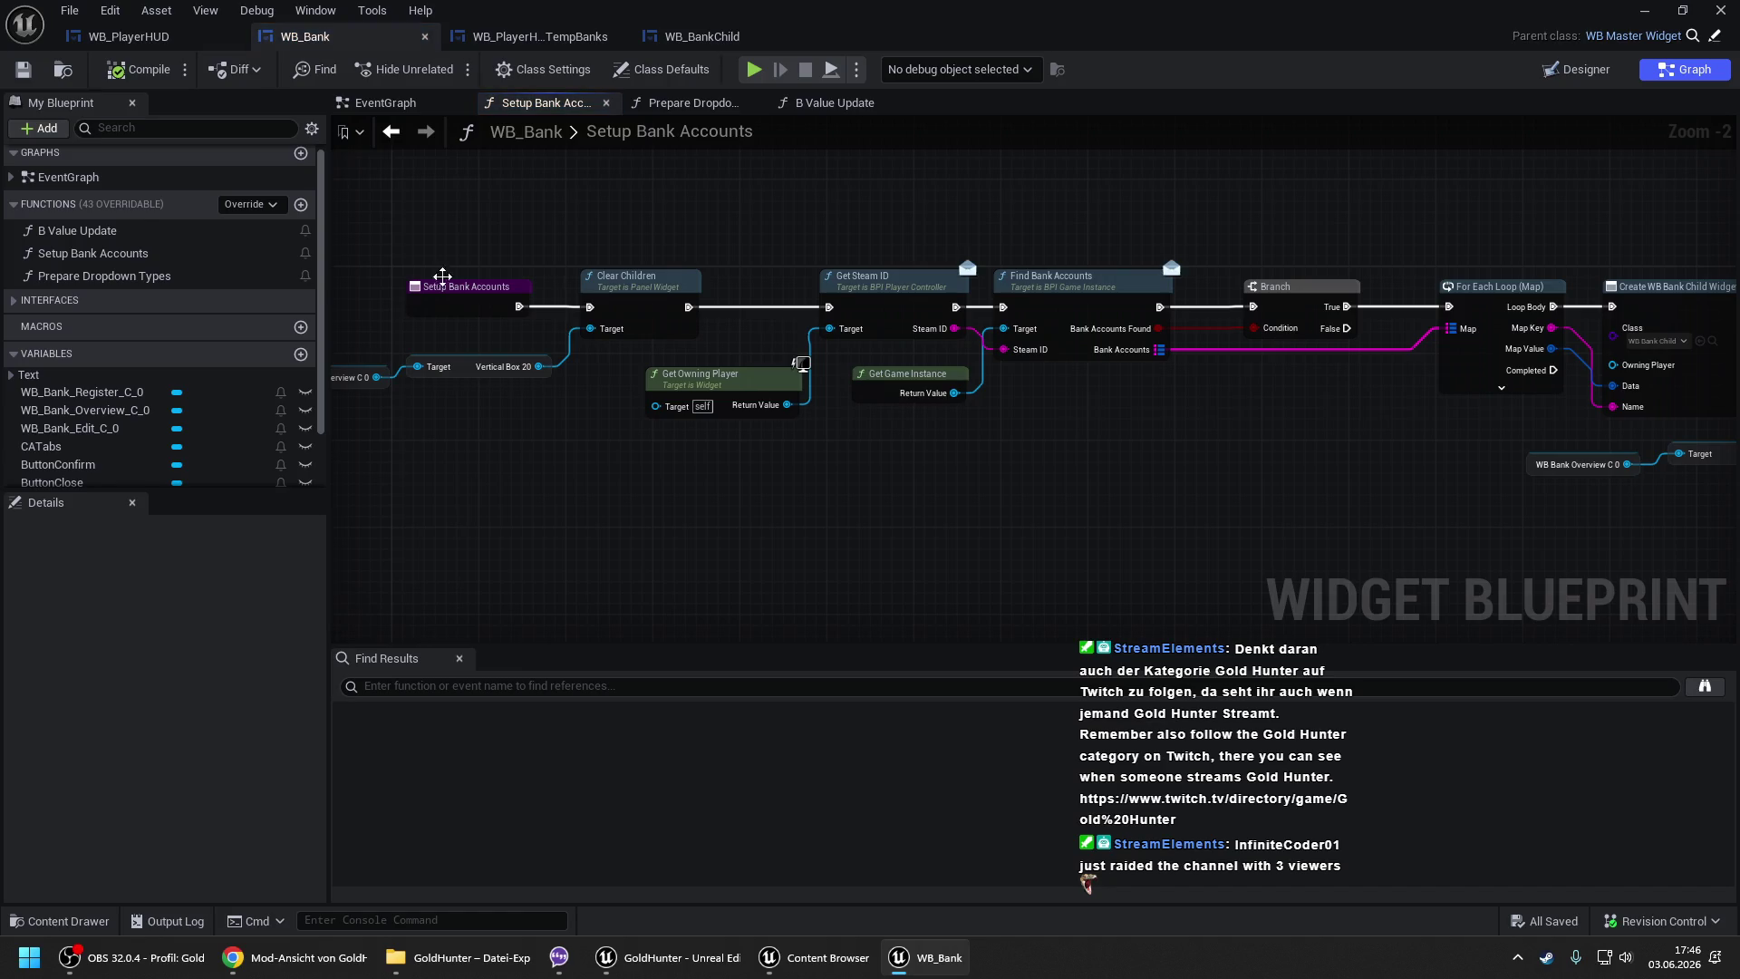
click(376, 104)
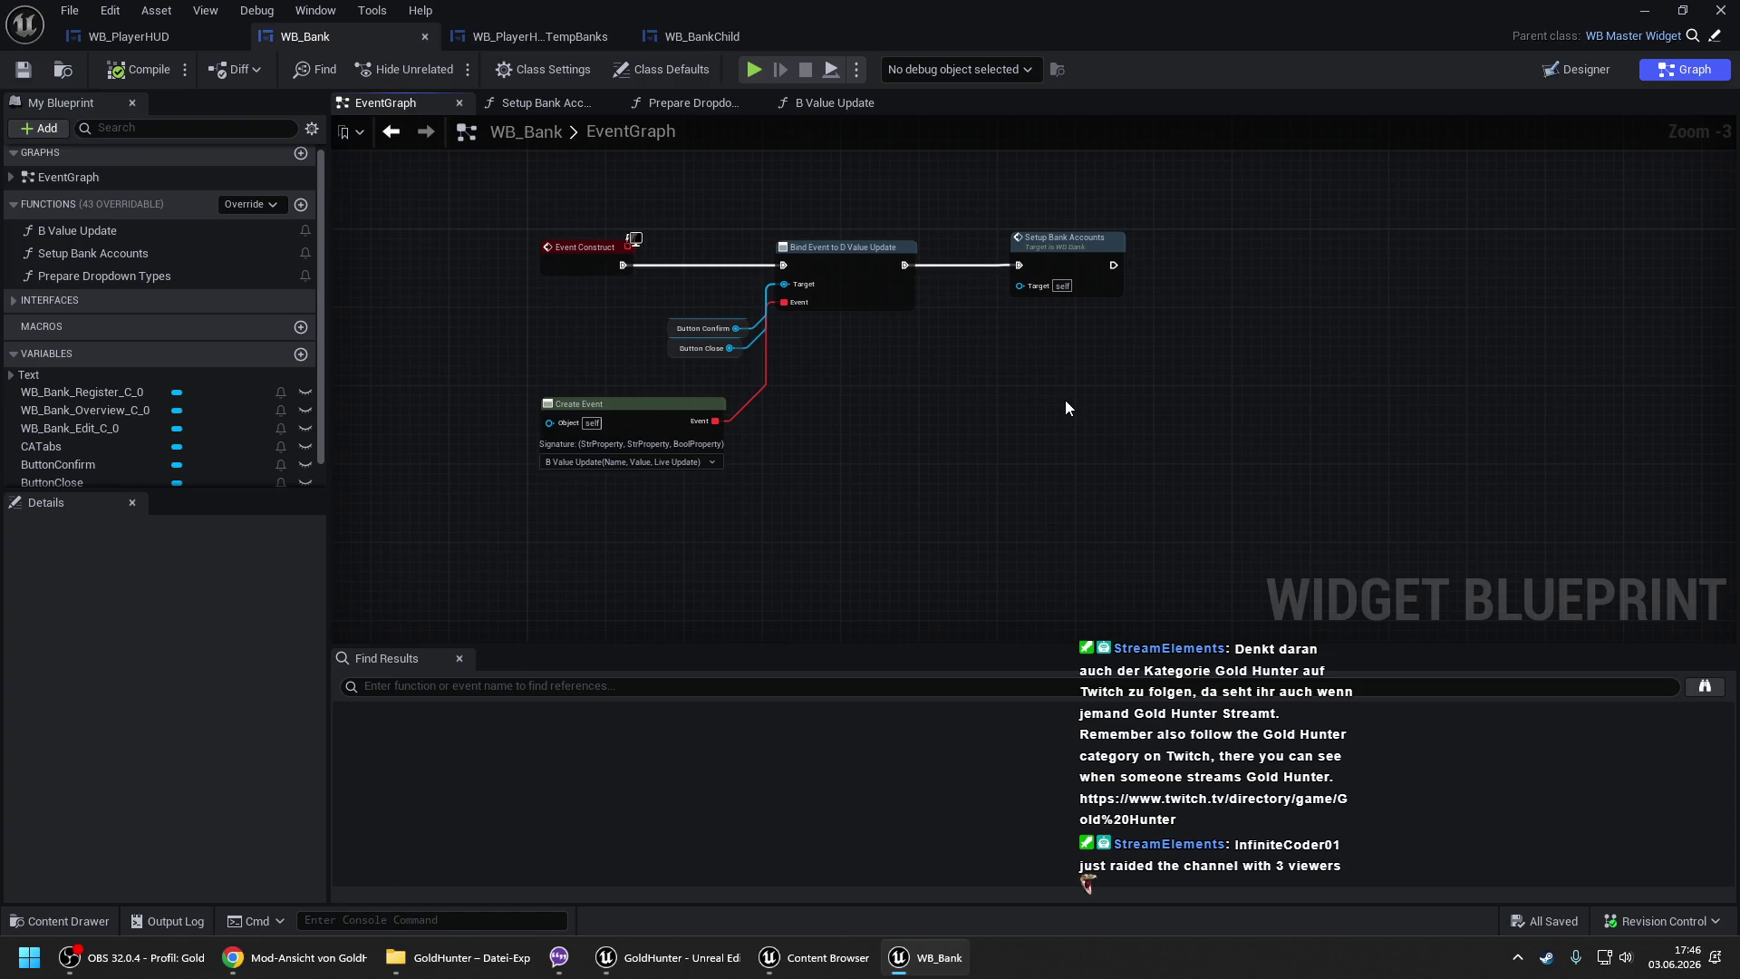
click(861, 102)
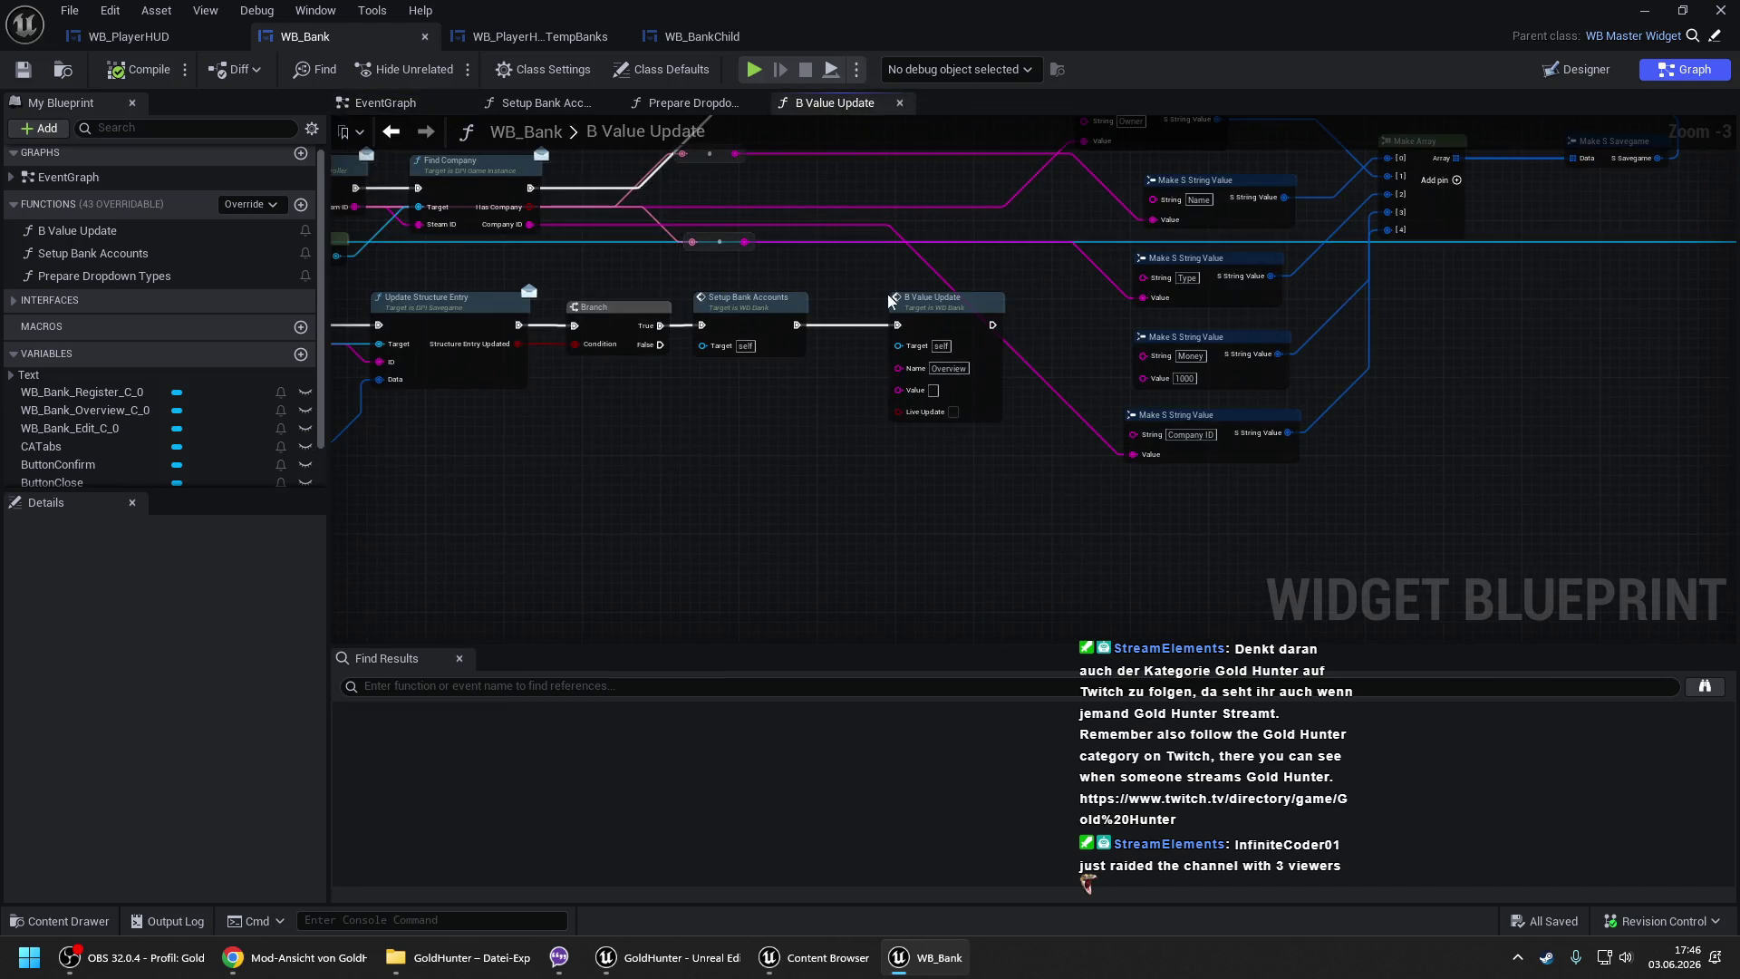
- Add a Get Owning Player node feeding a Get Player HUD node
mouse_move(951, 299)
mouse_down()
mouse_move(1036, 406)
mouse_move(1444, 421)
mouse_move(1468, 367)
mouse_up()
right_click(634, 512)
text(get owning)
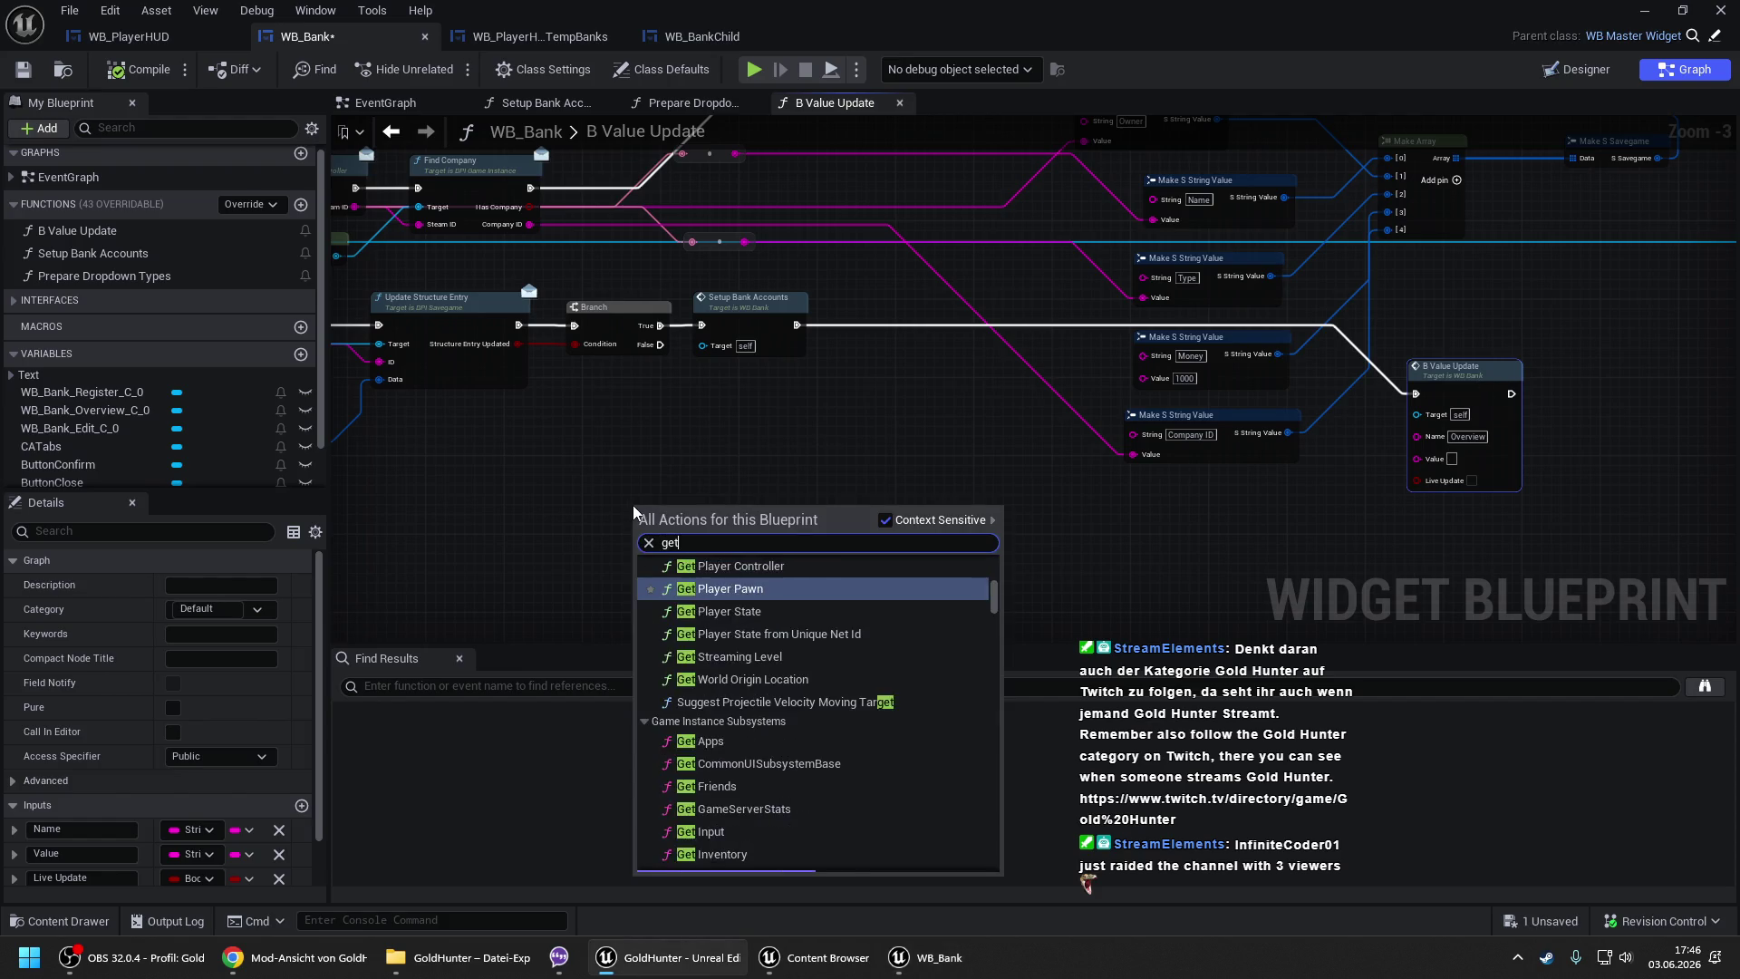
key(Return)
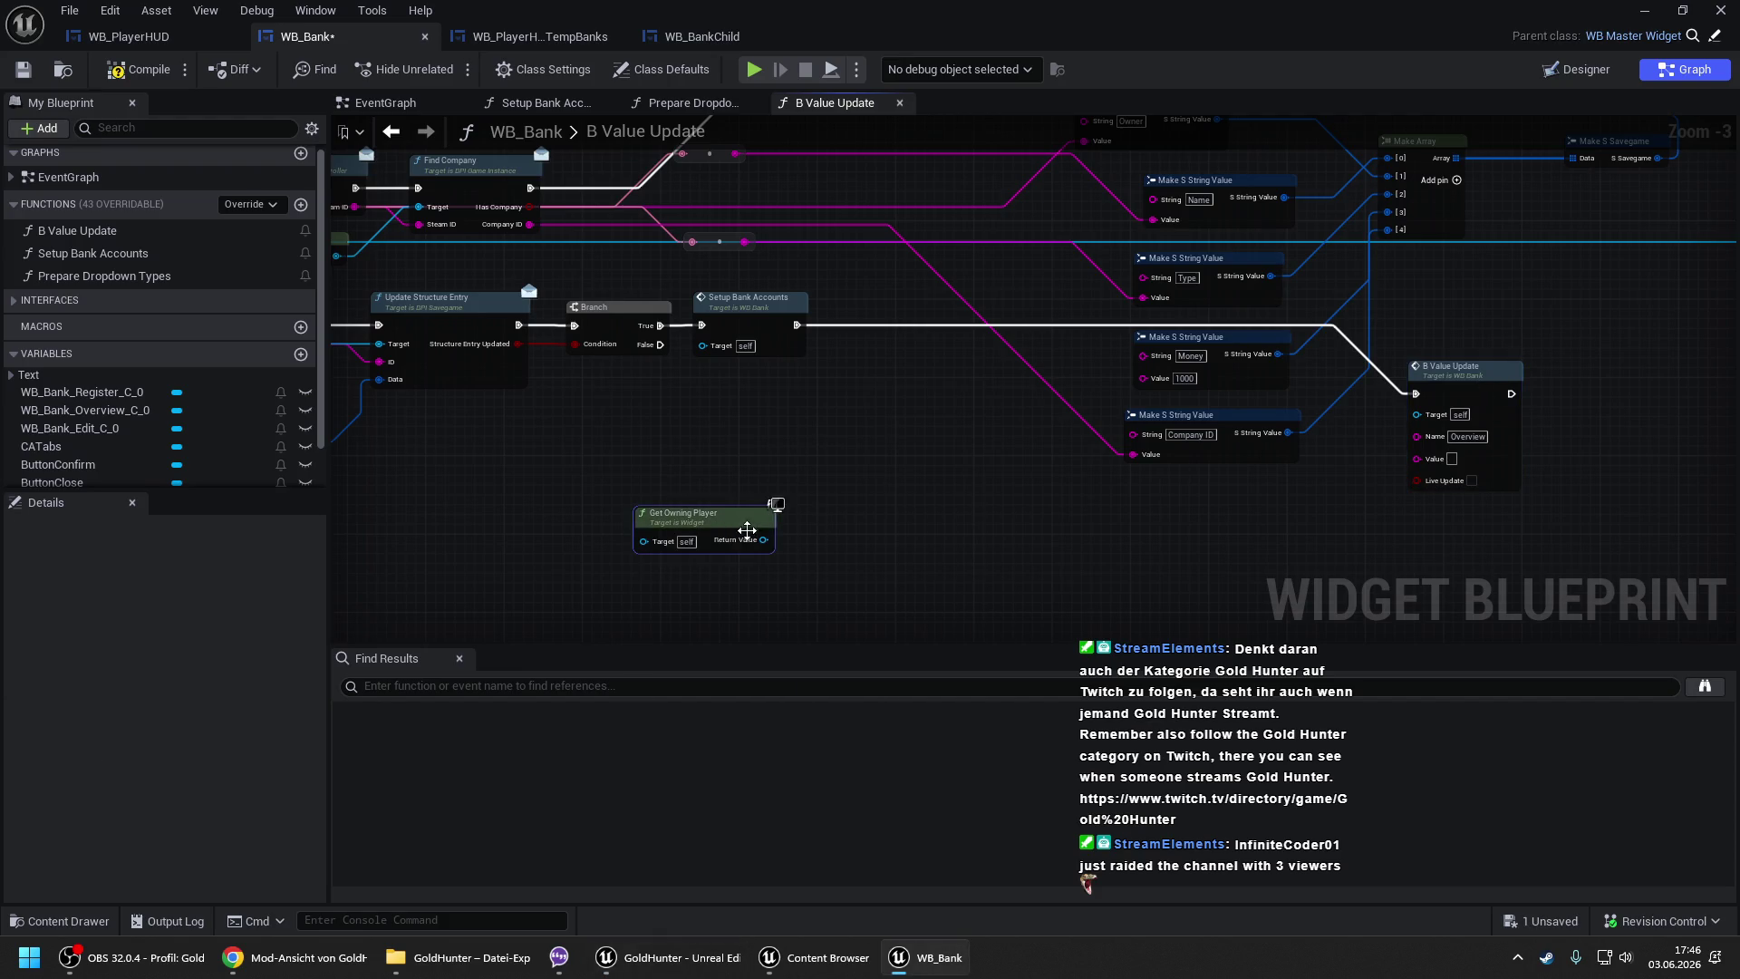
drag(764, 539, 786, 494)
text(get player hud)
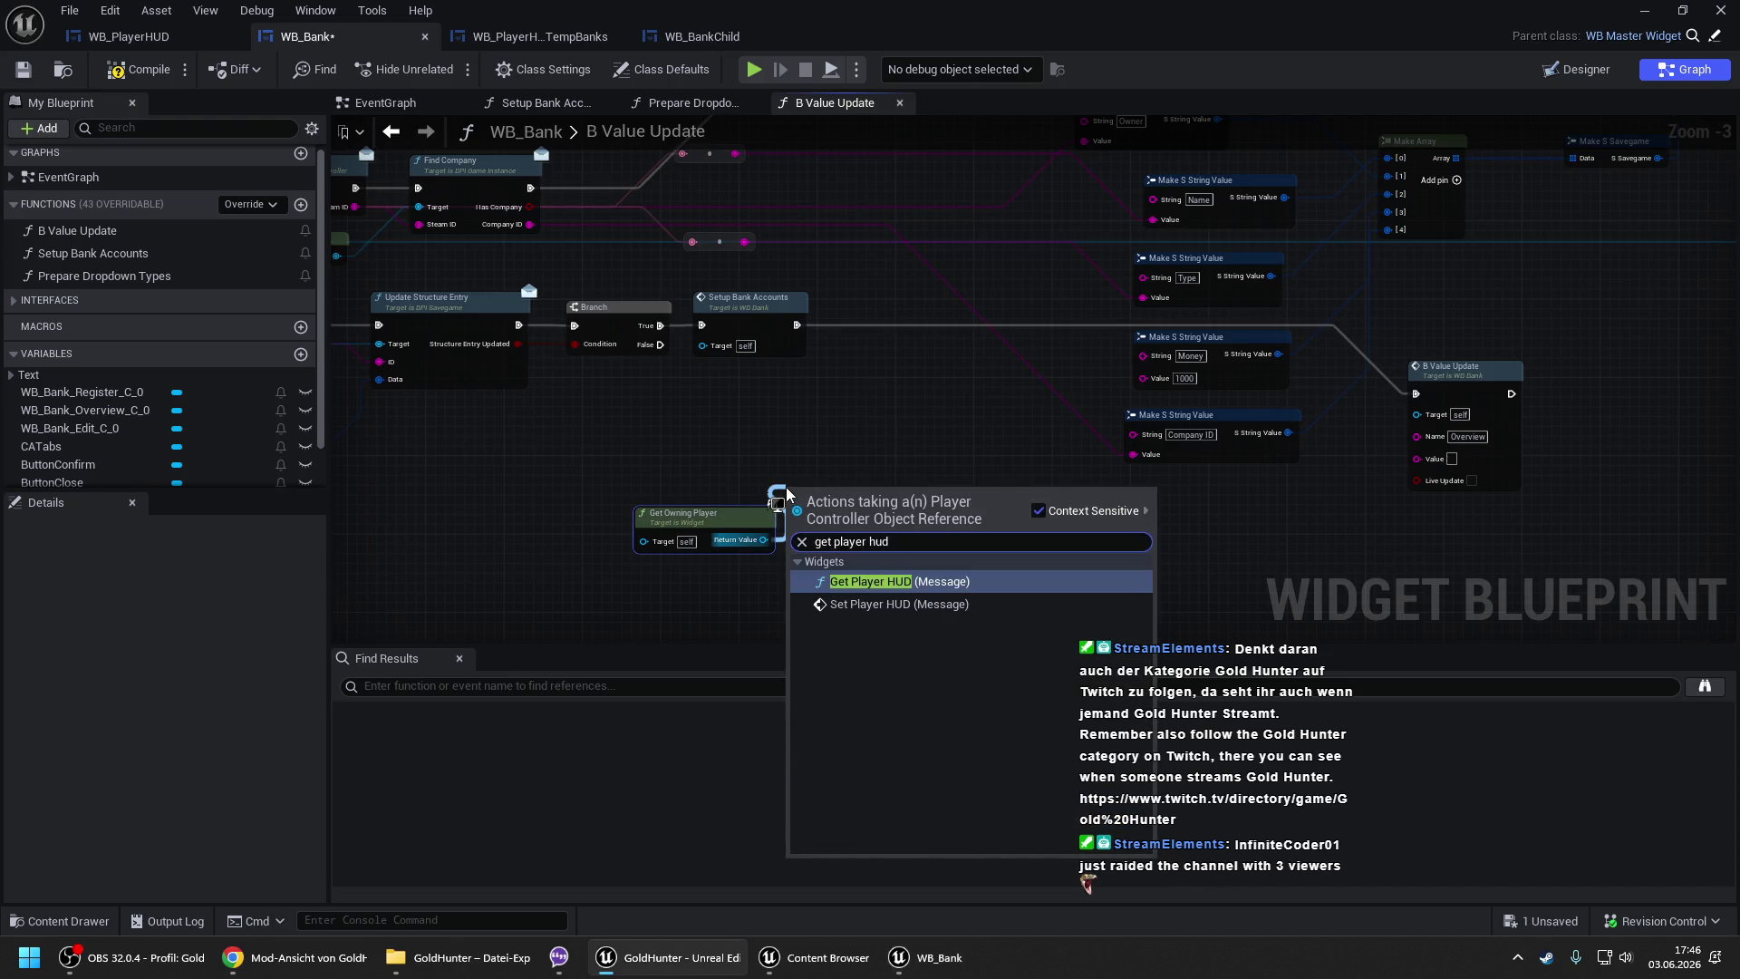
key(Return)
- Cast the HUD to WB_PlayerHUD and call Update Temp Banks on the cast result
drag(907, 539, 979, 516)
text(playernju)
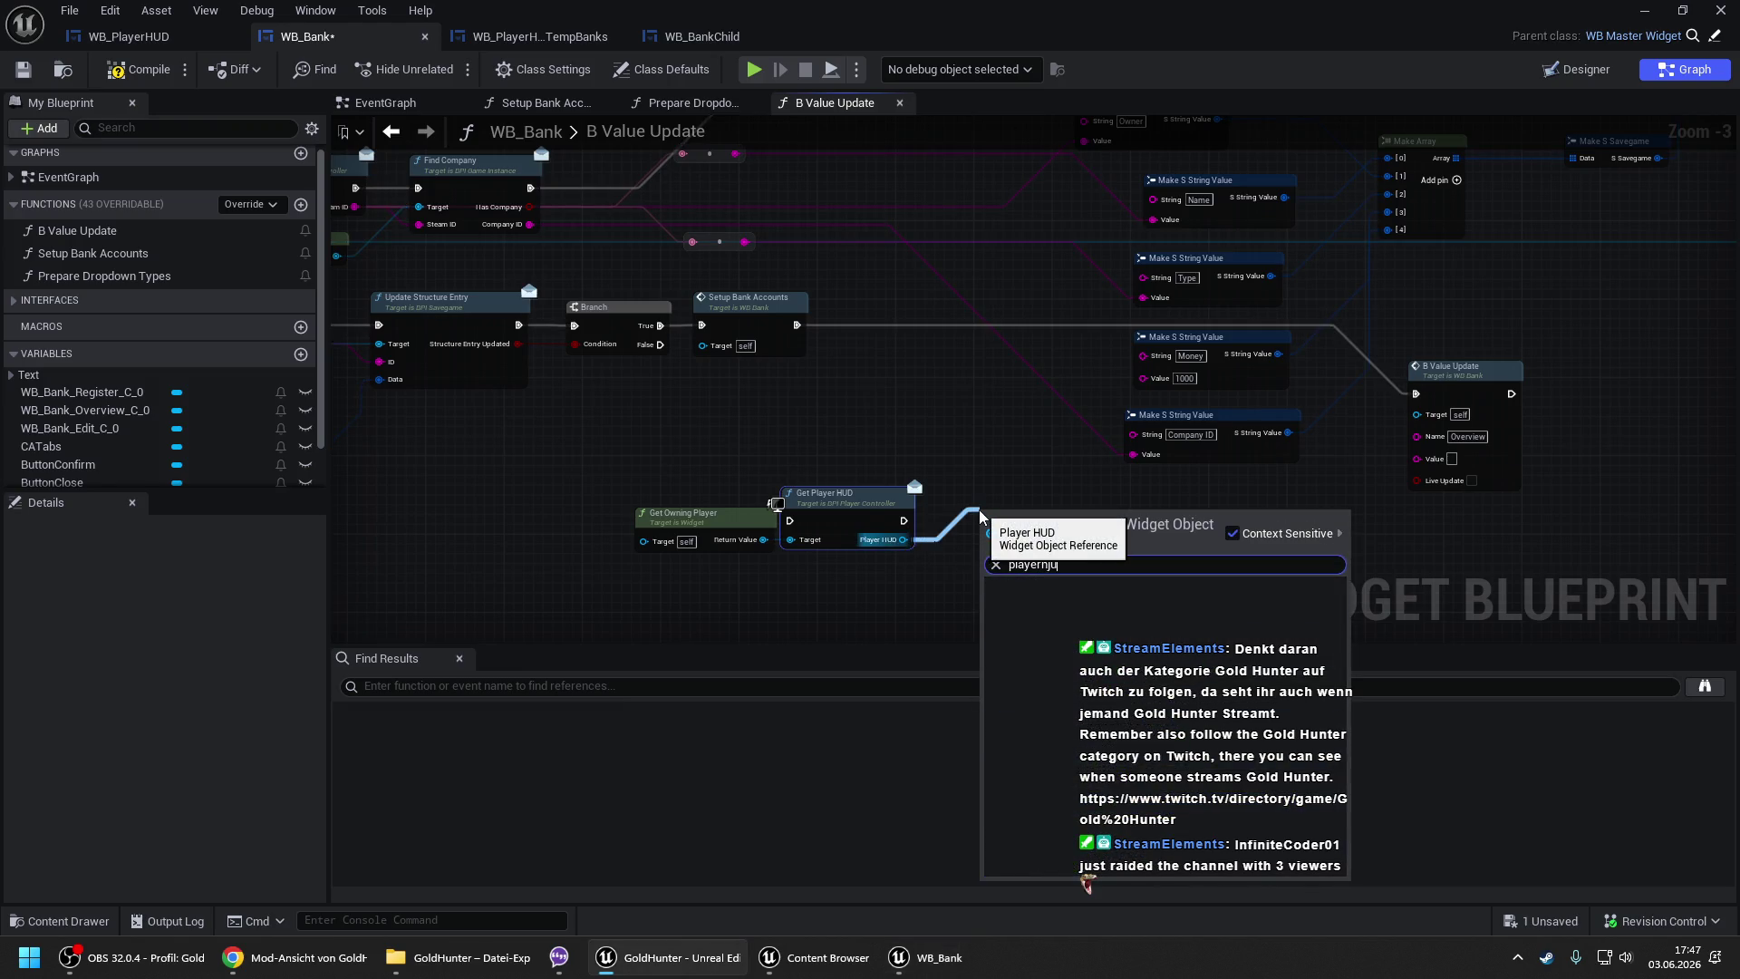
key(BackSpace)
key(BackSpace)
key(BackSpace)
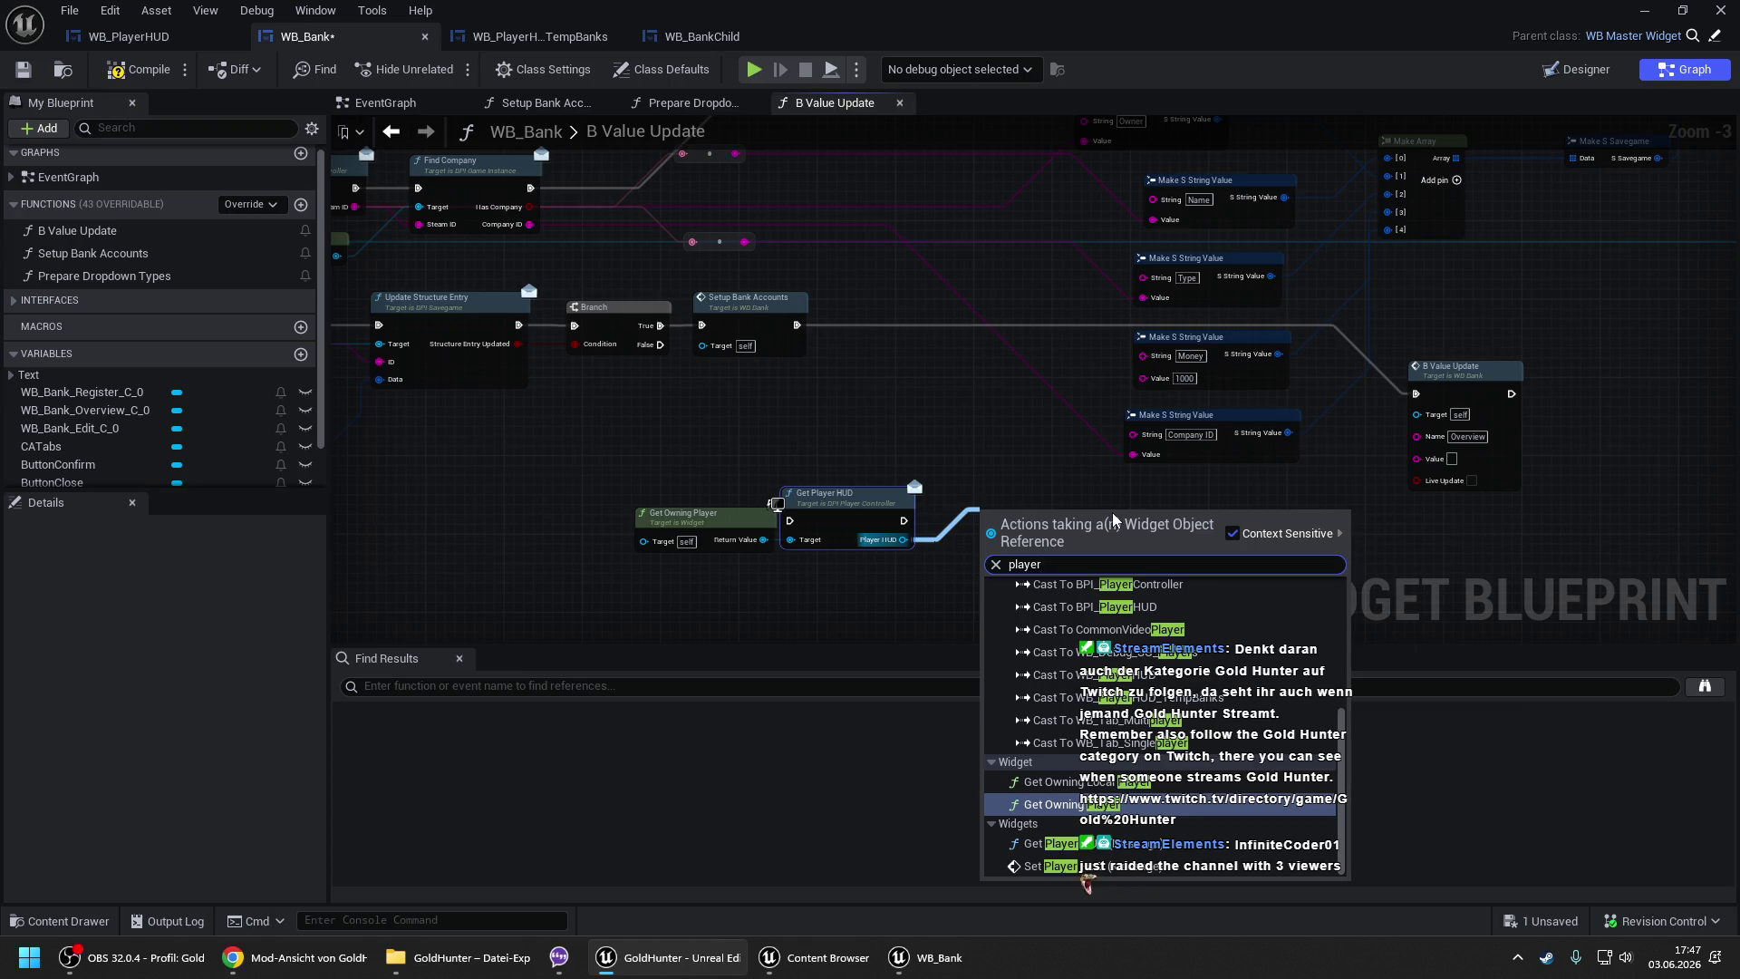
text(hud)
key(Return)
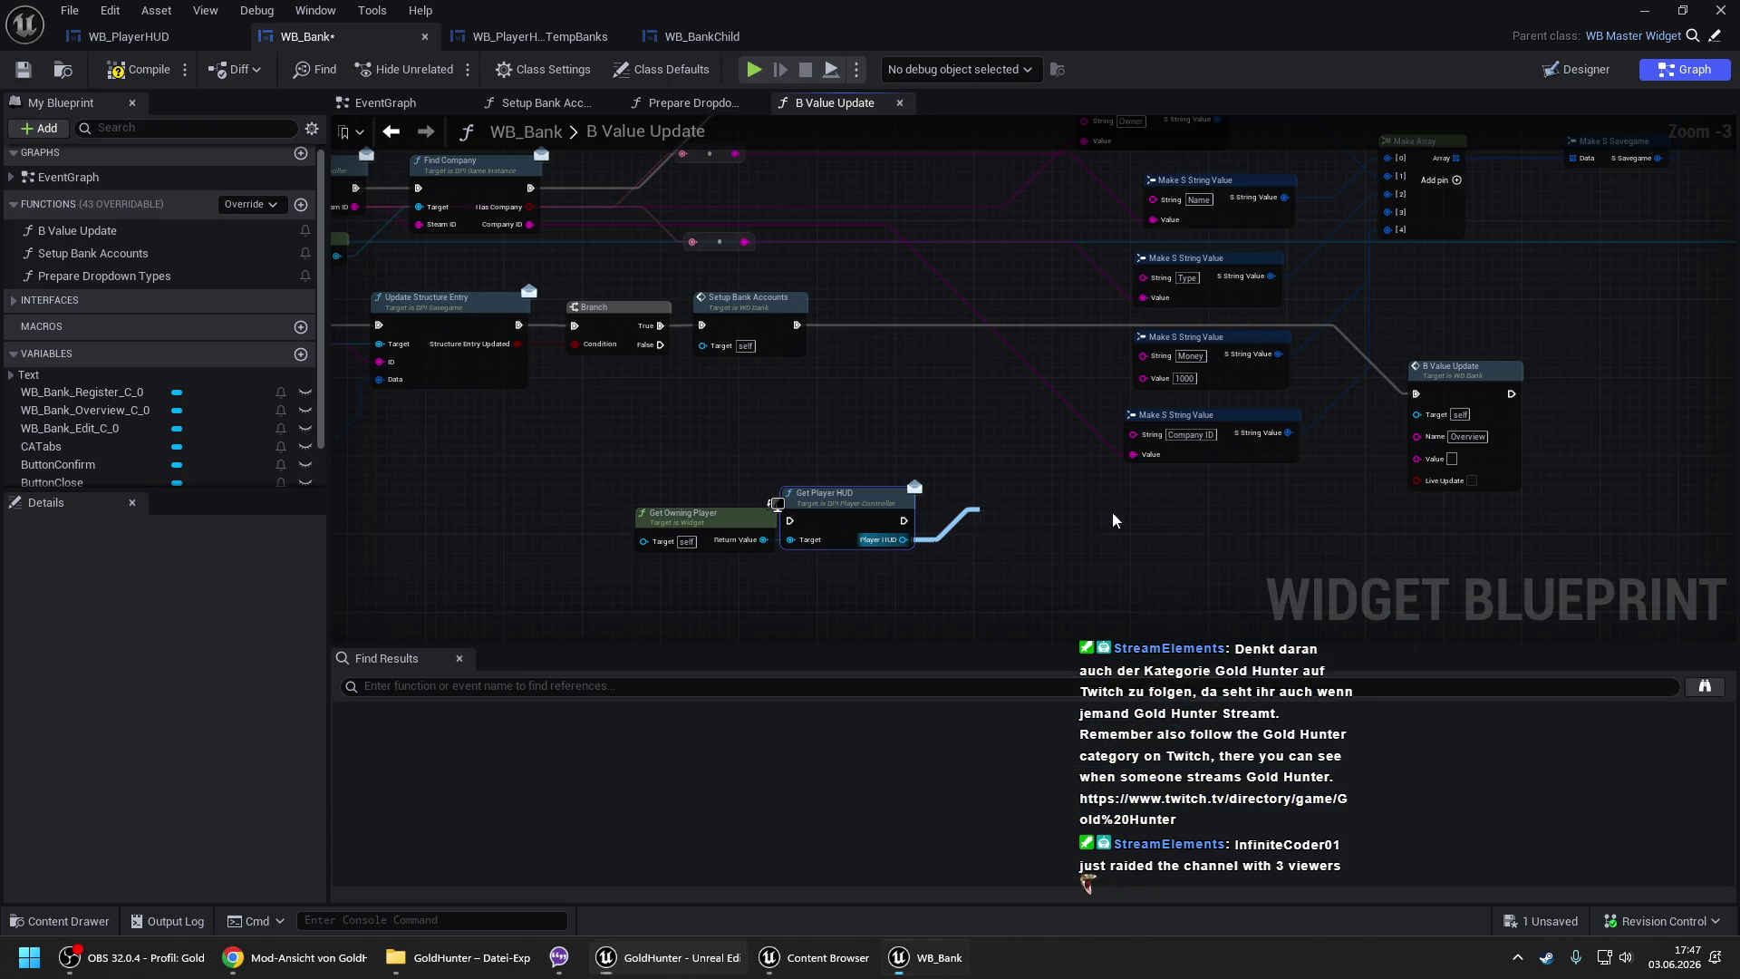
drag(854, 481, 923, 436)
text(temp)
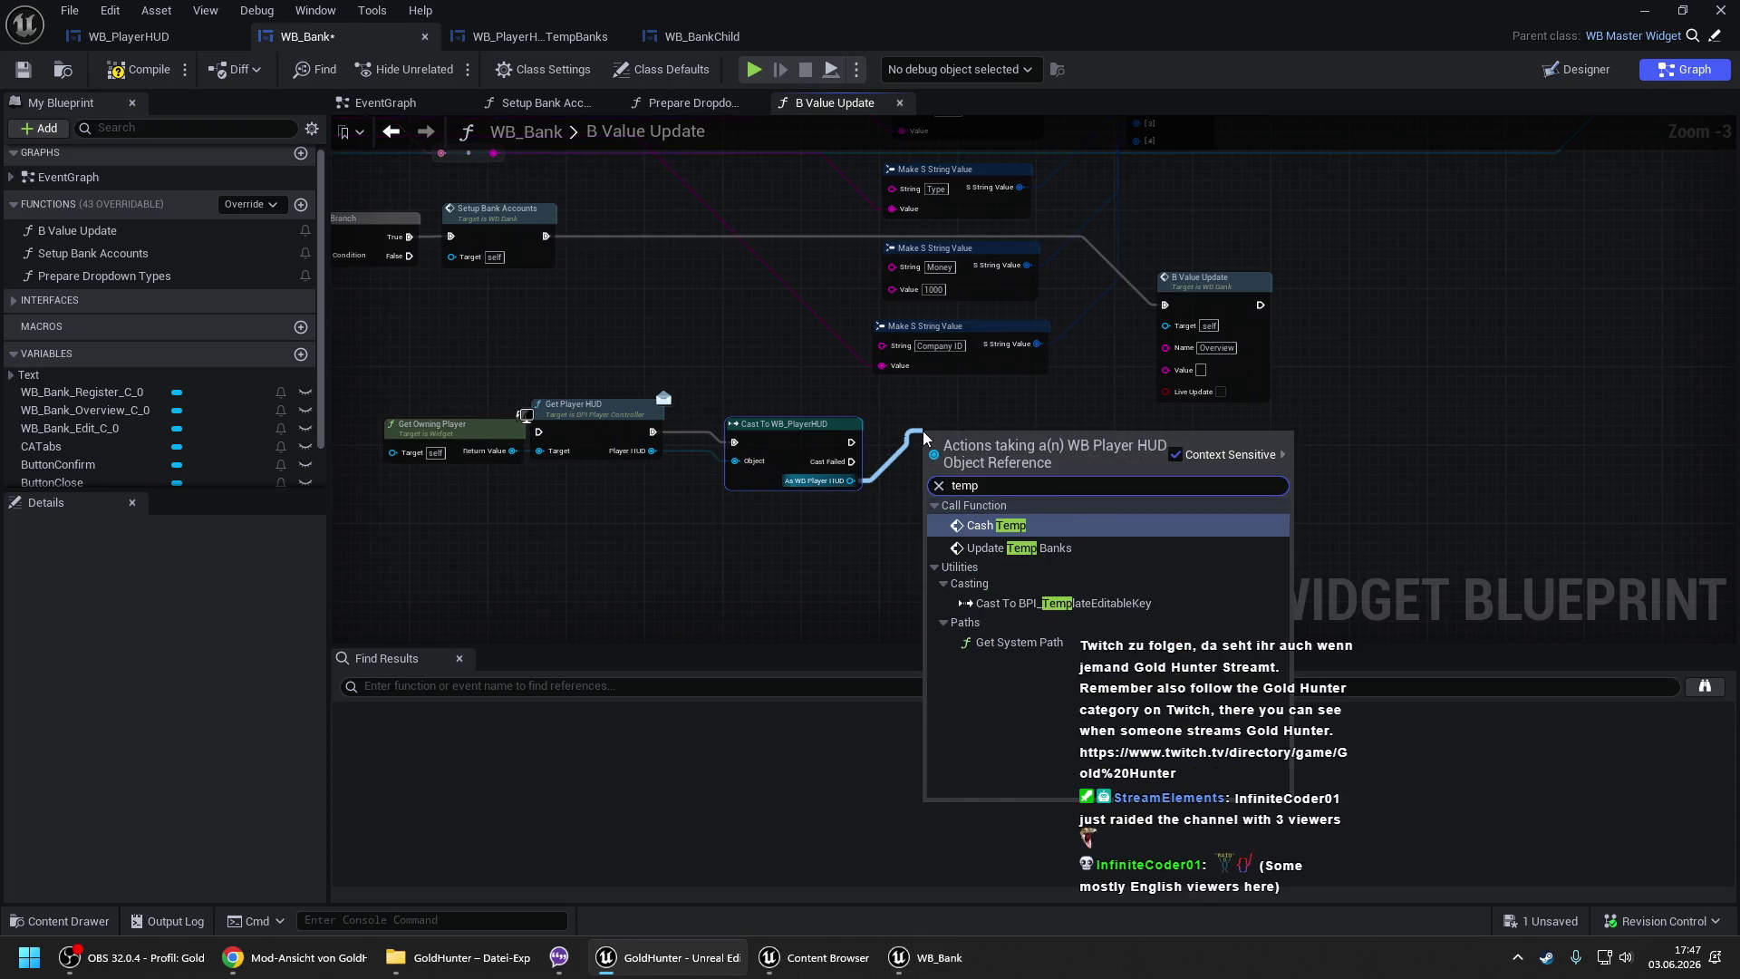
click(1019, 548)
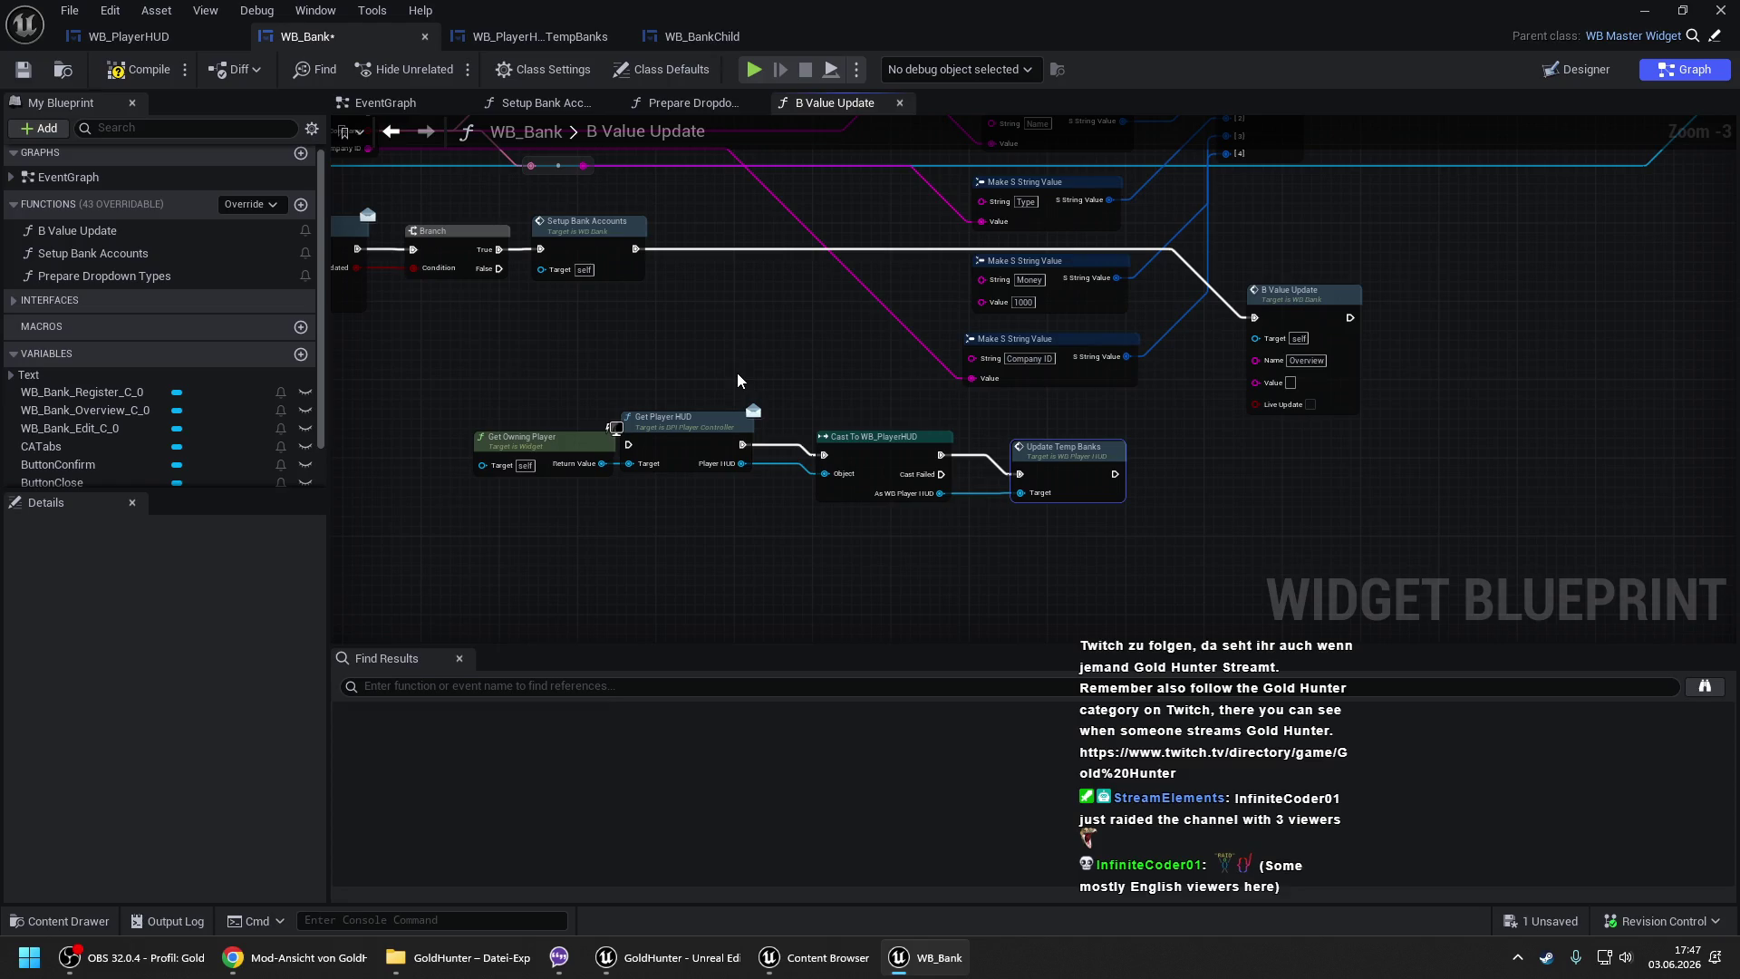
- Chain Setup Bank Accounts through Get Player HUD and Update Temp Banks into B Value Update, then compile
mouse_move(694, 408)
mouse_down()
mouse_move(816, 507)
mouse_move(901, 524)
mouse_move(938, 429)
mouse_up()
drag(677, 405, 636, 248)
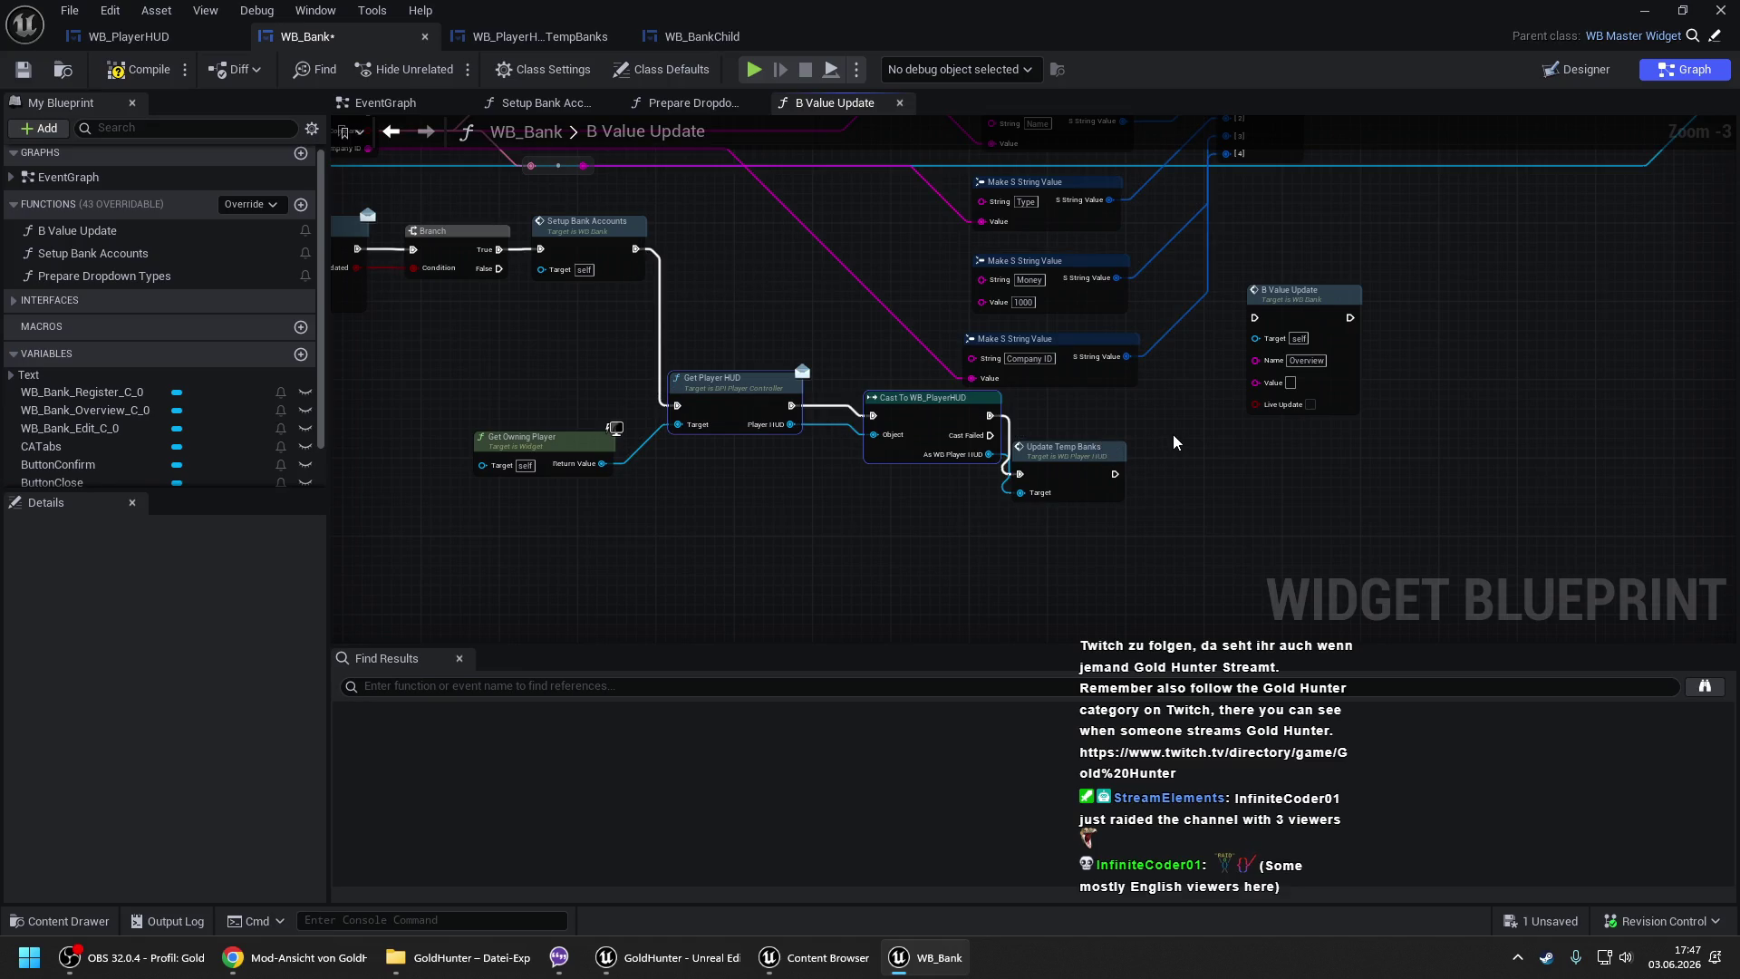
mouse_move(1069, 448)
mouse_down()
mouse_move(1078, 408)
mouse_move(1255, 322)
mouse_move(1236, 400)
mouse_up()
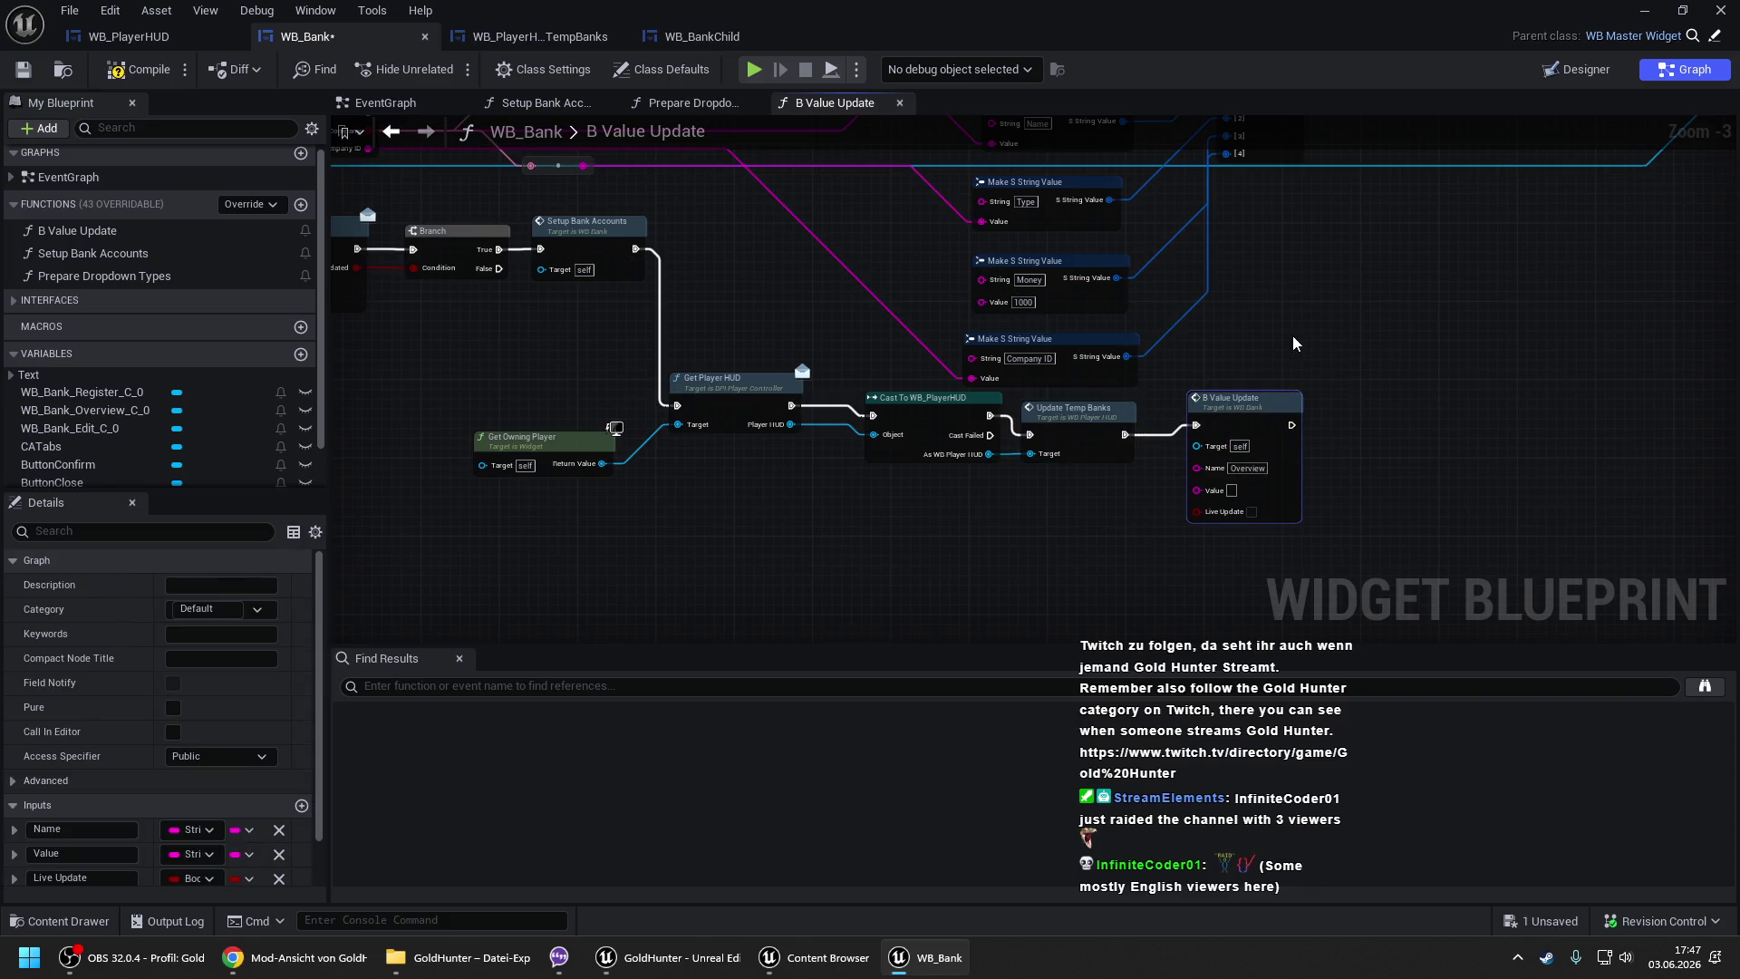
click(138, 70)
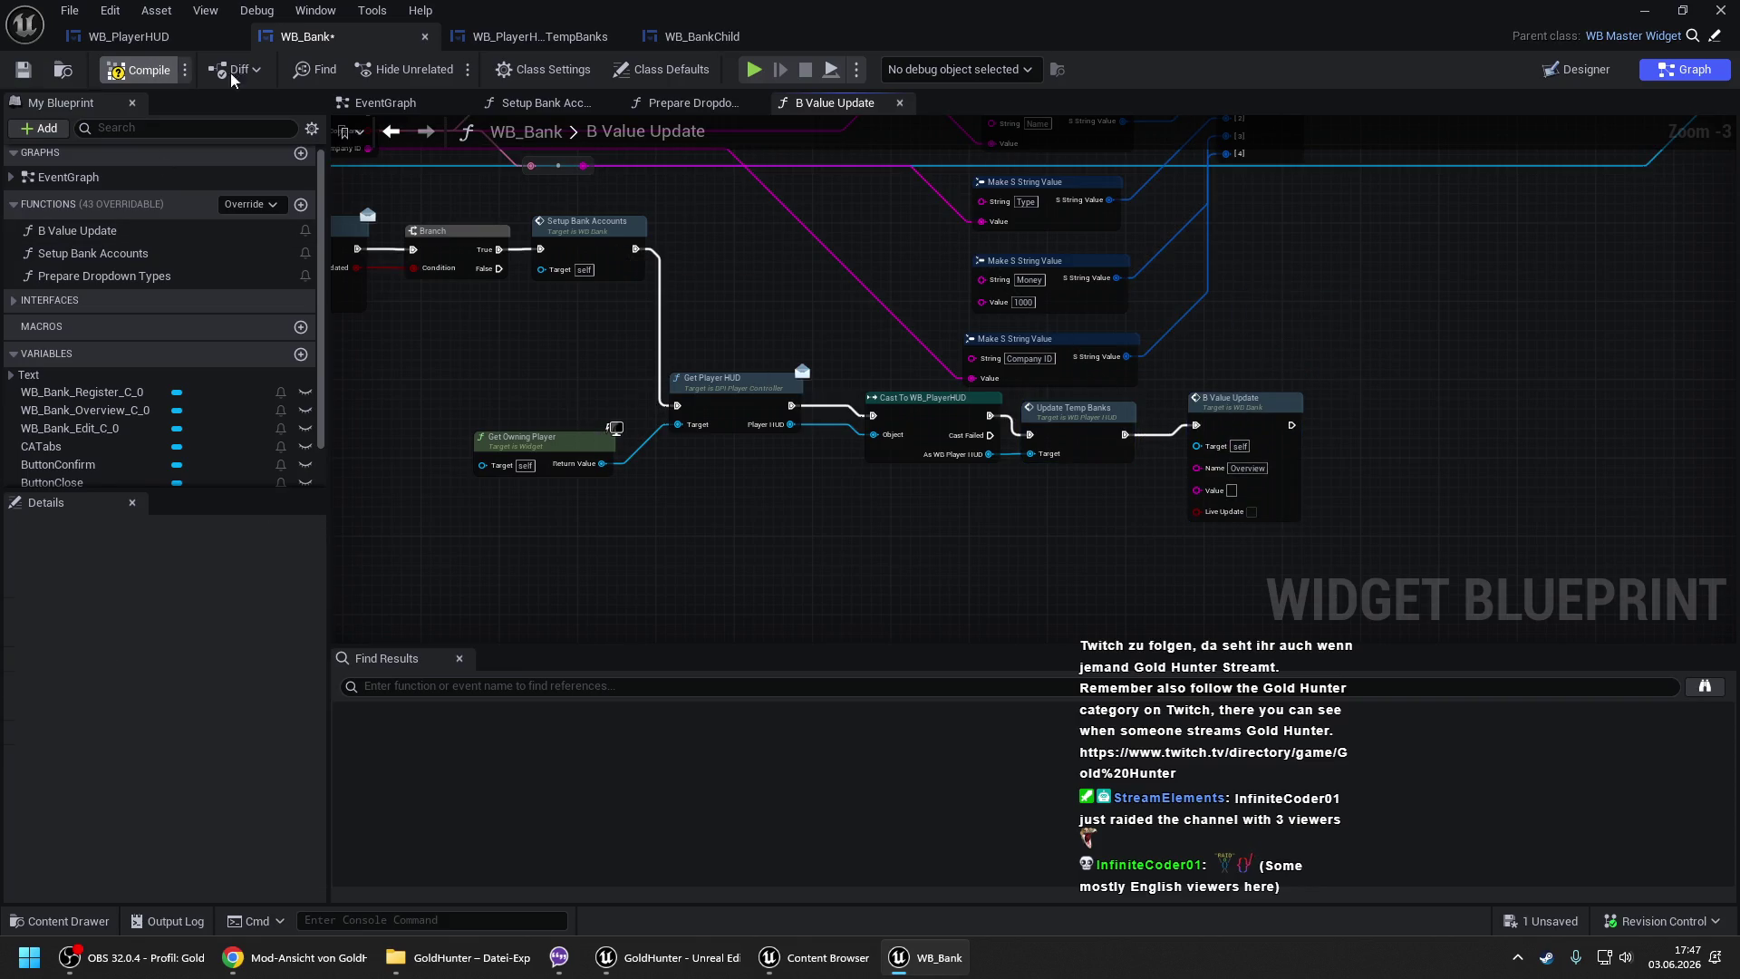
scroll(870, 264, down, 1)
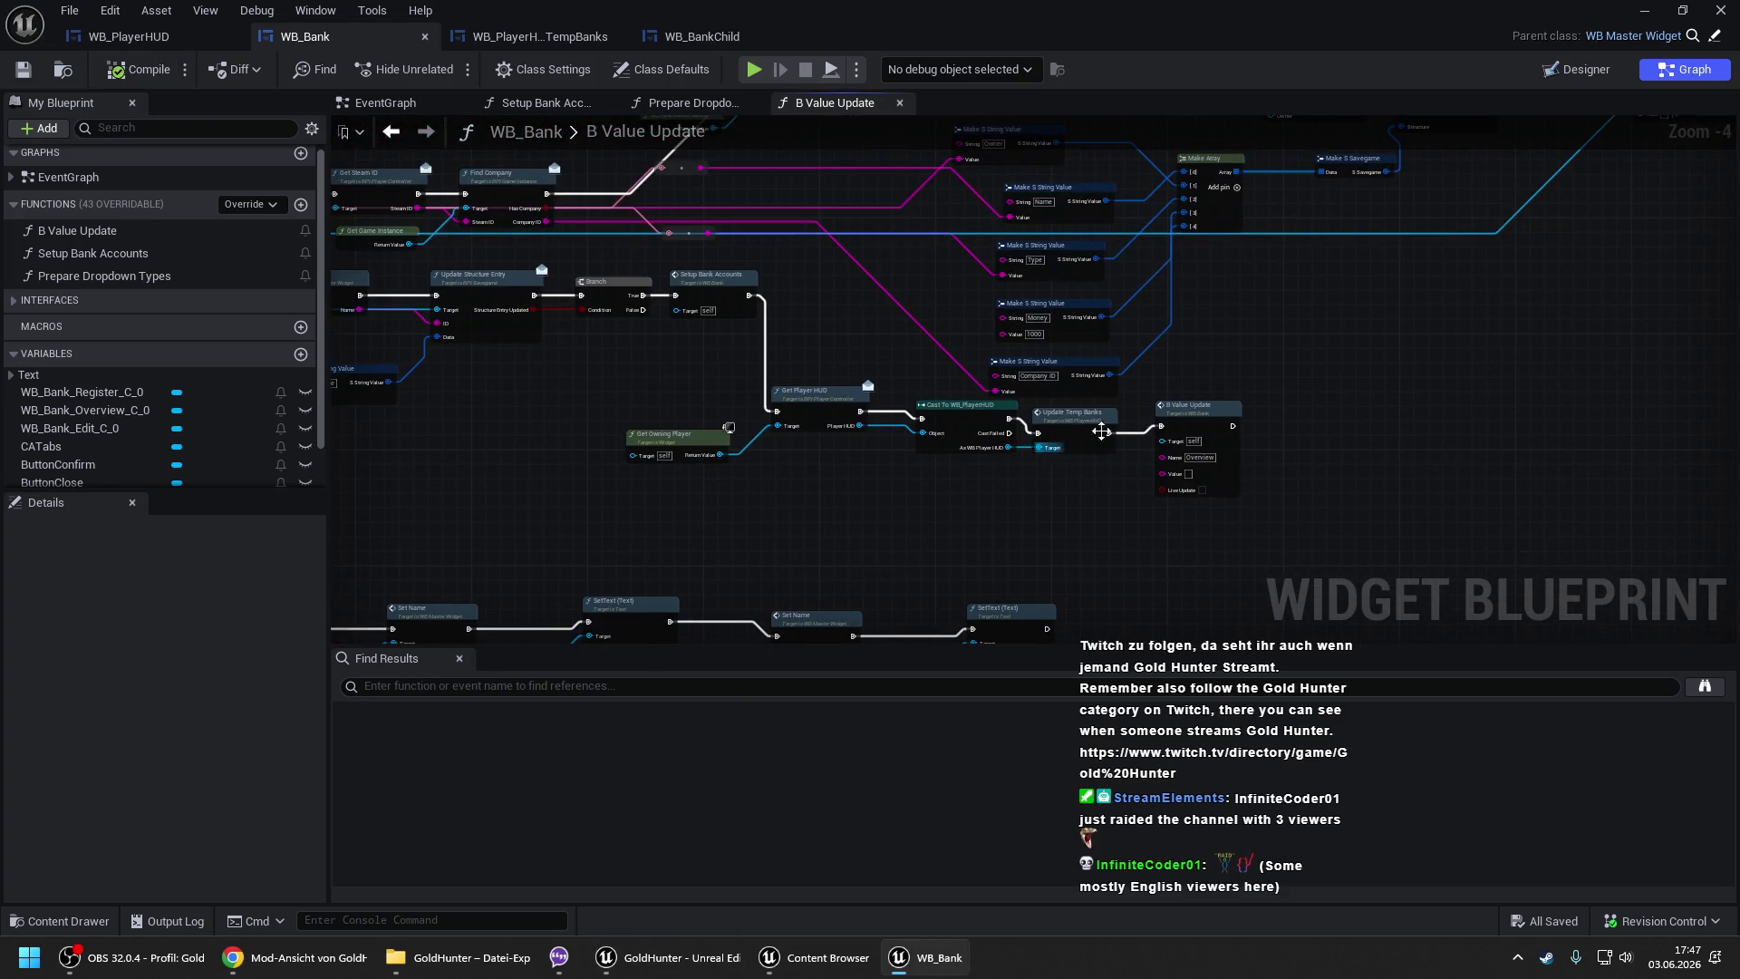
click(1647, 9)
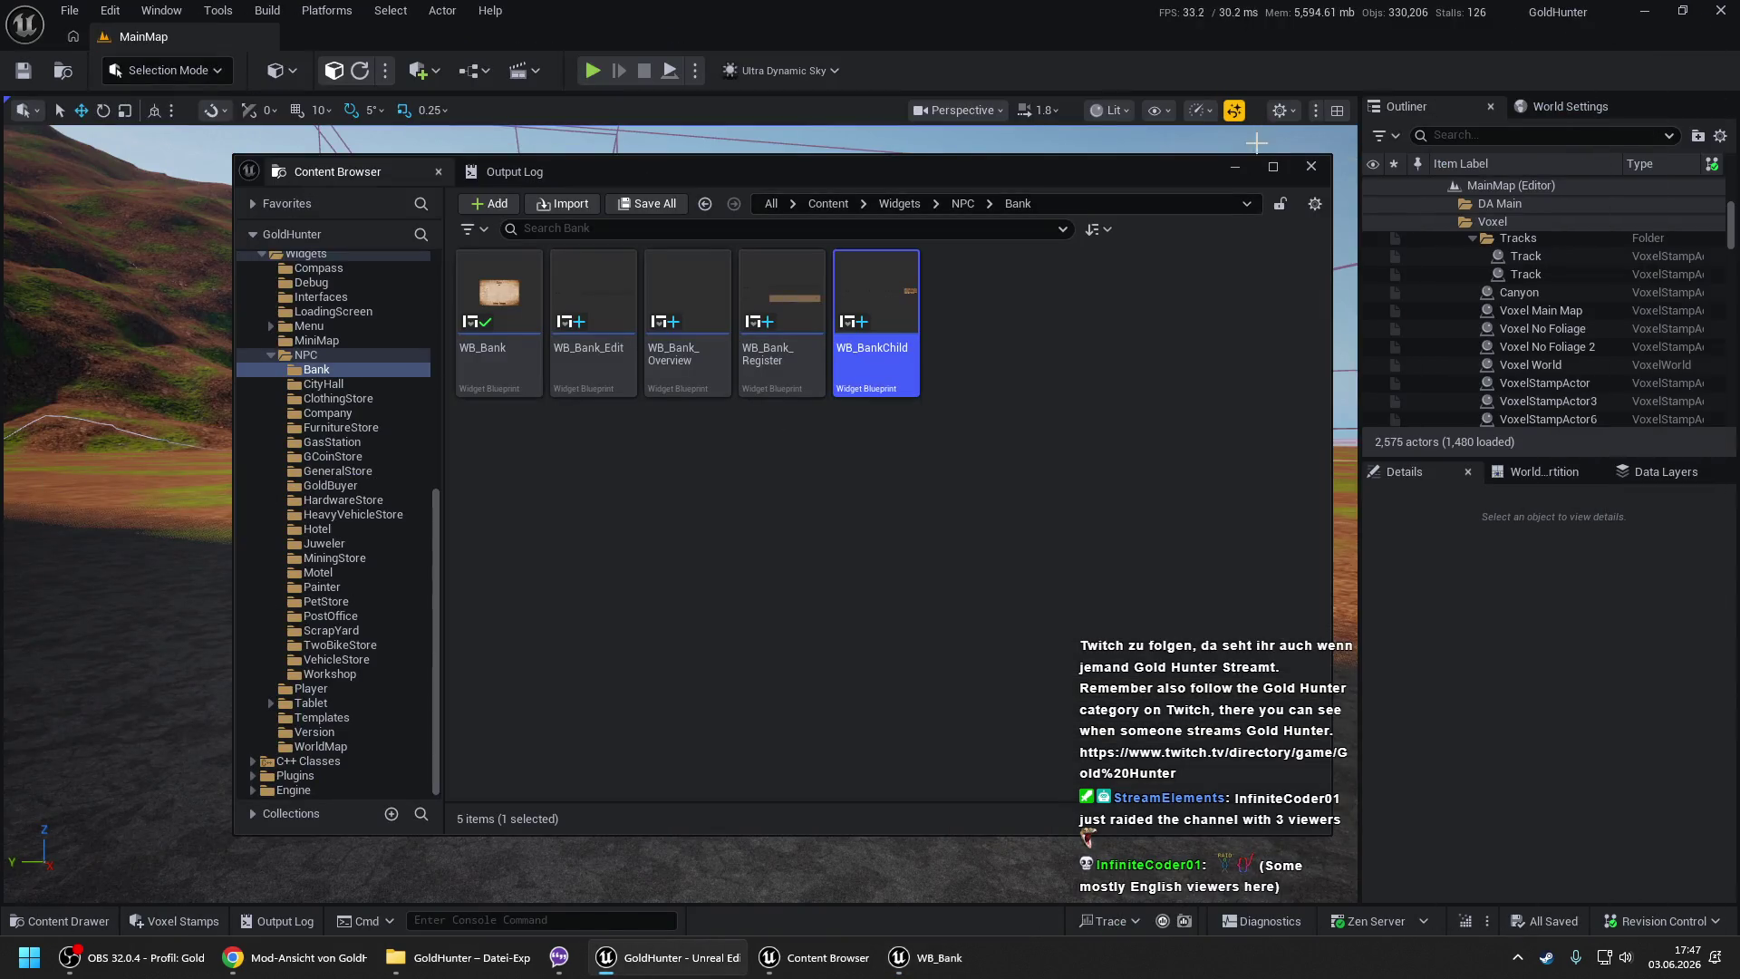
- Start a Play-in-Editor session of MainMap and get past the loading screen into the game
click(1234, 166)
right_click(418, 768)
click(454, 763)
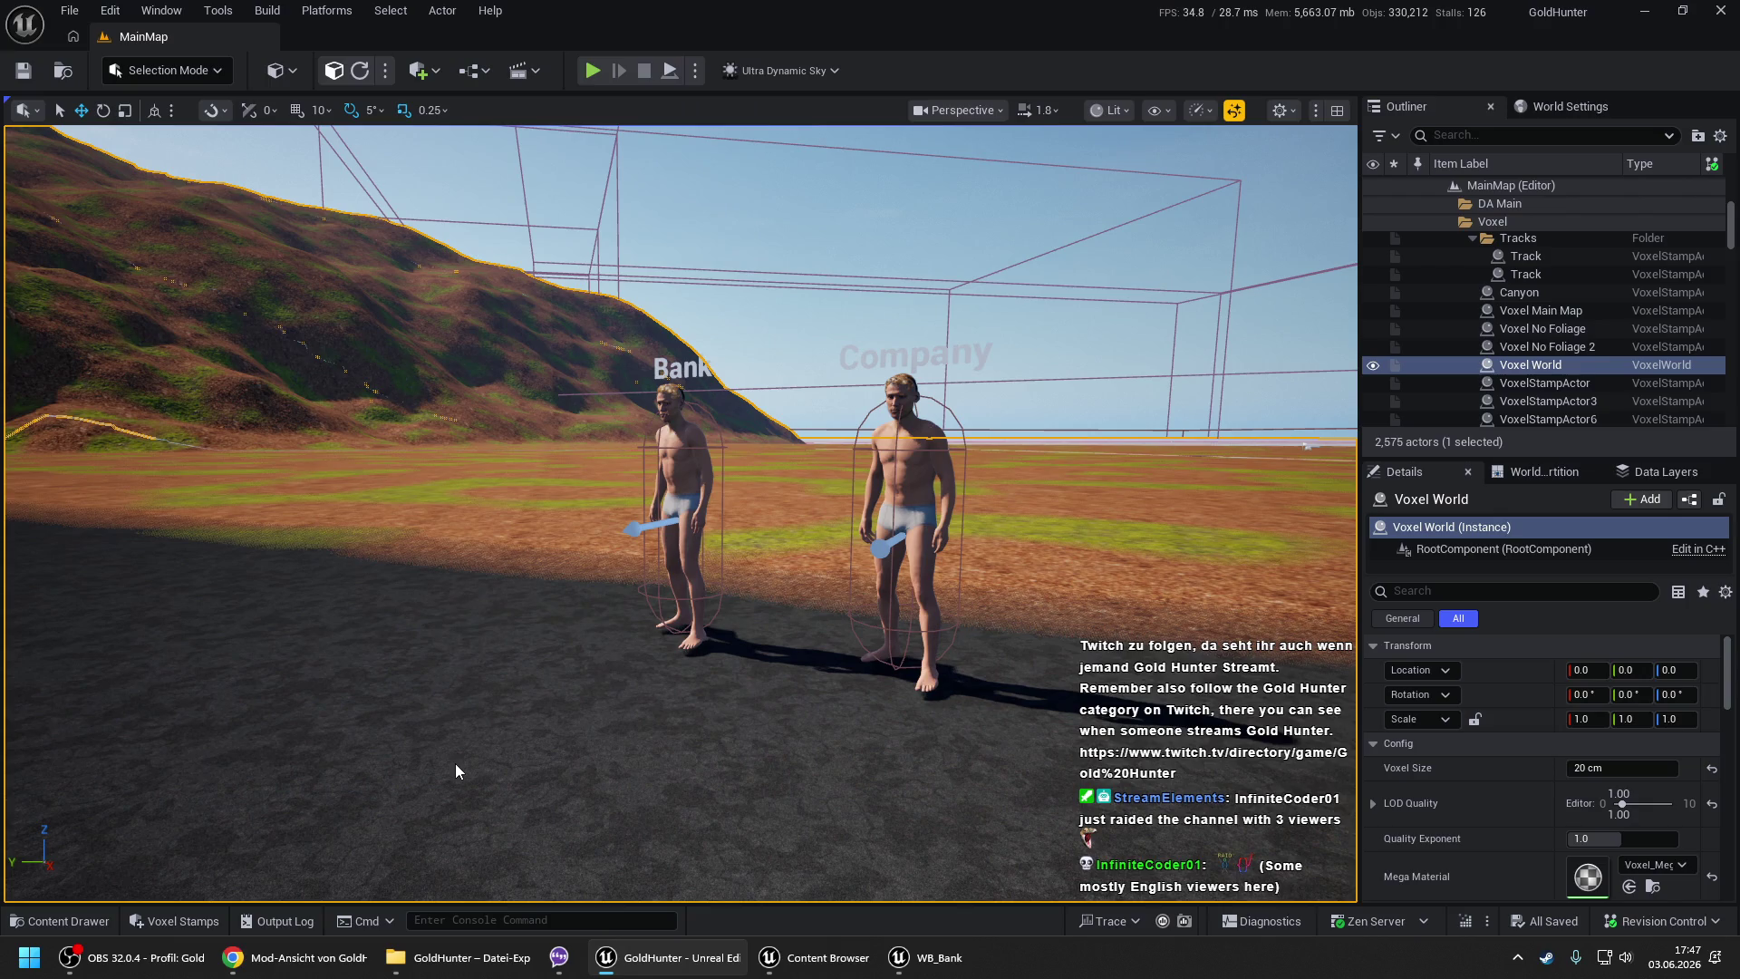
key(alt+p)
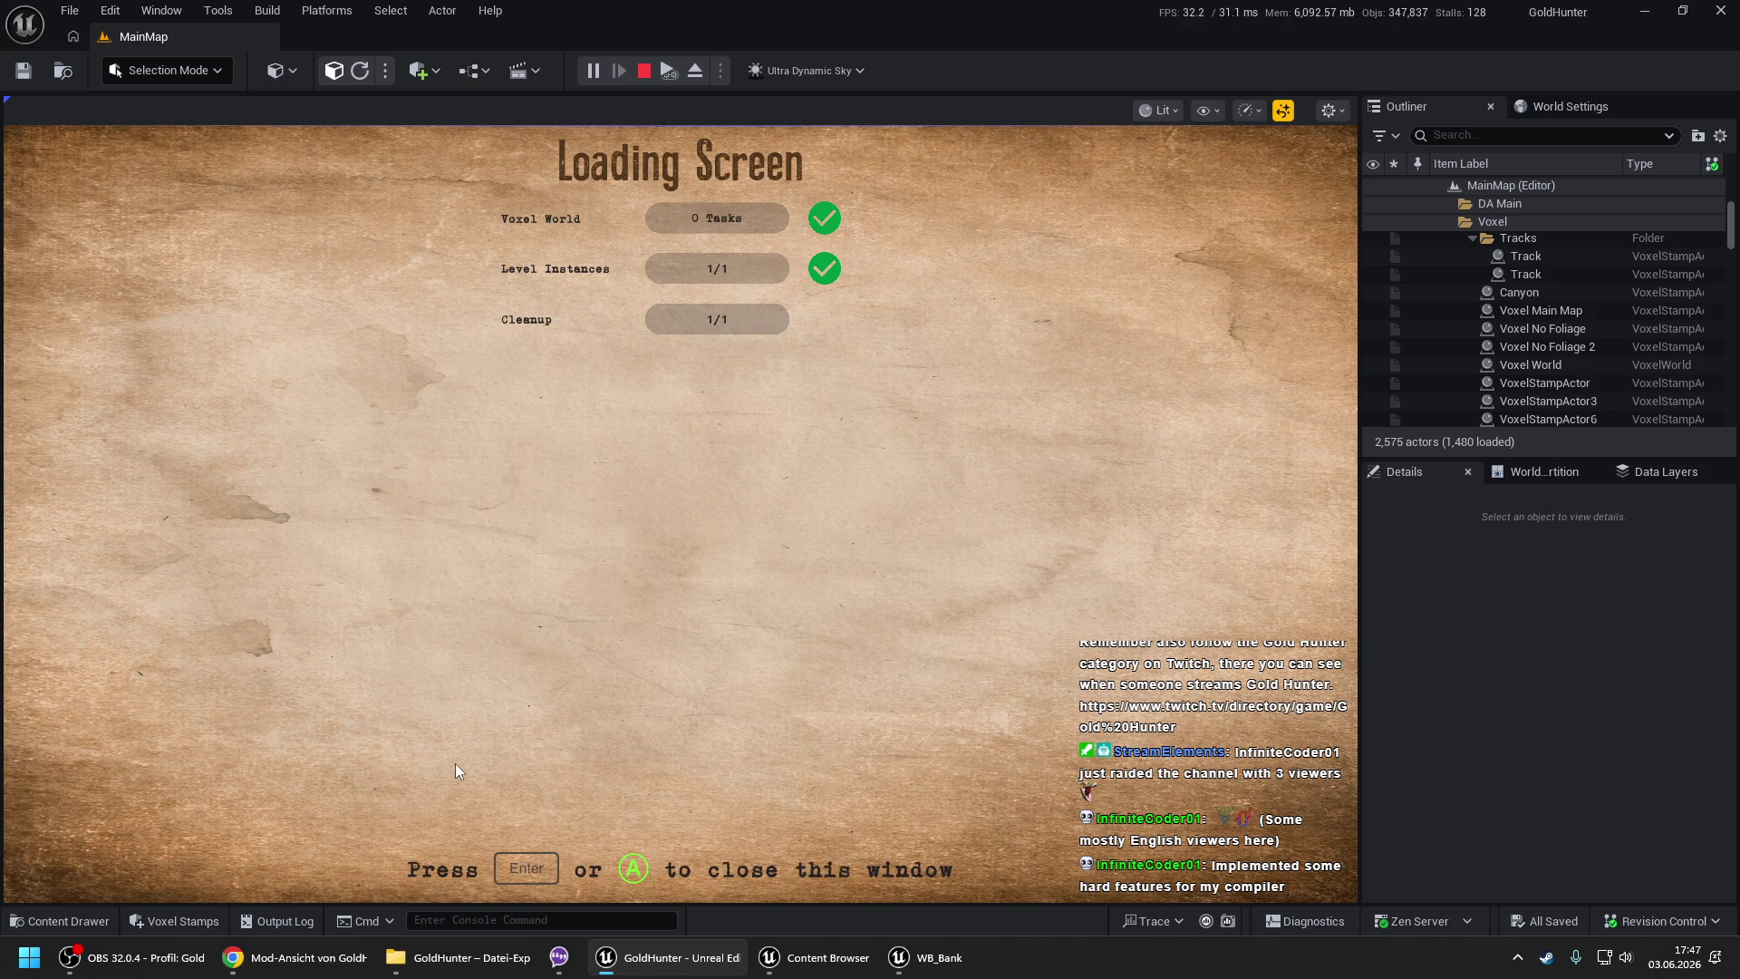
key(Return)
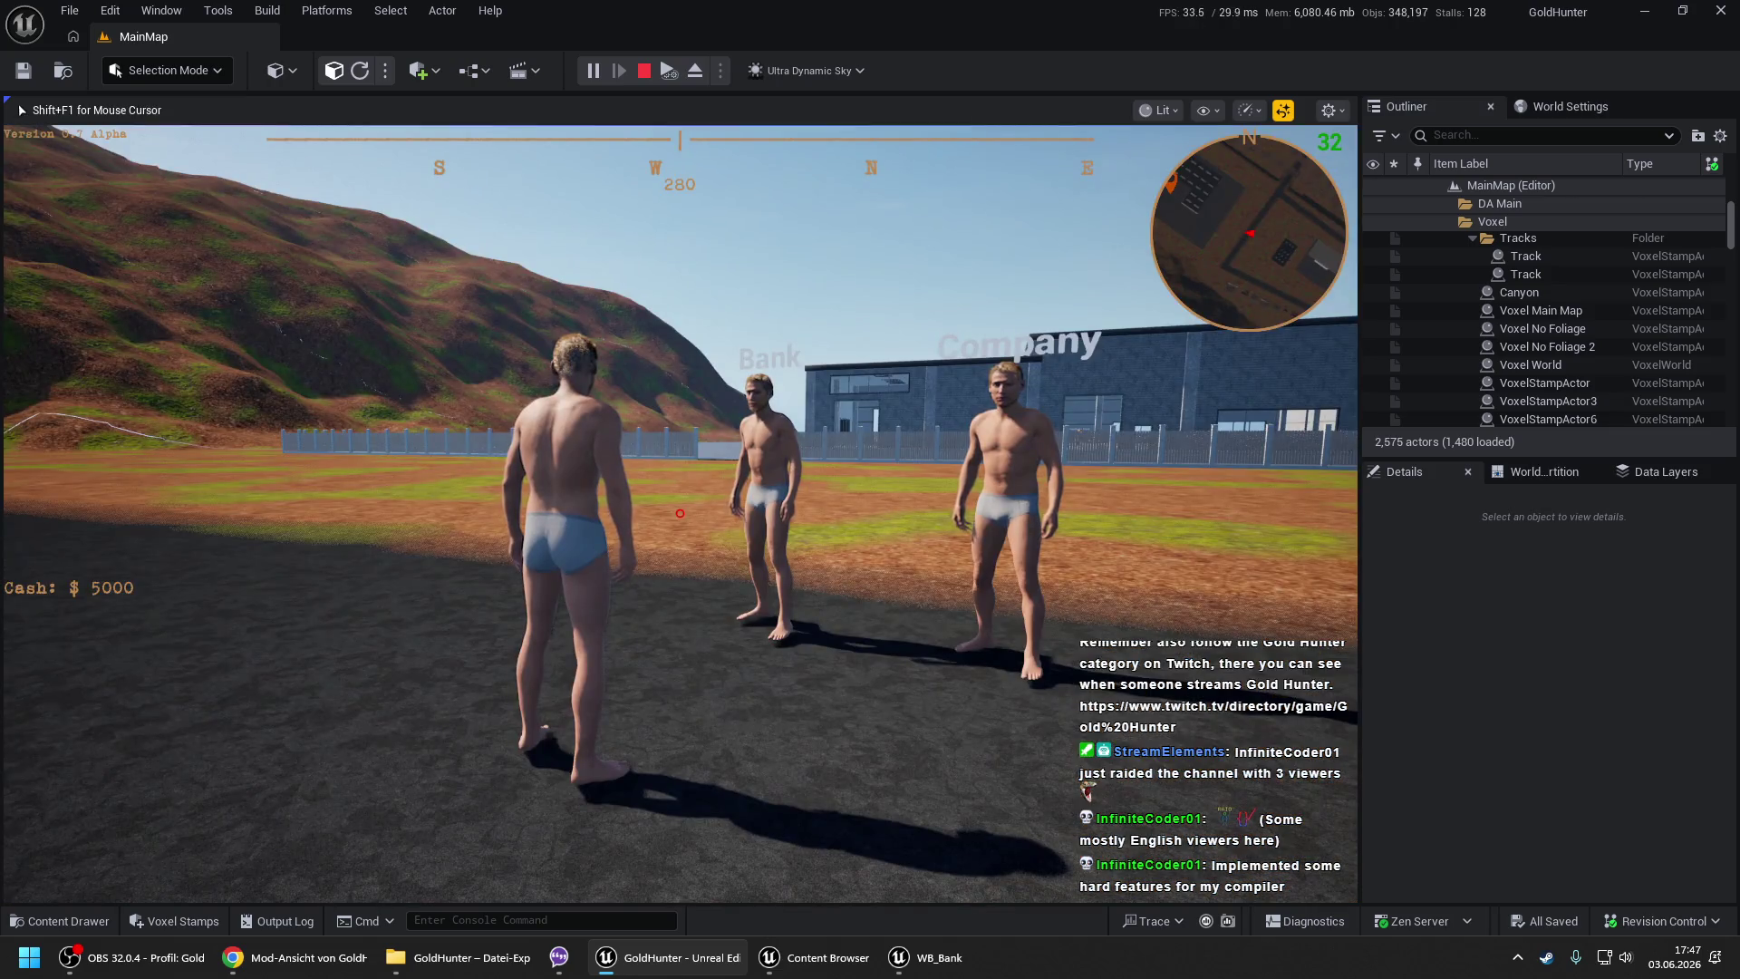
key(shift+F1)
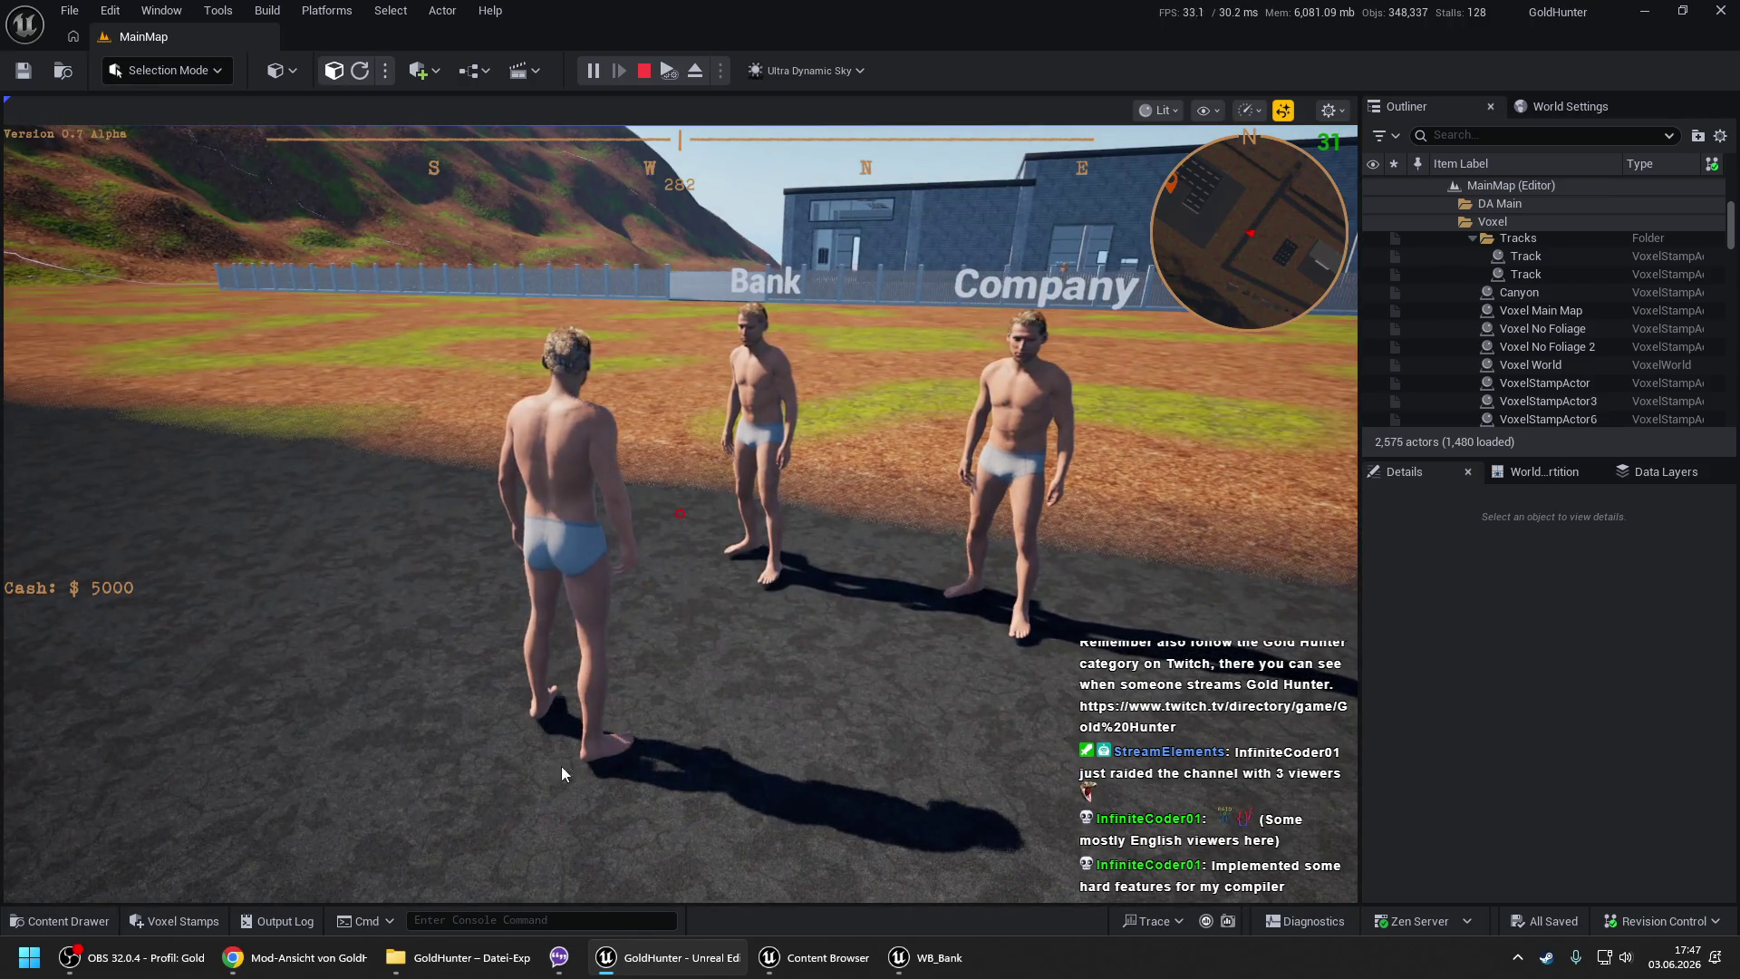
click(589, 760)
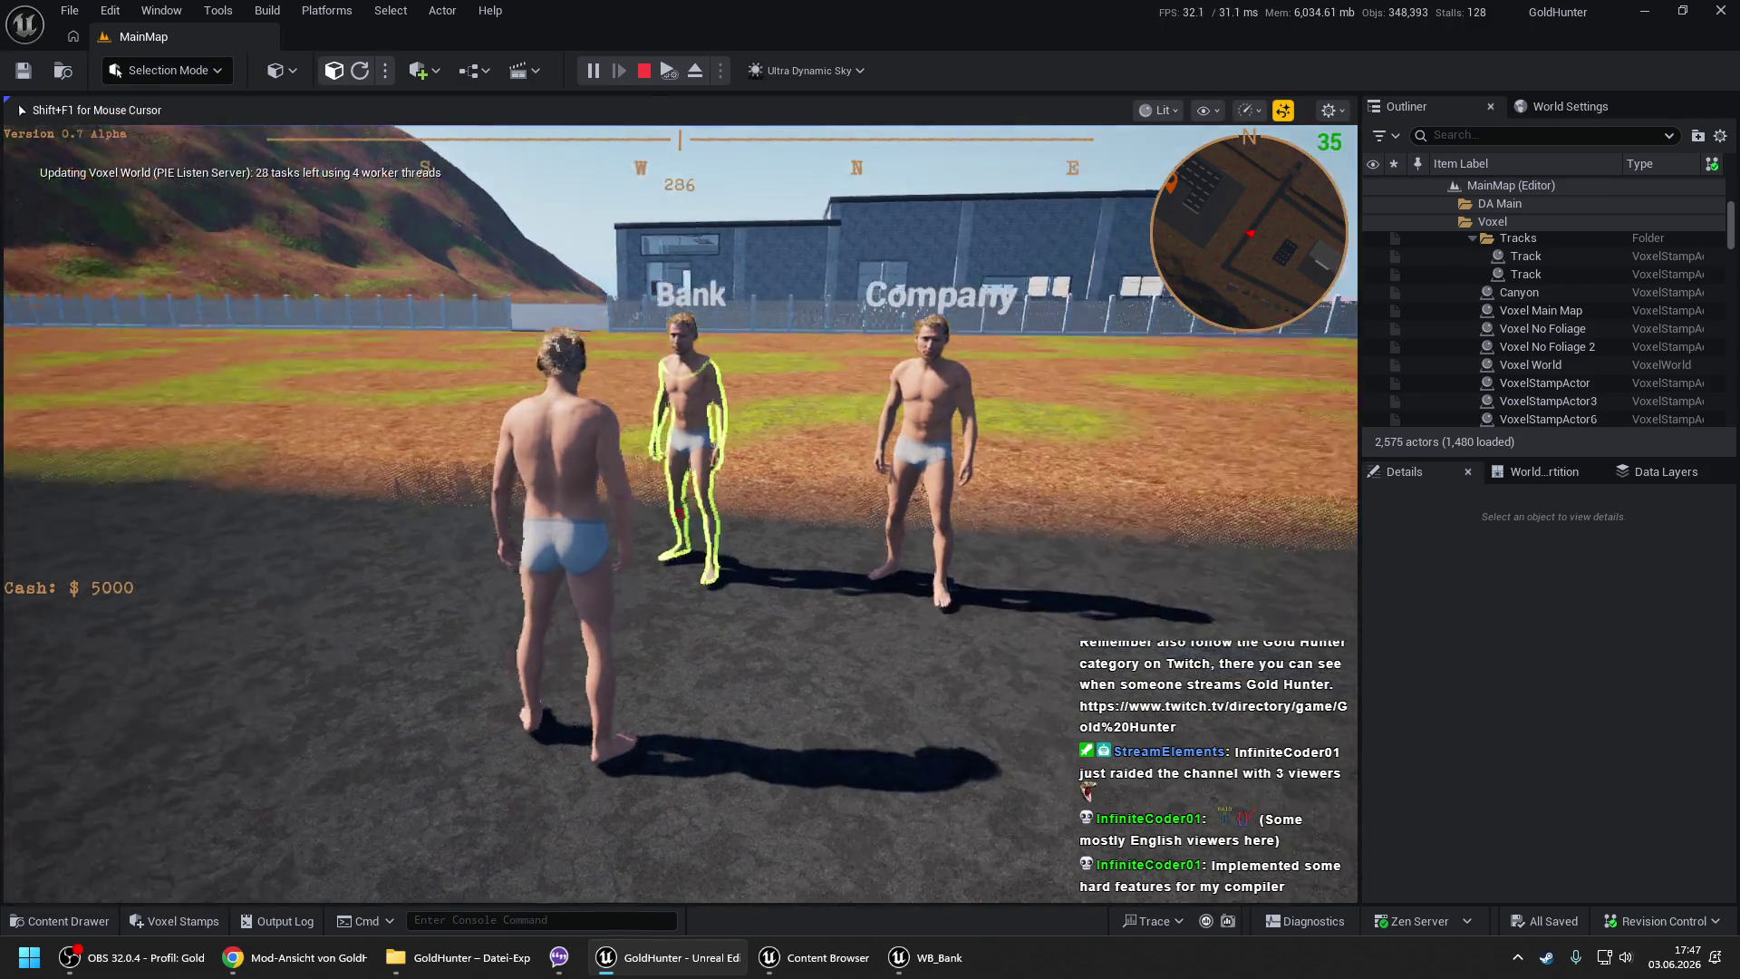
- Register the company as 'eXtreme Studios' at the Company NPC and close the dialog
key(e)
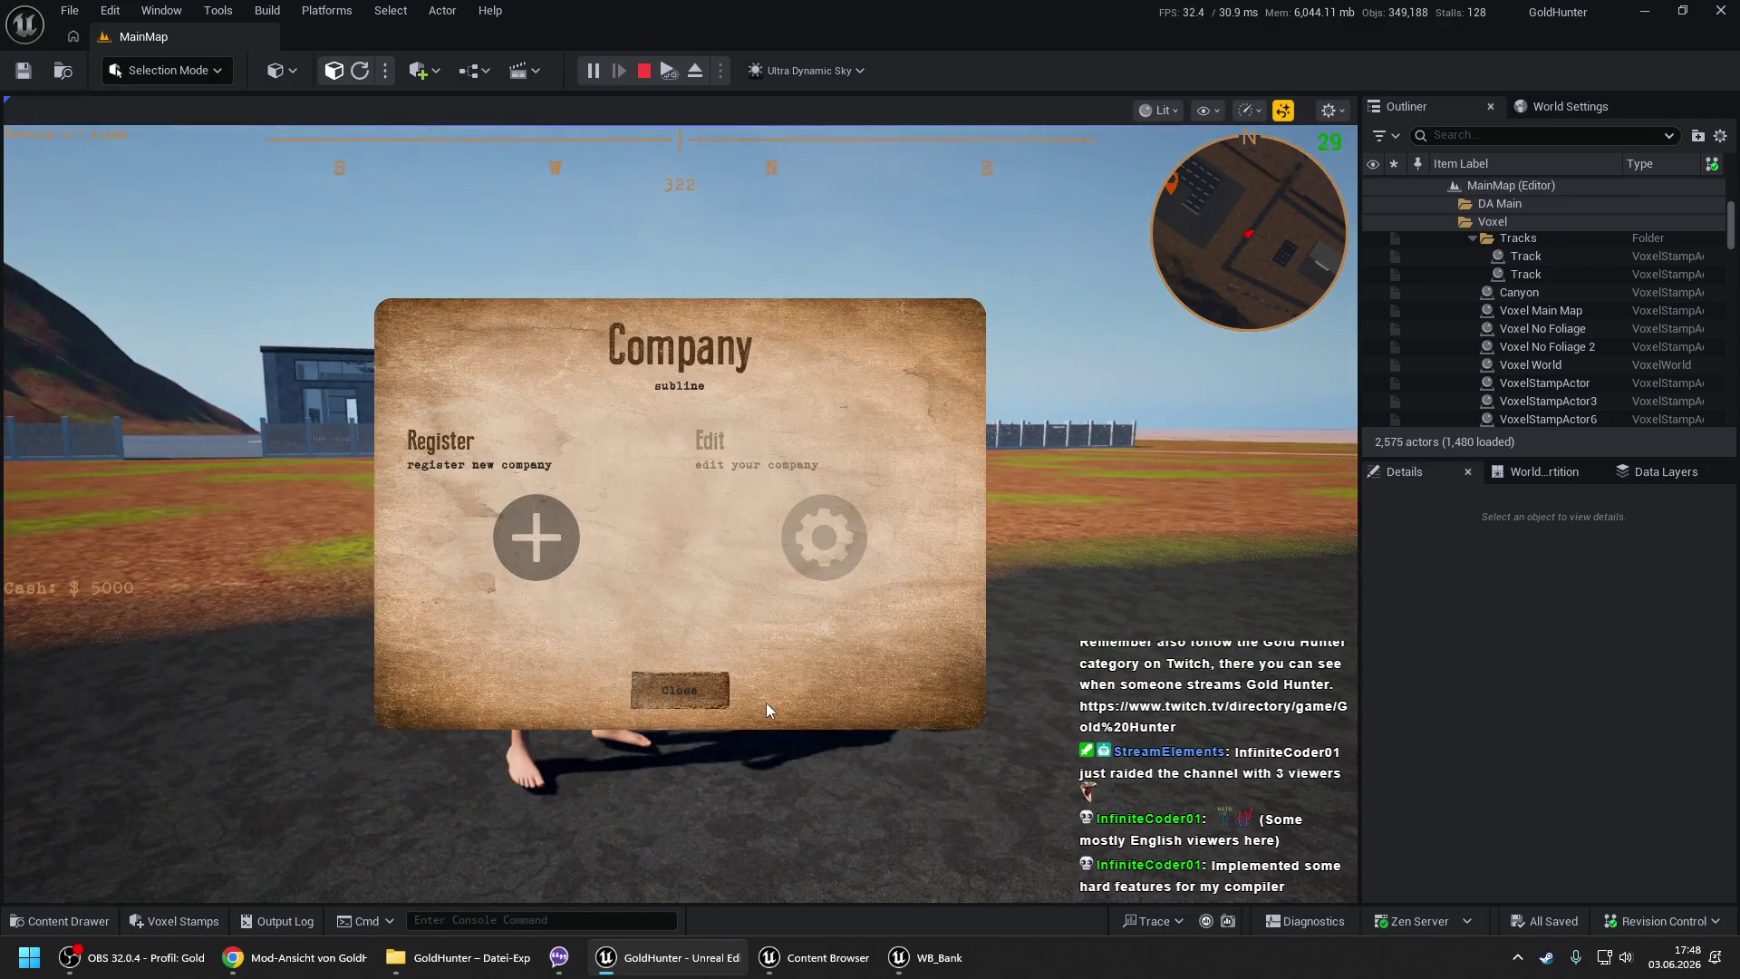
click(496, 524)
text(Company)
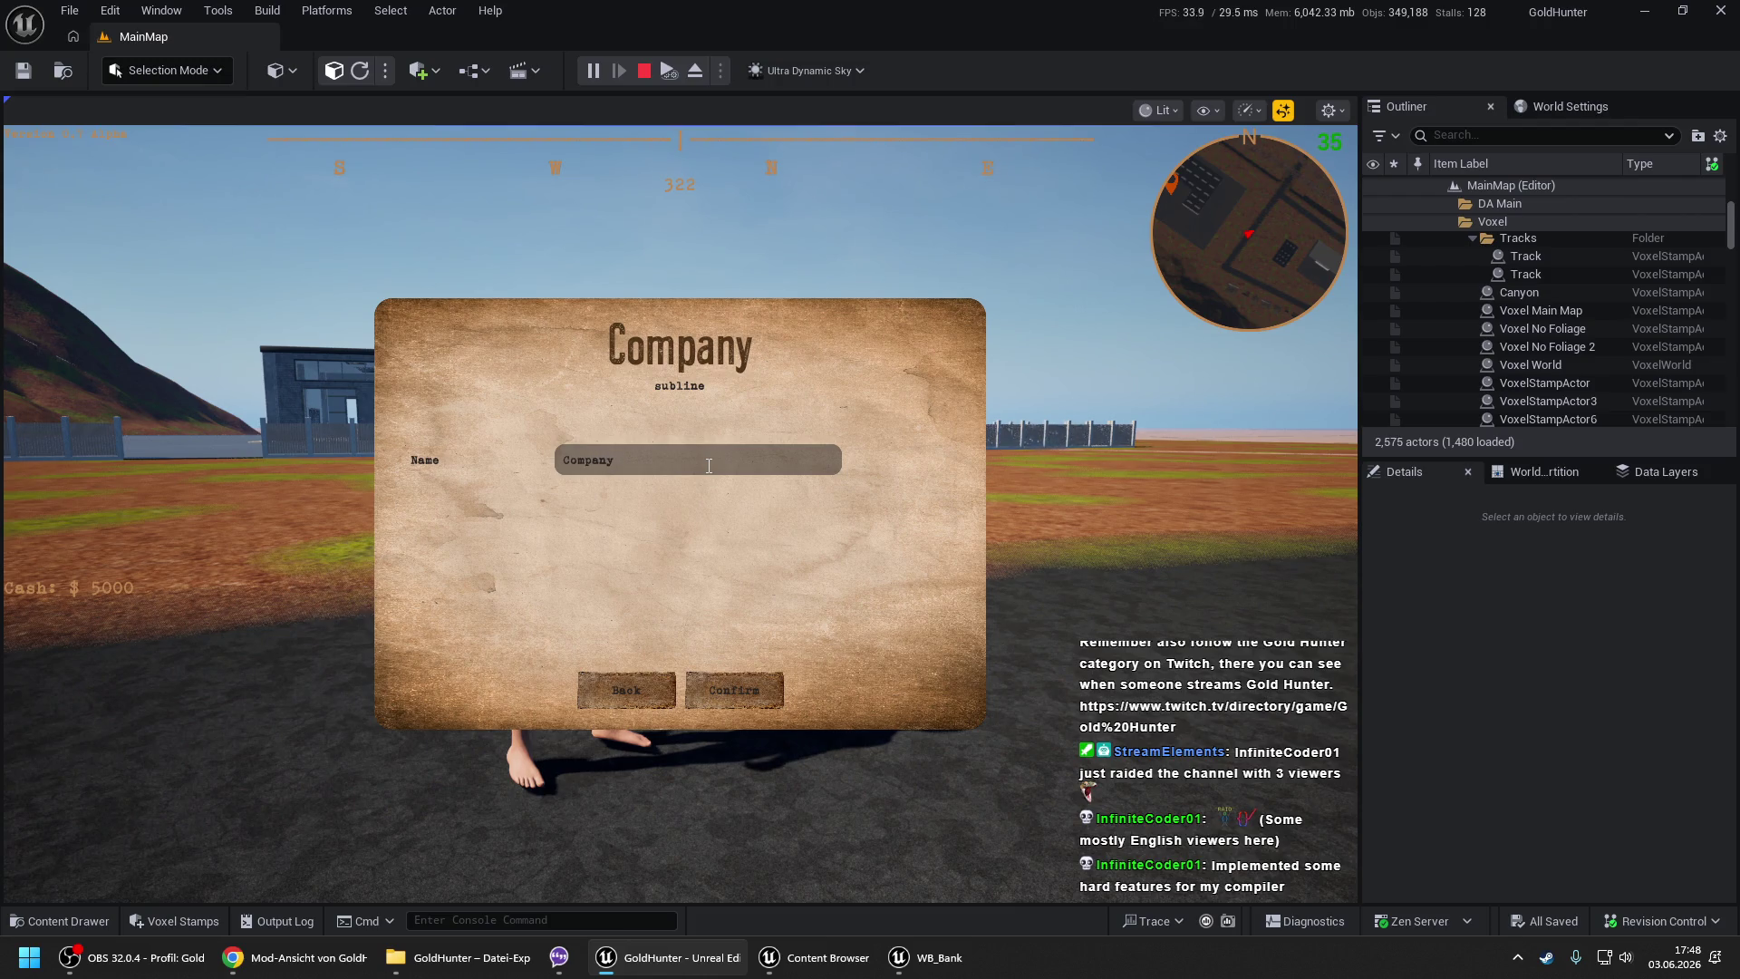
click(708, 466)
text(eXtreme Studios)
click(752, 686)
click(698, 705)
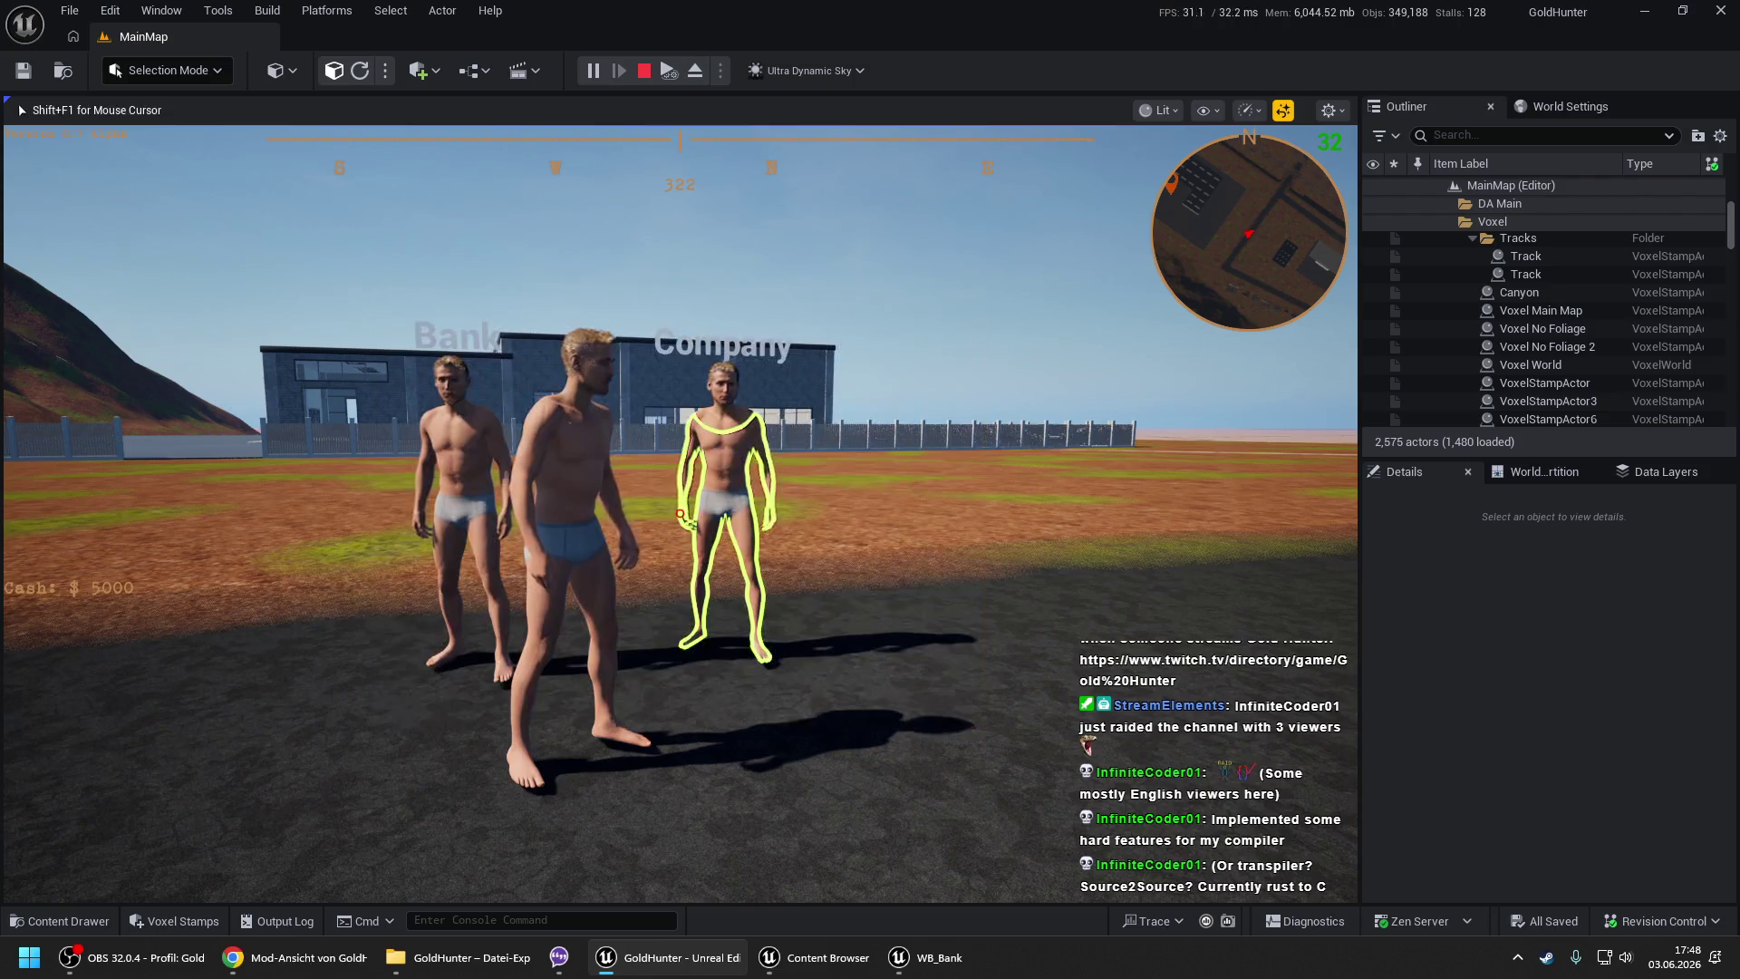
key(w)
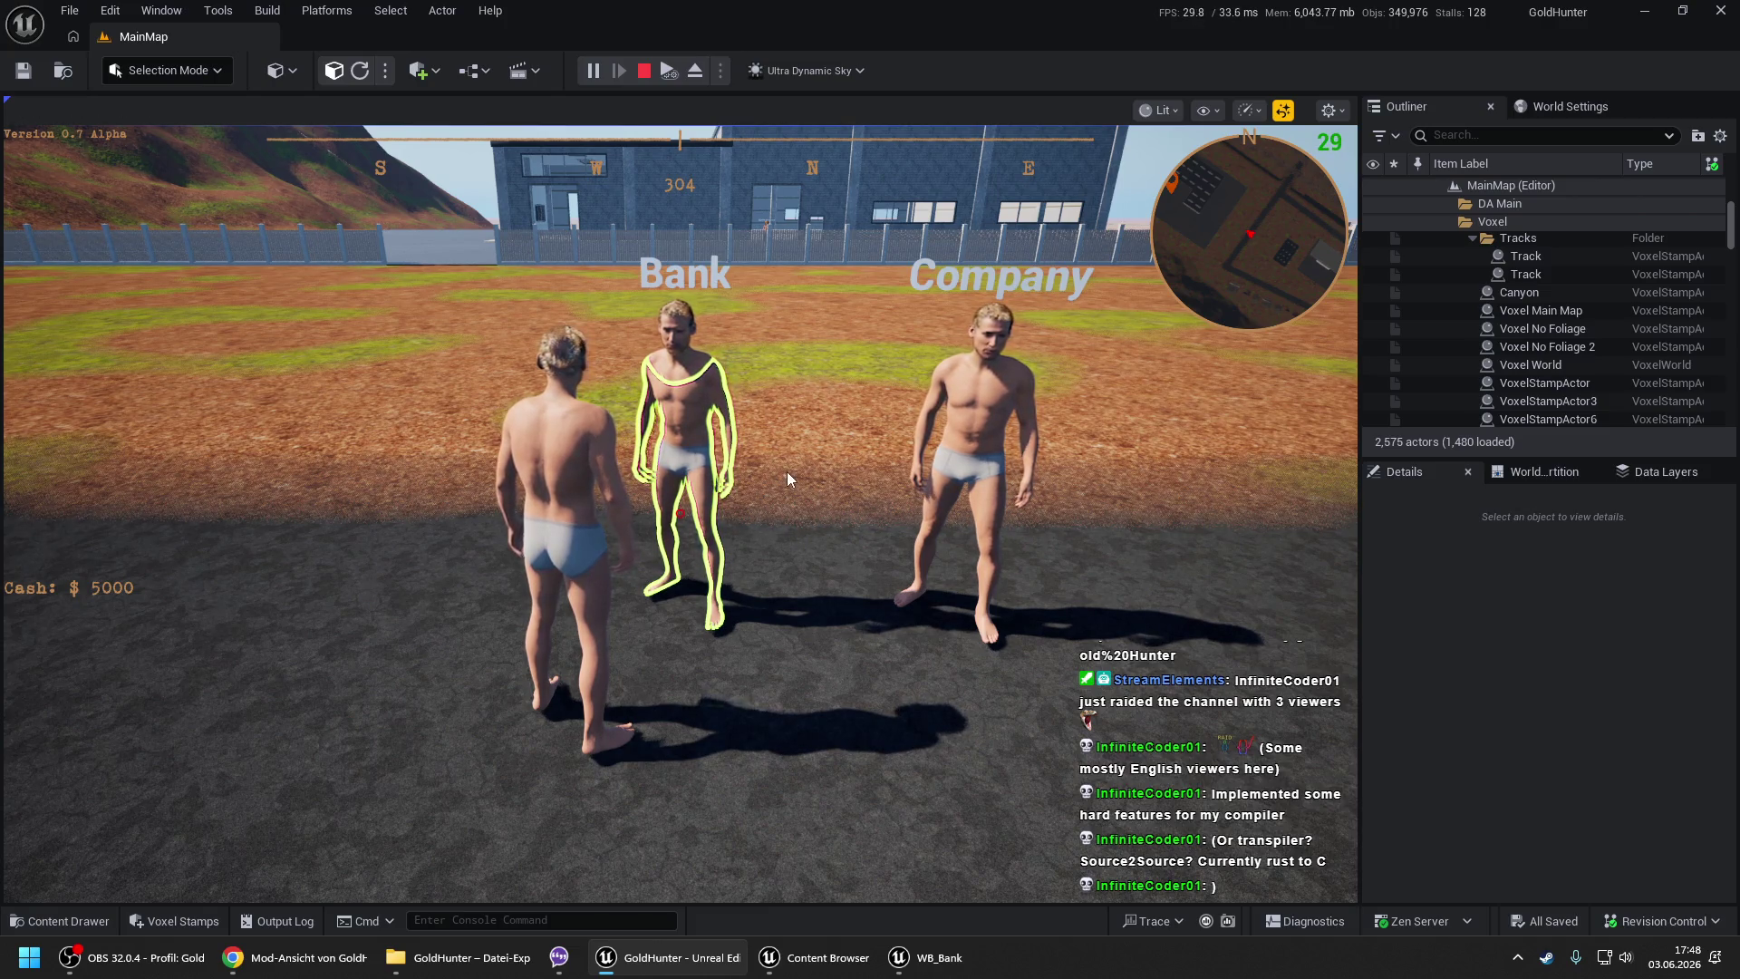
- Add a bank account named Bank eX with type eXtreme Studios
key(w)
click(732, 689)
click(582, 520)
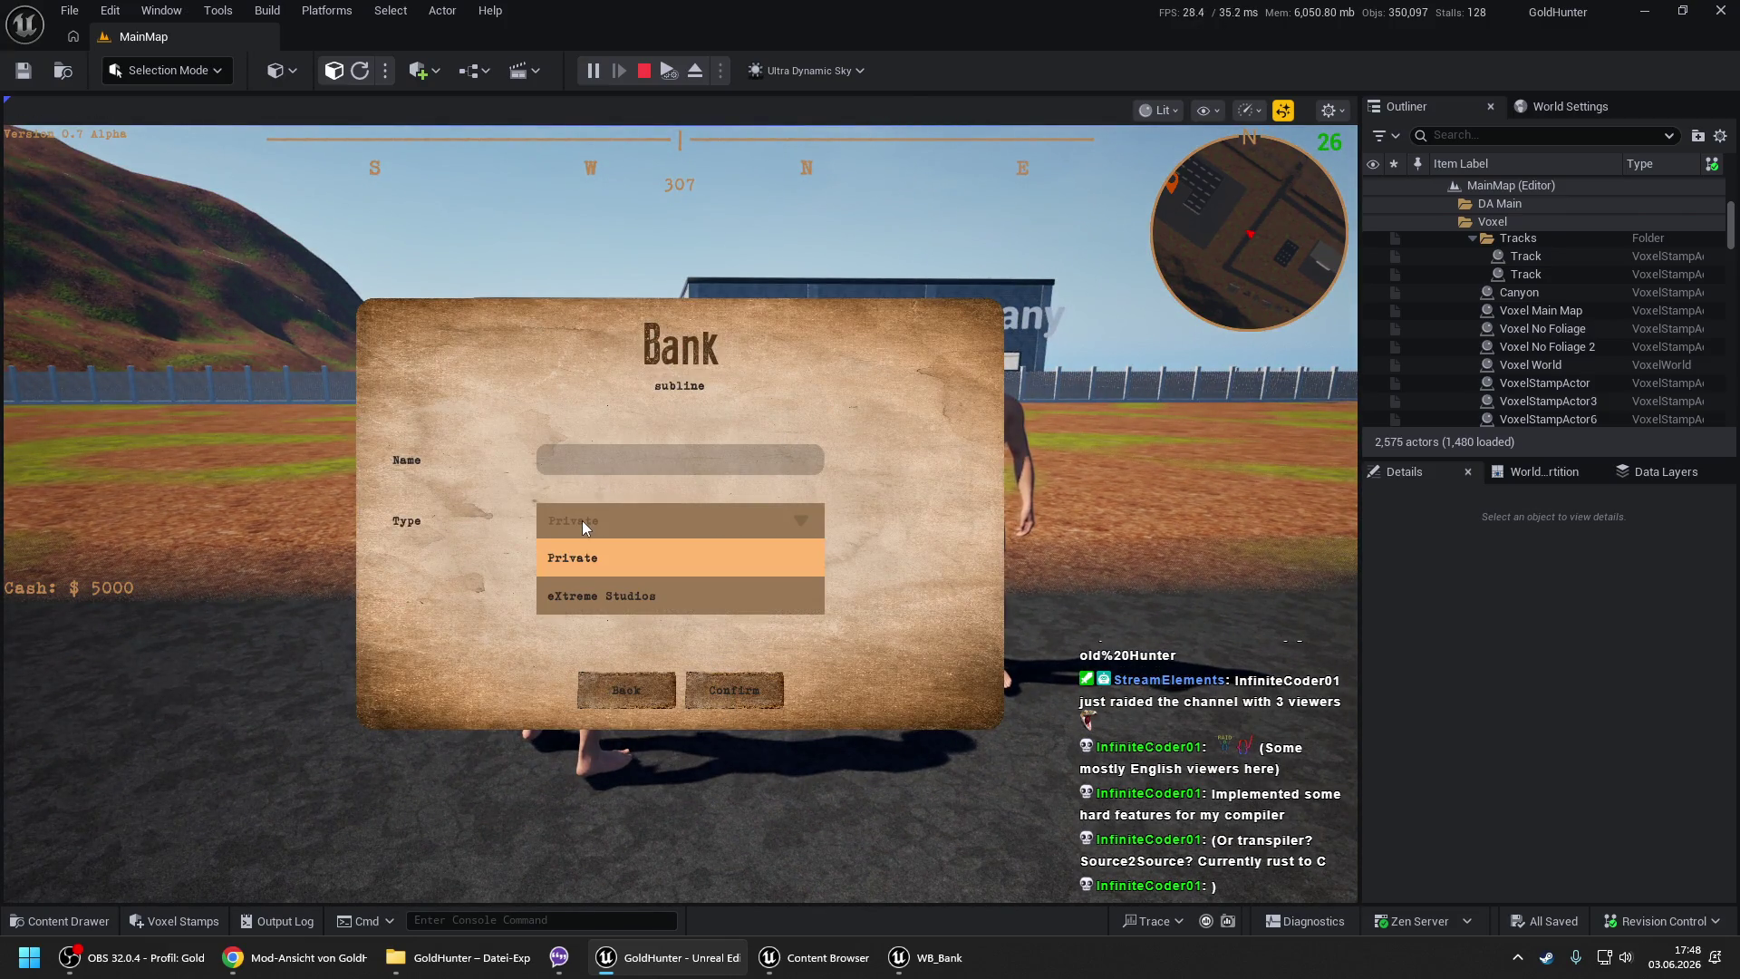
click(598, 596)
click(607, 453)
text(Bank eX)
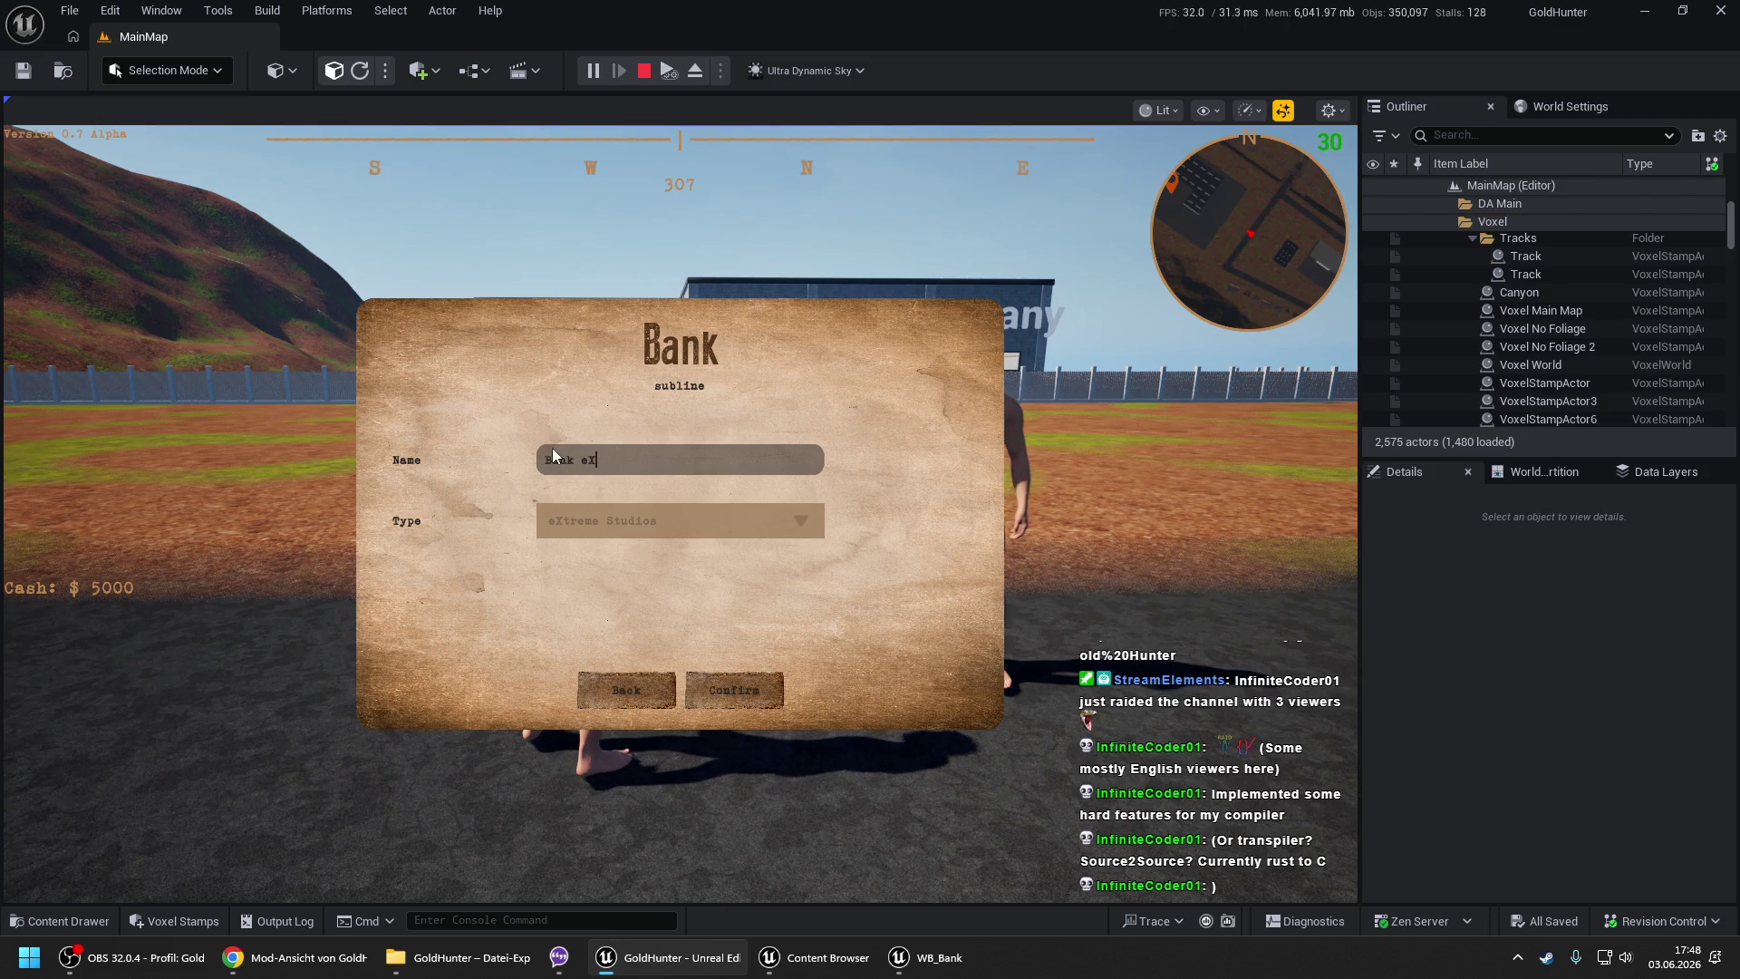
click(725, 703)
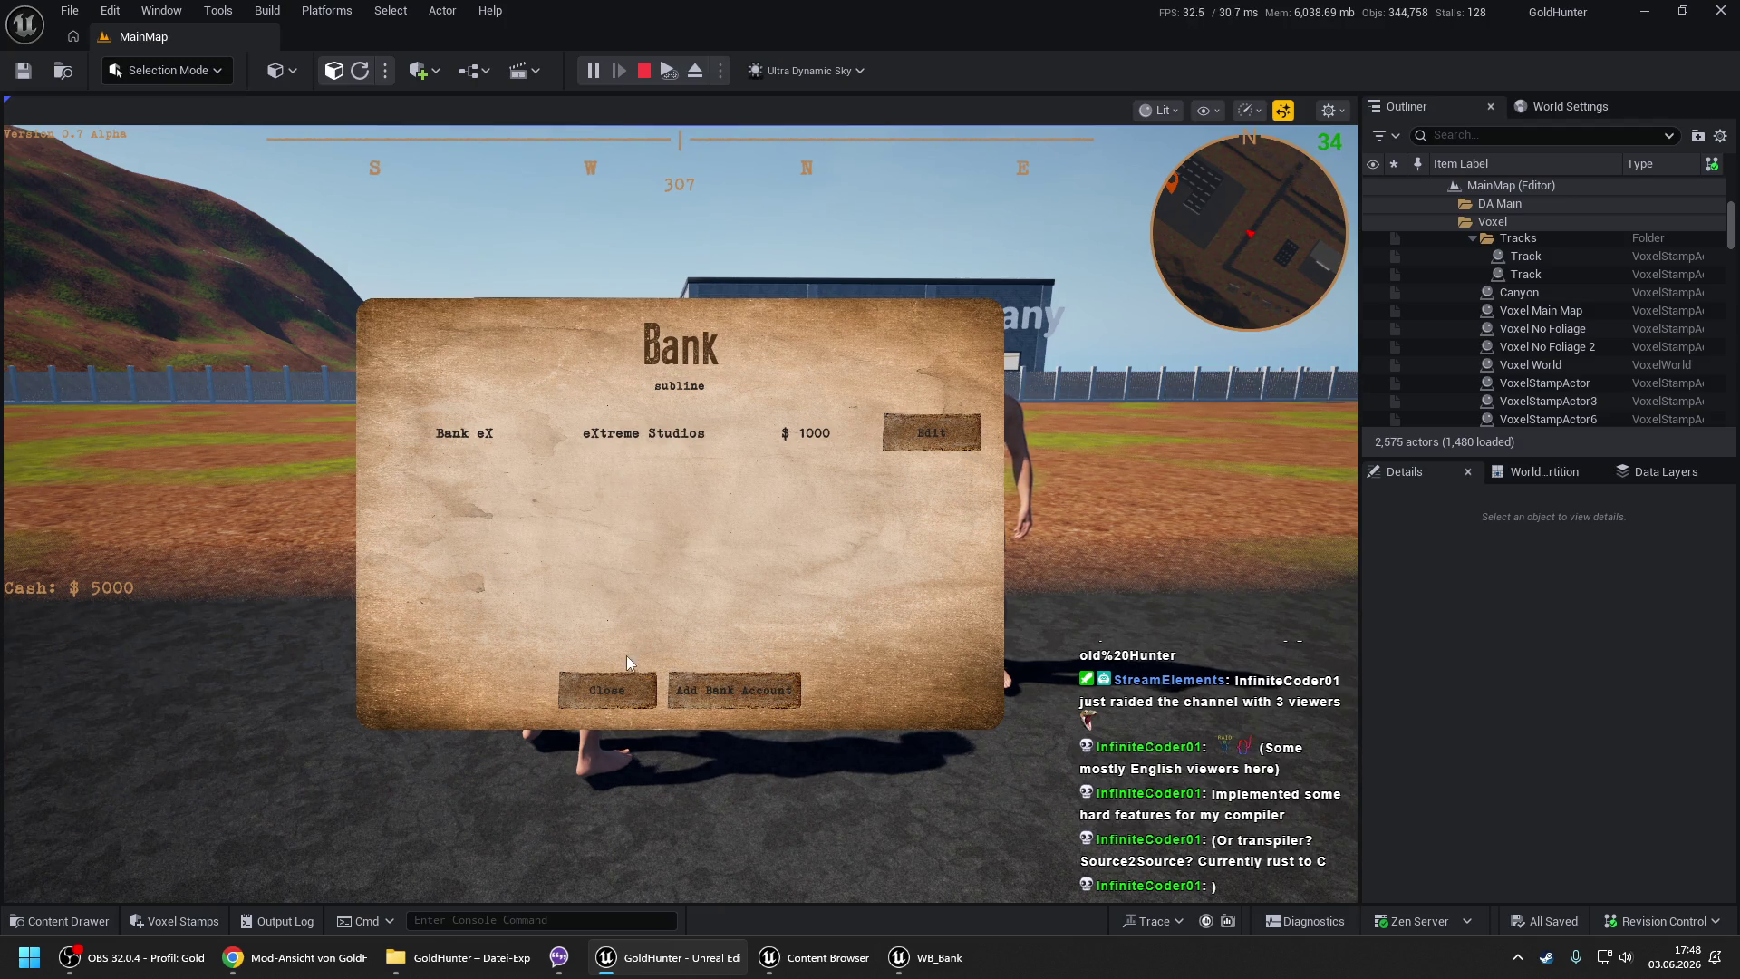
- Add a Private bank account named My Bank and close the Bank dialog
click(732, 690)
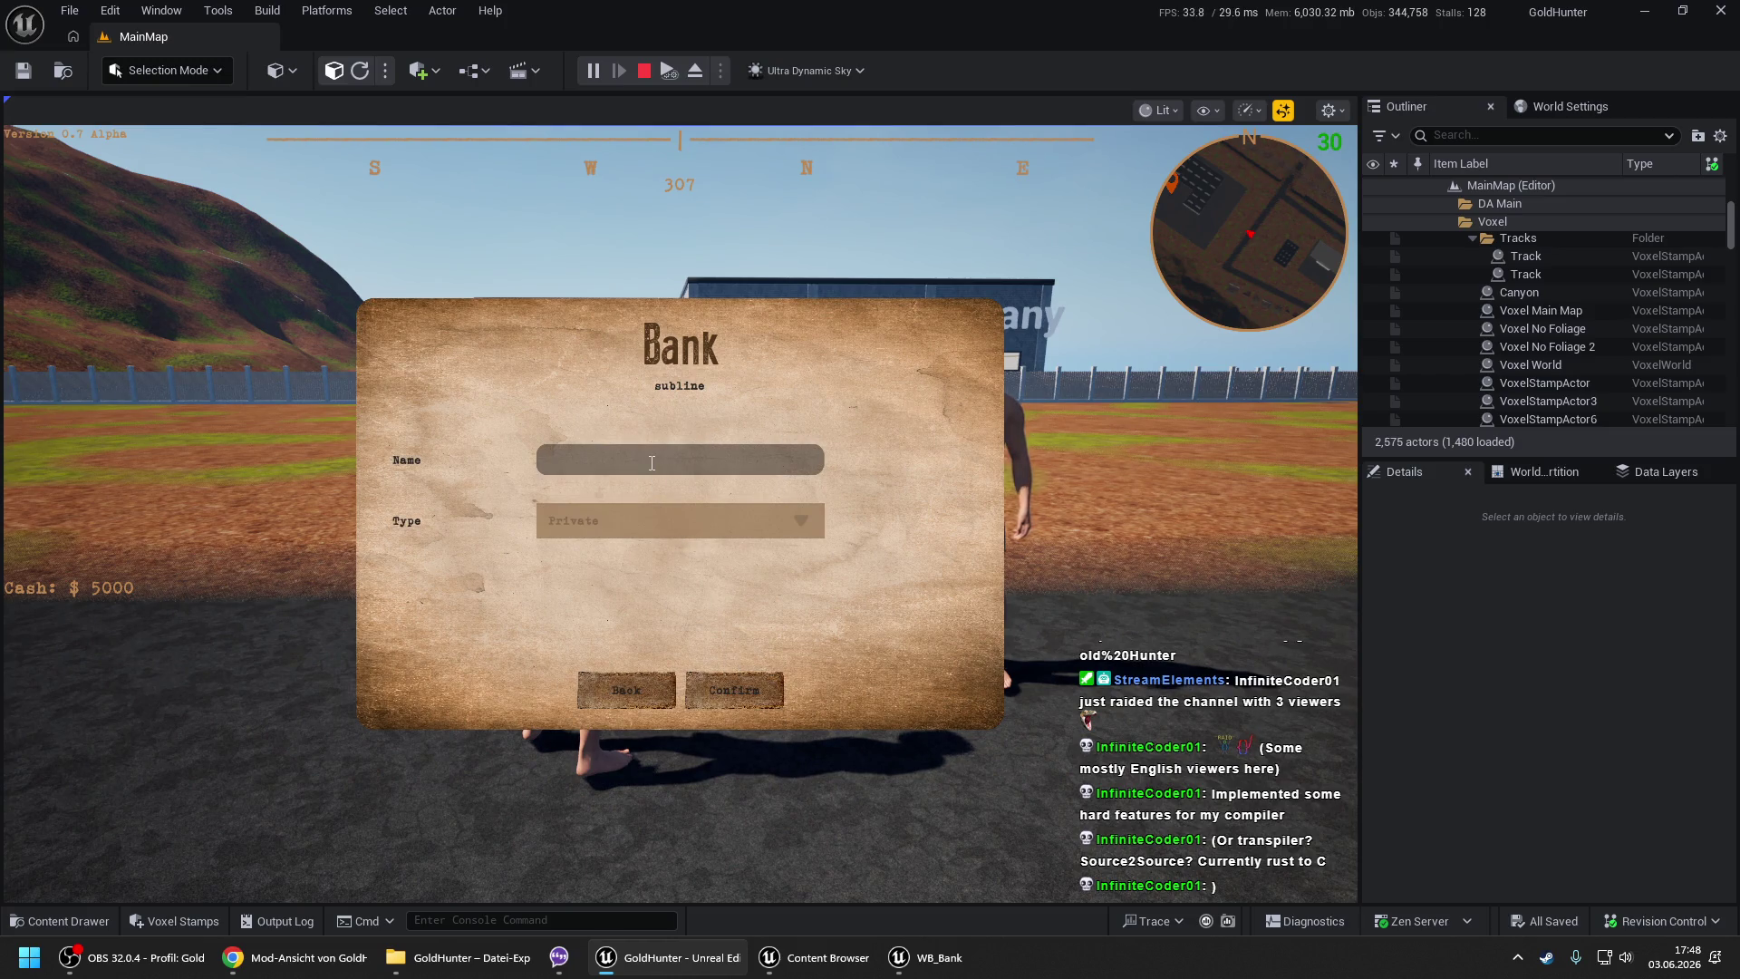
text(My Bank)
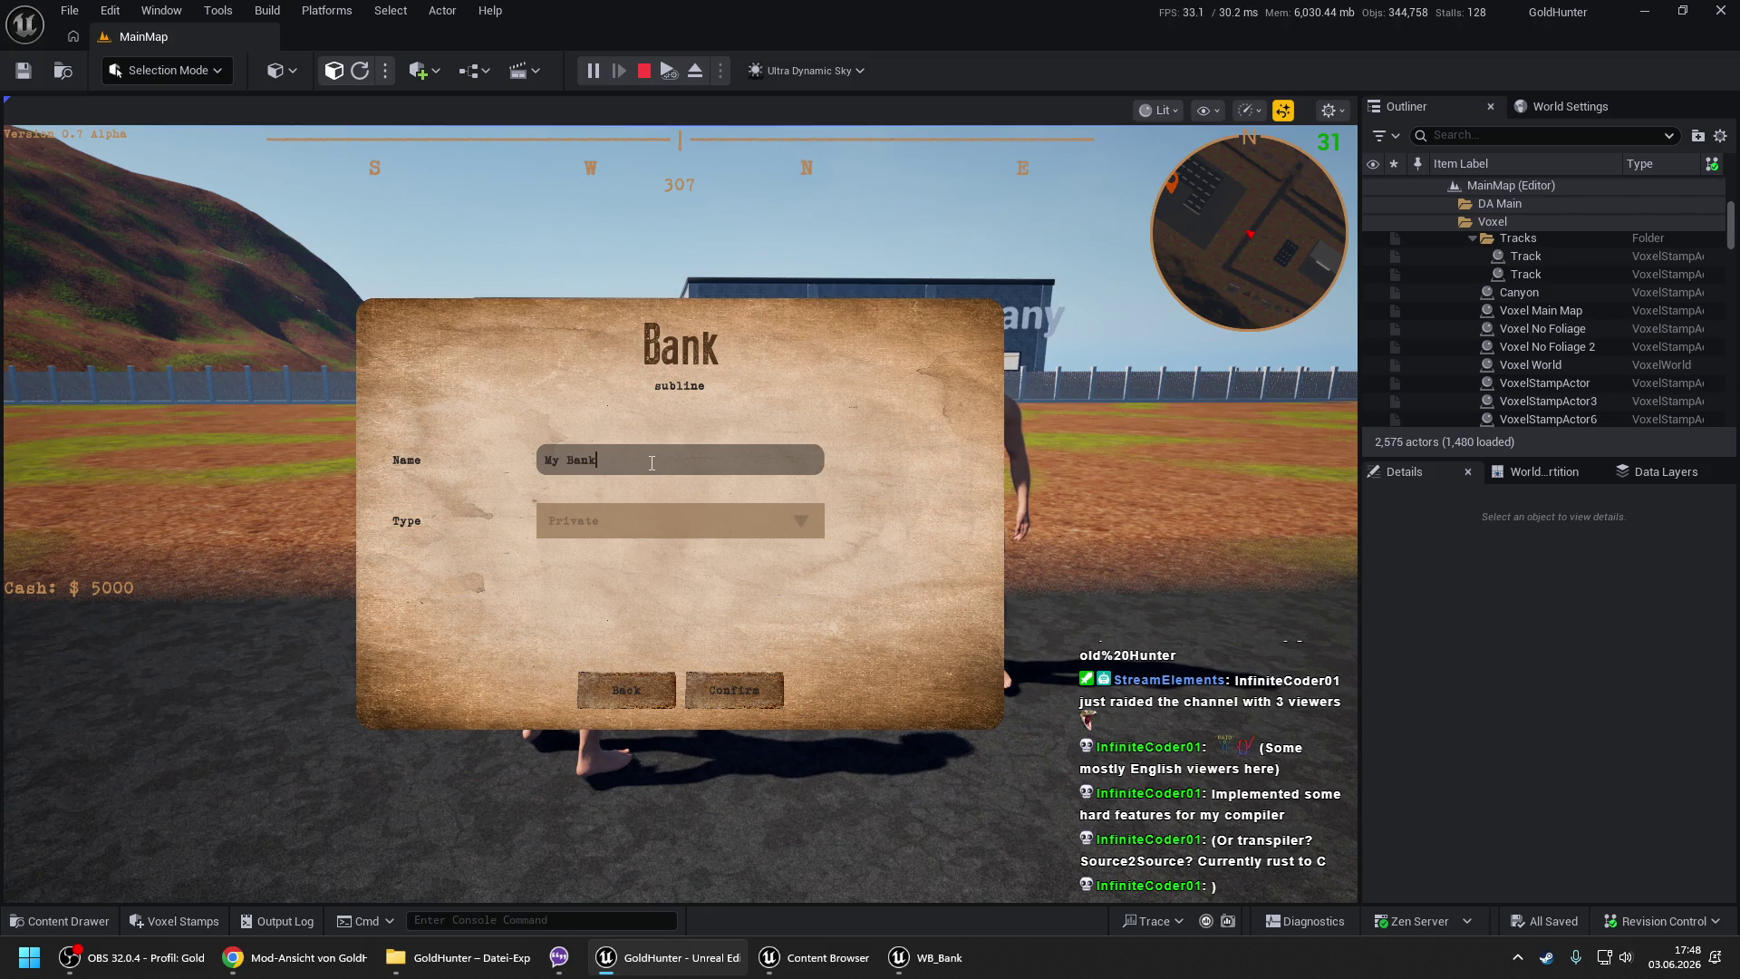
click(732, 690)
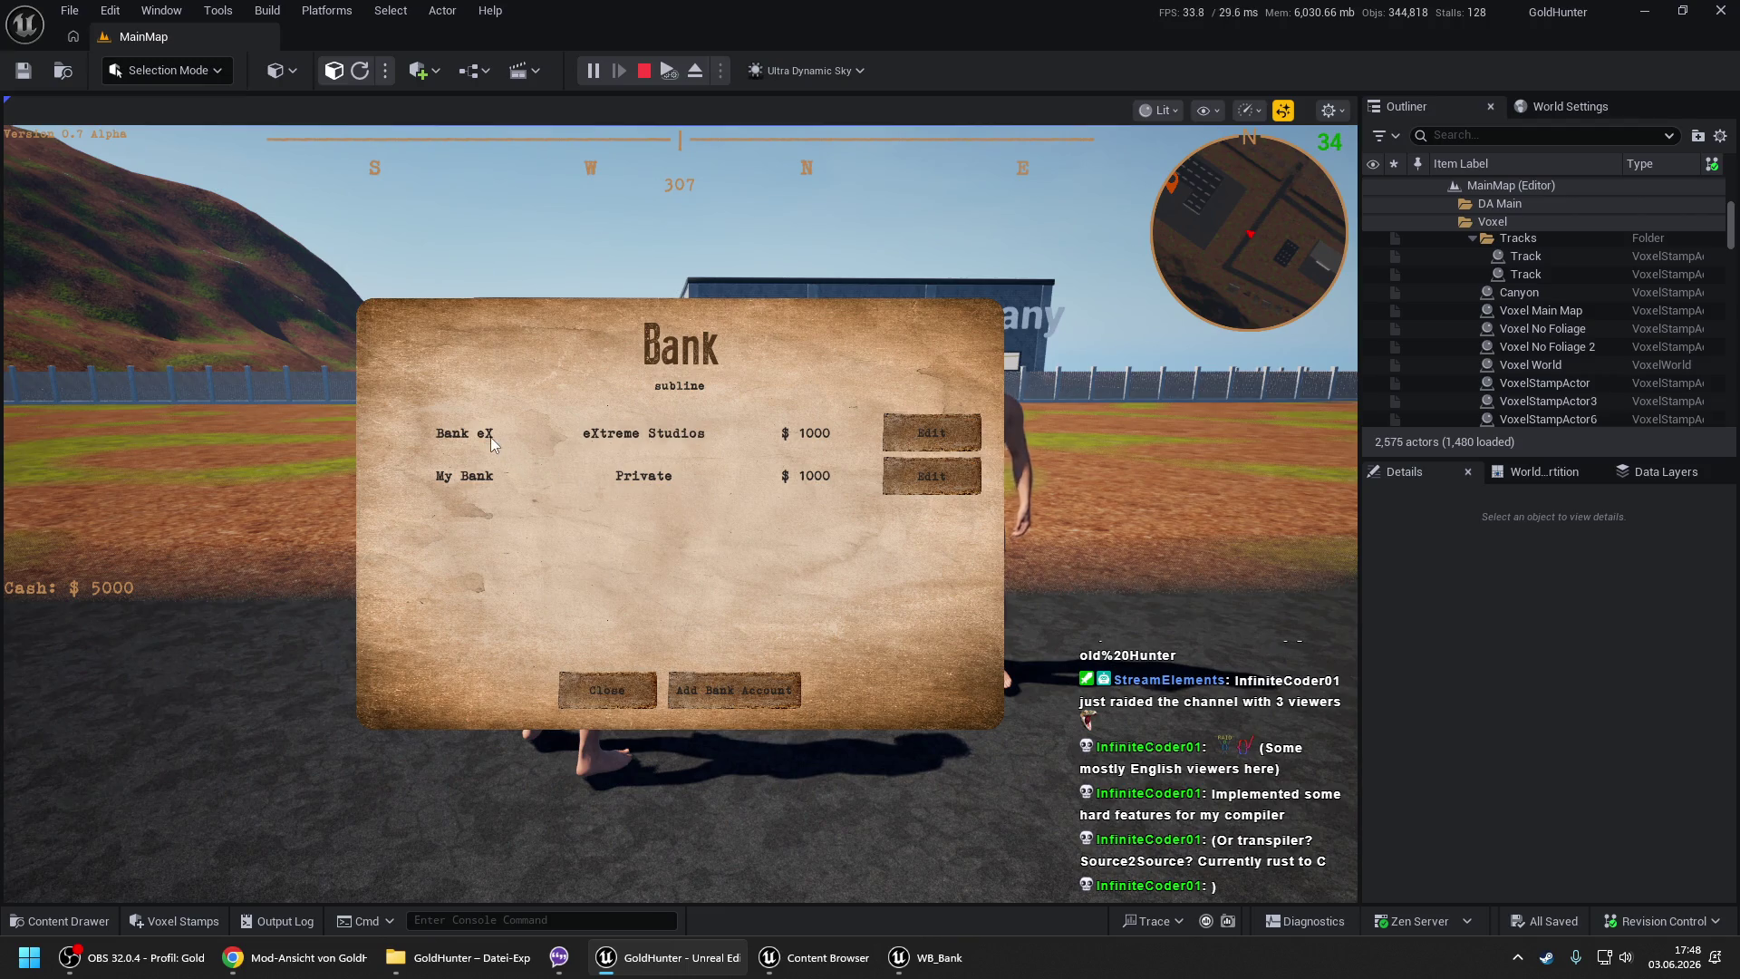
key(Escape)
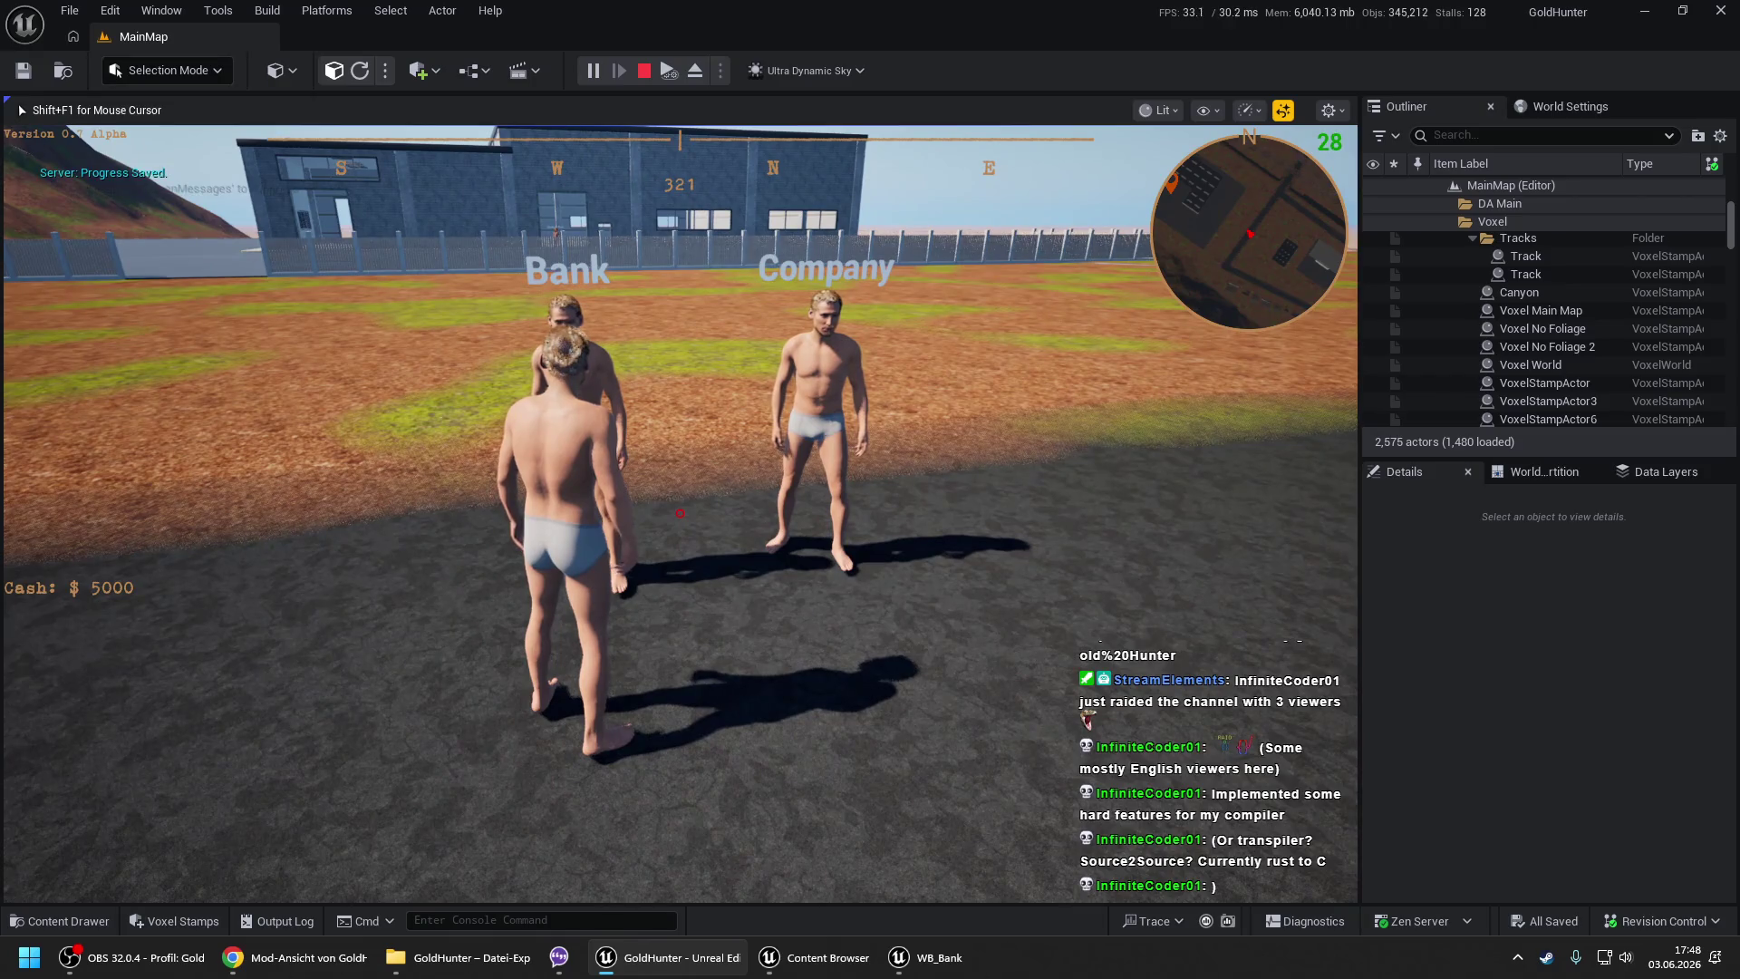
key(shift+F1)
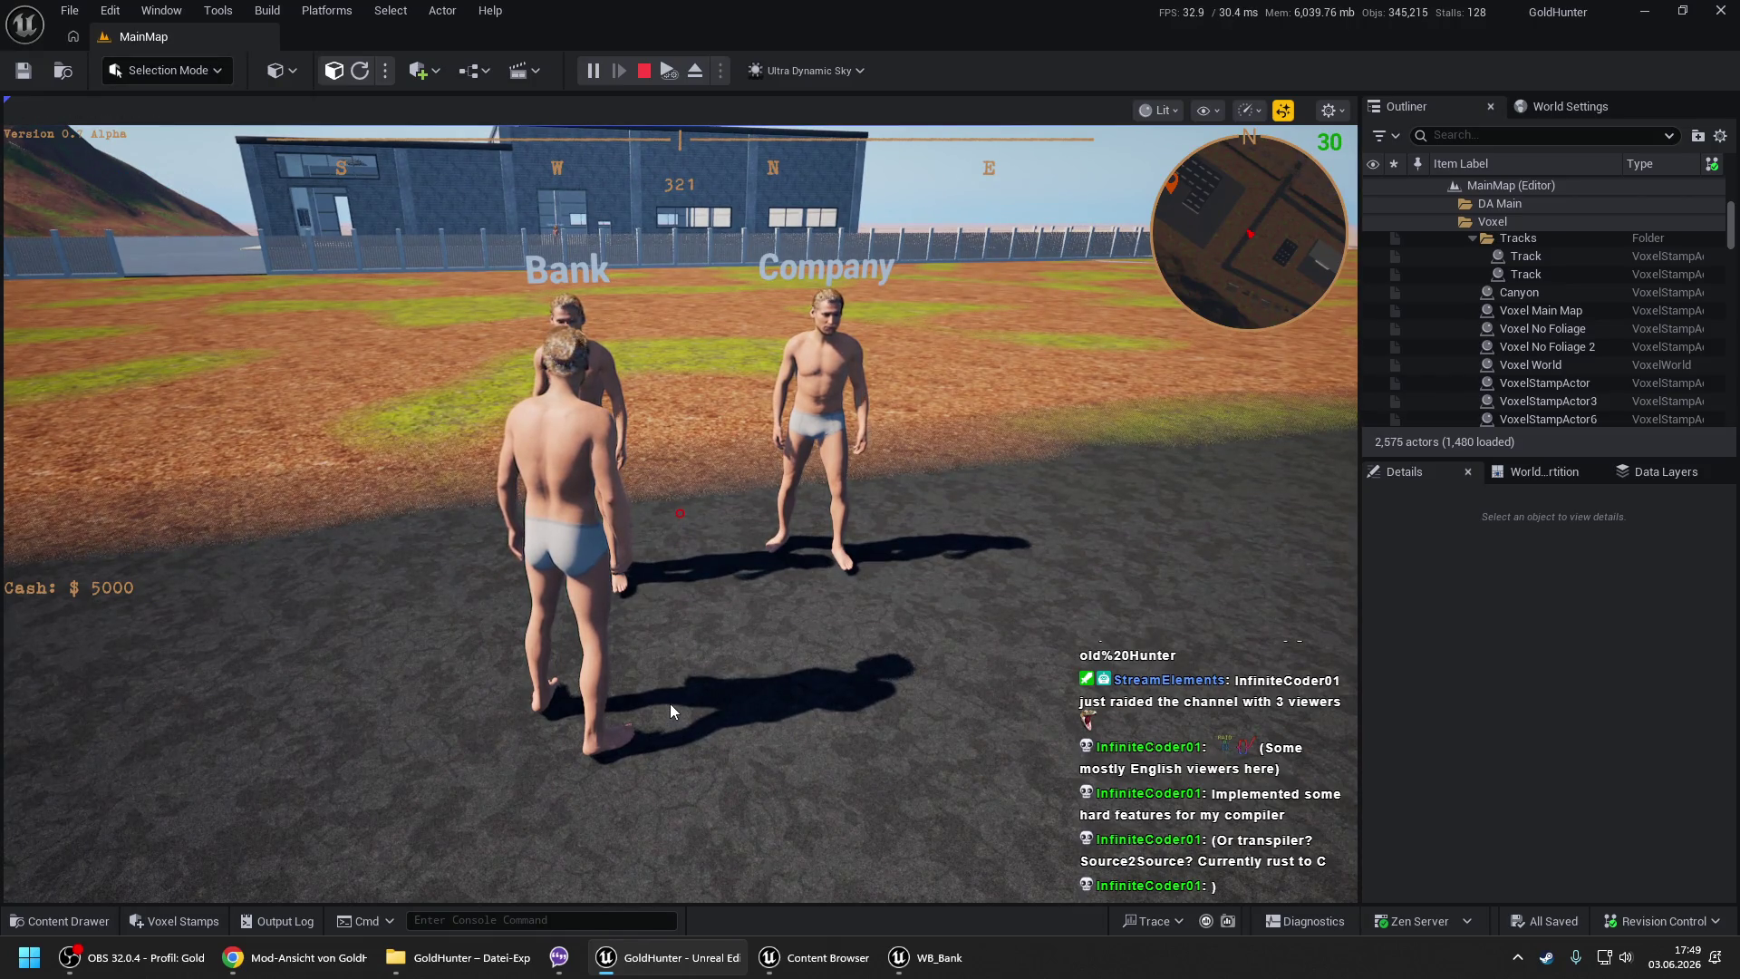
- Stop the session and restart the game with Play From Here
key(Escape)
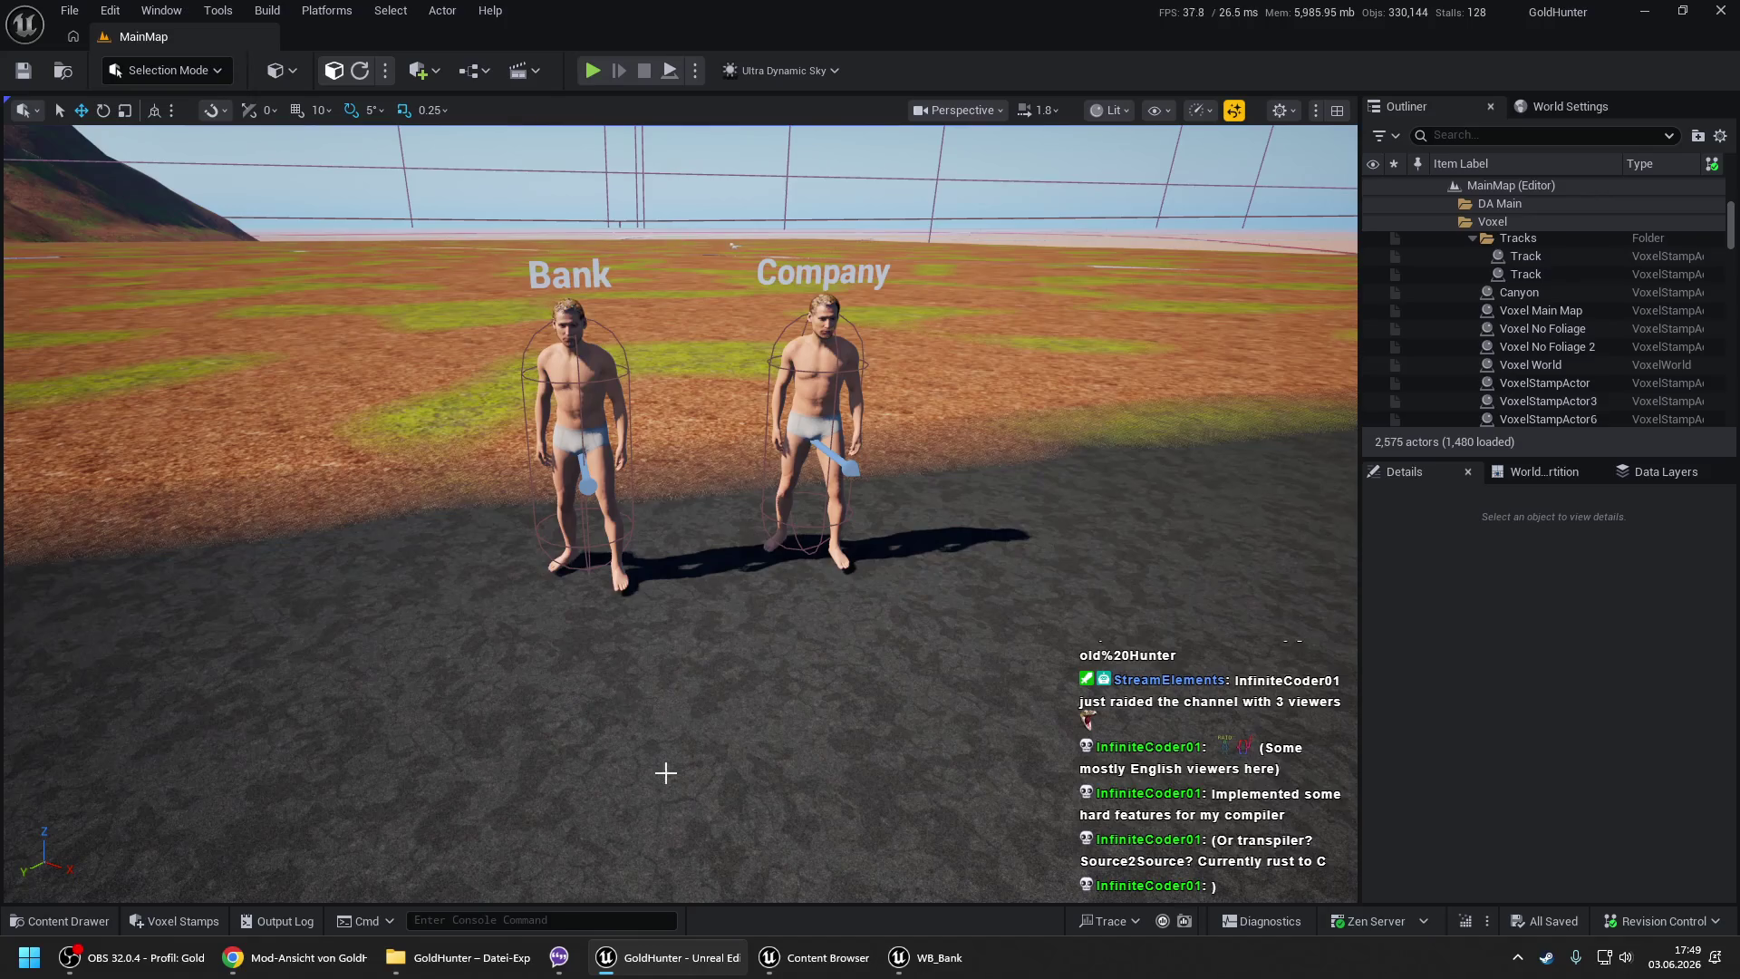
right_click(647, 813)
click(662, 807)
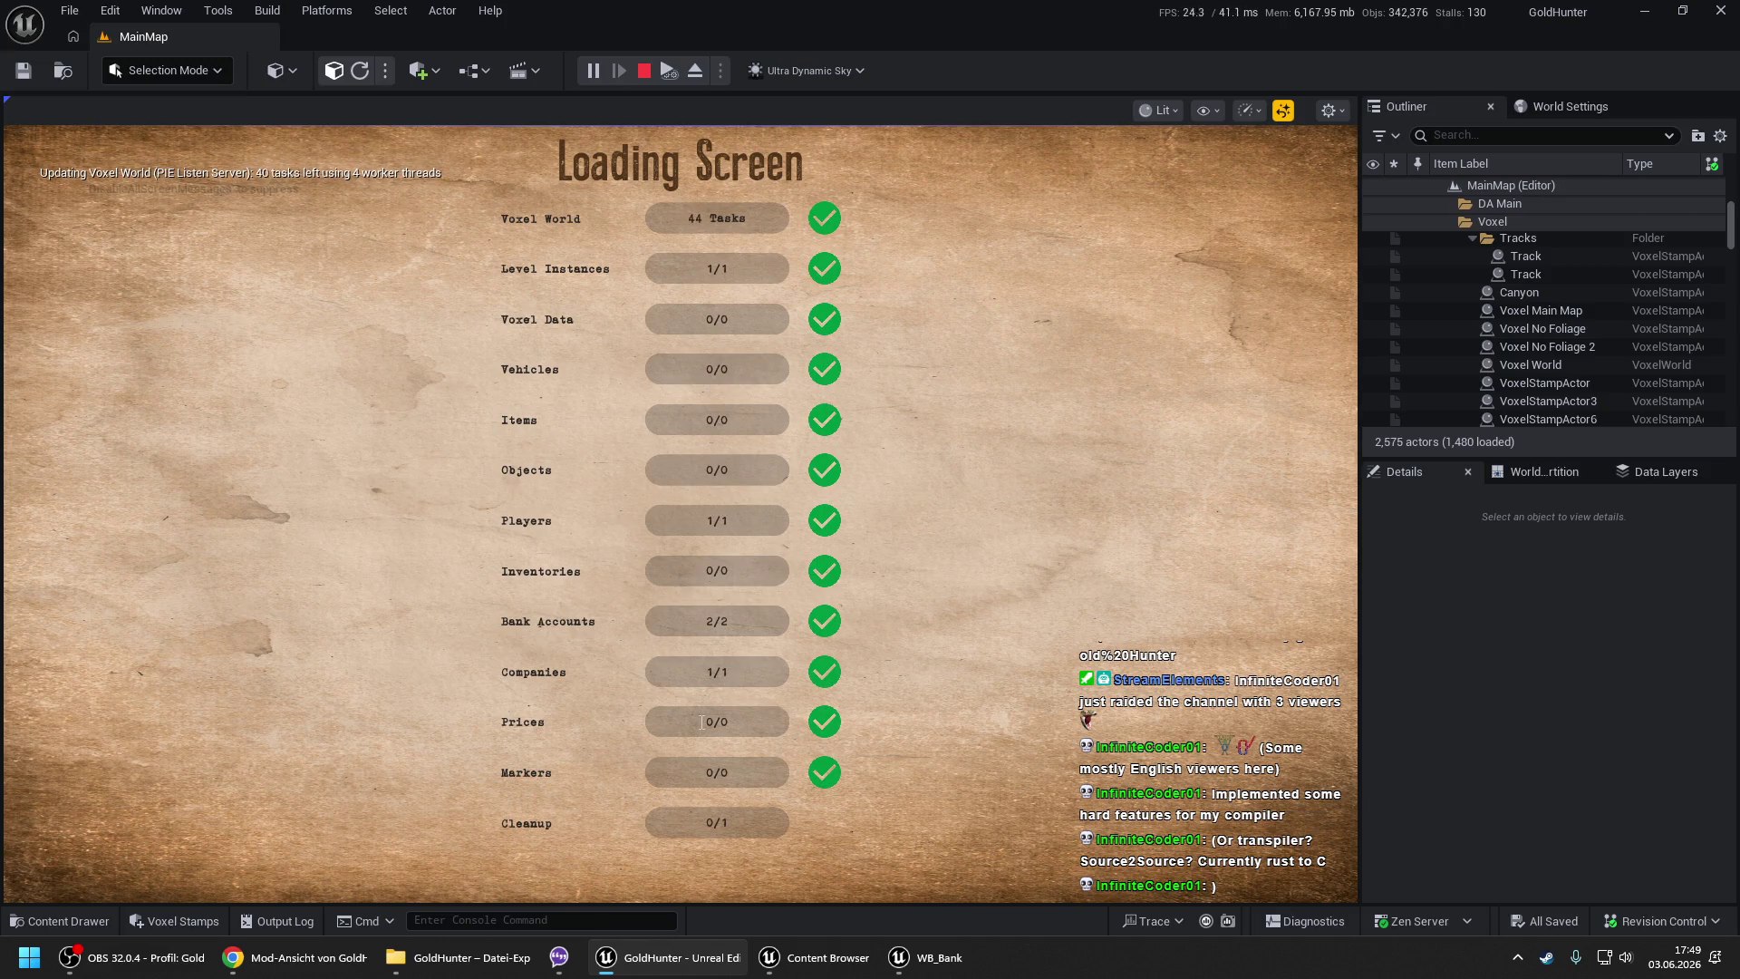
key(space)
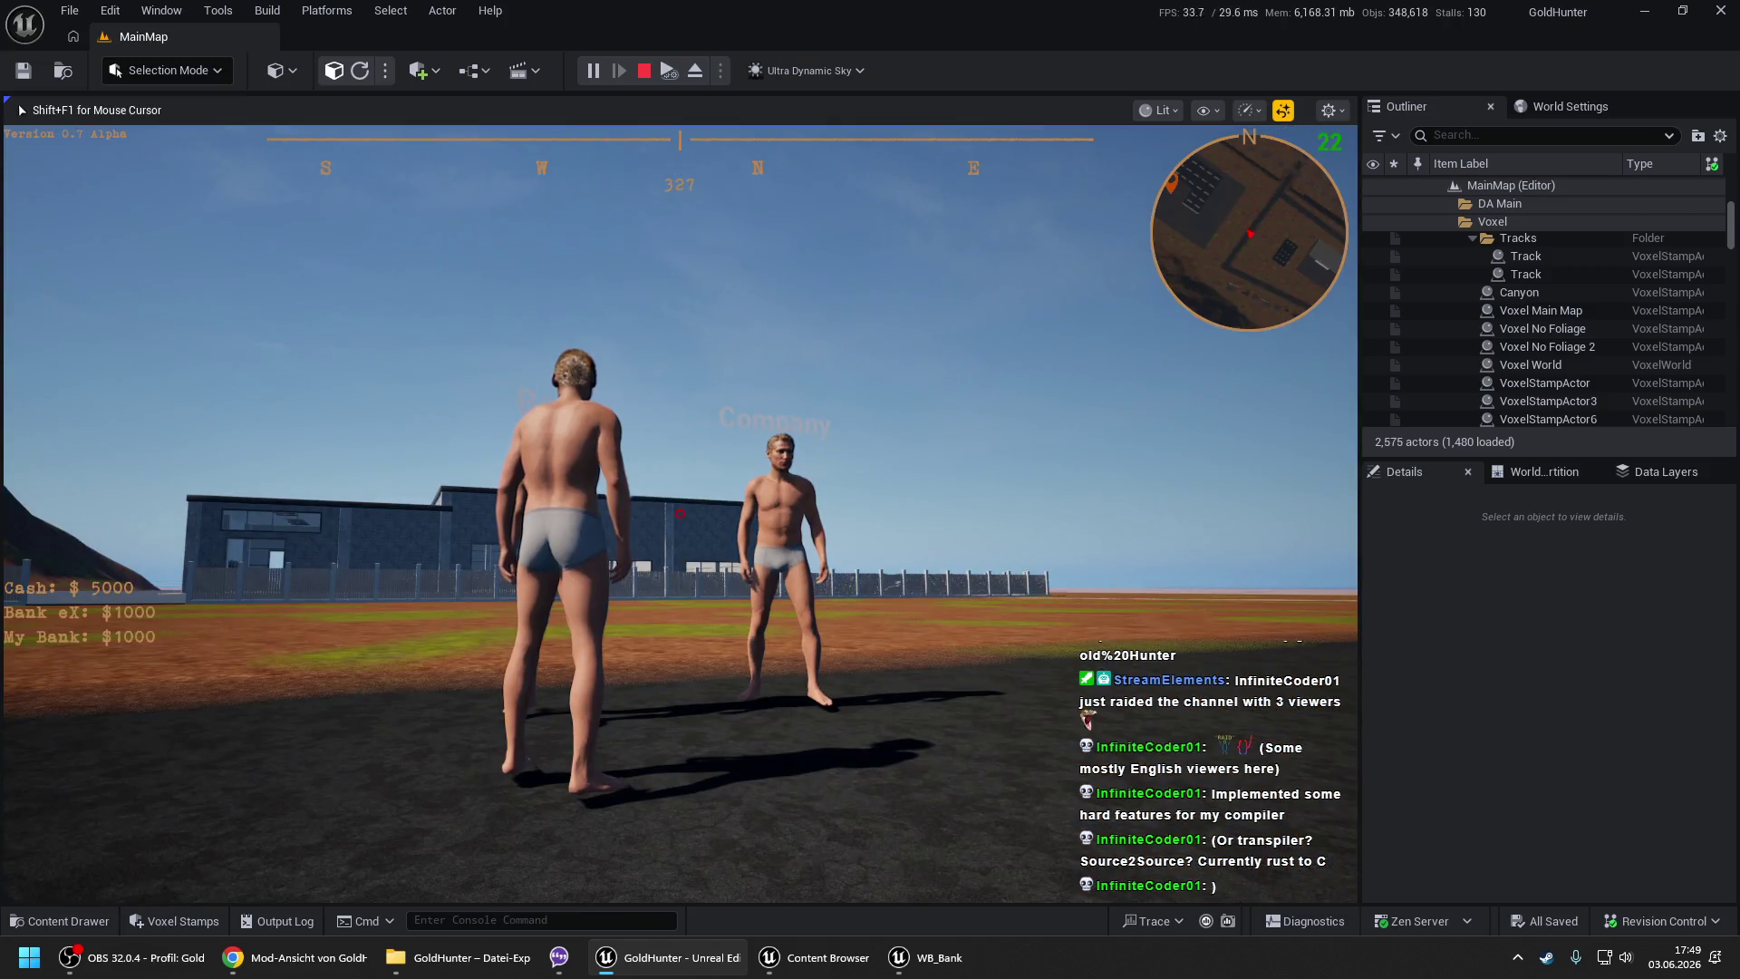
- Verify the HUD shows Bank eX and My Bank at $1000, then return to WB_Bank
key(shift+F1)
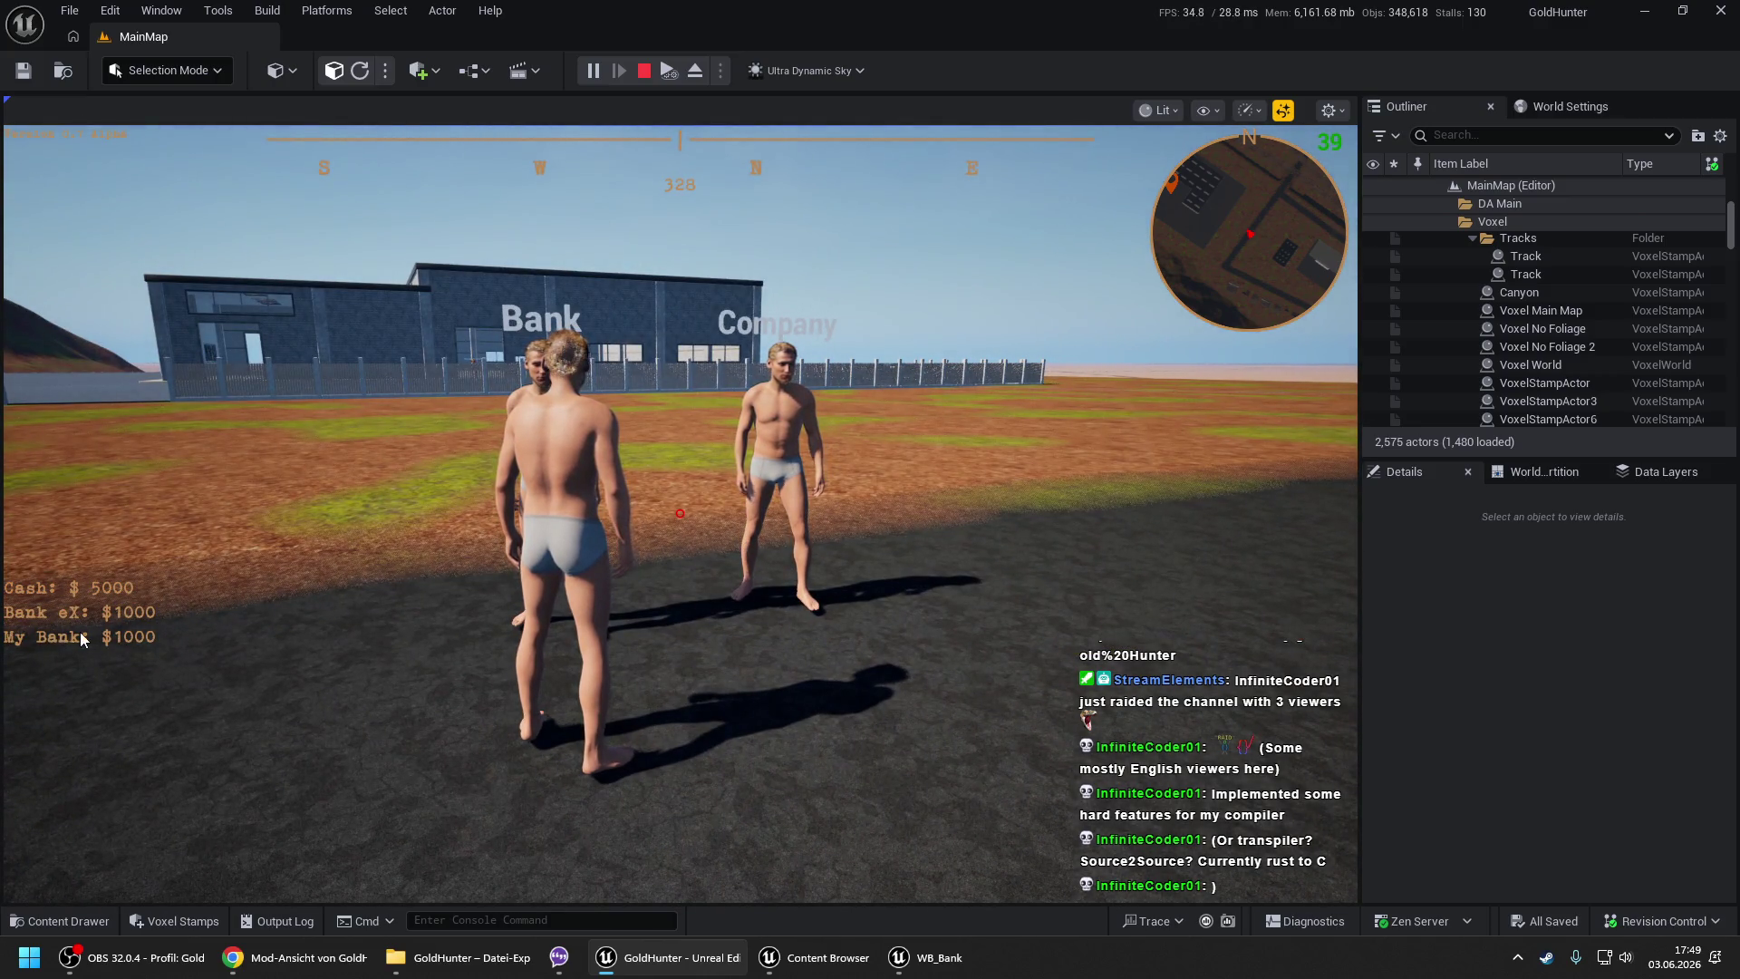
click(136, 634)
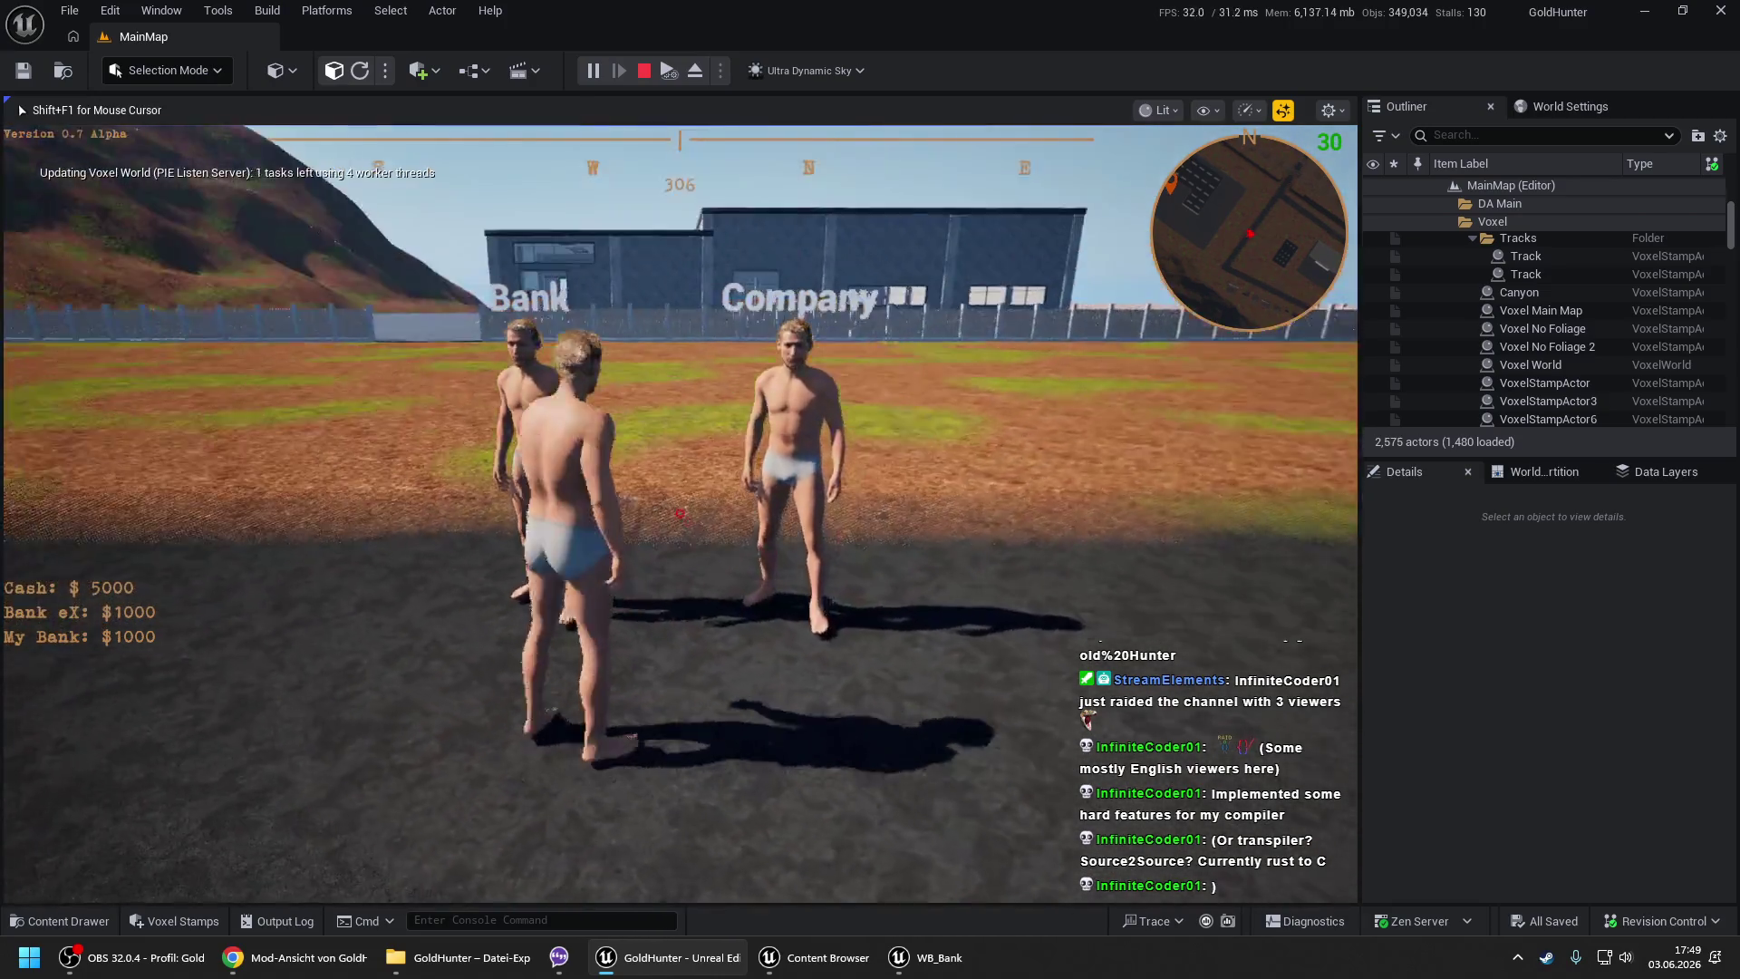
mouse_move(680, 513)
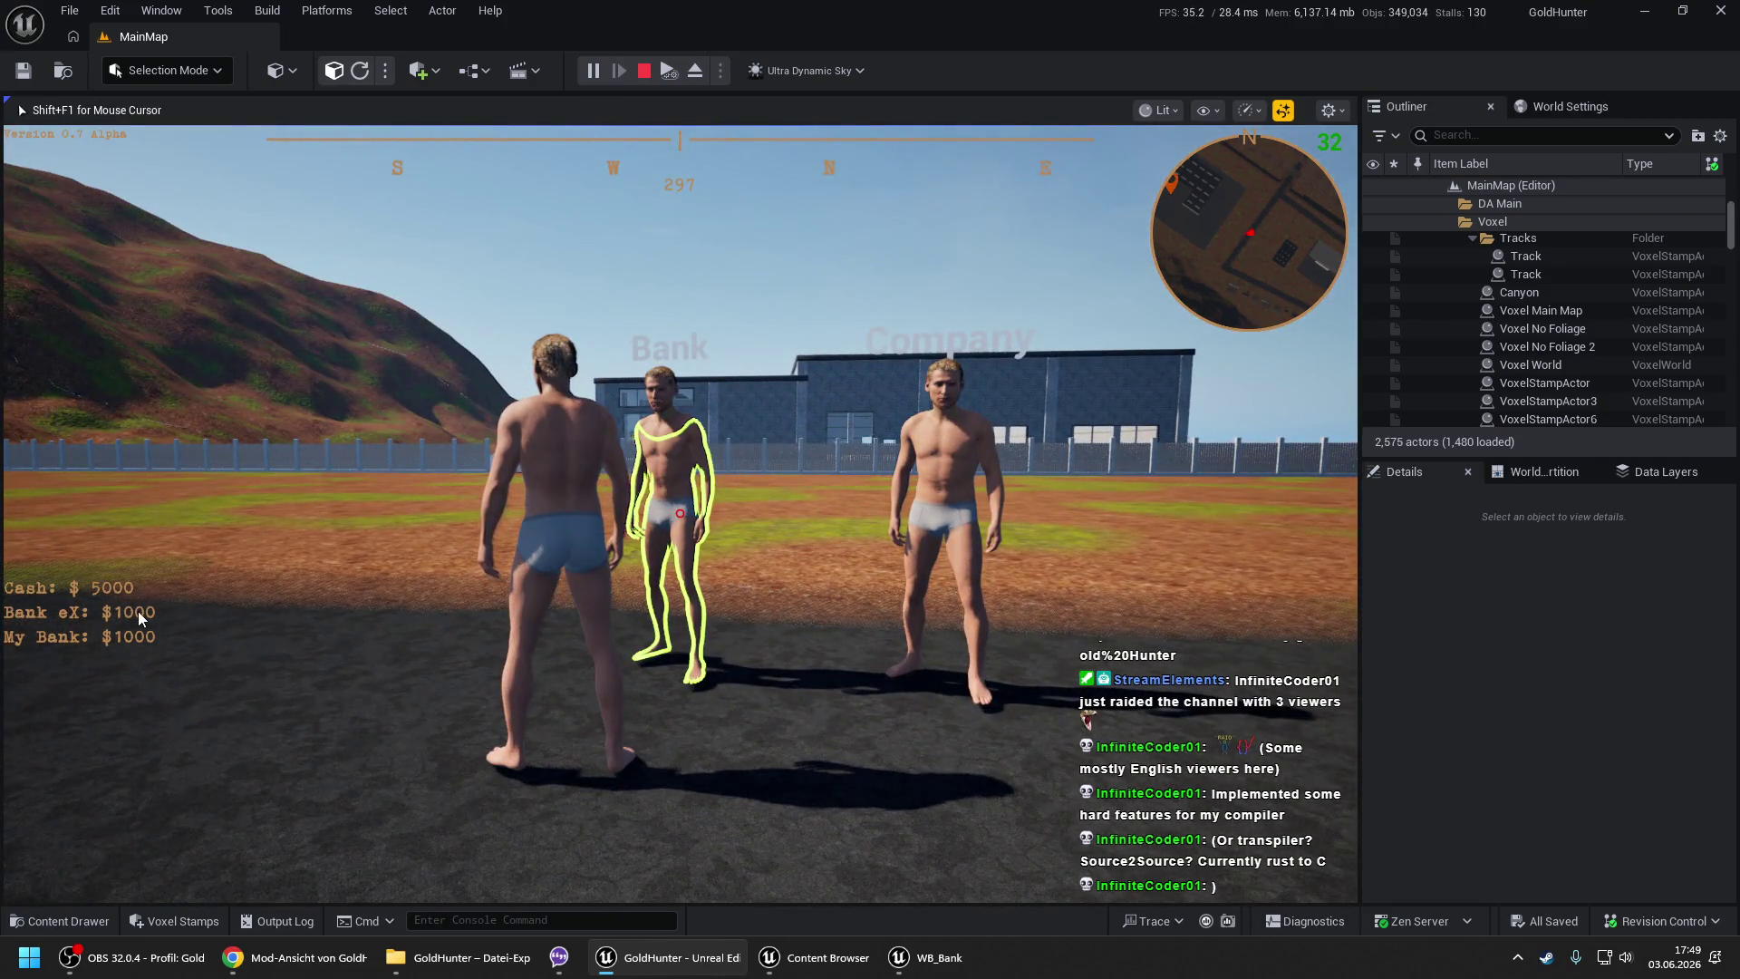
key(Escape)
click(924, 957)
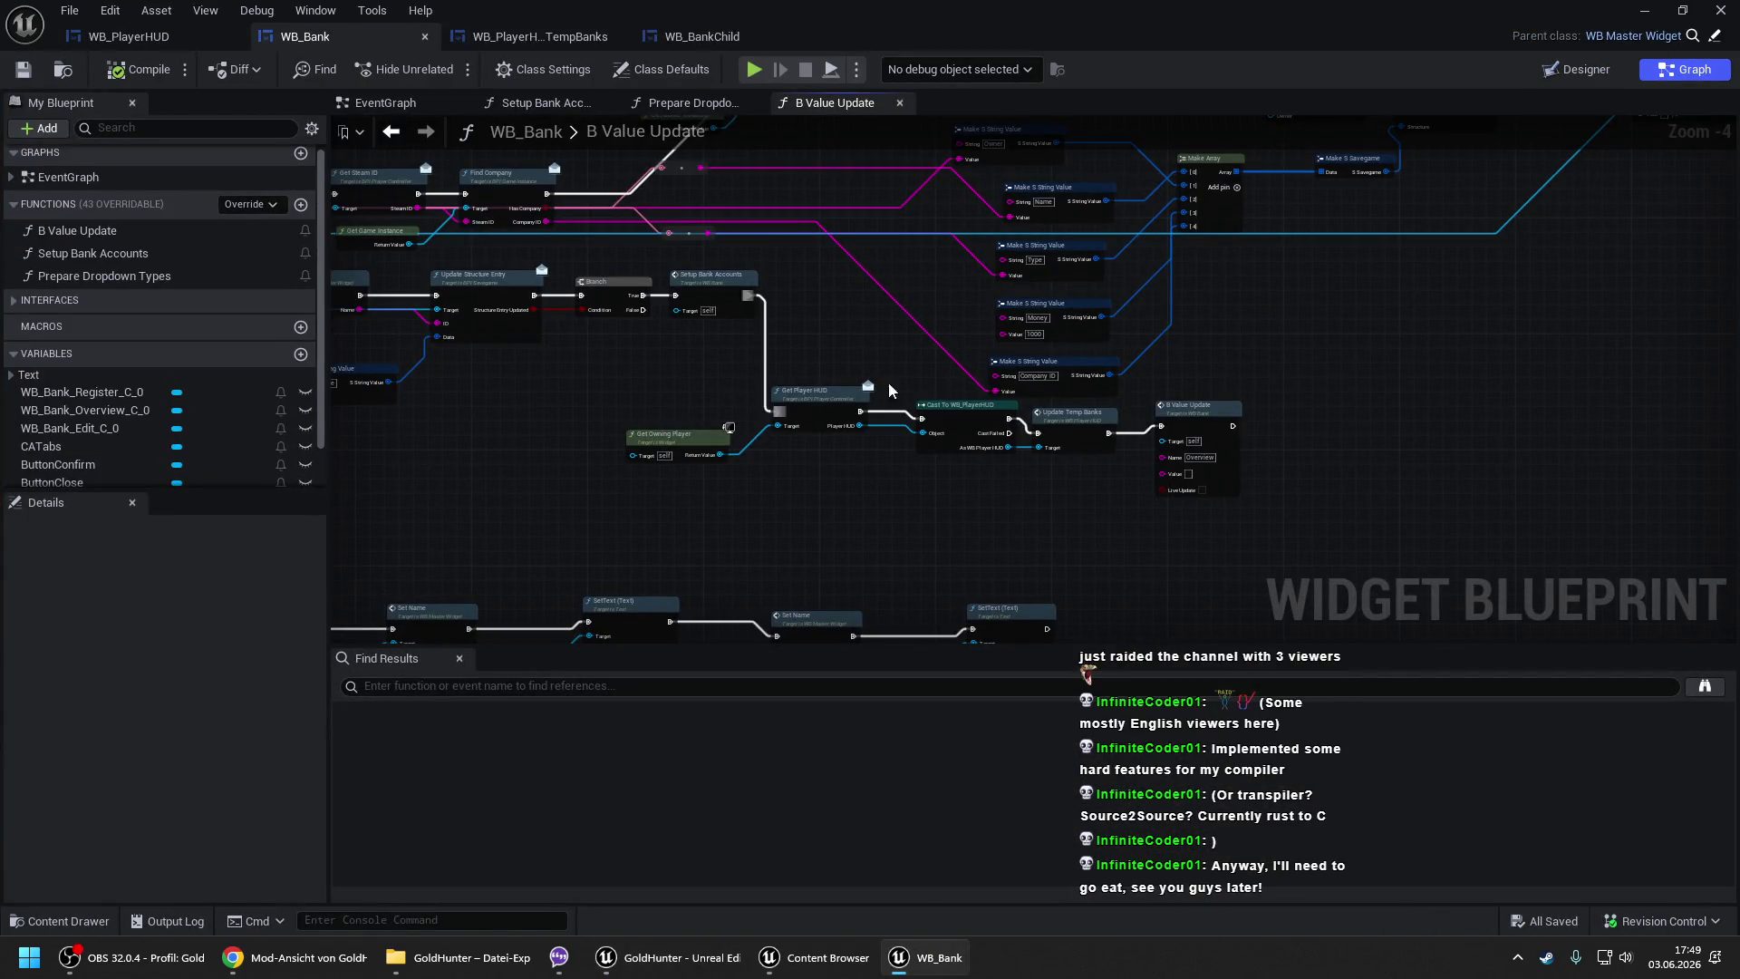
- Paste the HUD update nodes near Get Player HUD in B Value Update and compile WB_Bank
mouse_move(710, 417)
mouse_down()
mouse_move(997, 453)
mouse_move(1055, 453)
mouse_move(1060, 435)
mouse_up()
click(506, 323)
mouse_move(530, 359)
mouse_down()
mouse_move(765, 412)
mouse_move(1092, 539)
mouse_up()
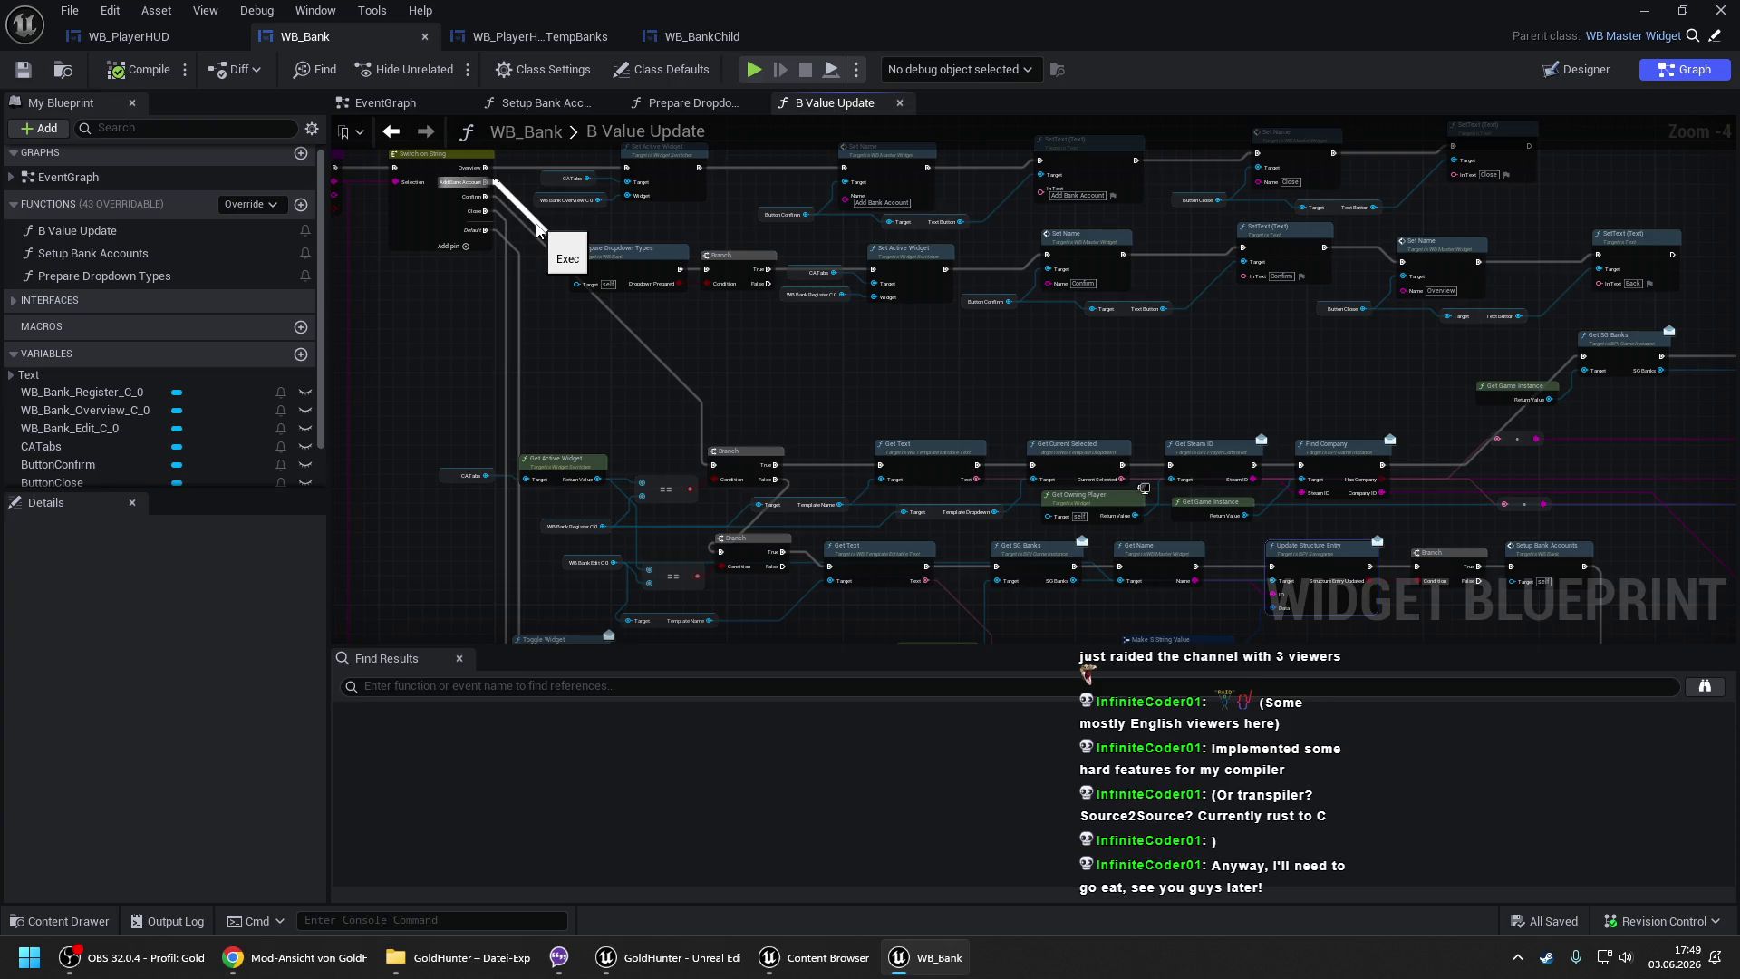
mouse_move(1605, 257)
mouse_down()
mouse_move(1118, 247)
mouse_move(892, 328)
mouse_move(825, 310)
mouse_up()
key(ctrl+v)
click(161, 73)
- Return to MainMap and frame the viewport over the Bank and Company characters
click(1644, 10)
drag(689, 618, 654, 675)
right_click(701, 656)
key(Escape)
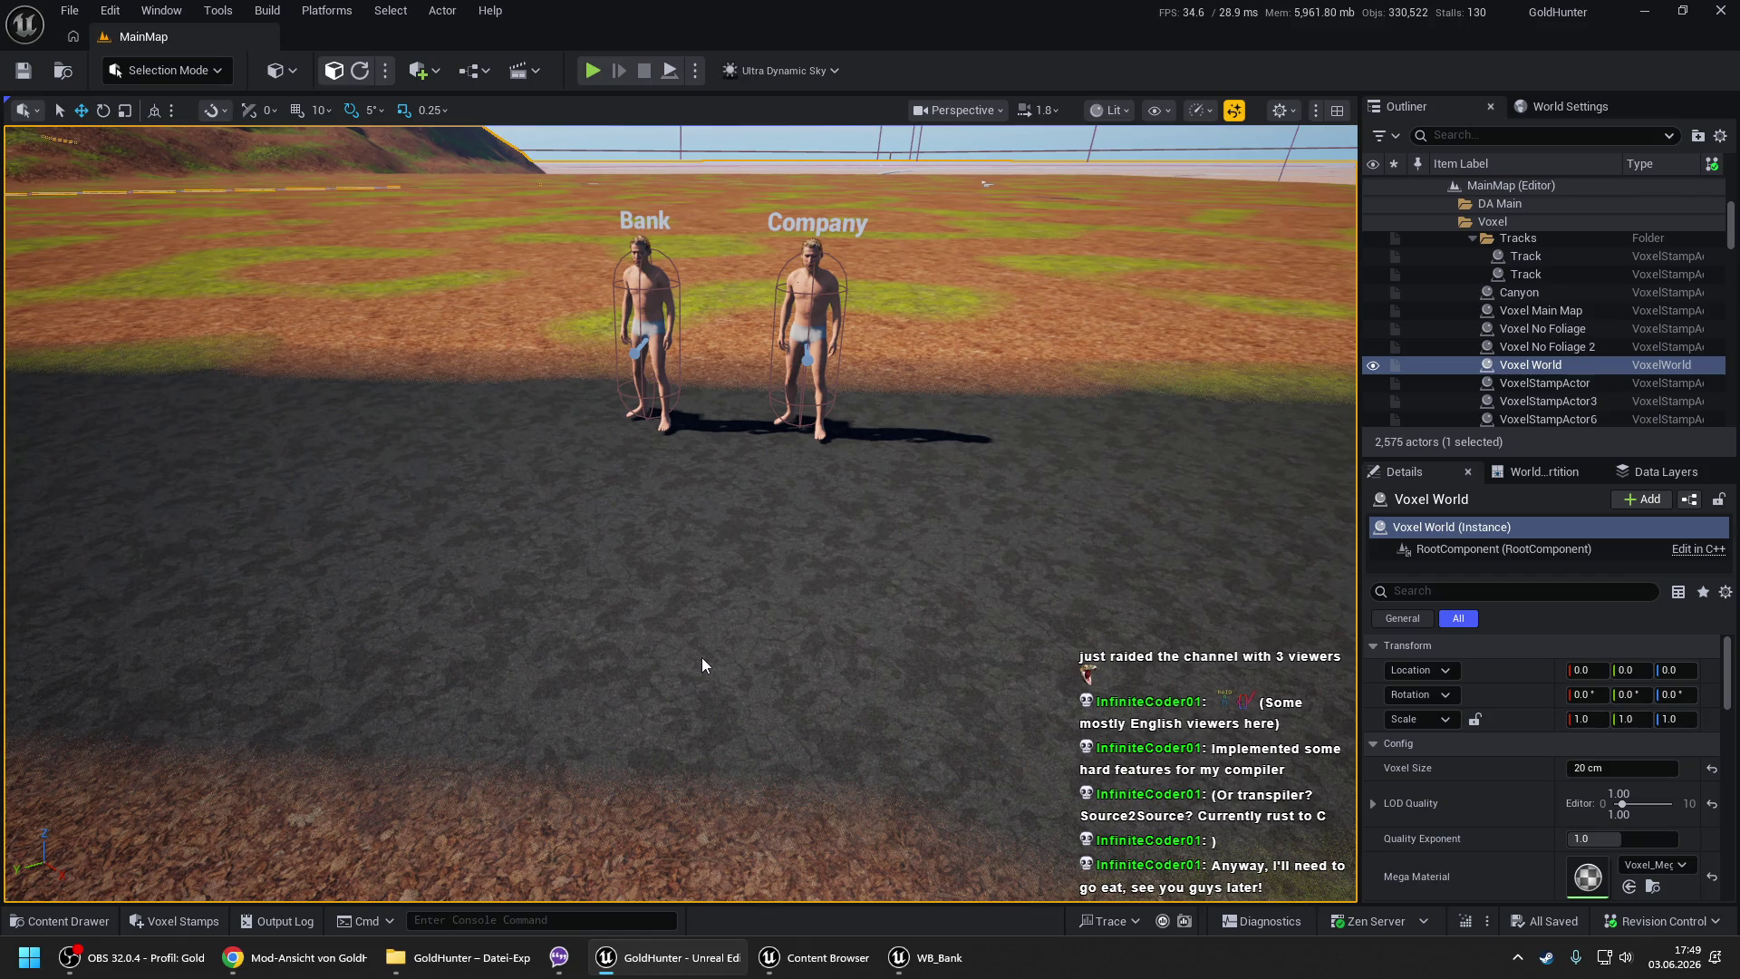
- Start playing the game and walk the character up to the Bank NPC
key(alt+p)
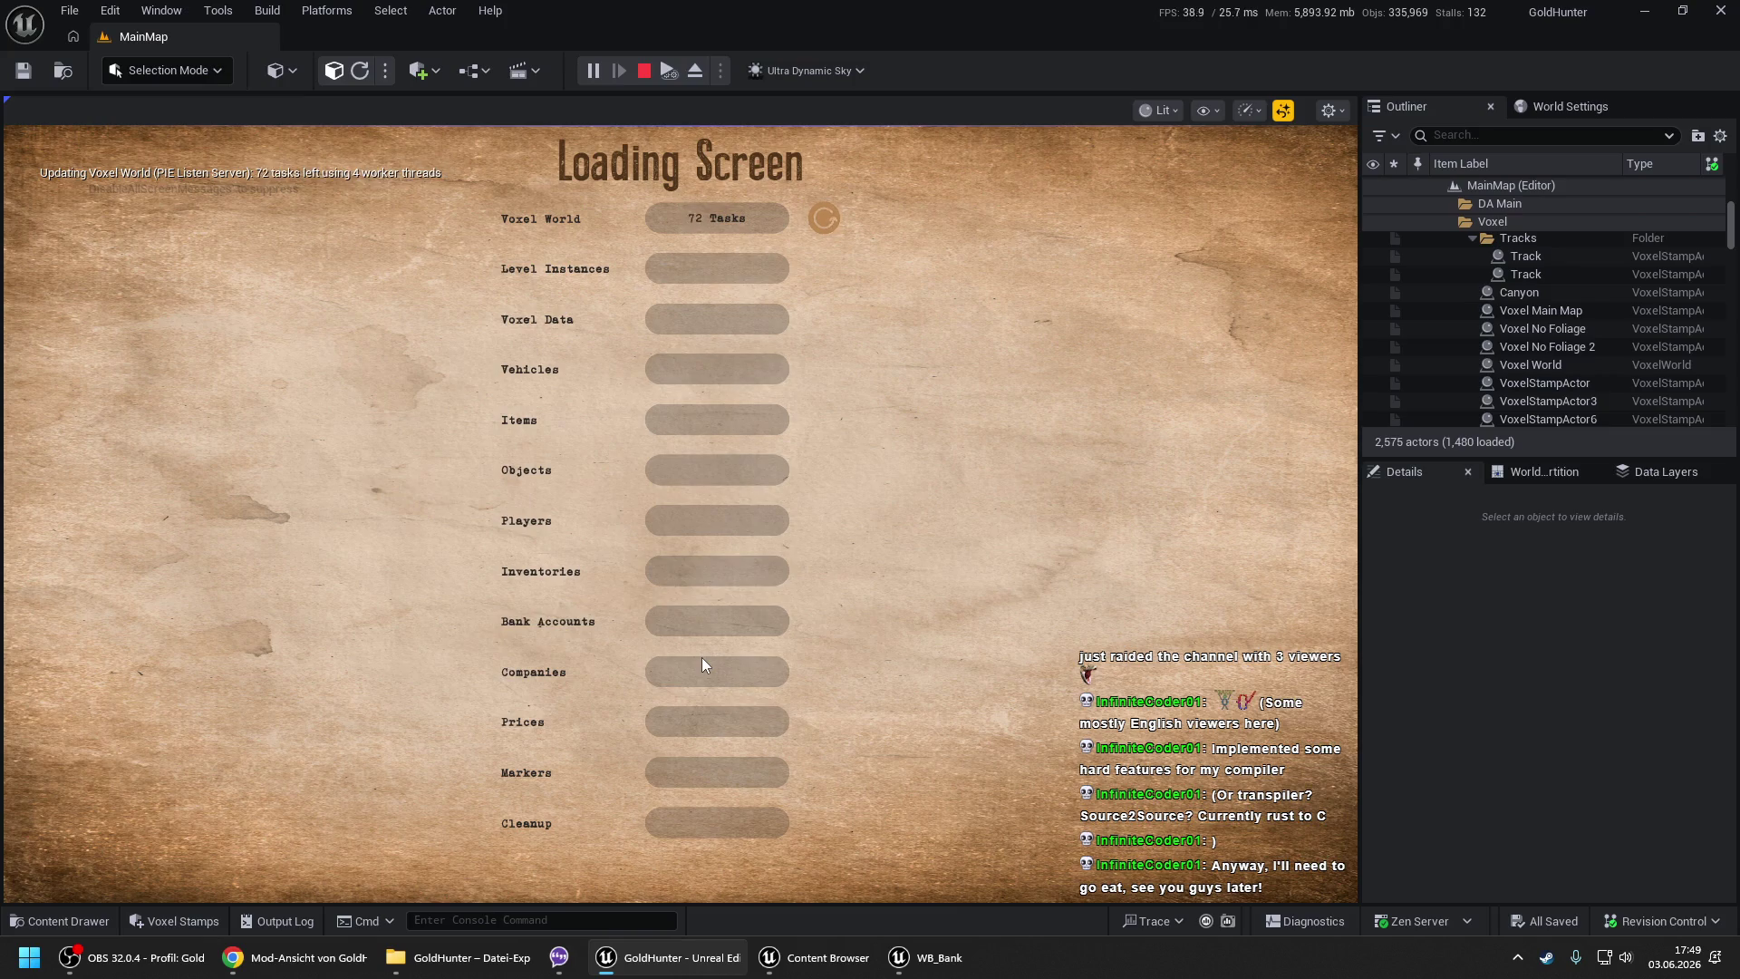
key(shift+F1)
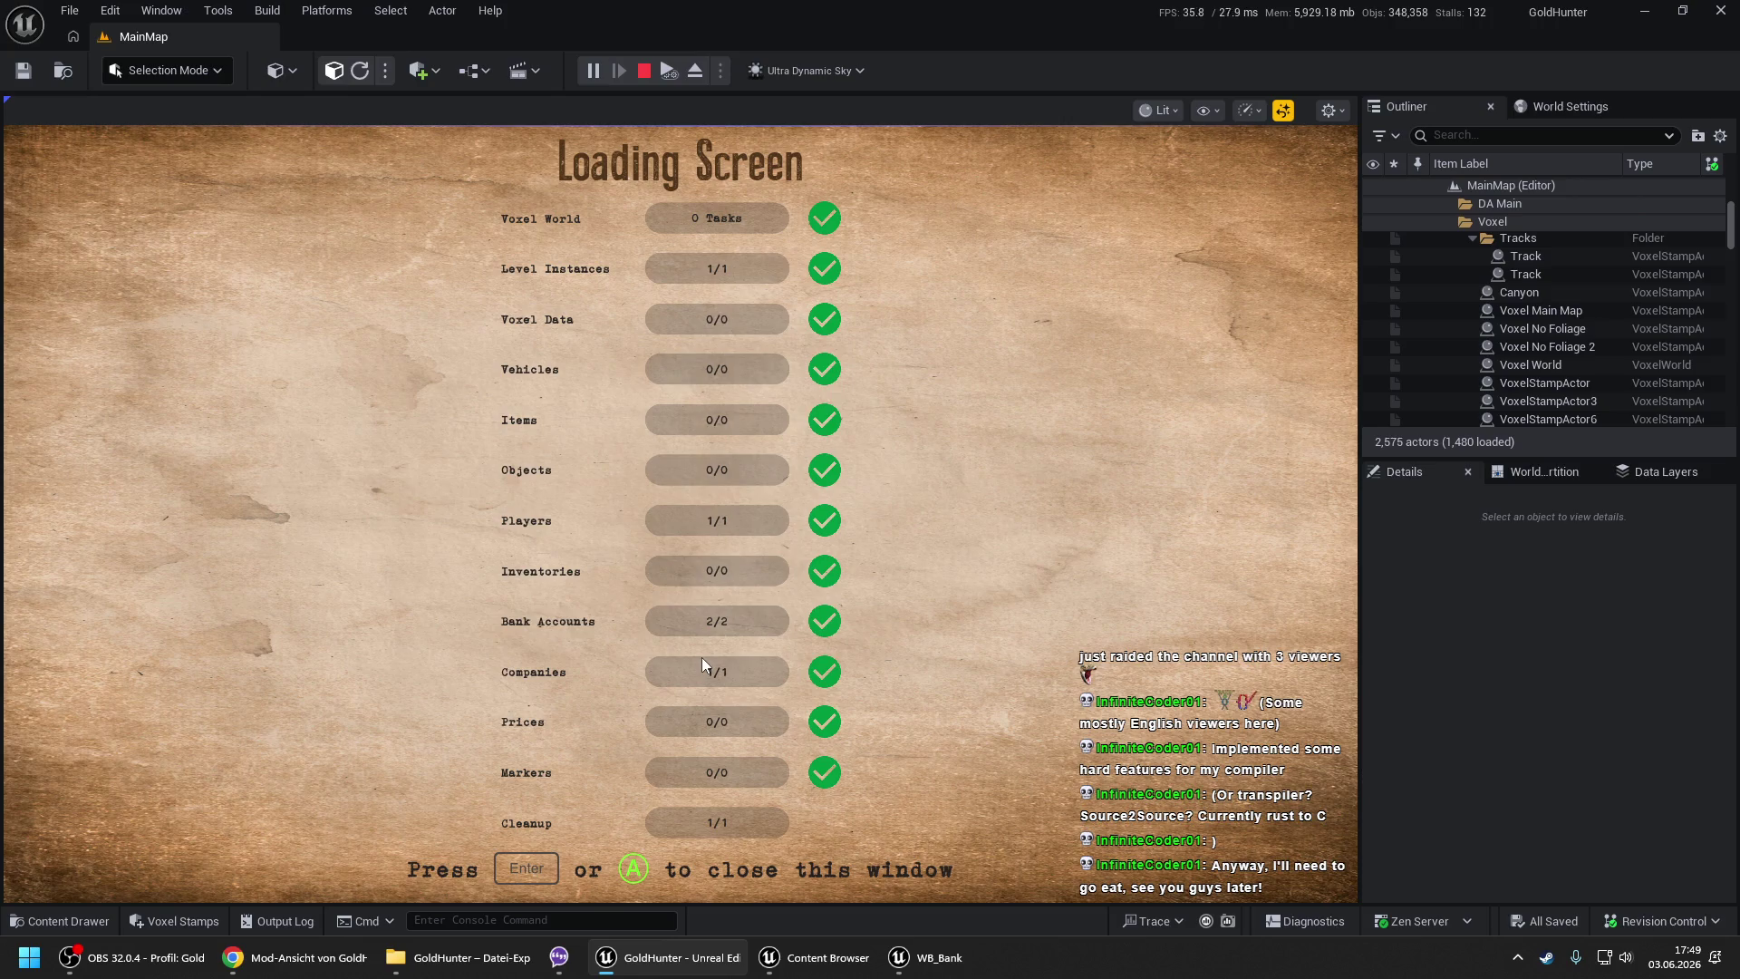
key(Return)
key(s)
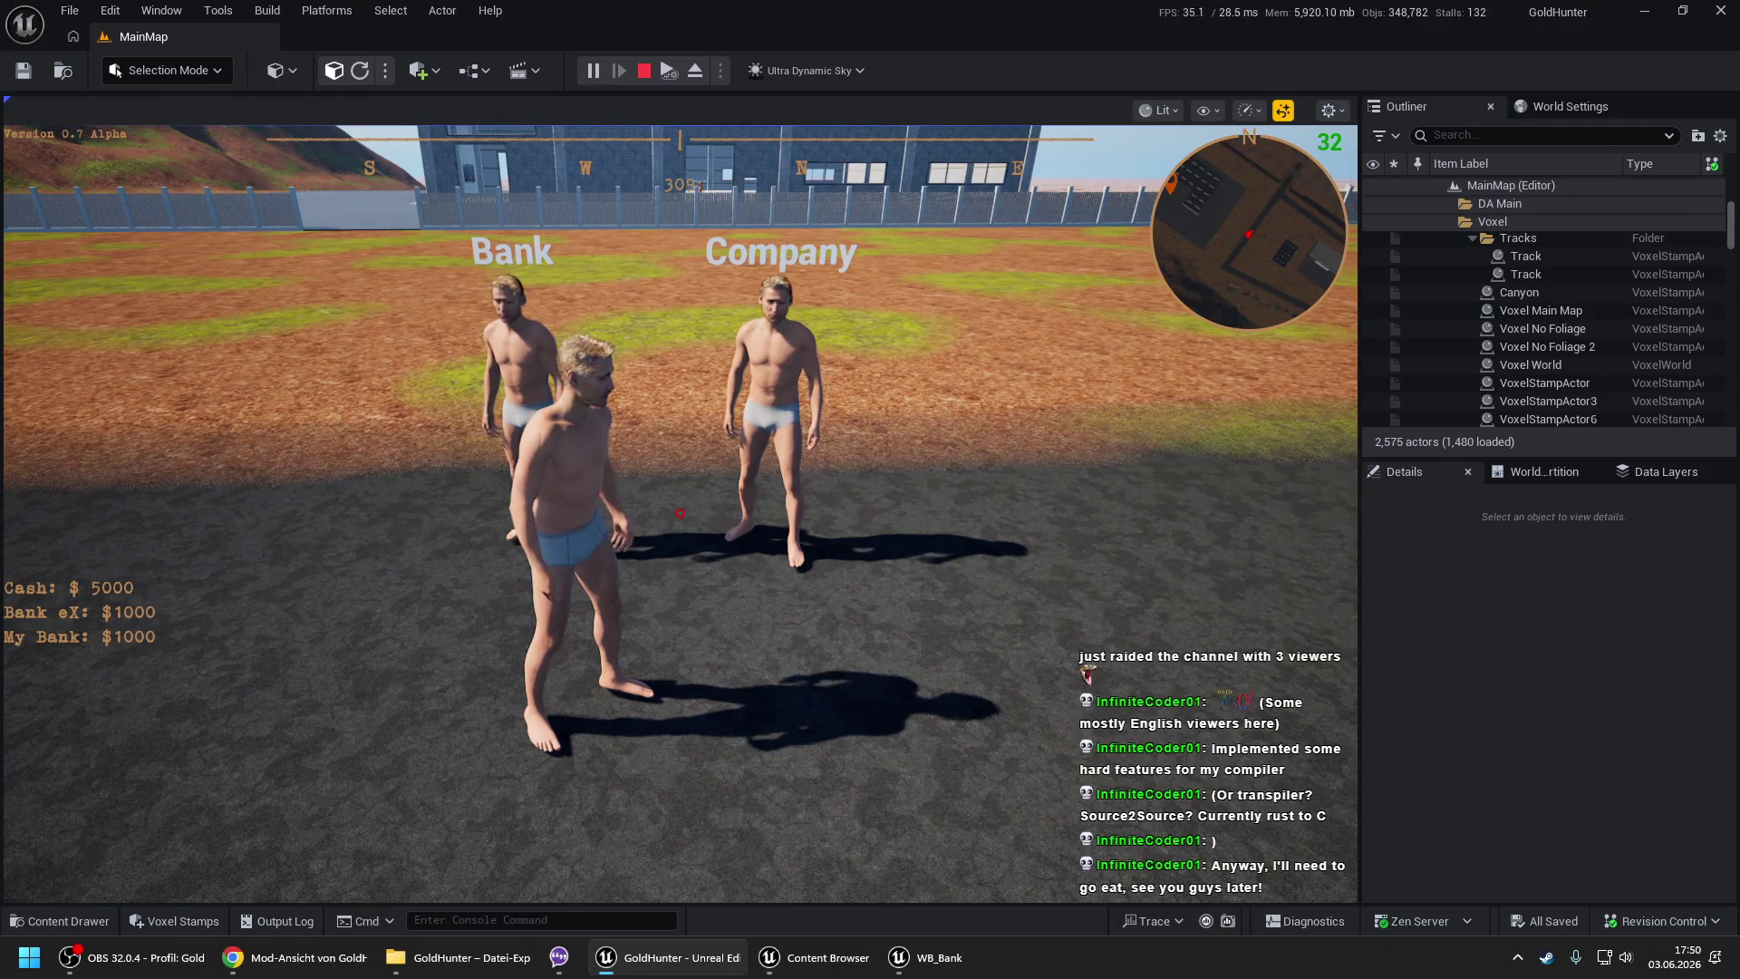
key(w)
- Add a Private bank account named 'My other dings', close the dialog and stop play
key(e)
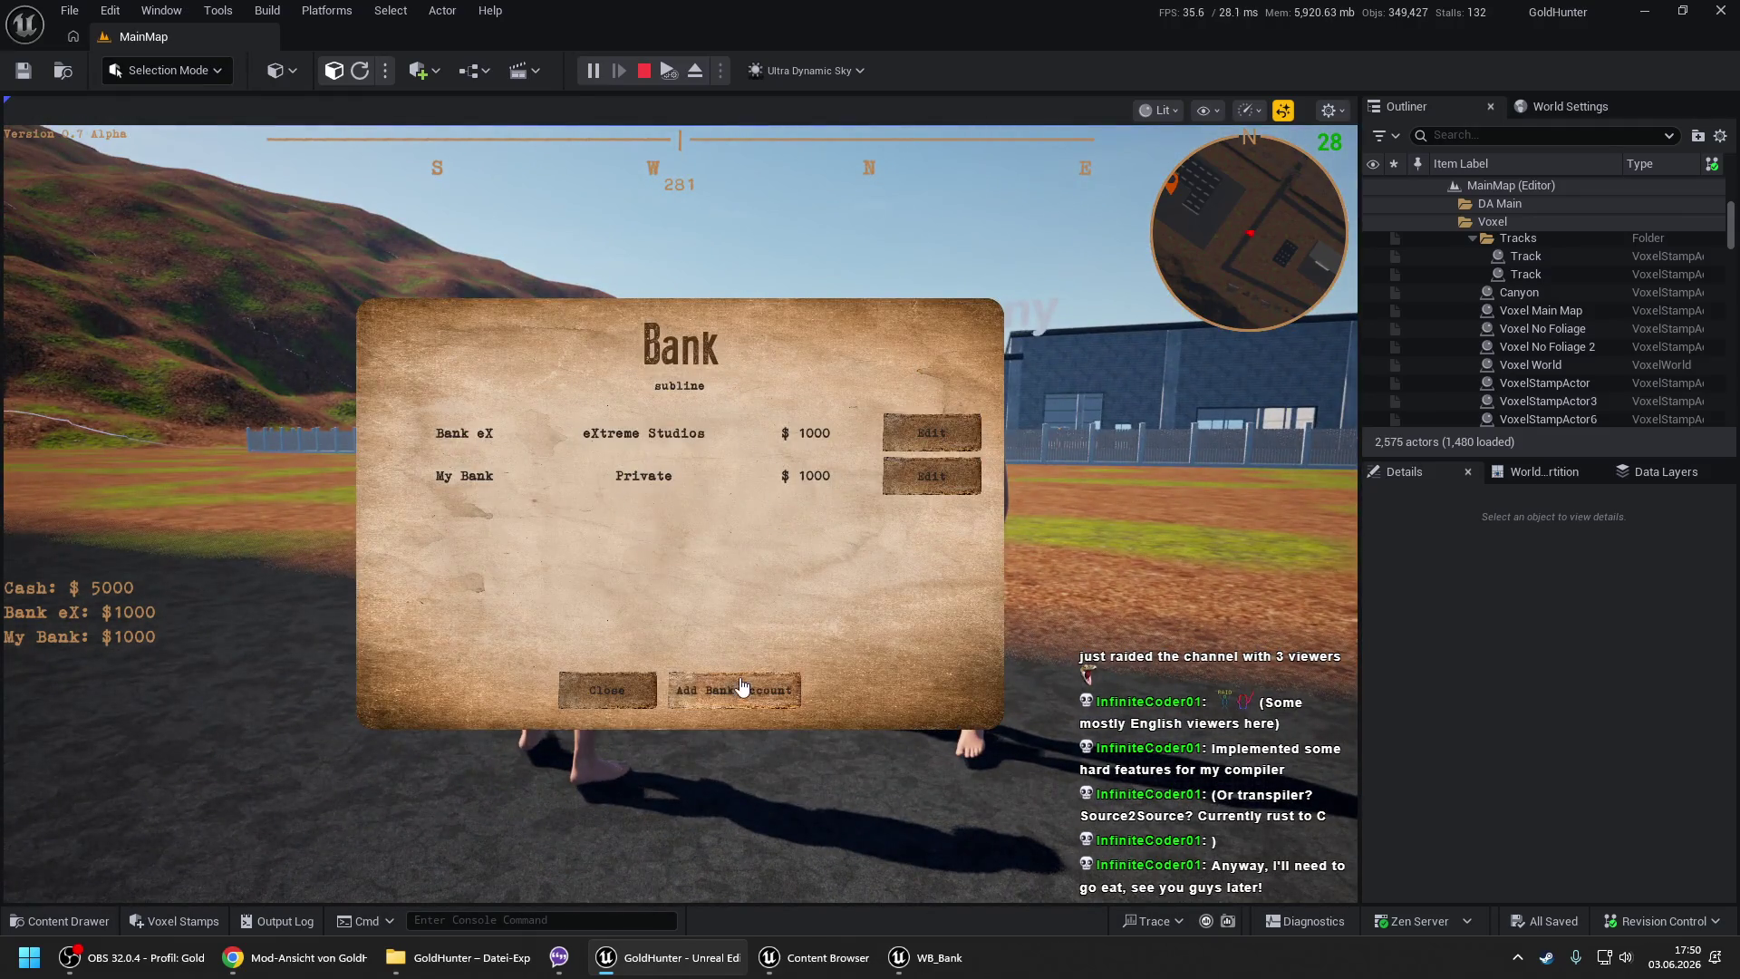
click(725, 691)
text(My other )
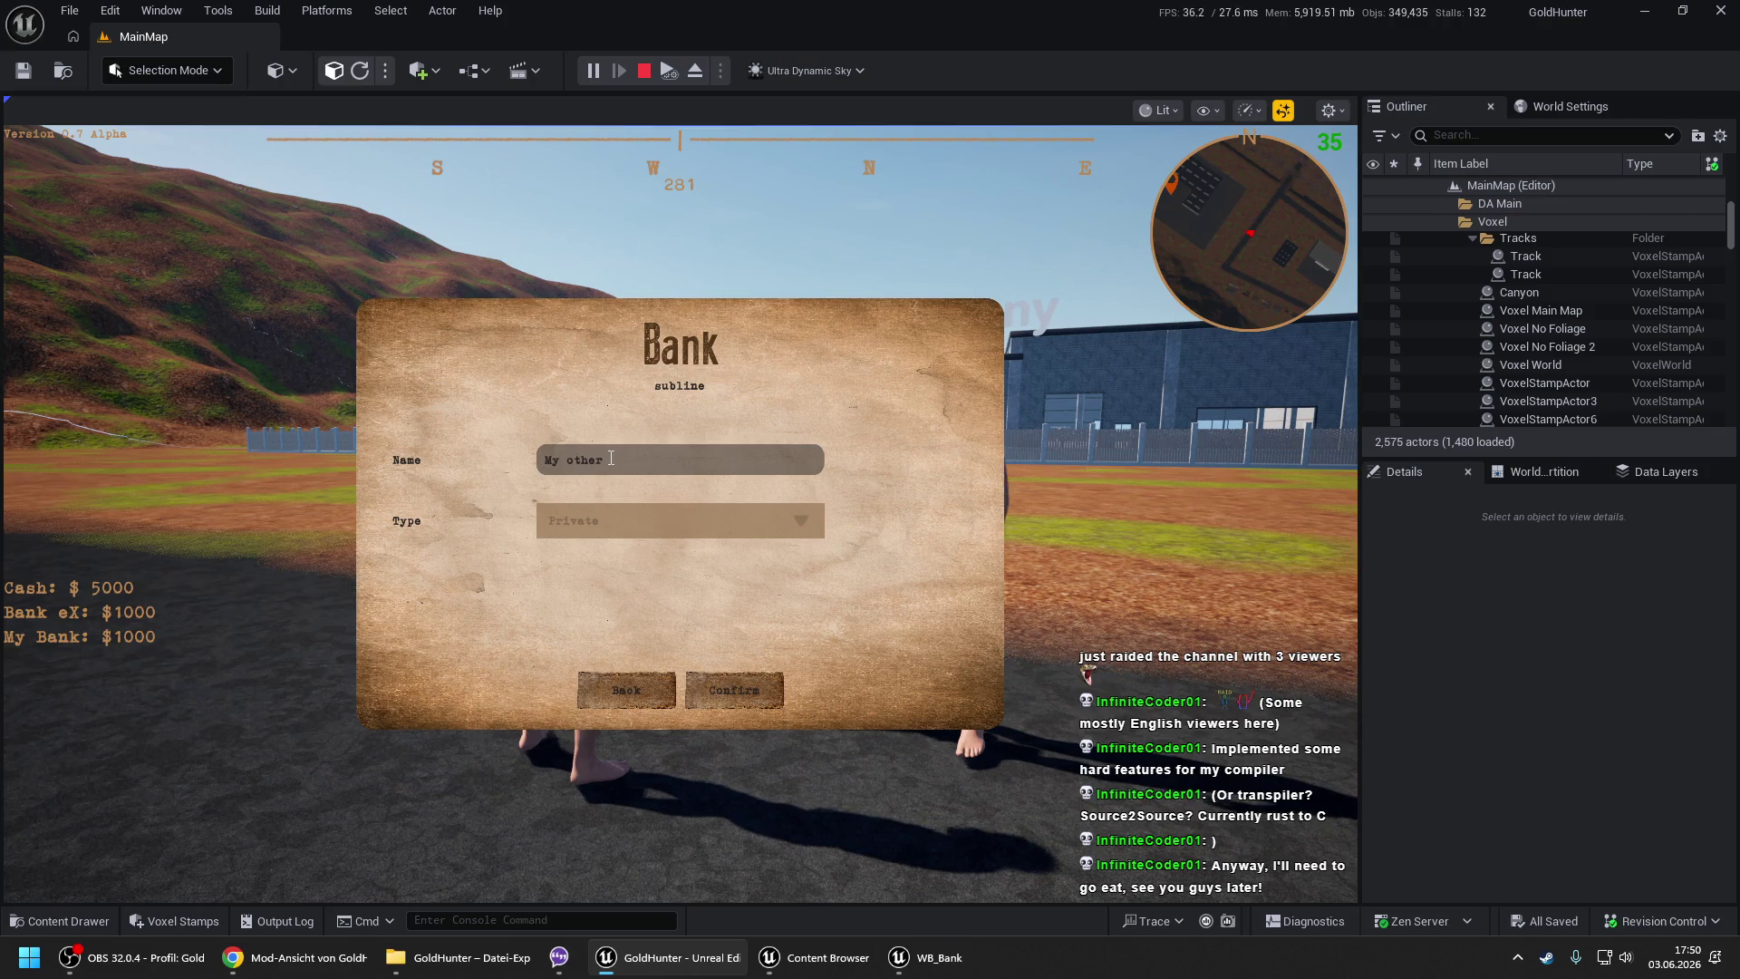
text(dings)
click(729, 692)
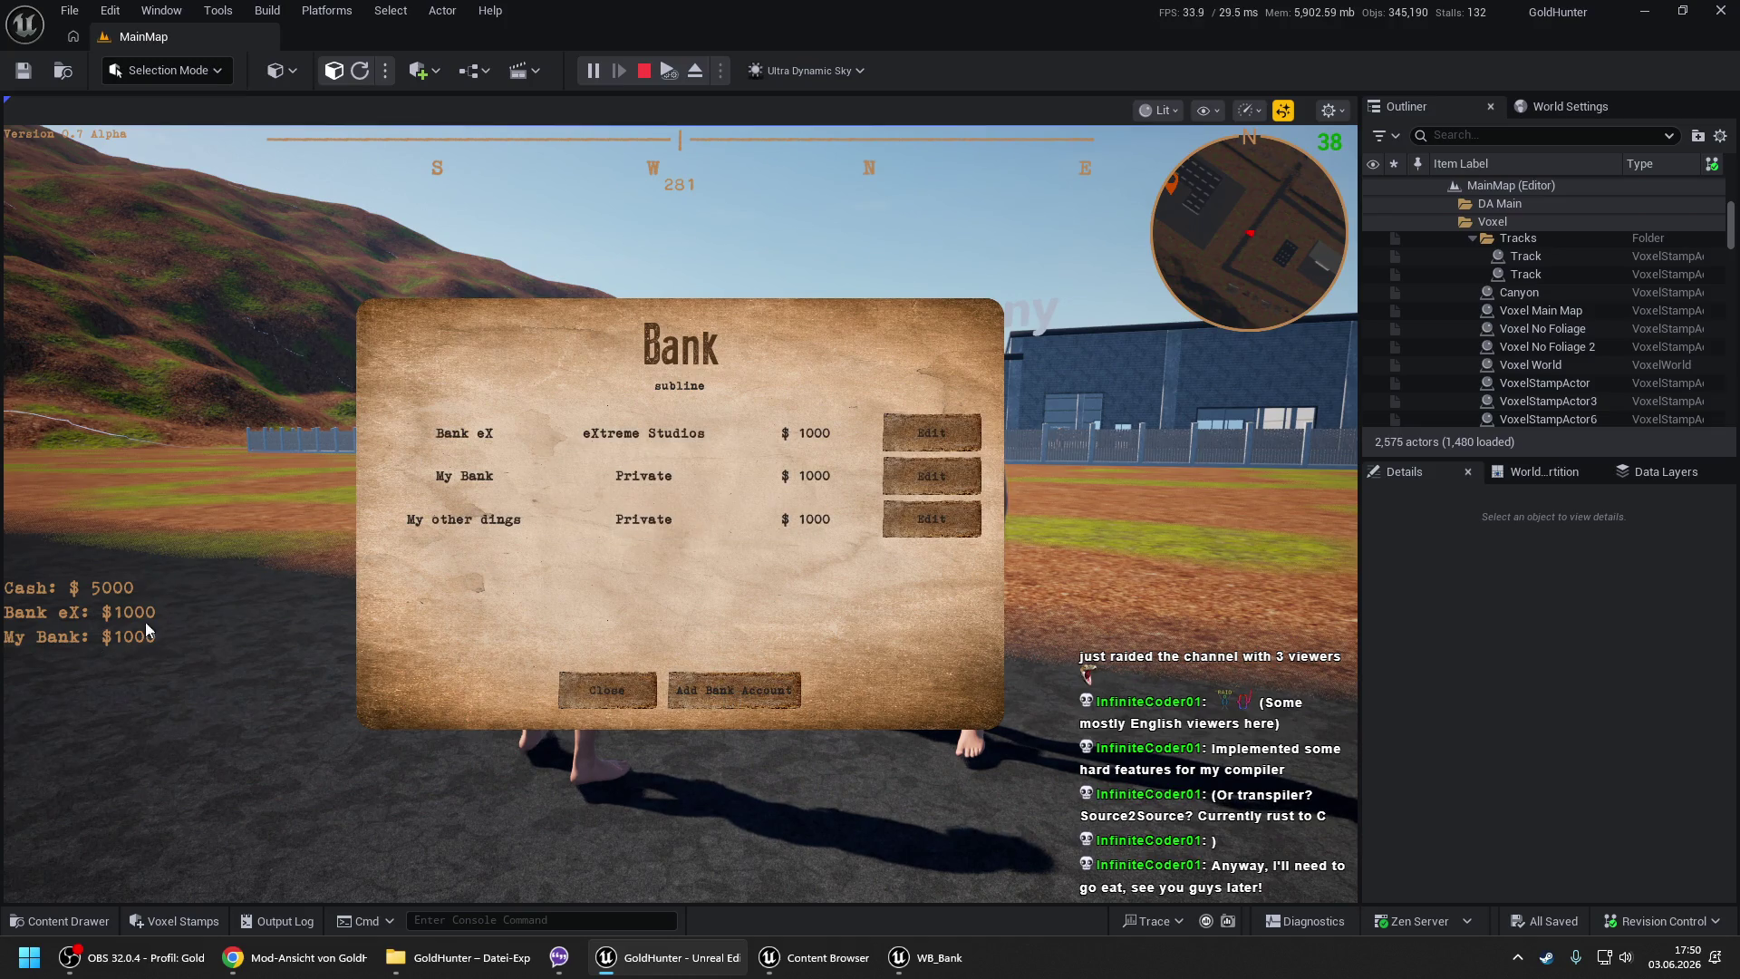
click(612, 686)
key(Escape)
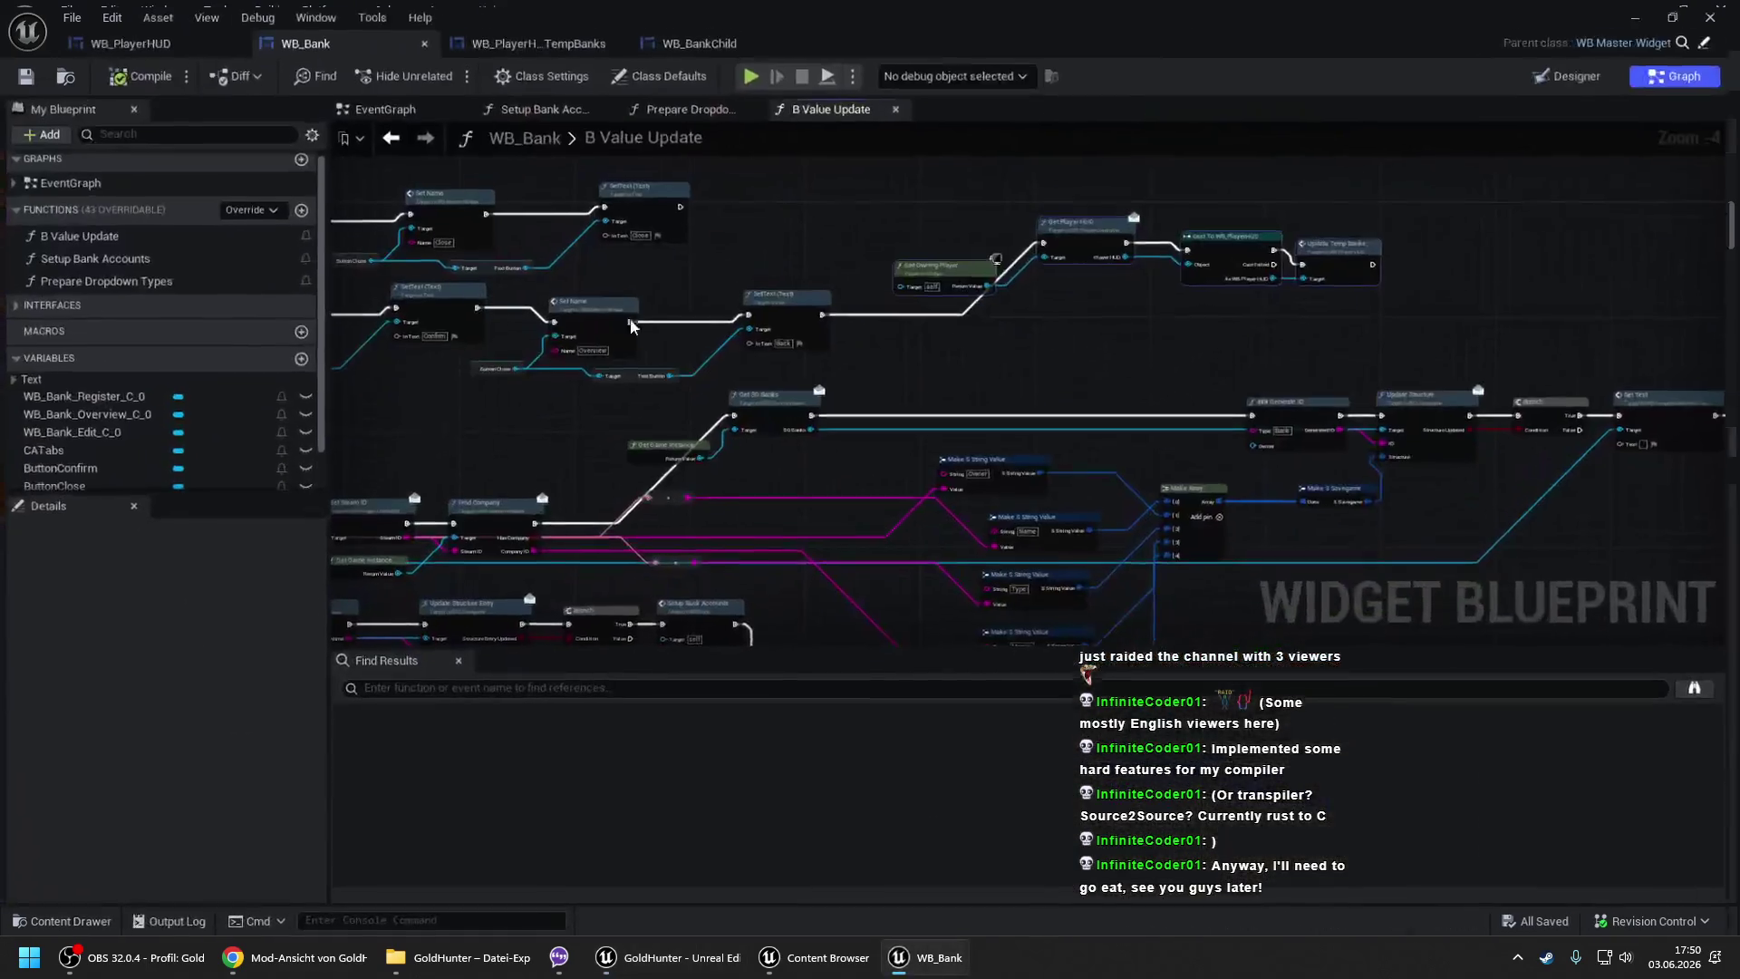
- Paste Get Player HUD, Cast To WB_PlayerHUD and Update Temp Banks after B Value Update, wire them, compile
drag(607, 287, 901, 302)
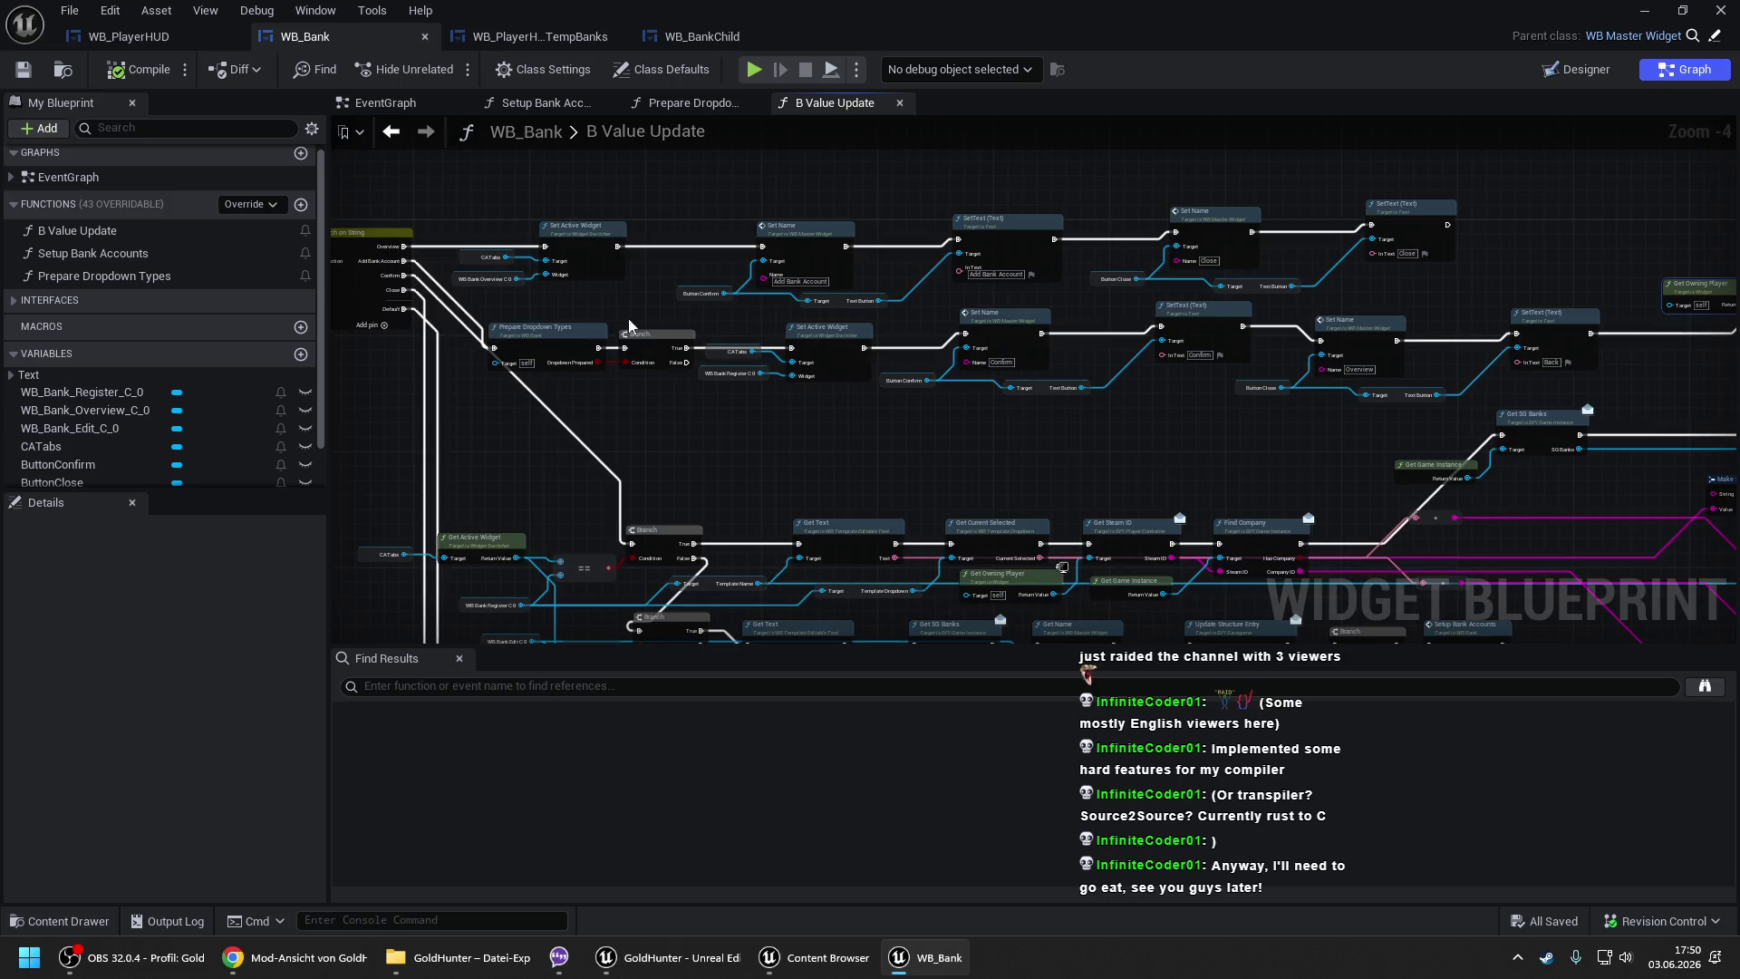
mouse_move(1526, 297)
mouse_down()
mouse_move(869, 288)
mouse_move(1557, 280)
mouse_up()
drag(426, 471, 435, 117)
mouse_move(1445, 311)
mouse_down()
mouse_move(610, 248)
mouse_move(1151, 225)
mouse_move(423, 301)
mouse_up()
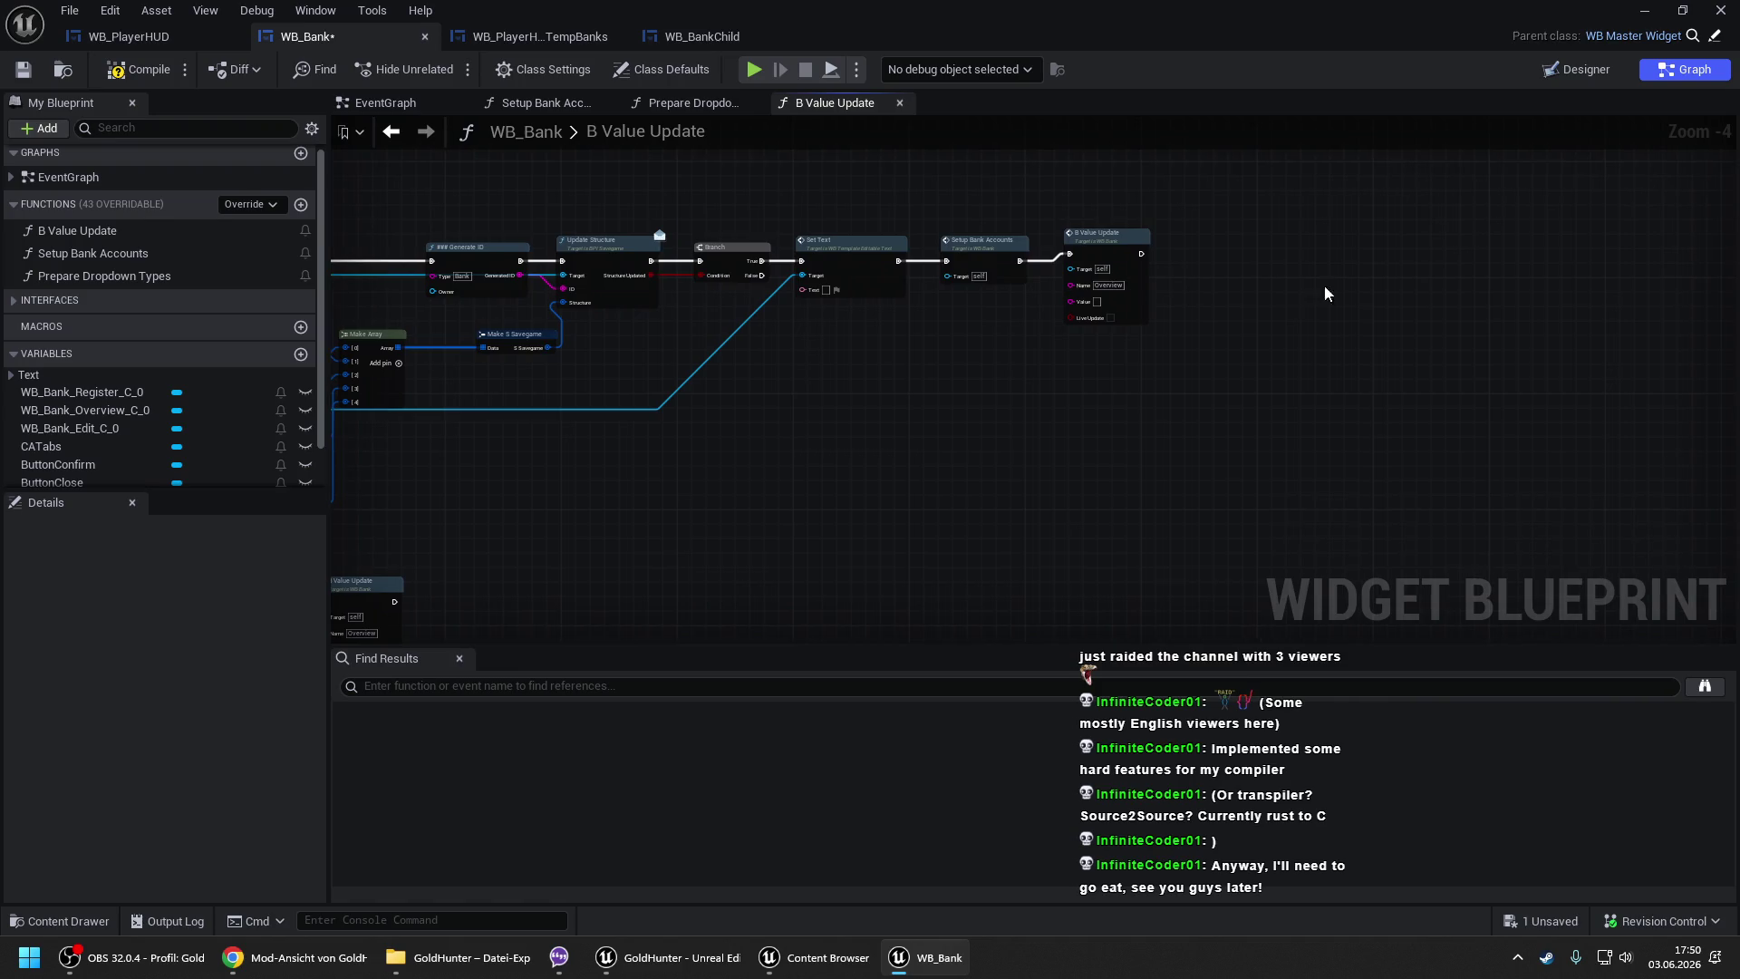
key(ctrl+v)
drag(1273, 296, 1152, 260)
drag(798, 398, 1120, 367)
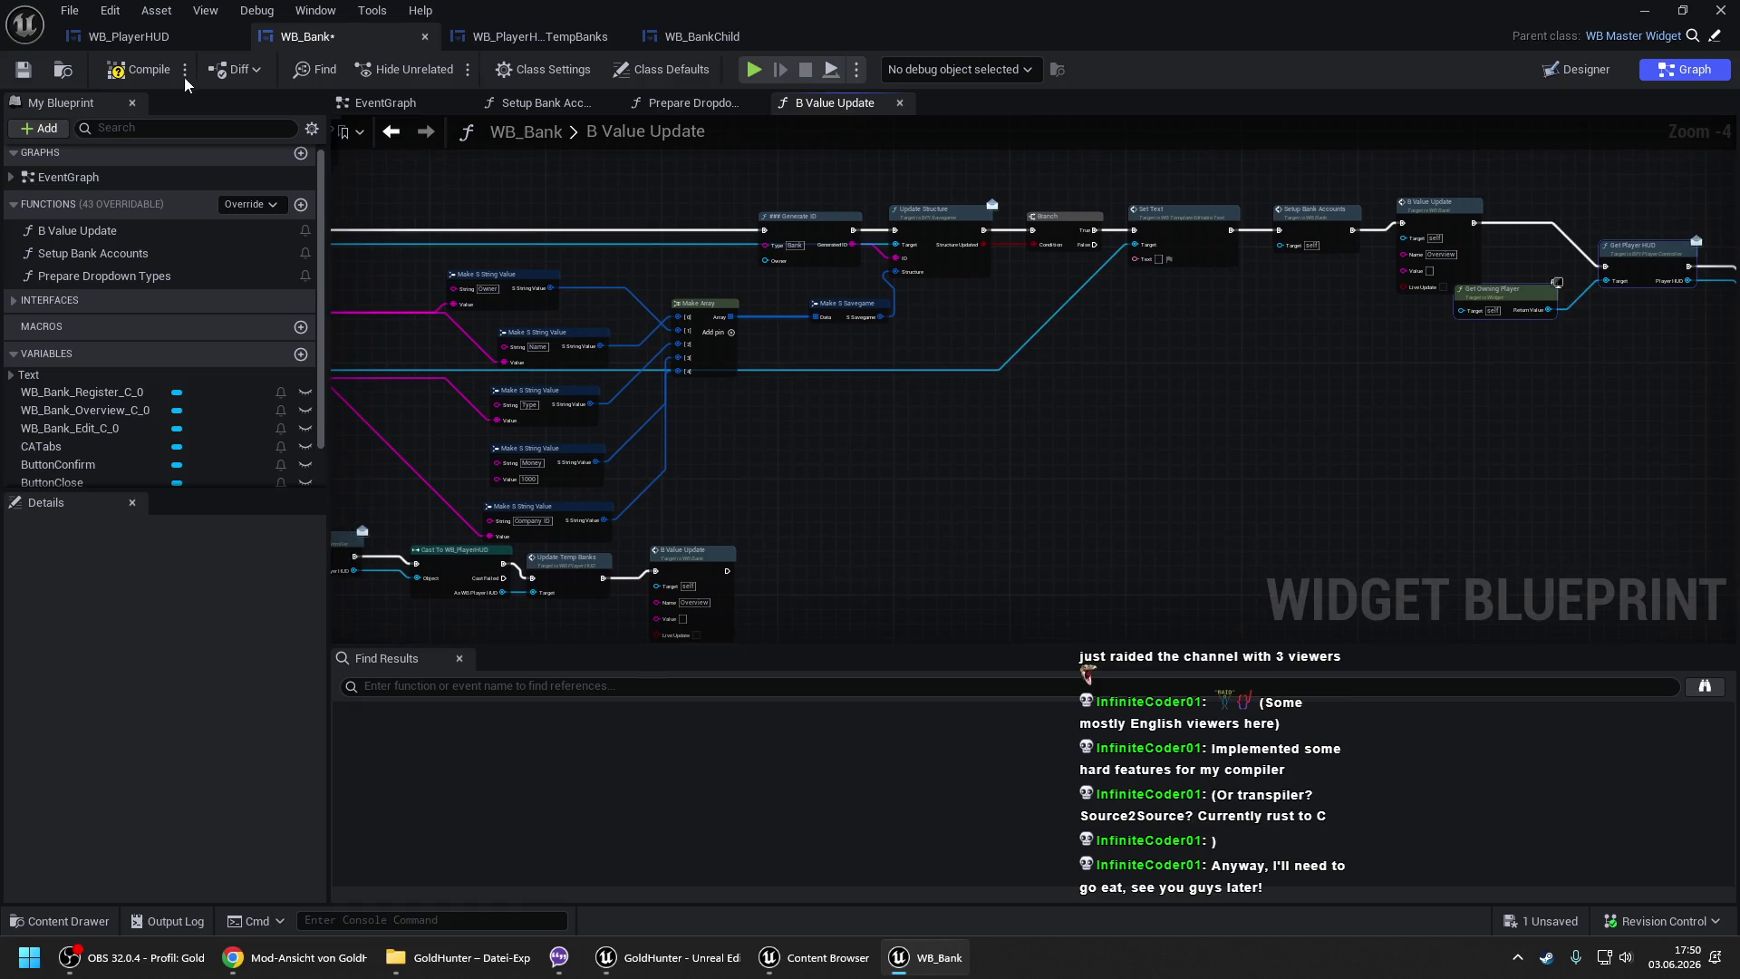
click(161, 78)
- Start a new play session of MainMap and enter the game
key(alt+Tab)
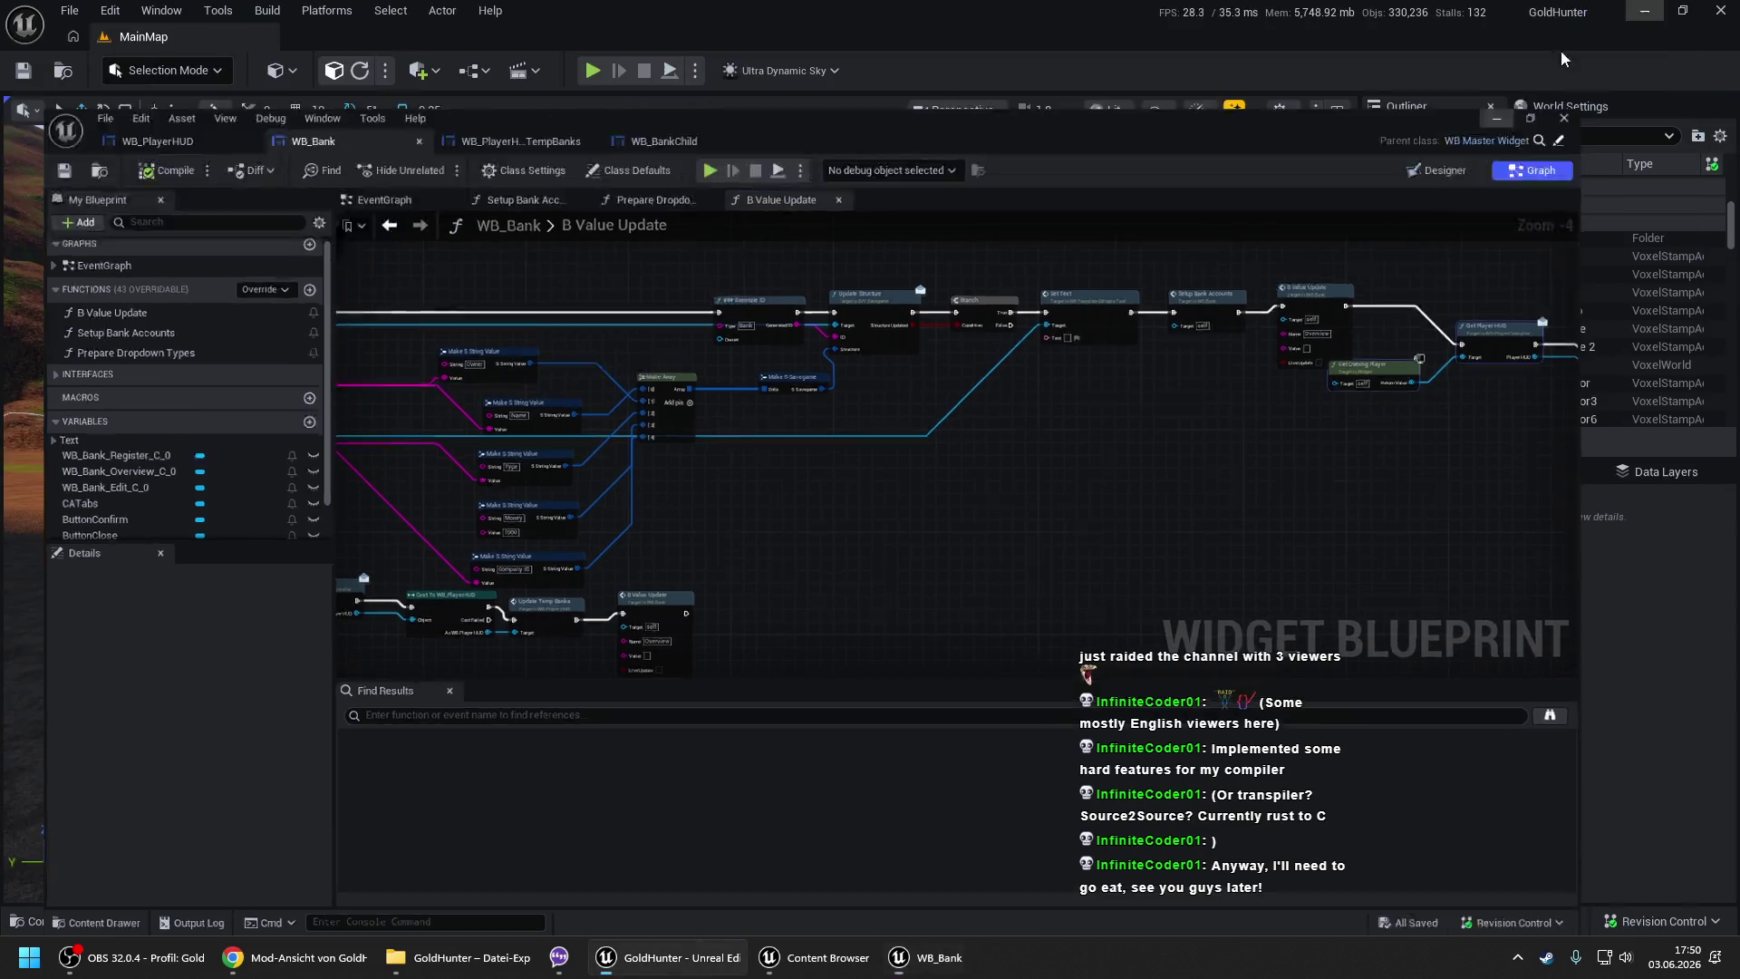
right_click(561, 762)
key(Escape)
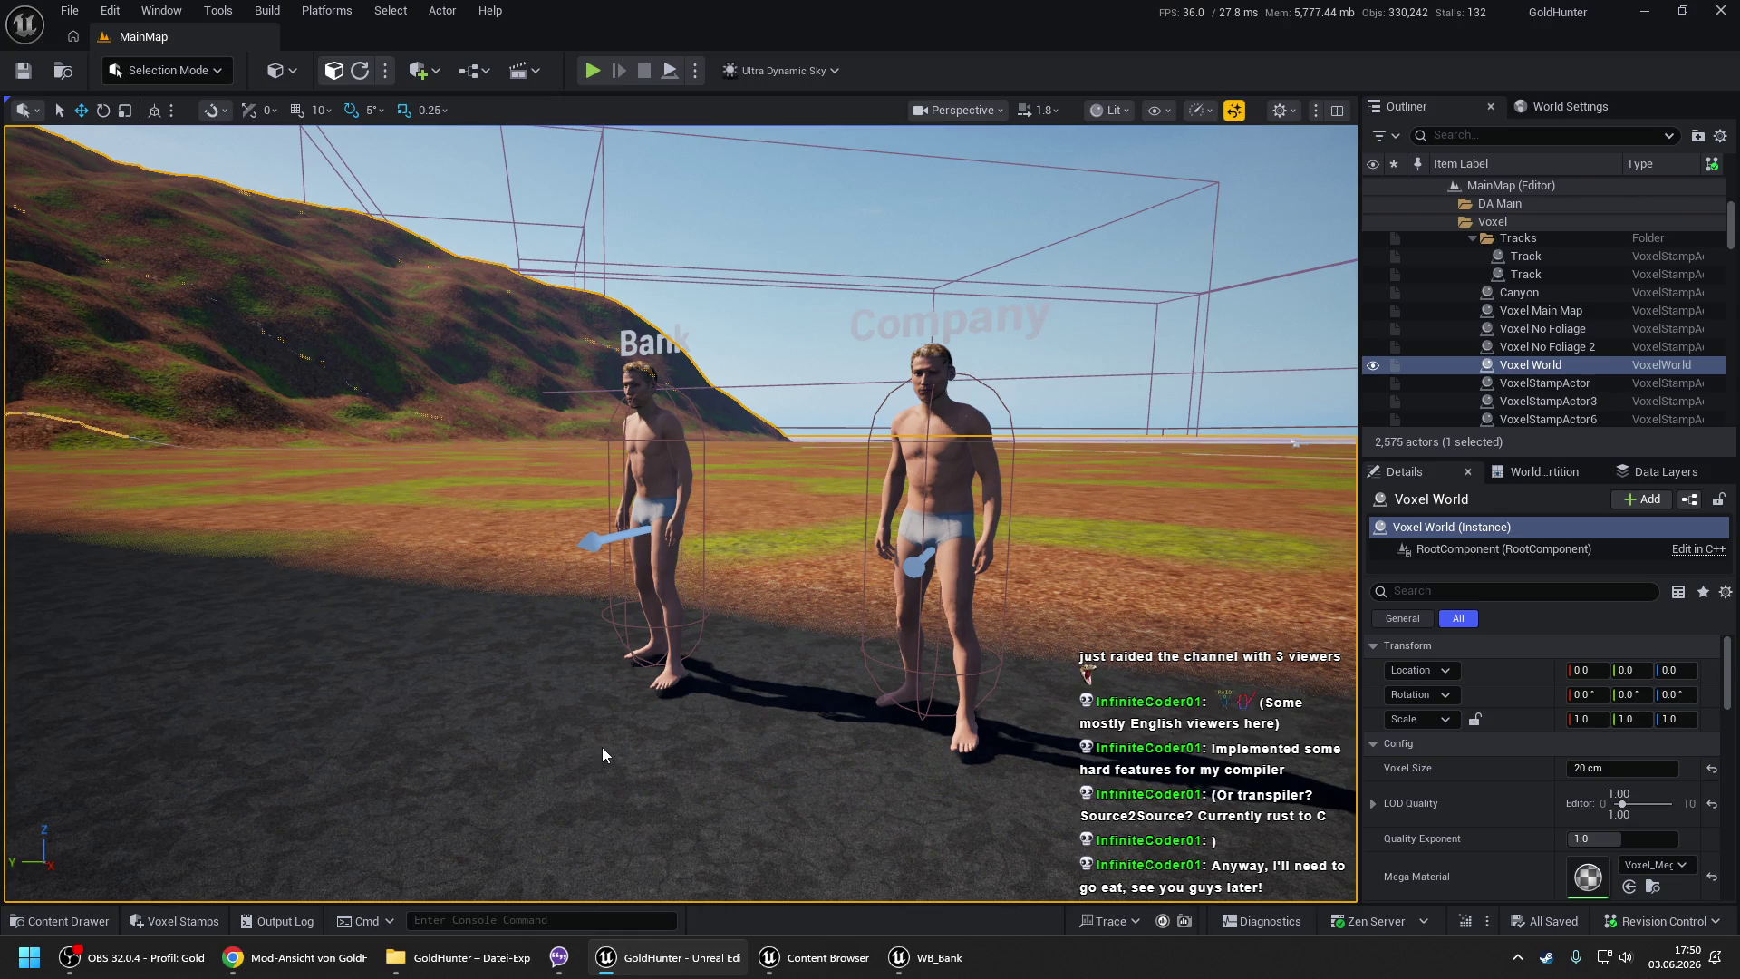
key(alt+p)
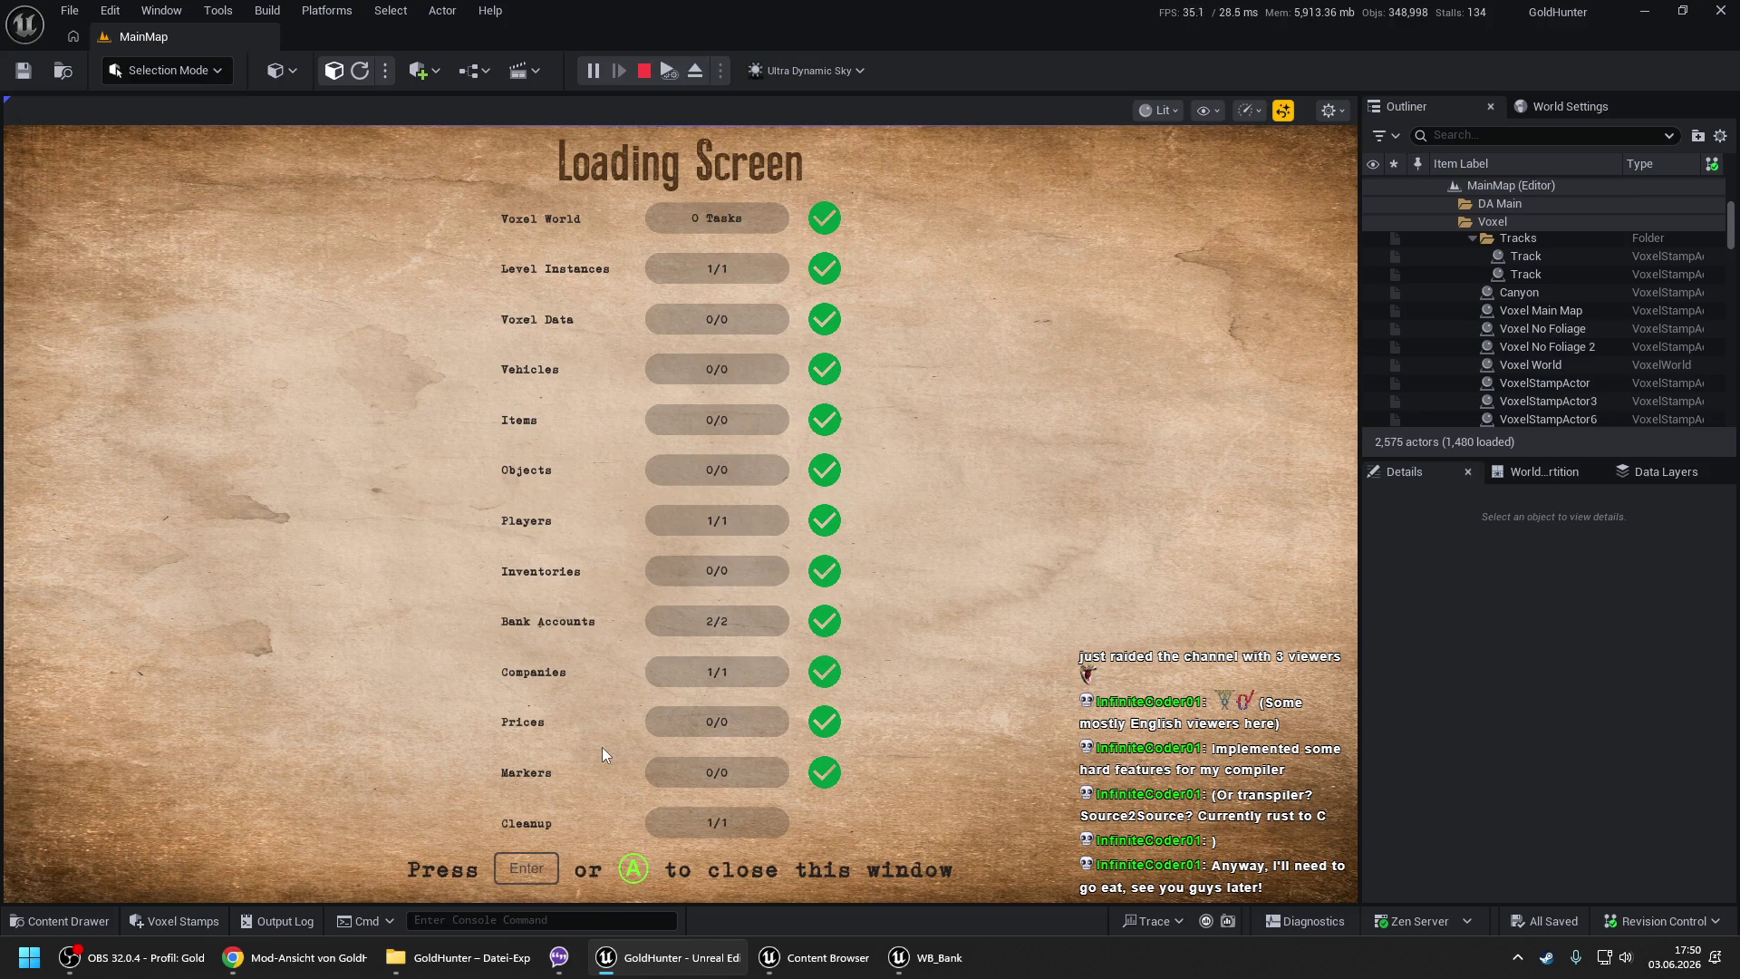
key(Return)
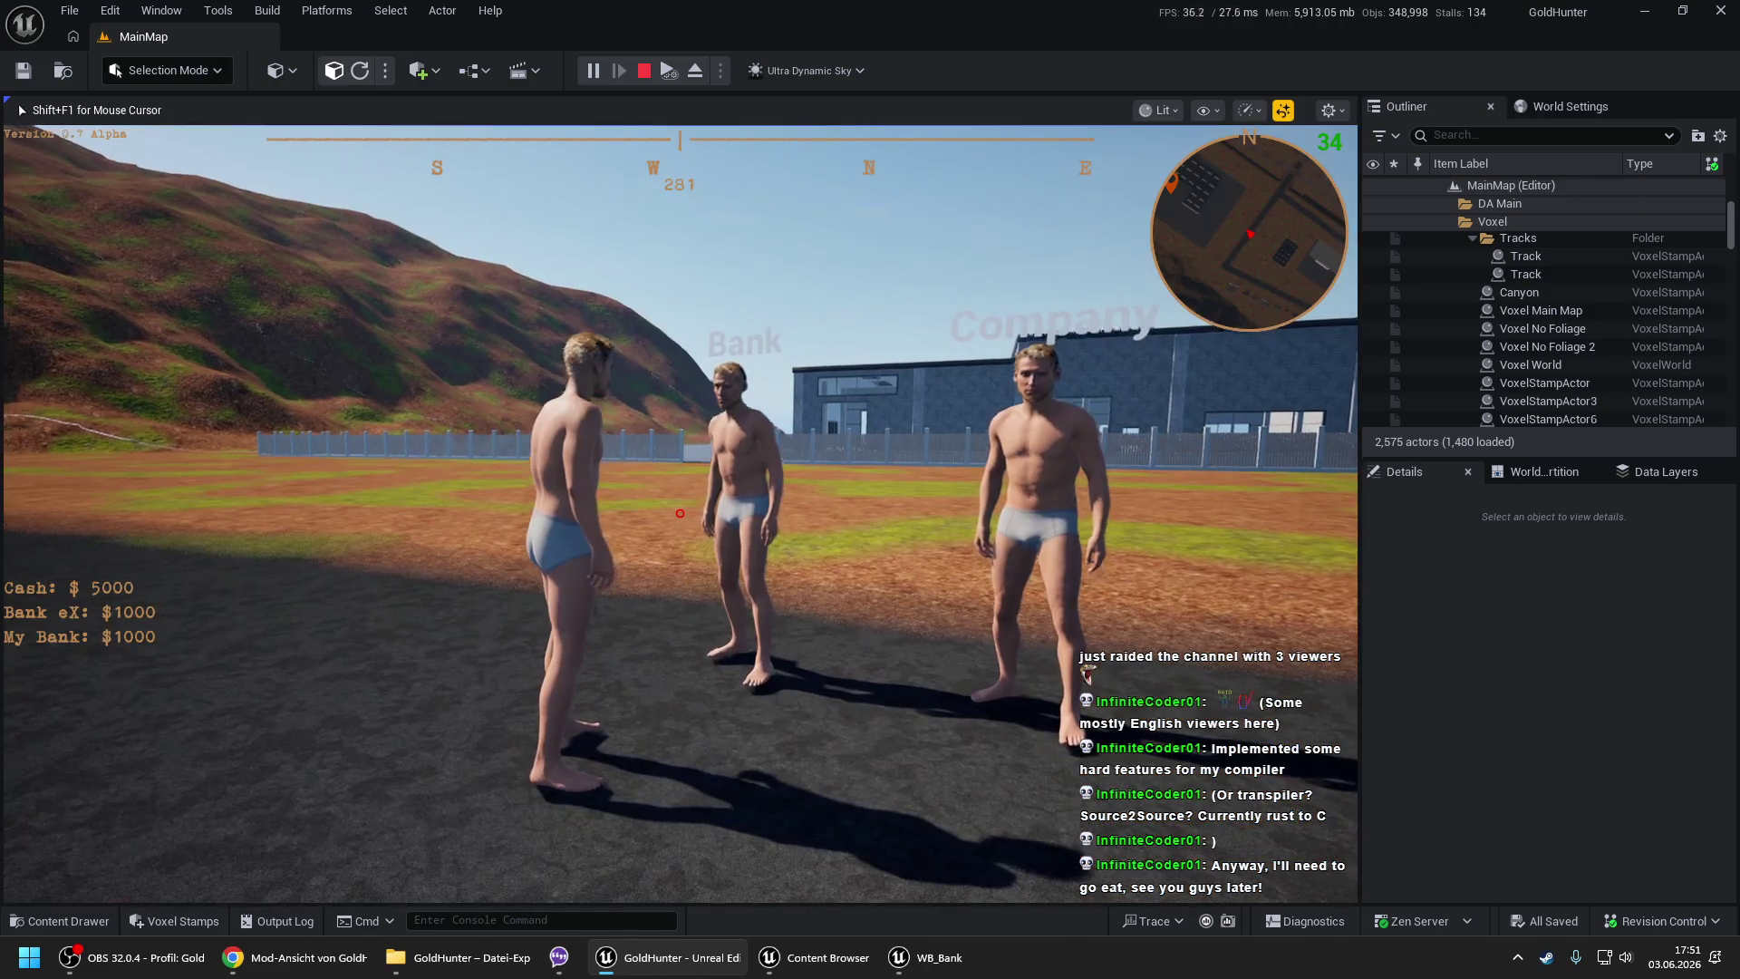
- Add a bank account named 'dings da' at the Bank NPC and close the dialog
key(e)
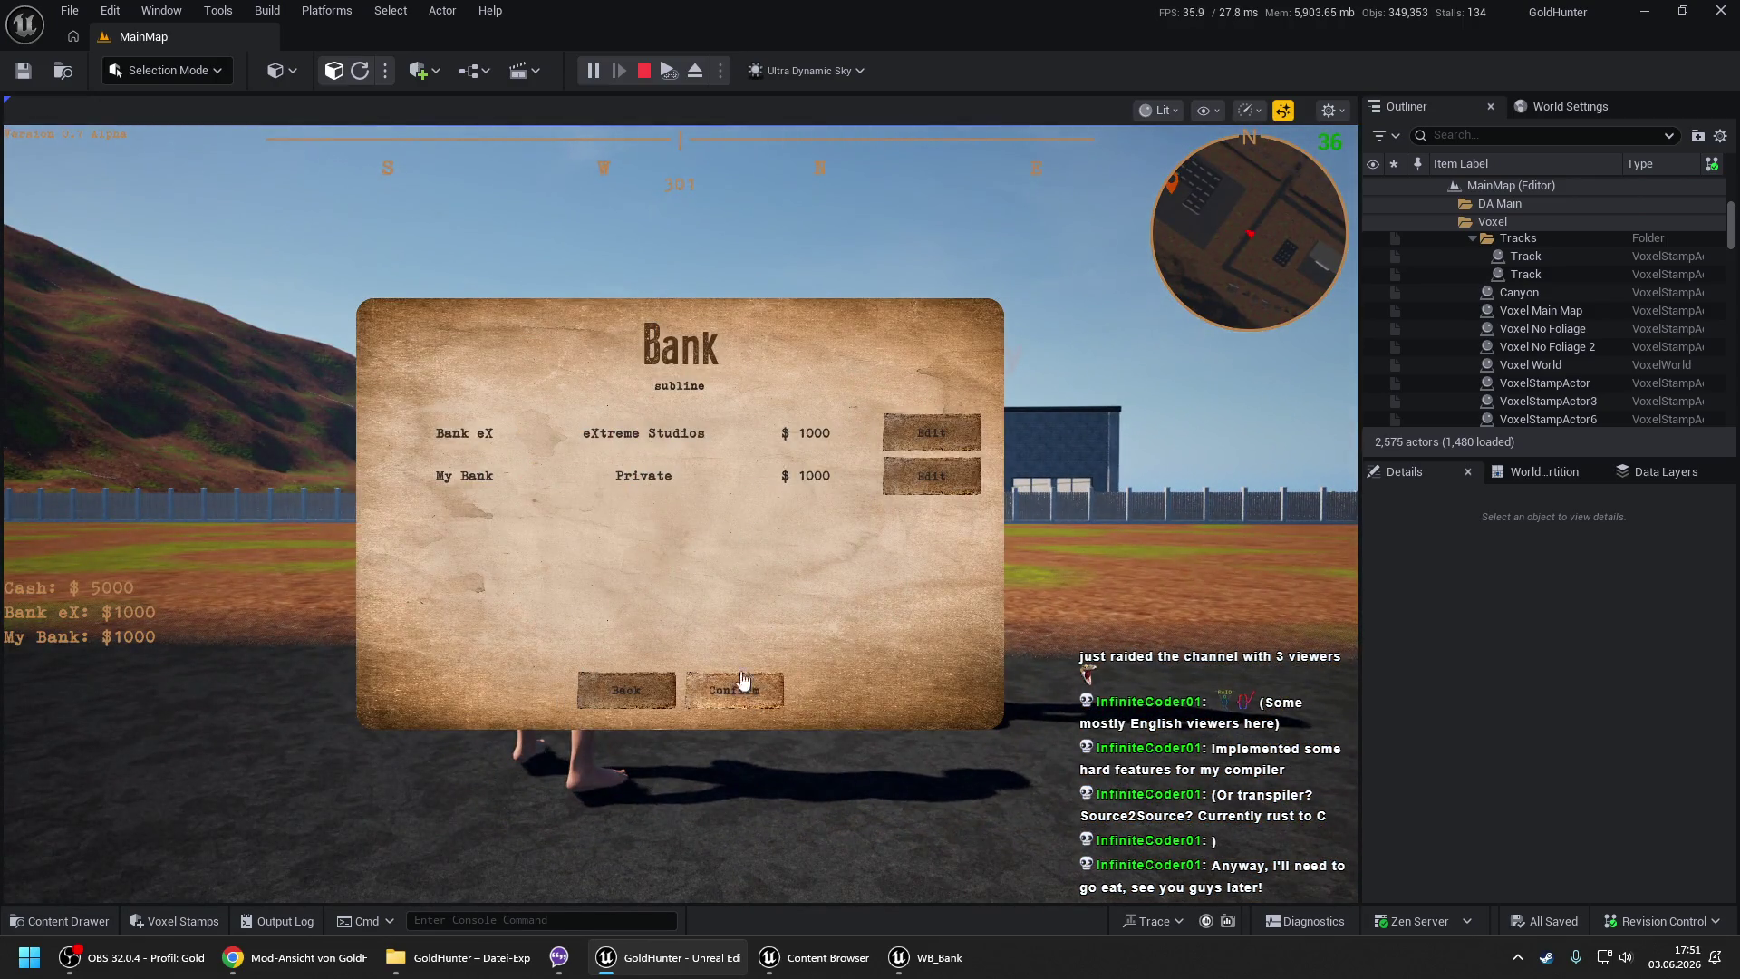
click(730, 690)
text(dings da)
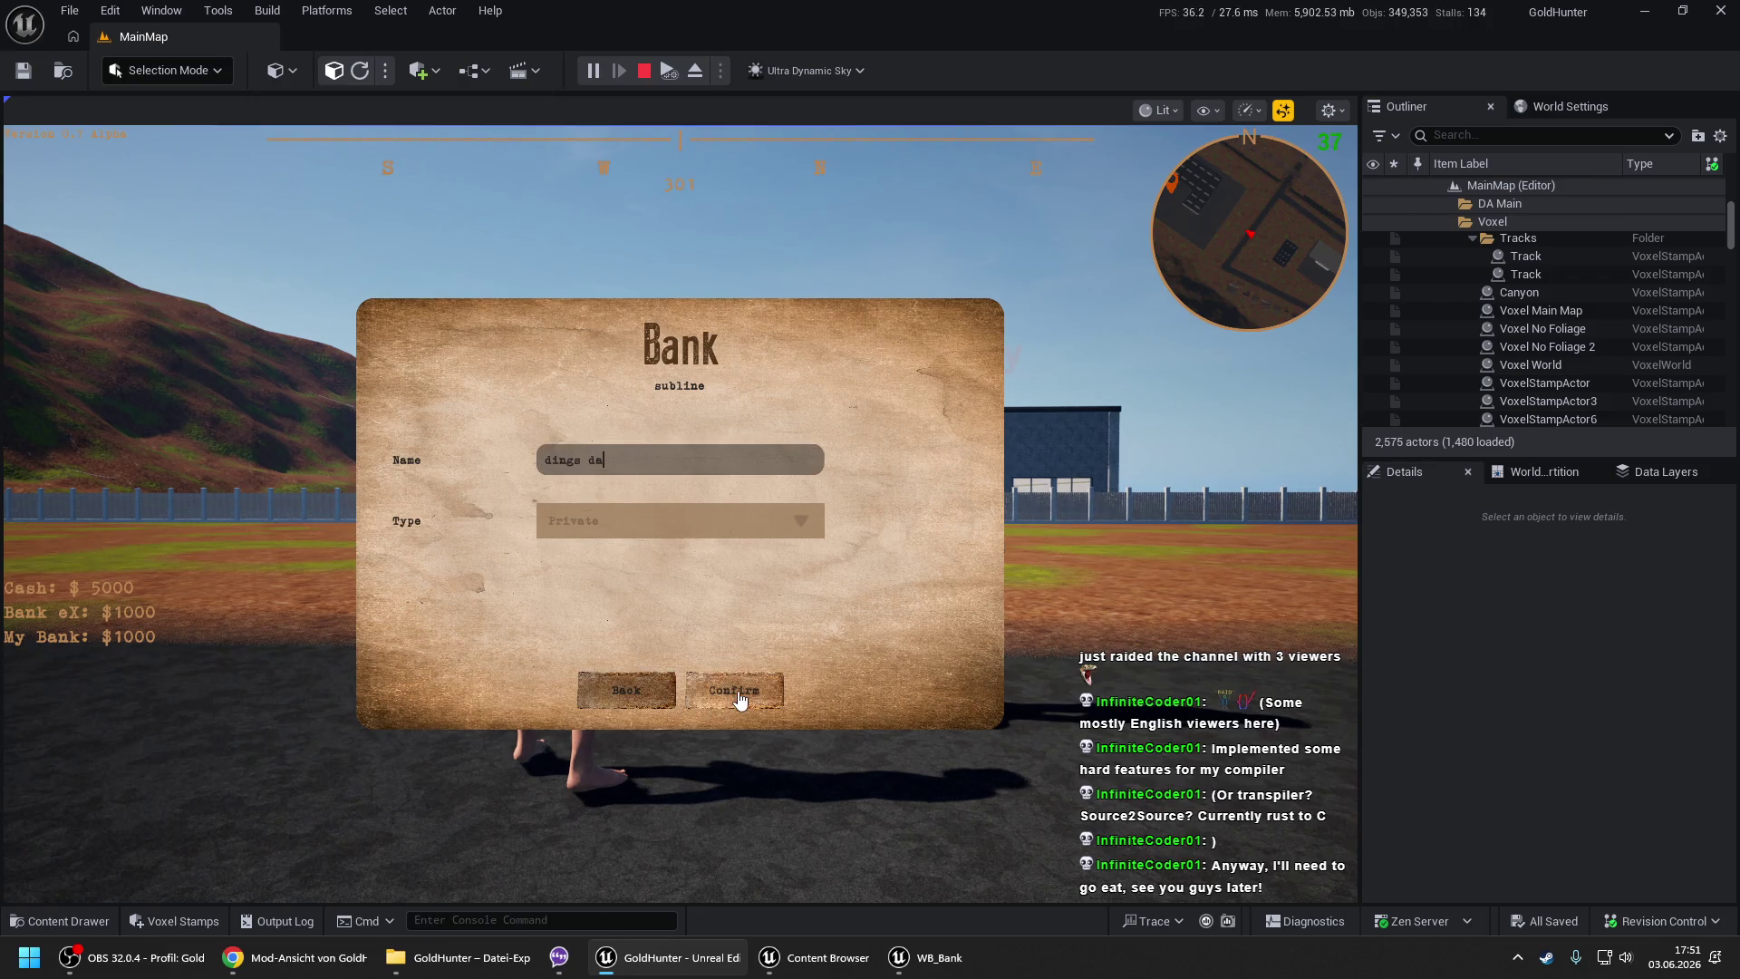
click(730, 696)
click(607, 691)
- Rename the company to 'eXtreme Studios123' via the Company NPC's Edit form
key(e)
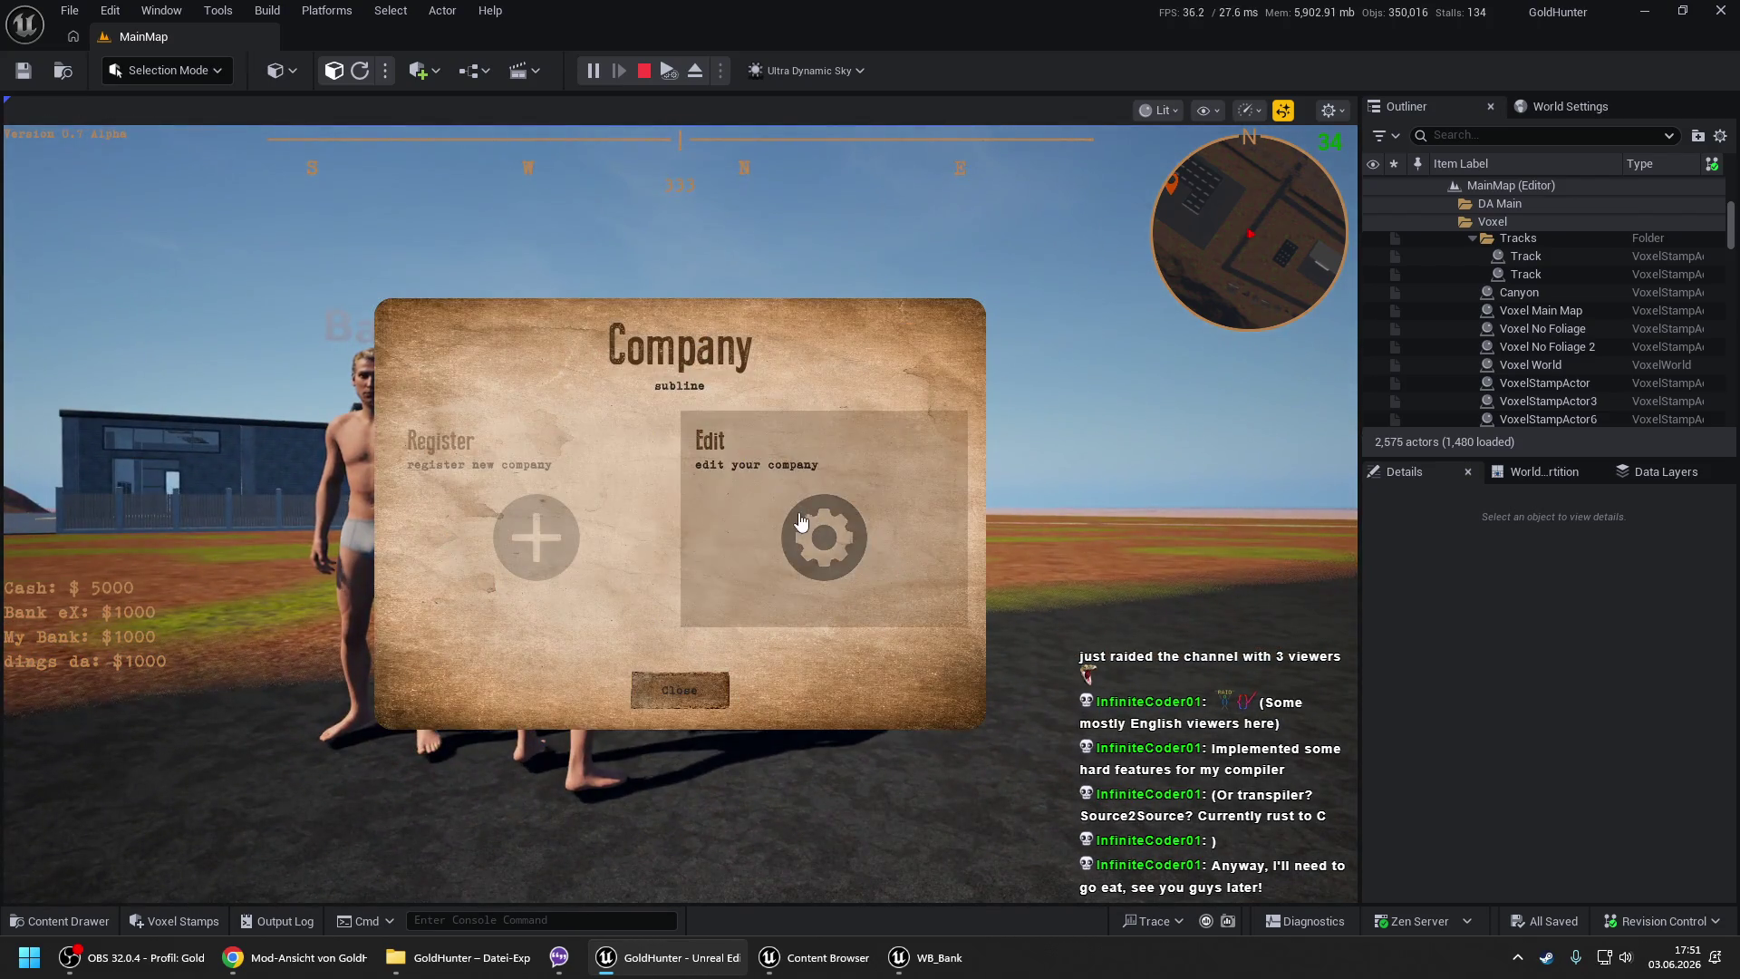
click(796, 513)
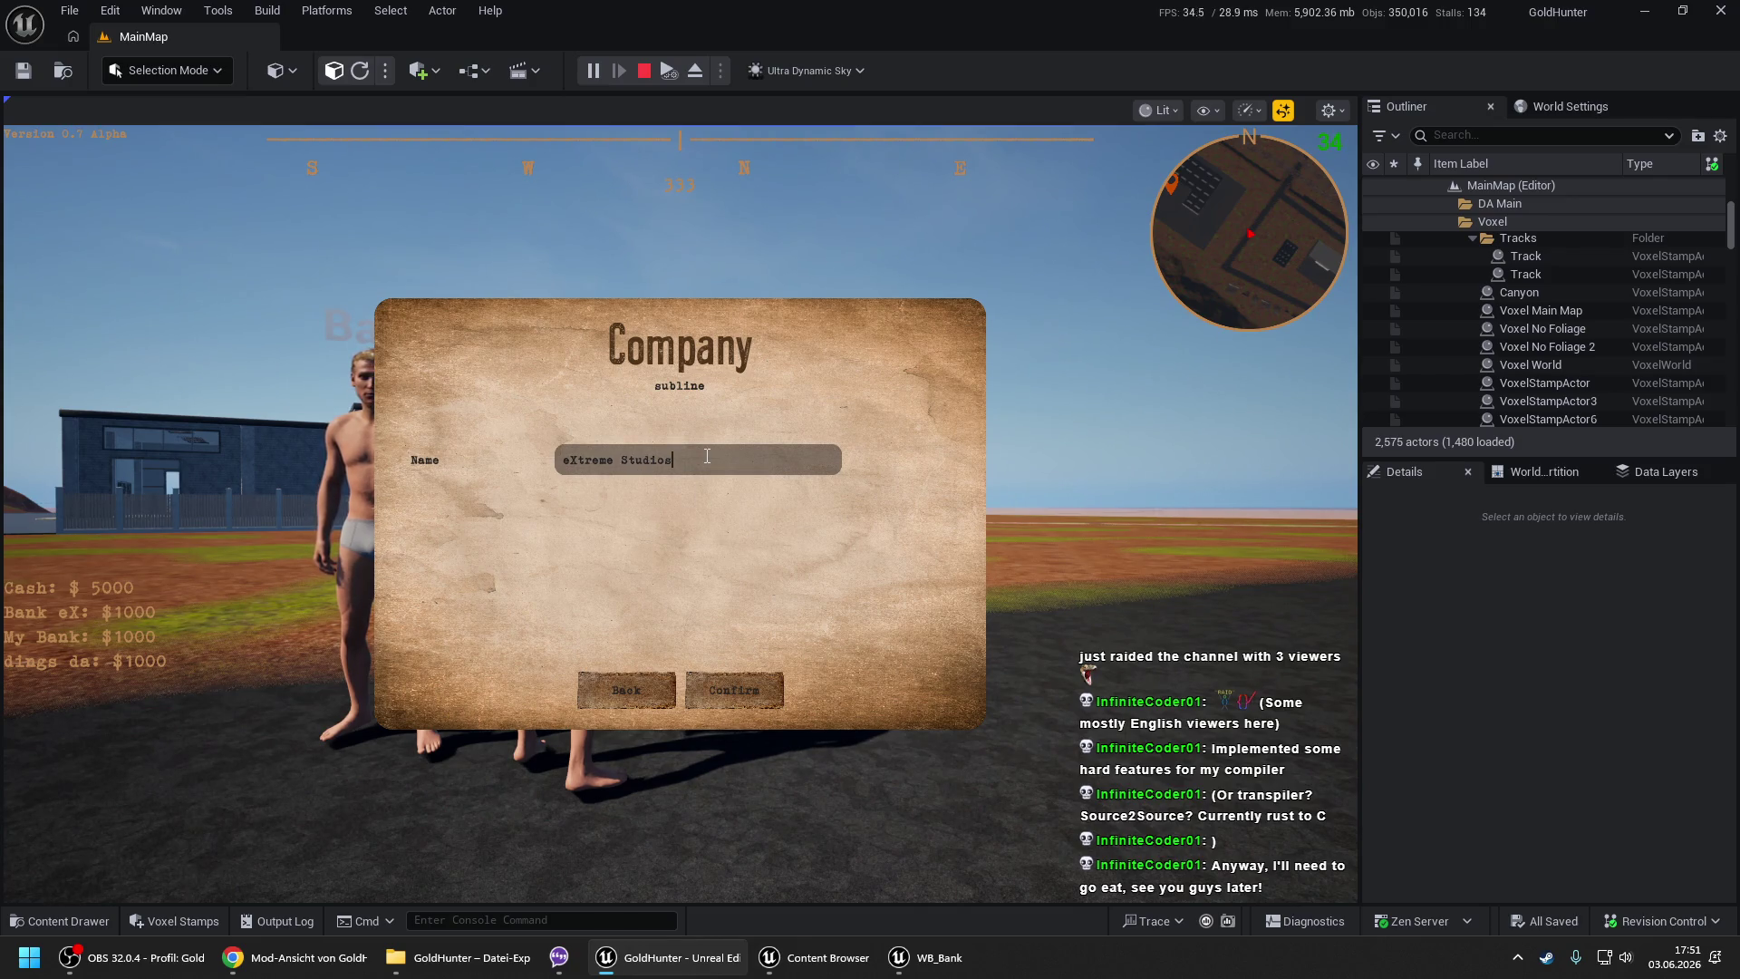
click(706, 455)
text(123)
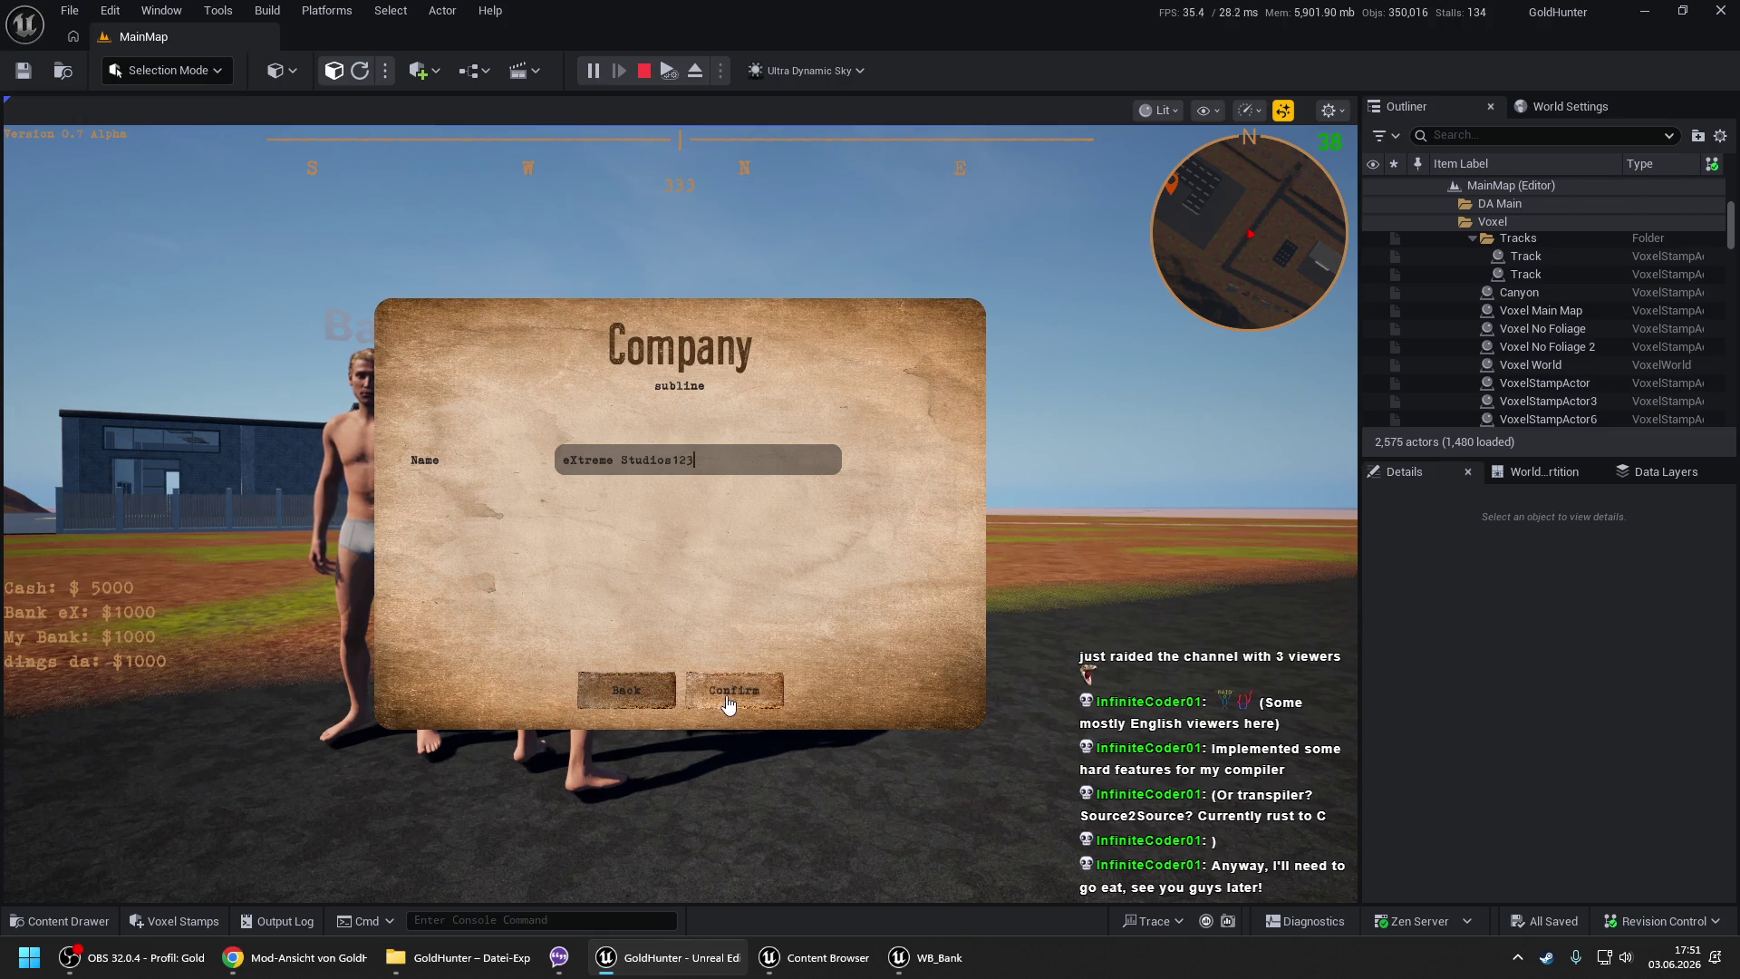
click(730, 696)
click(671, 693)
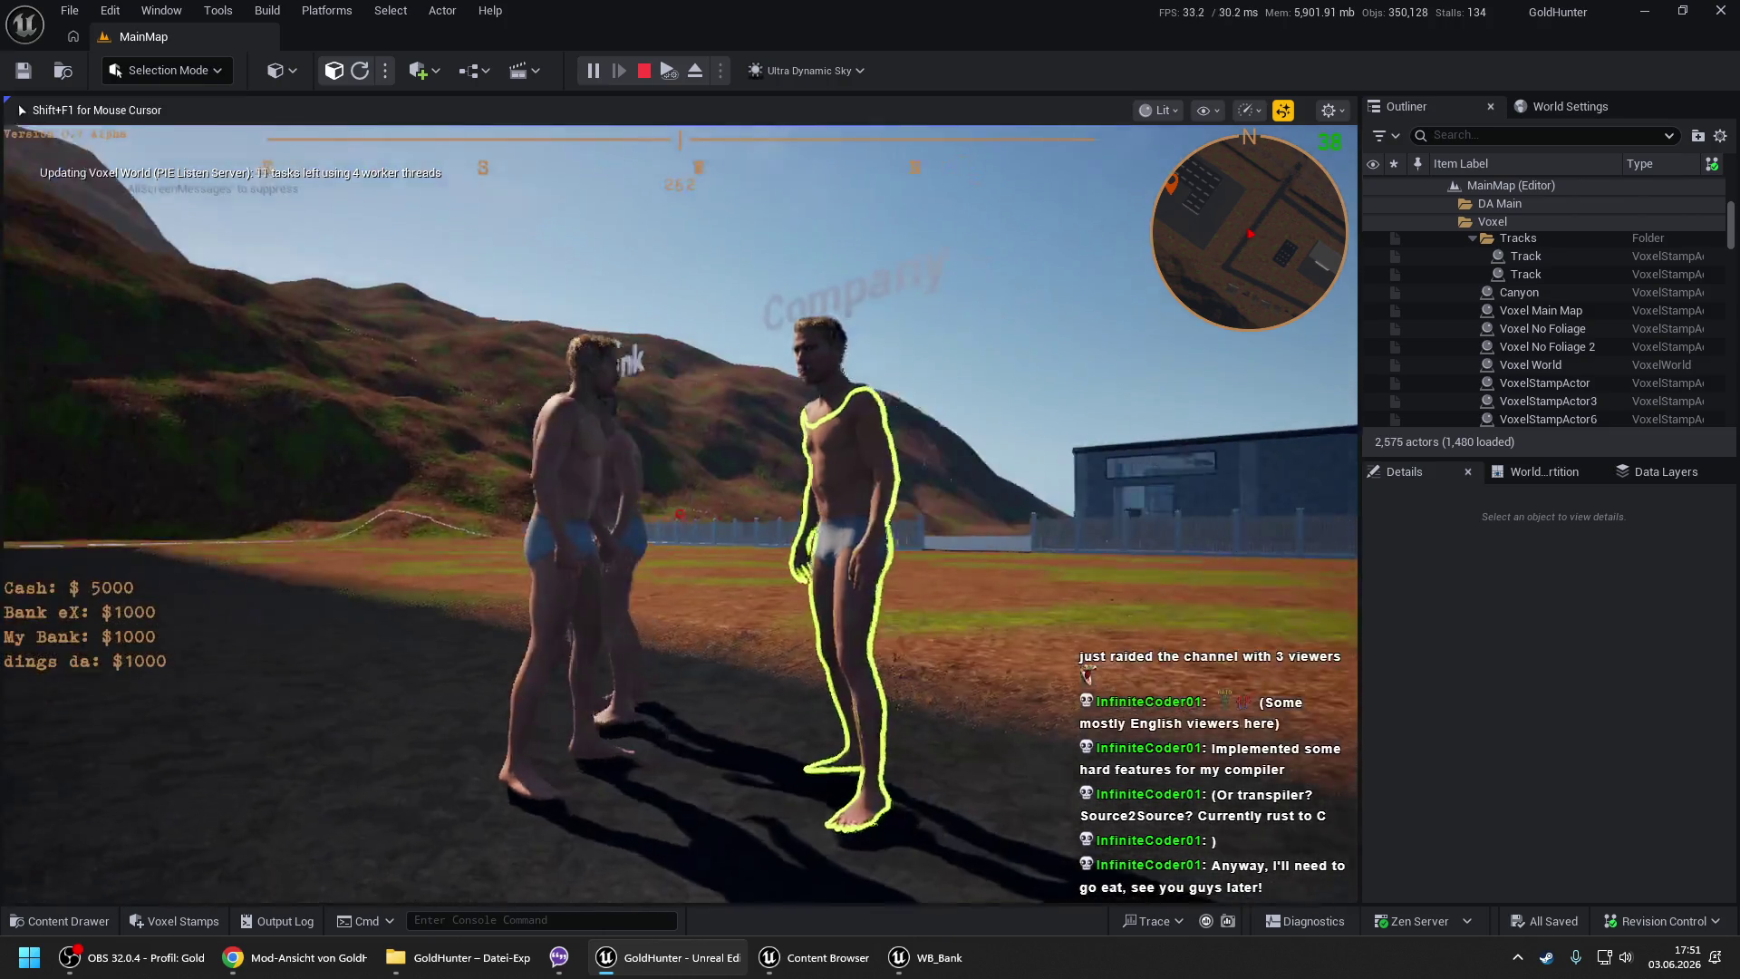
- Rename the Bank eX account to Bank eX1 and reopen the Bank to check it
key(e)
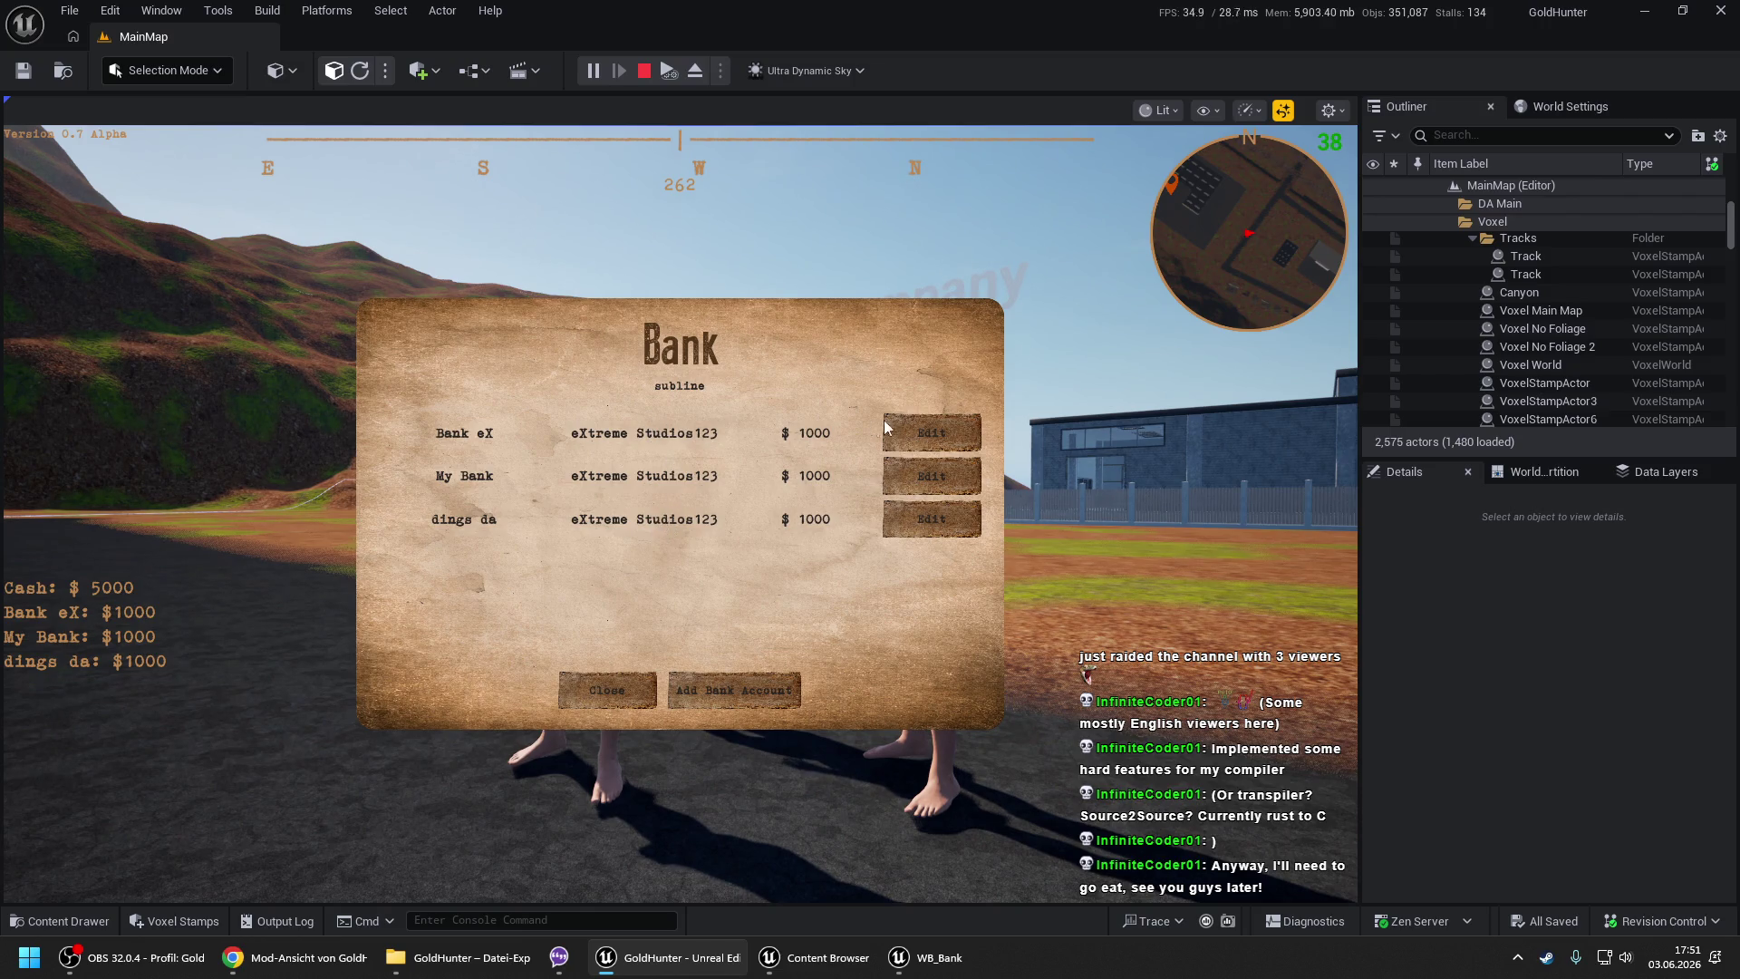
click(957, 433)
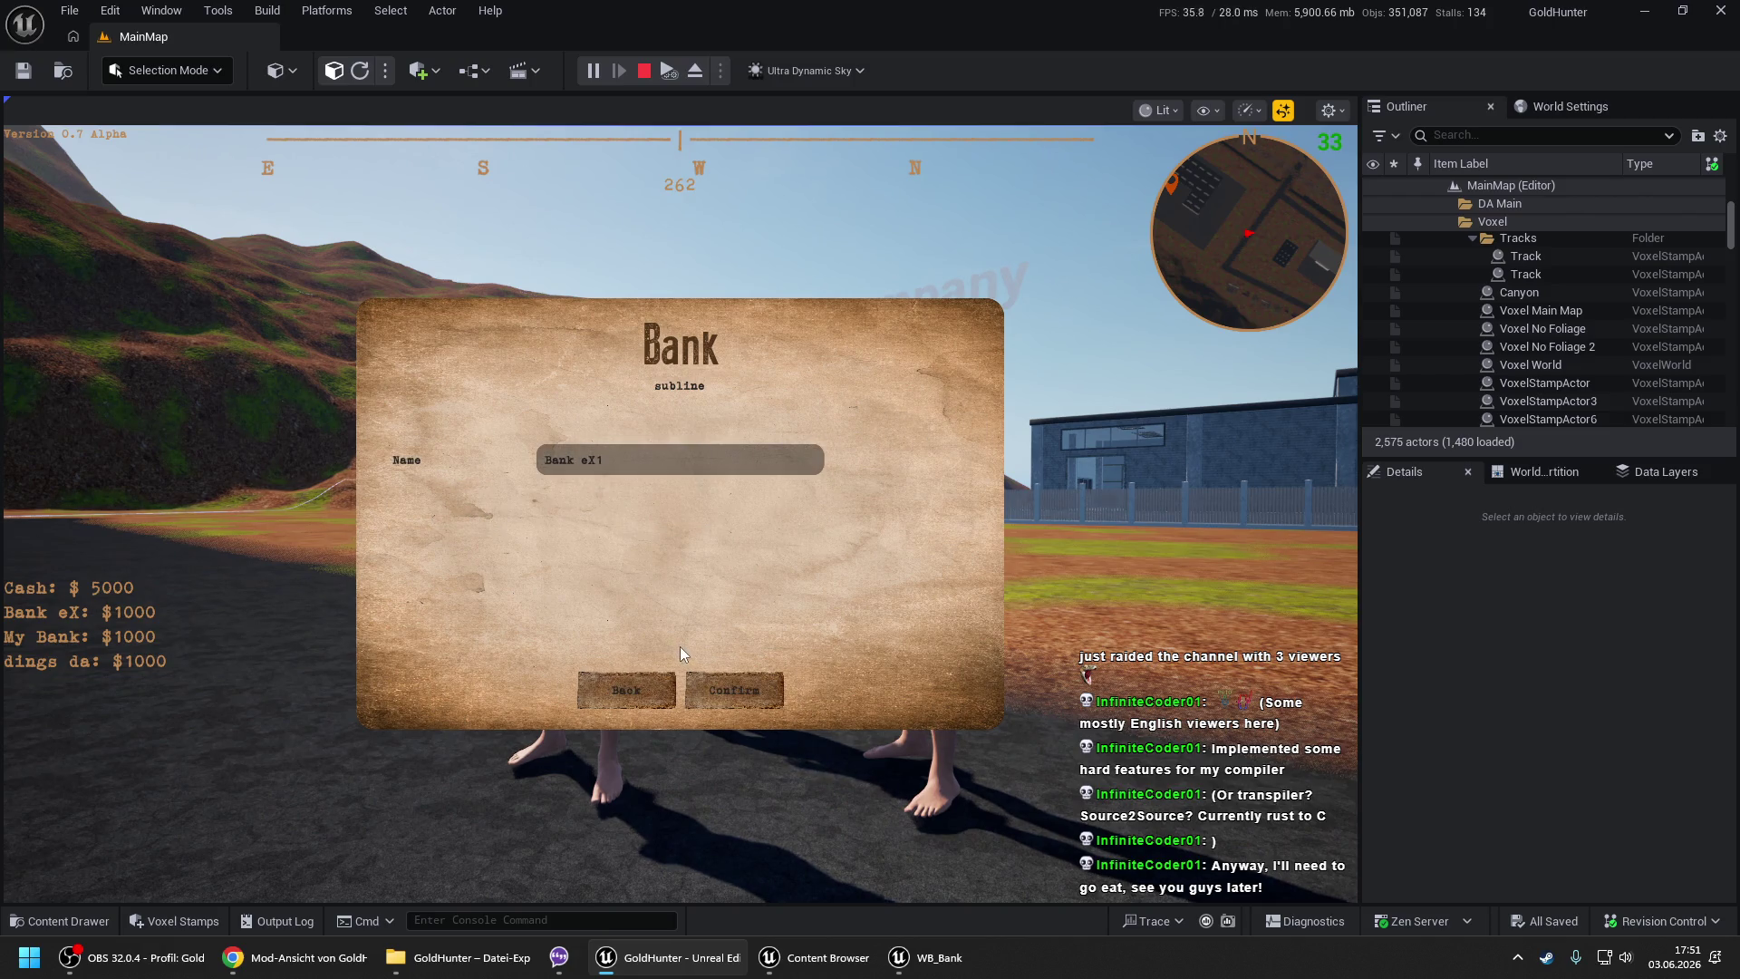
click(725, 700)
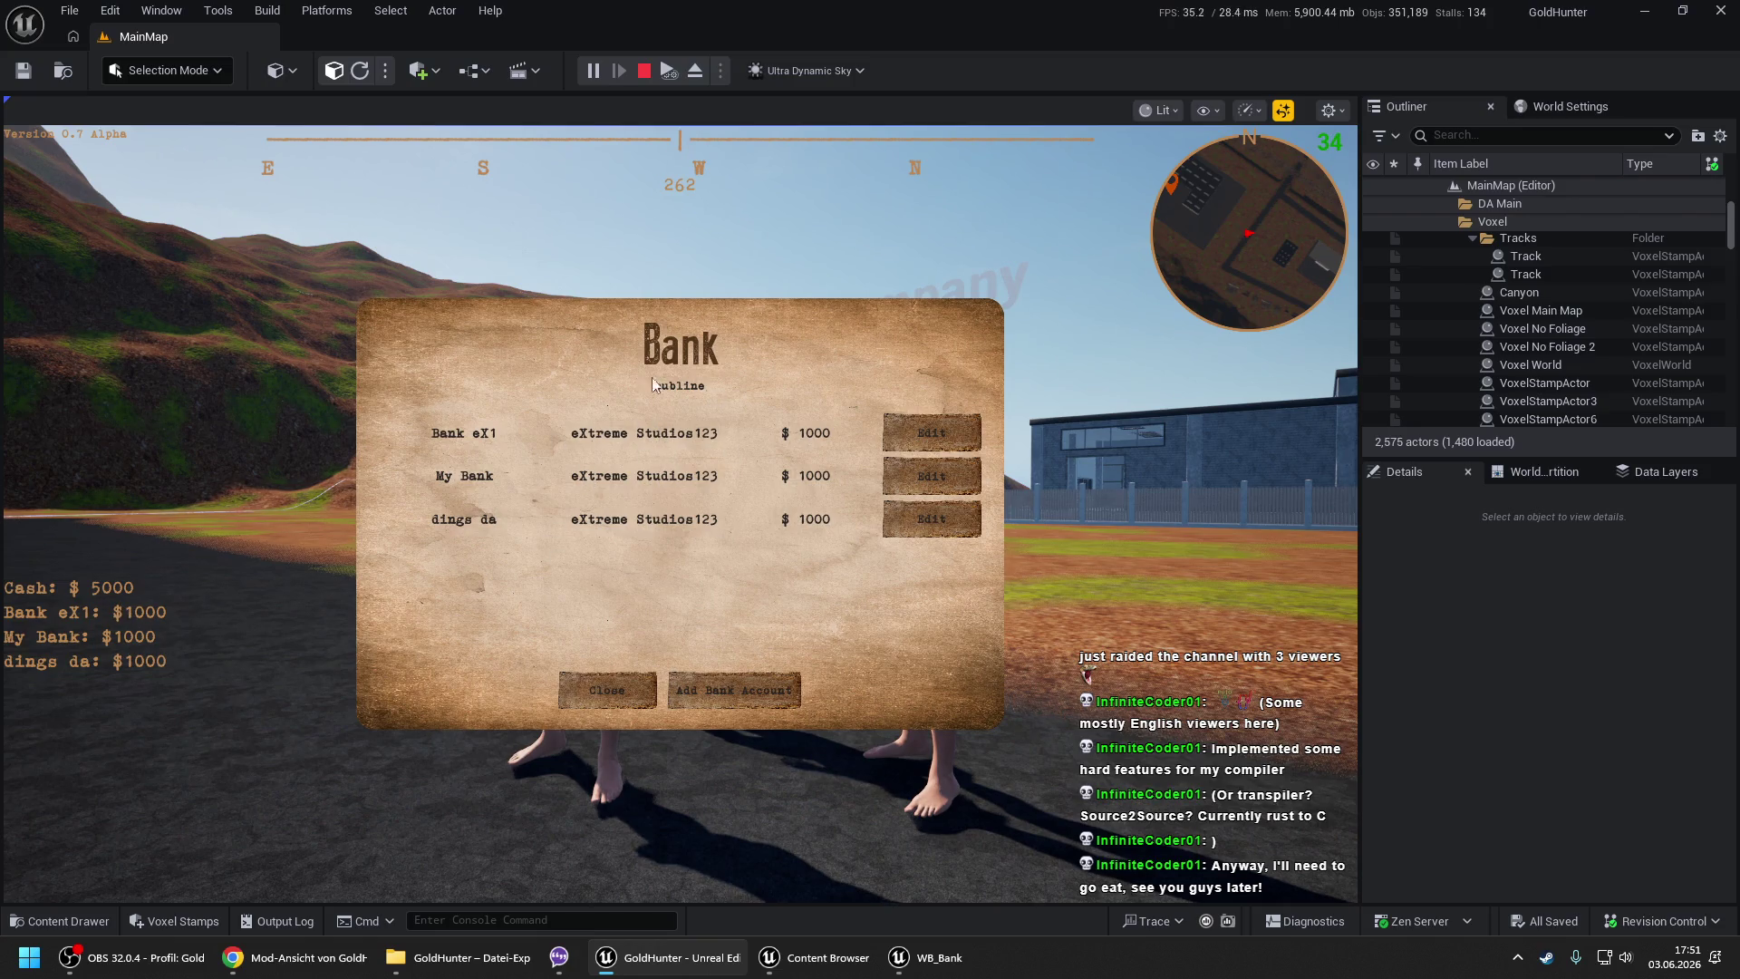
click(619, 694)
key(e)
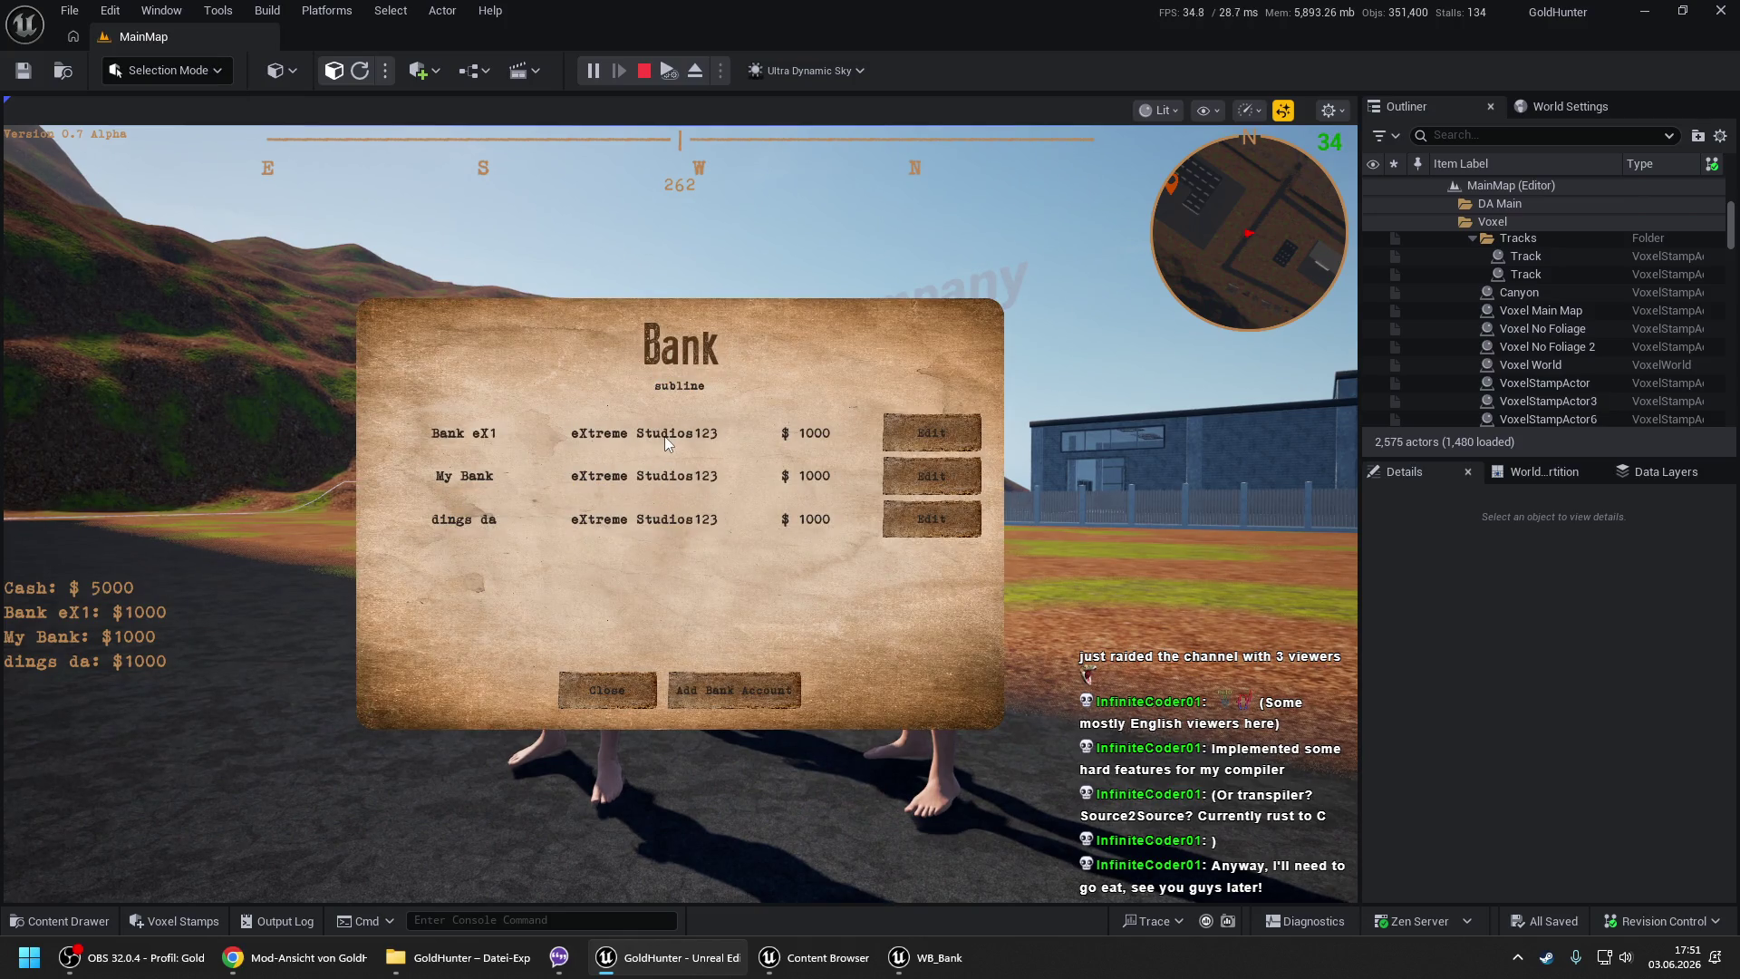
click(609, 692)
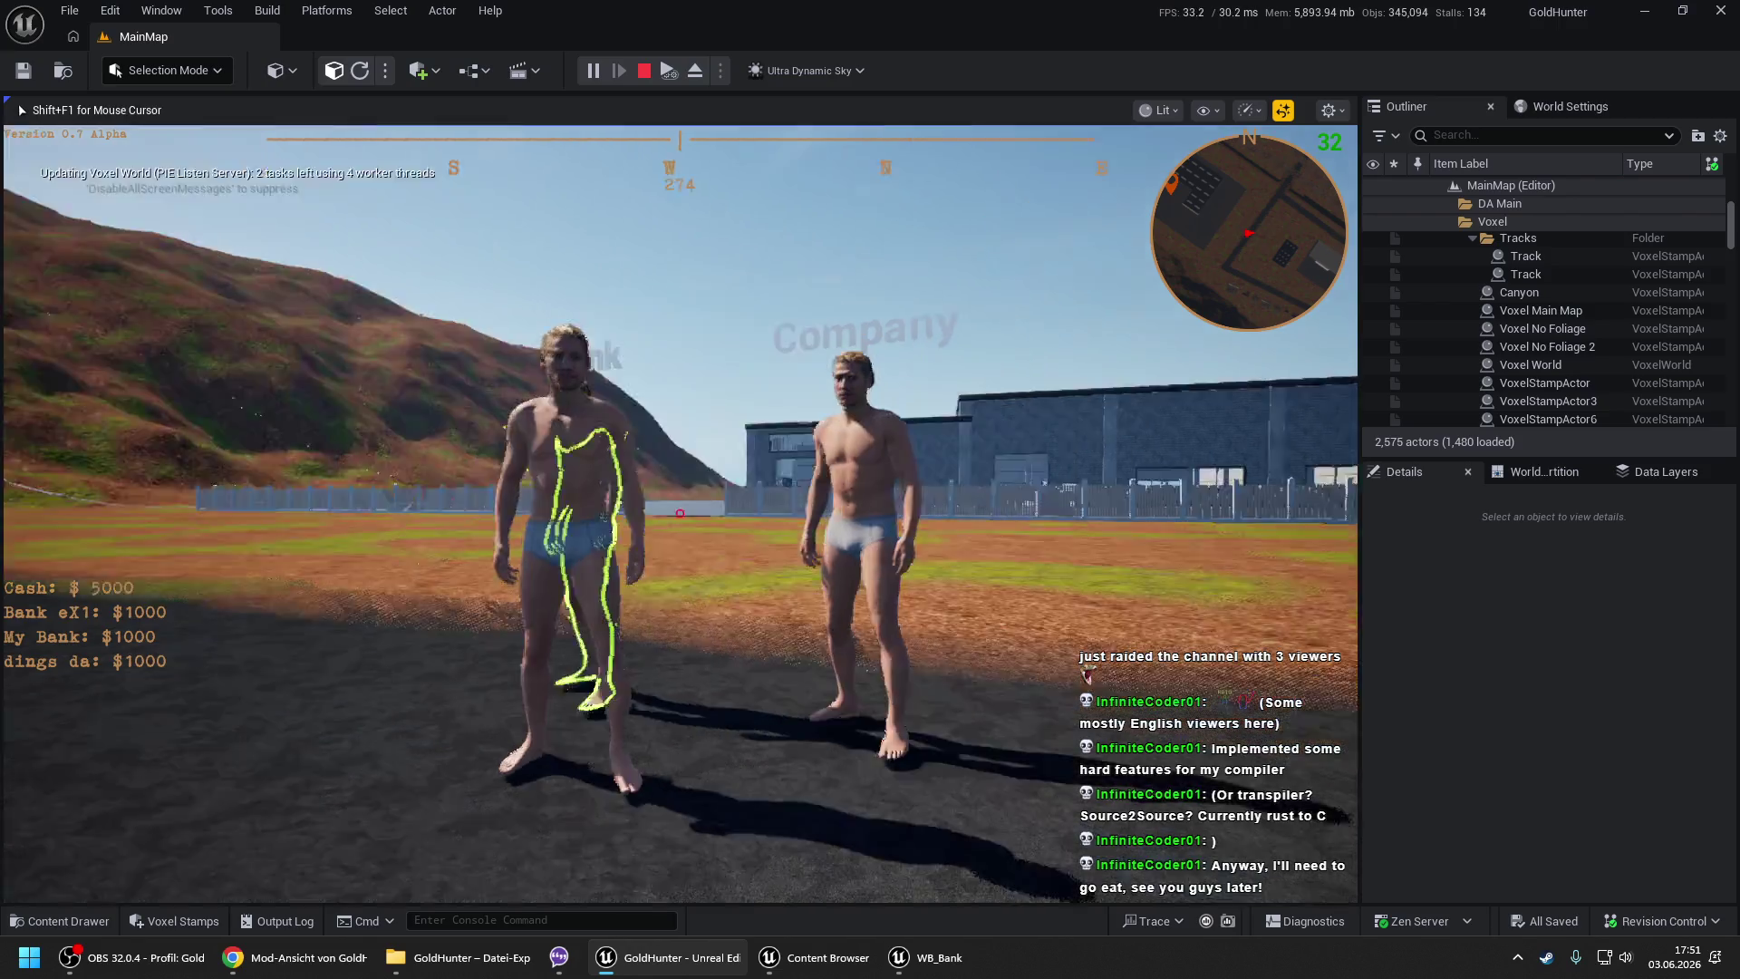
- Open the company edit form, leave it unchanged, and stop the play session
key(e)
click(845, 495)
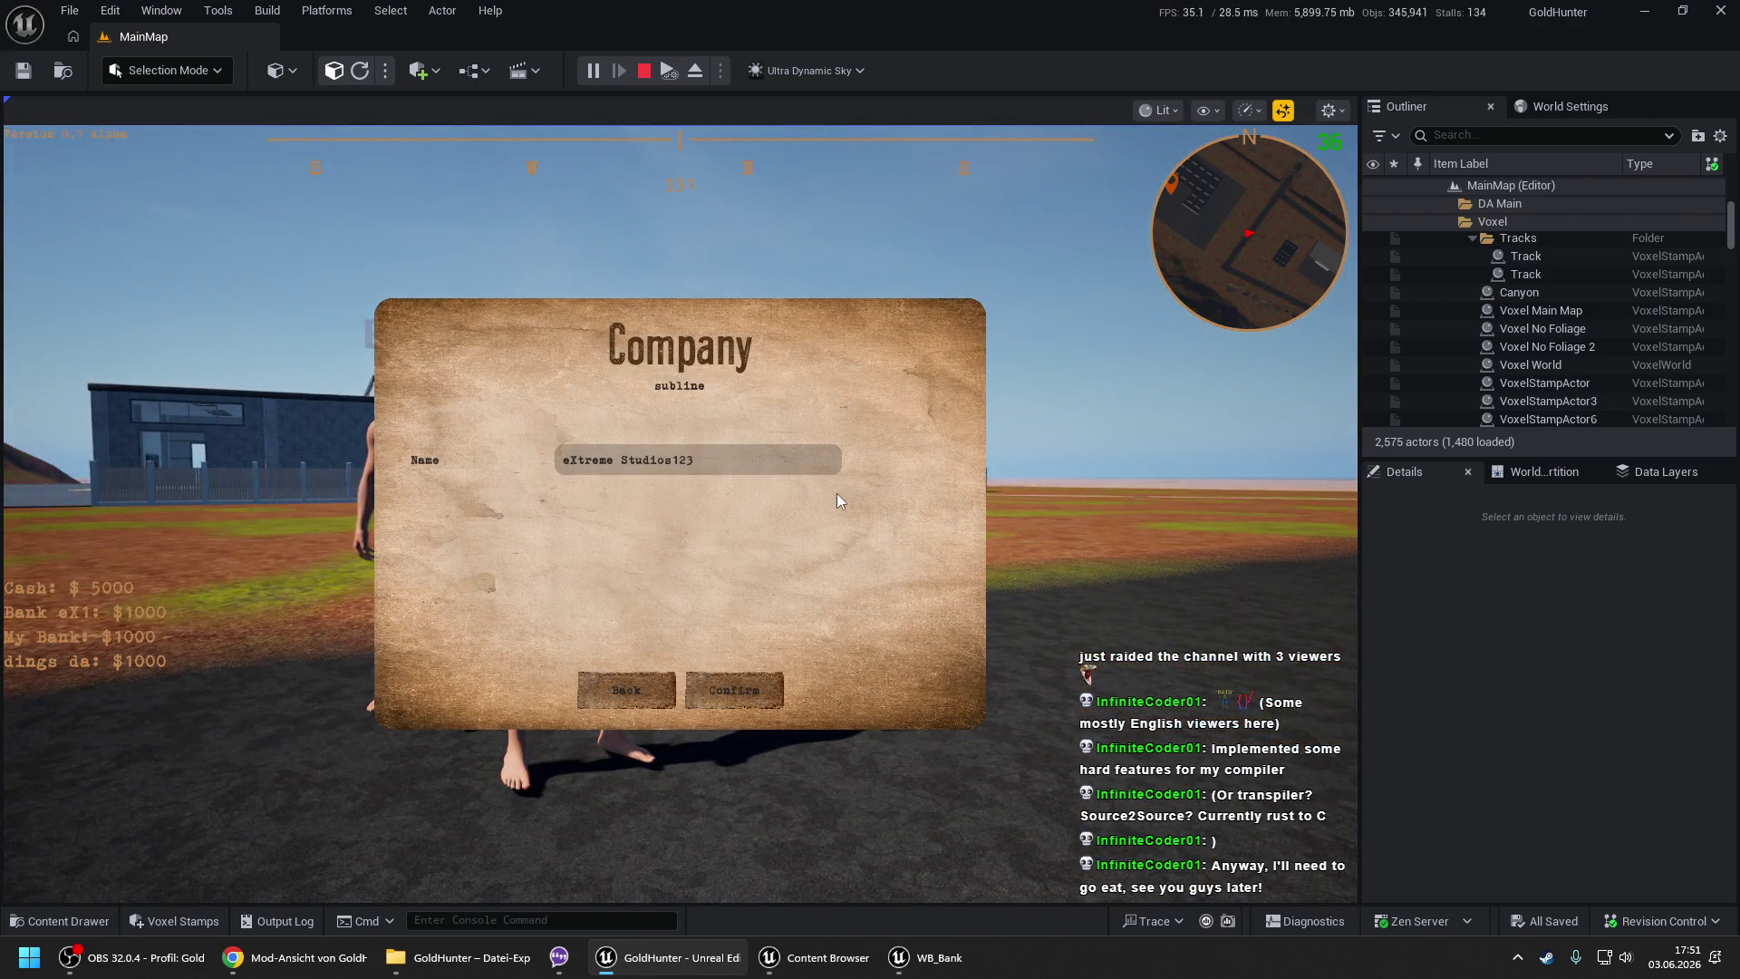
click(648, 697)
click(649, 696)
key(Escape)
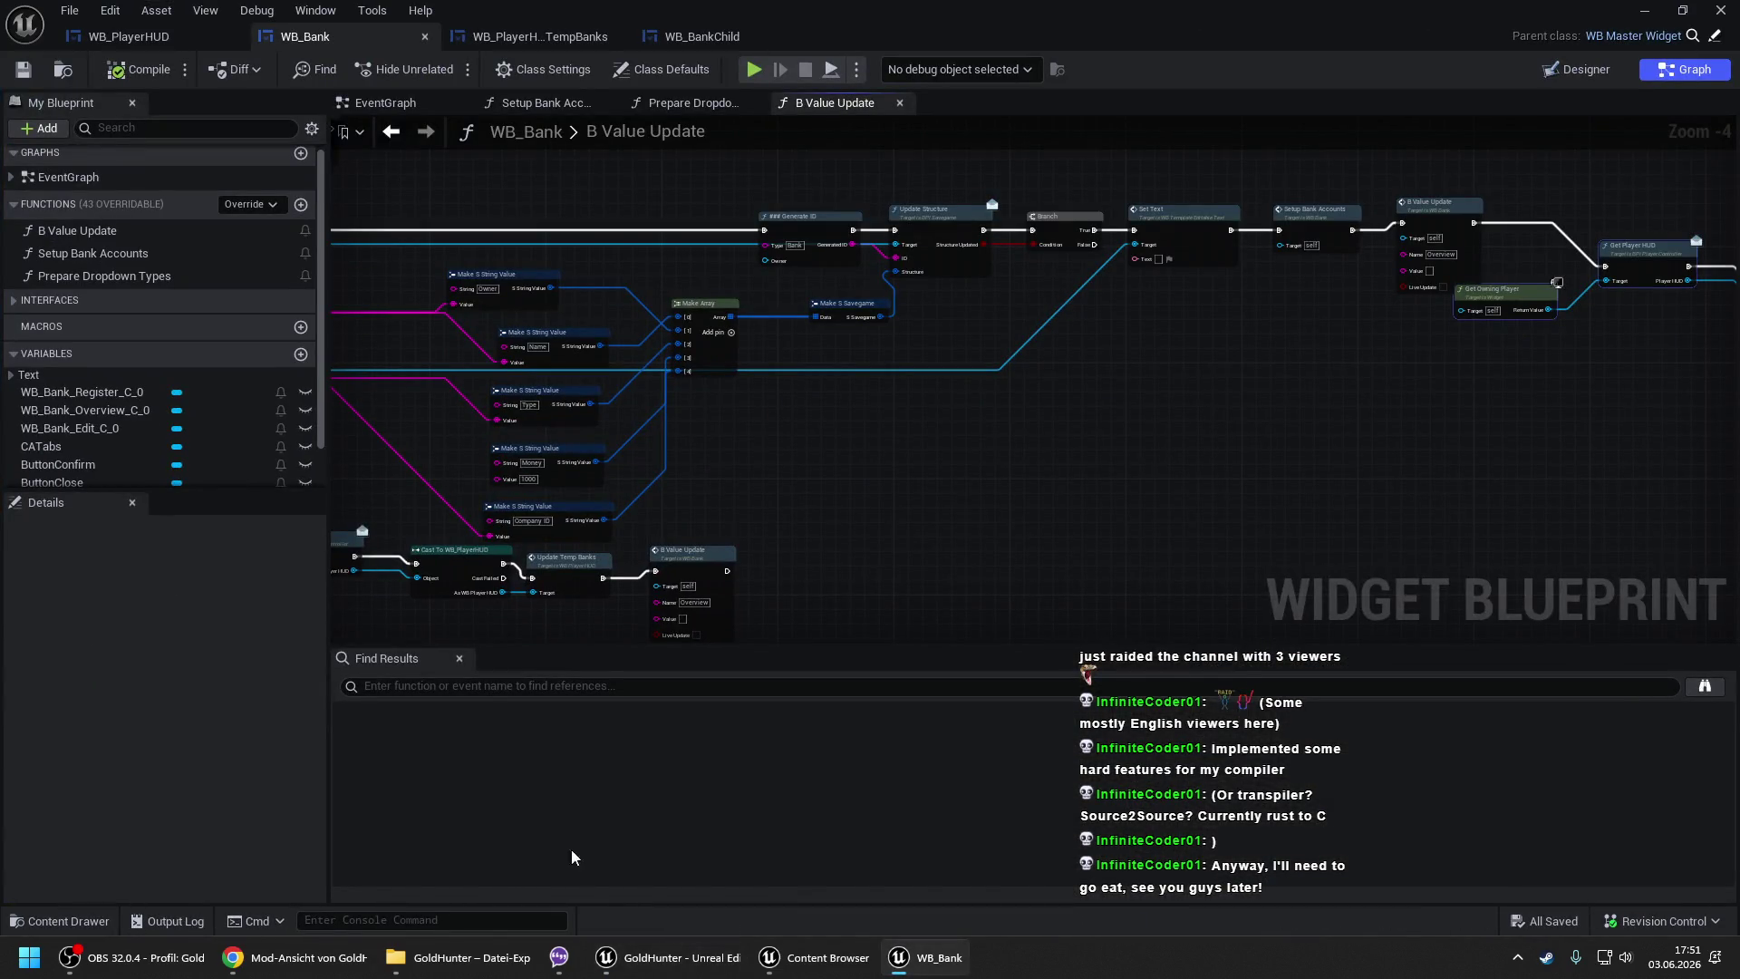
click(770, 956)
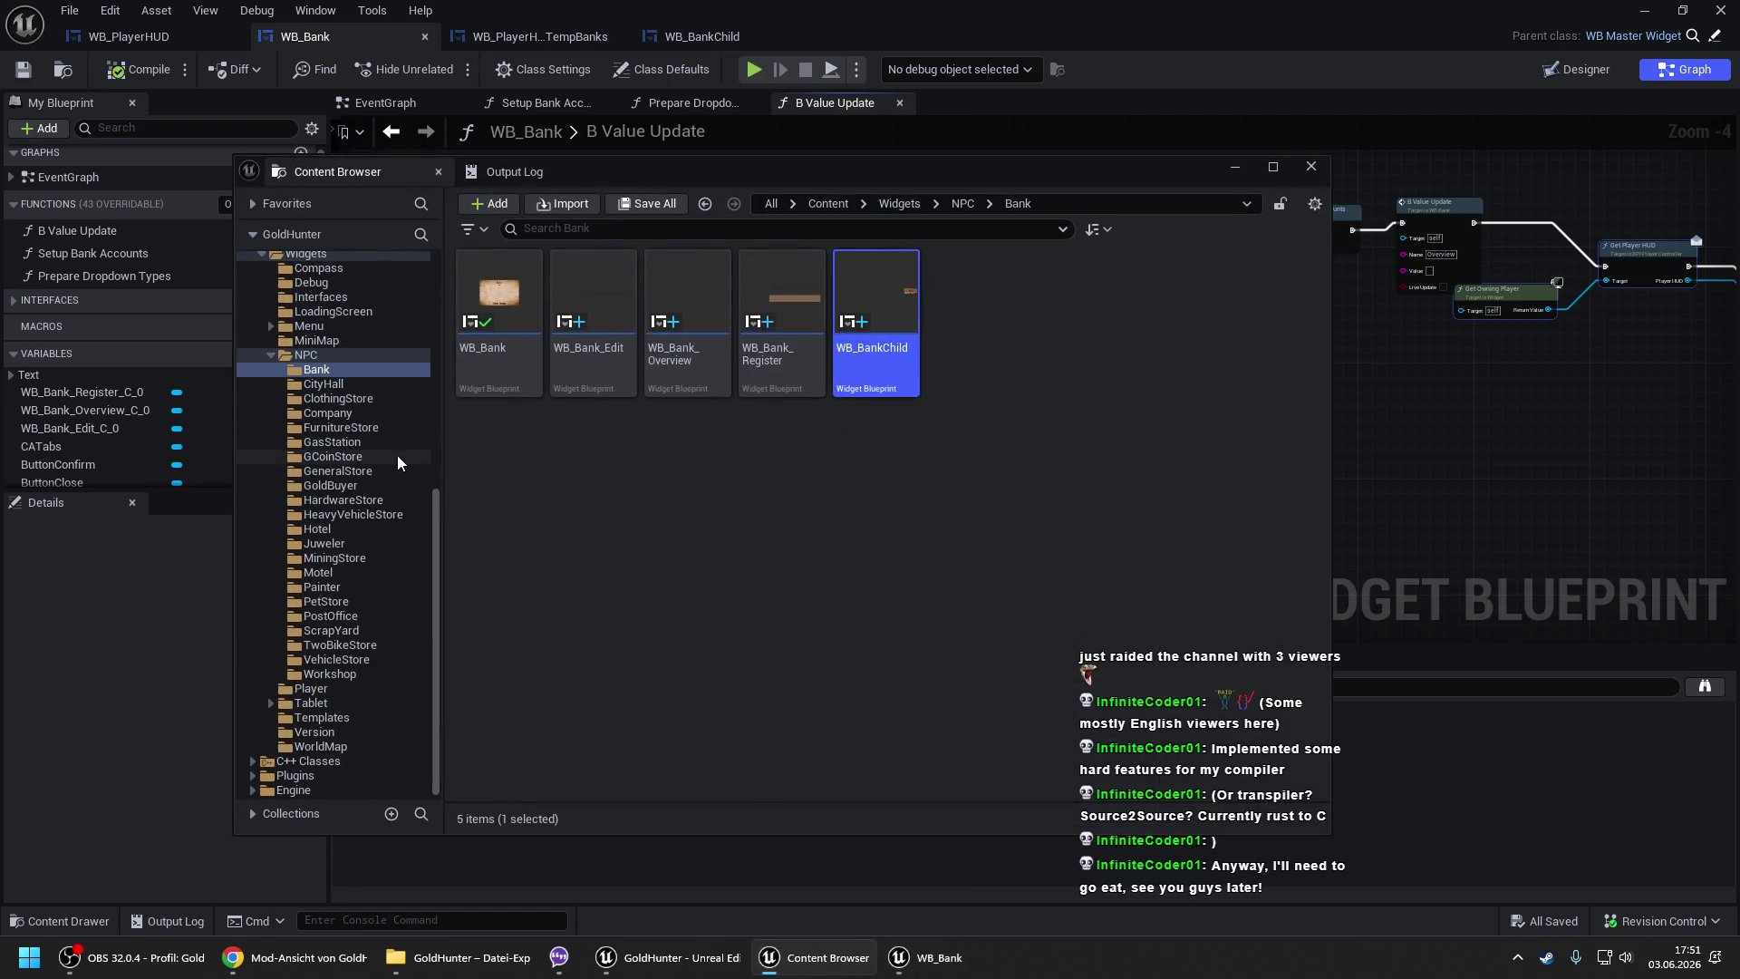
click(324, 412)
double_click(489, 356)
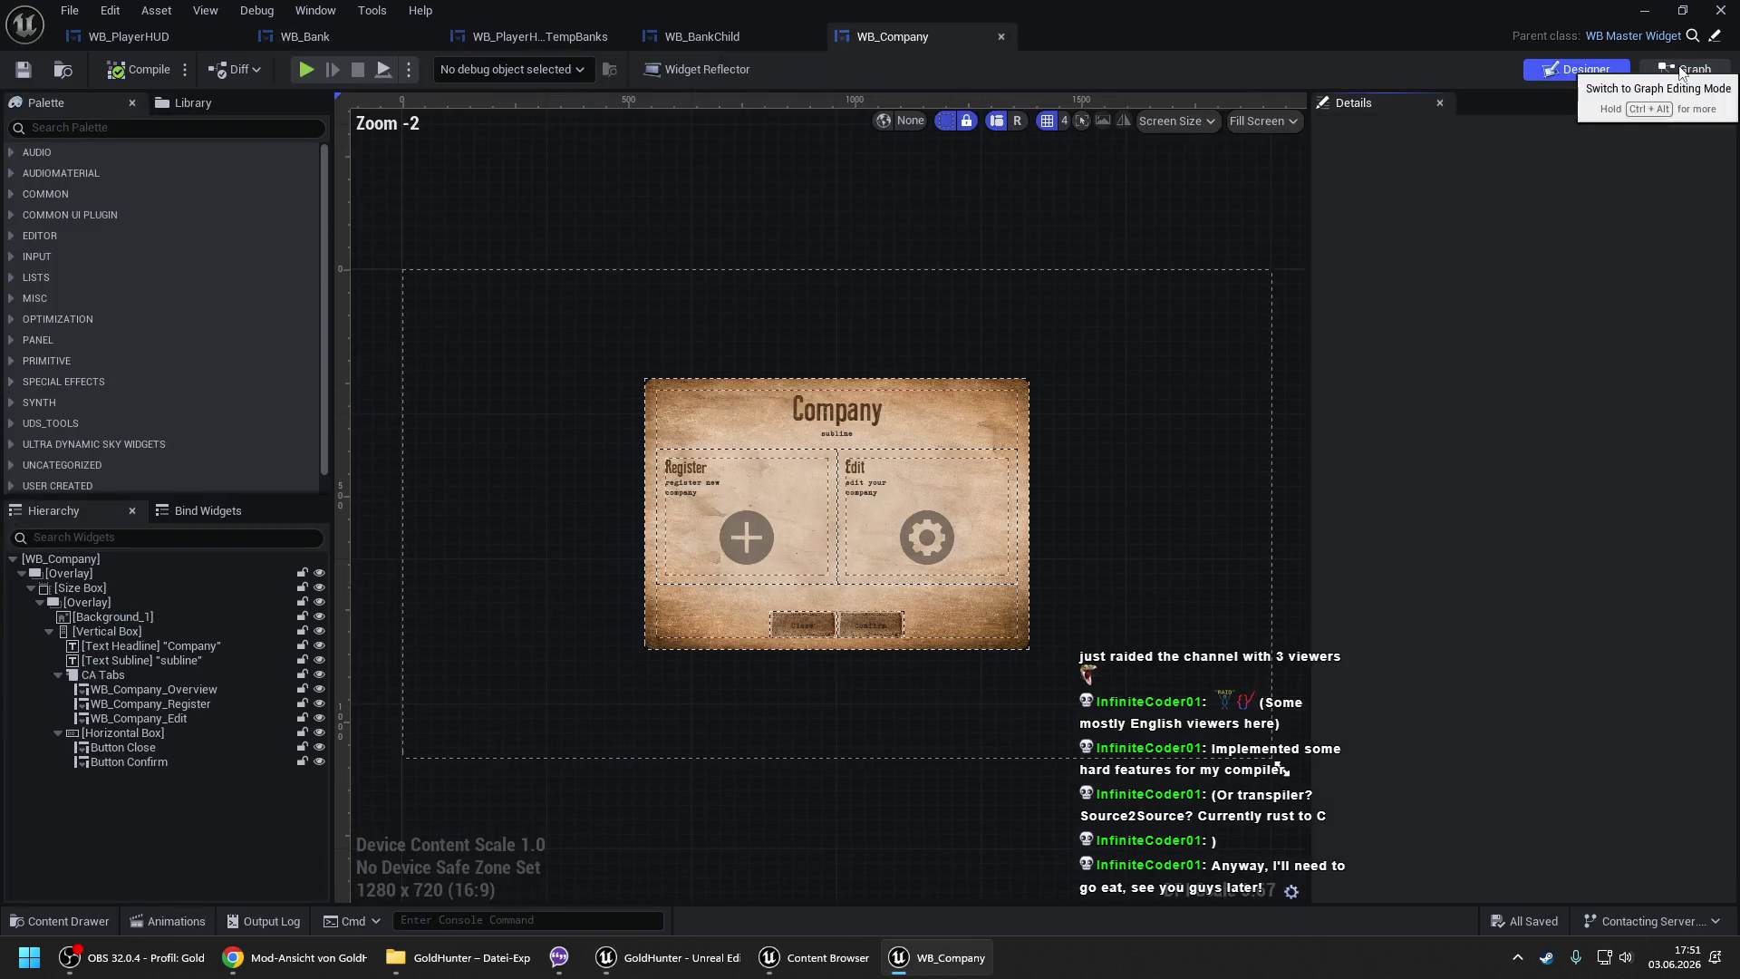
click(1678, 67)
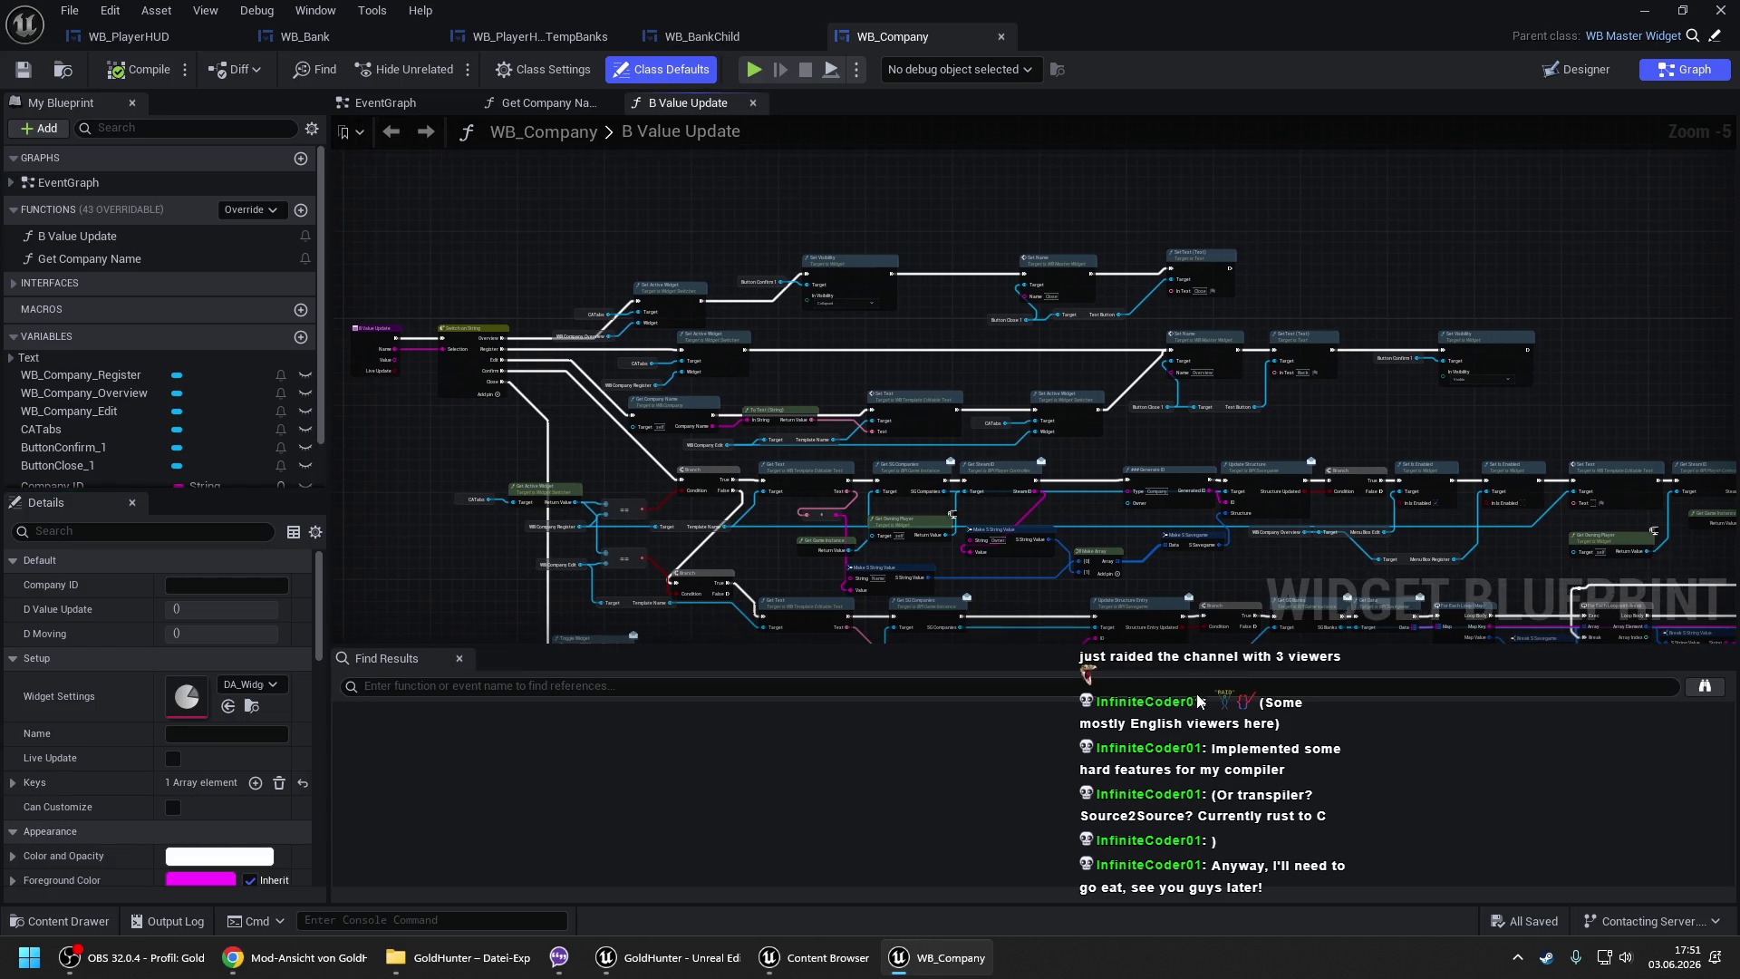
drag(1080, 513, 1008, 444)
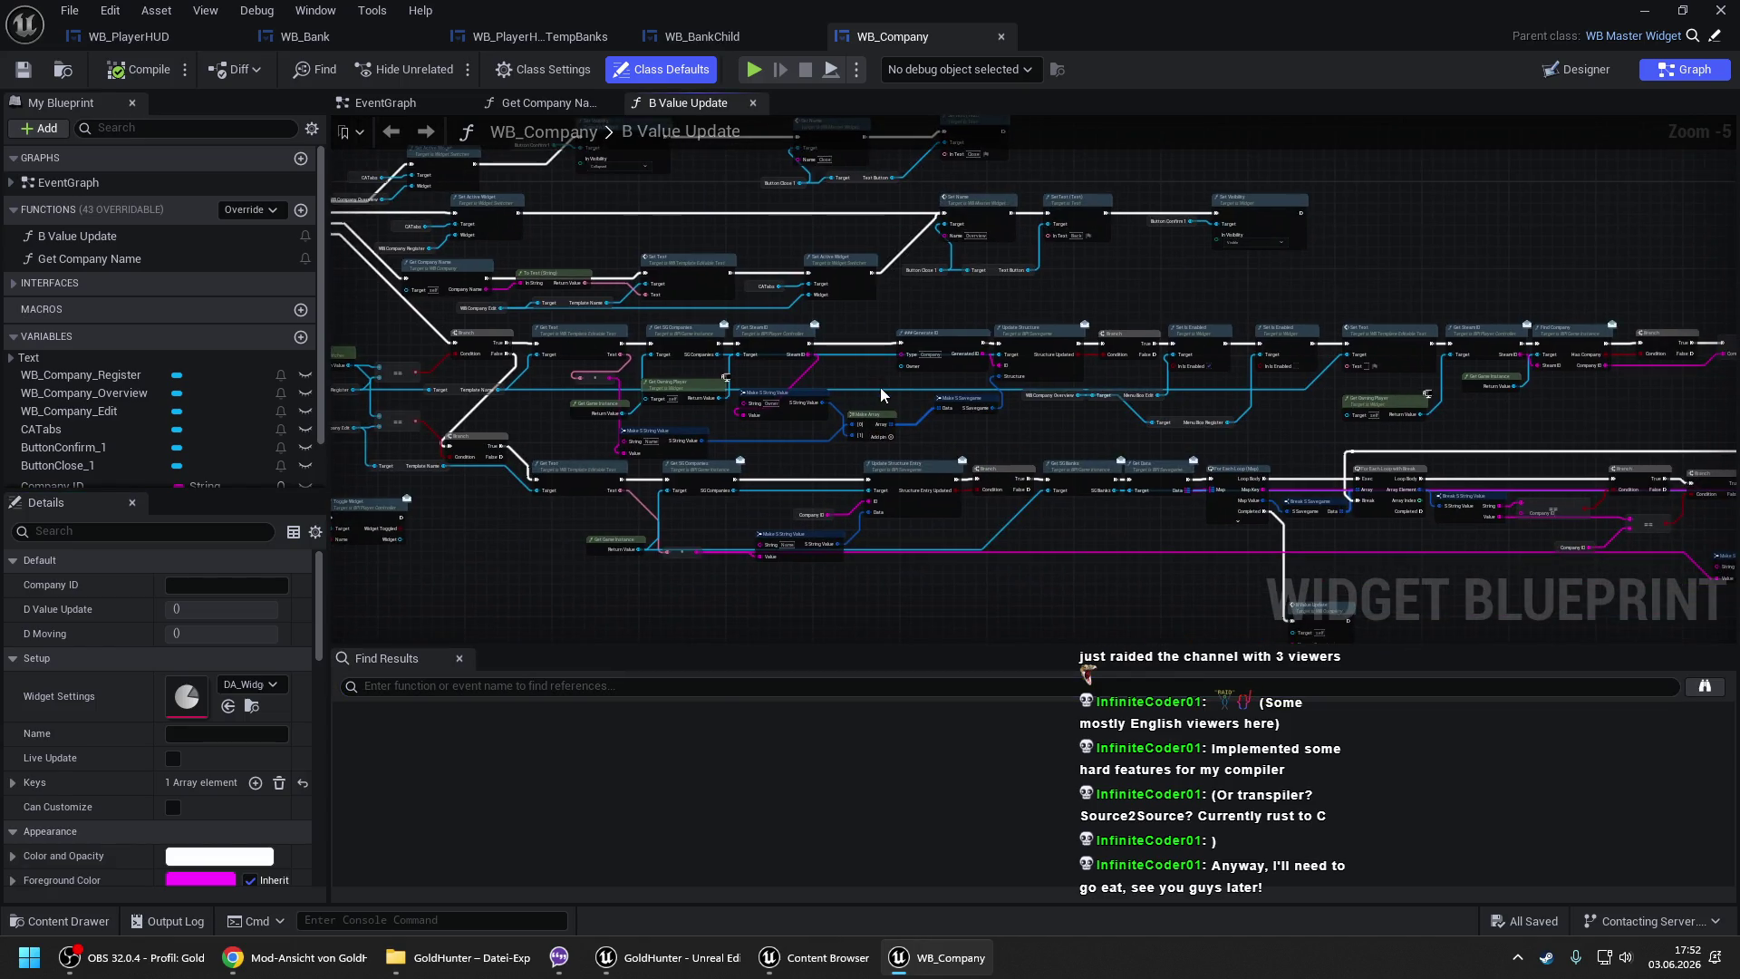
scroll(1087, 489, up, 5)
scroll(1398, 374, down, 3)
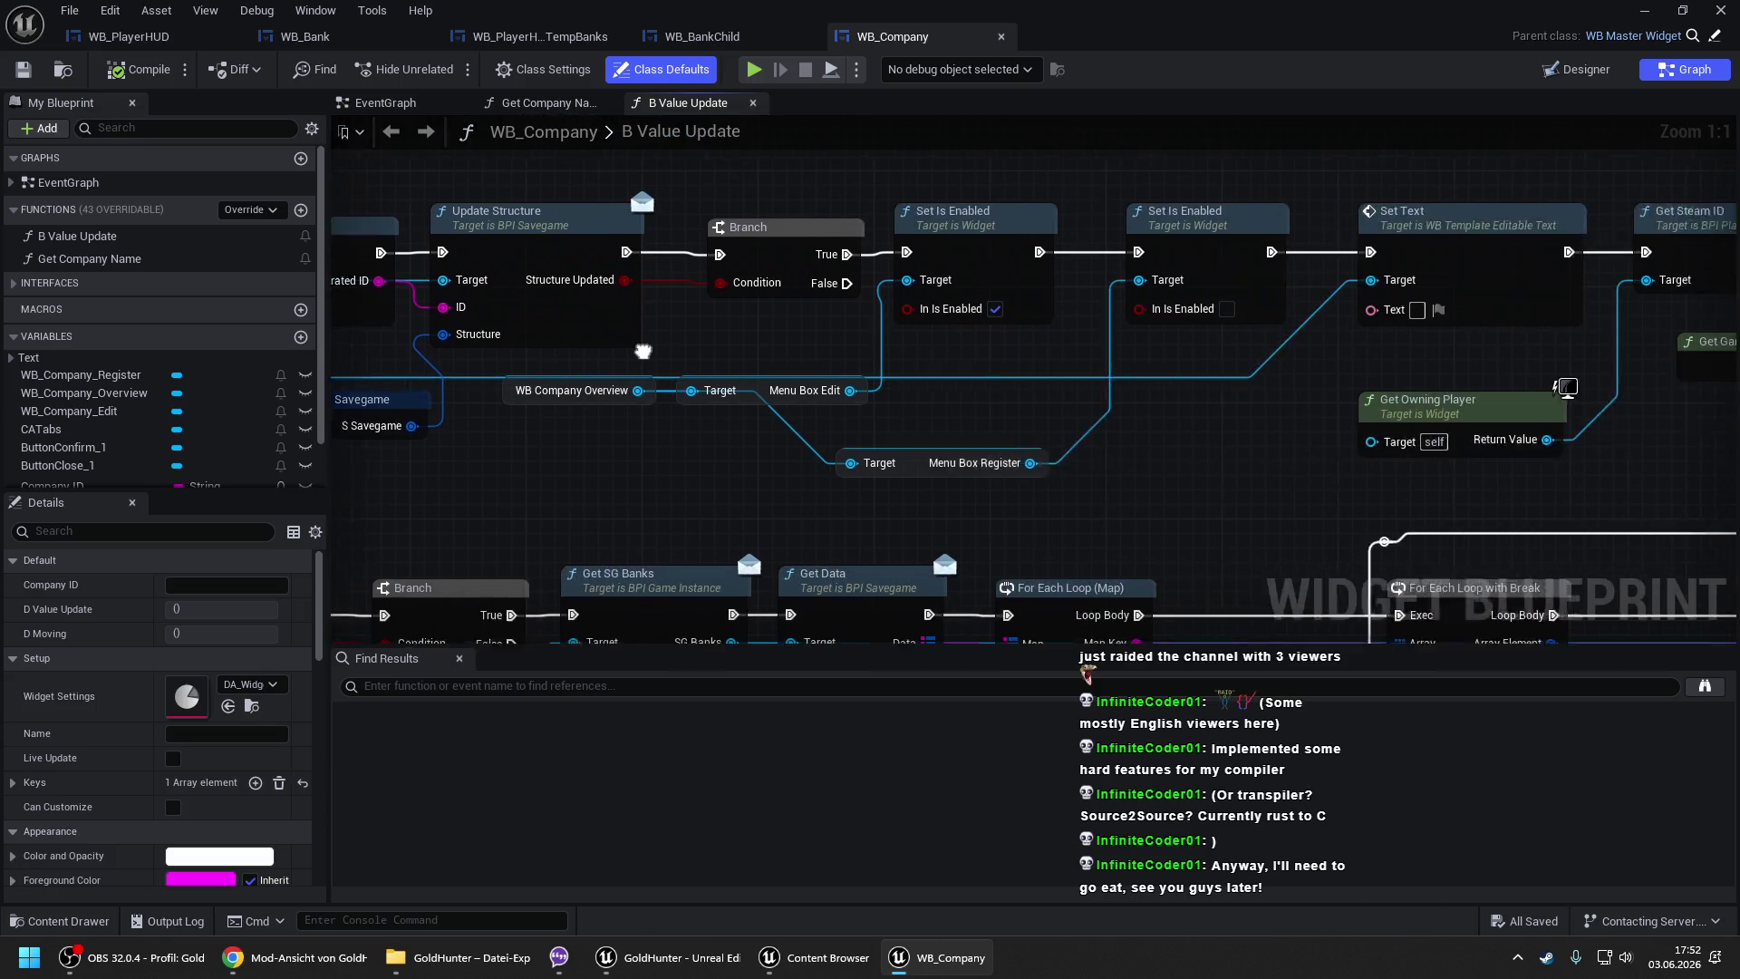
mouse_move(1265, 381)
mouse_down()
mouse_move(841, 385)
mouse_move(963, 381)
mouse_up()
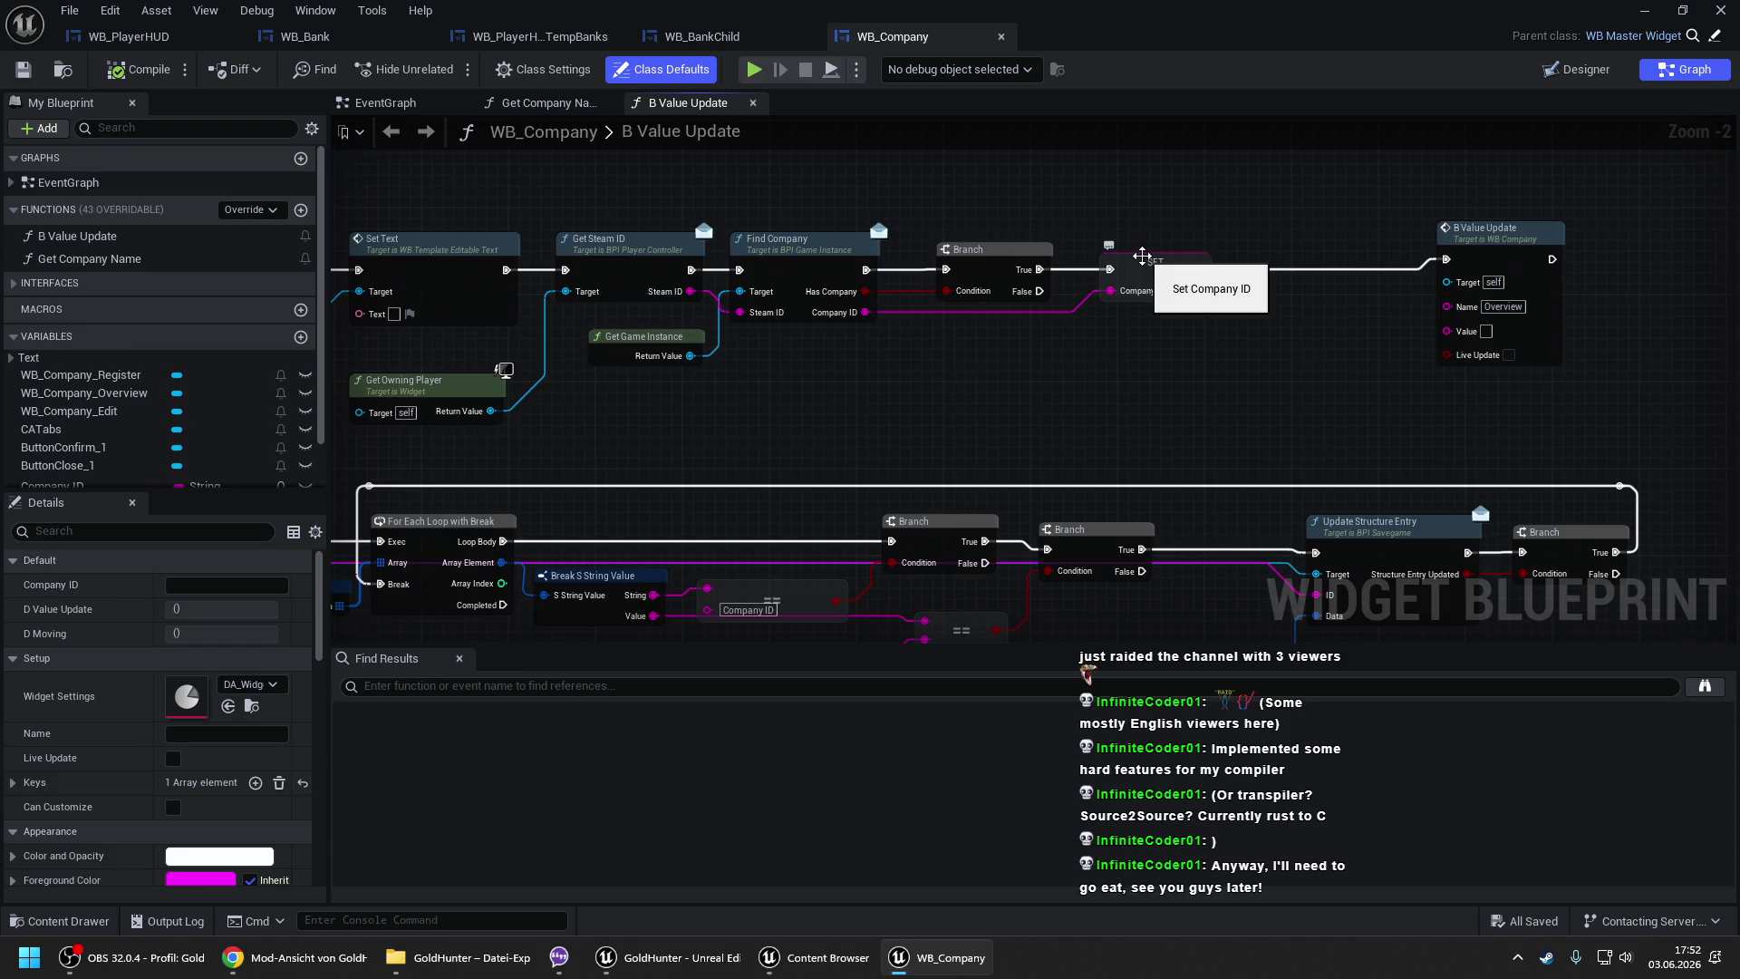
- Select the SET Company ID node and pan across the loop, Get SG Banks and Get SG Companies nodes
click(1141, 256)
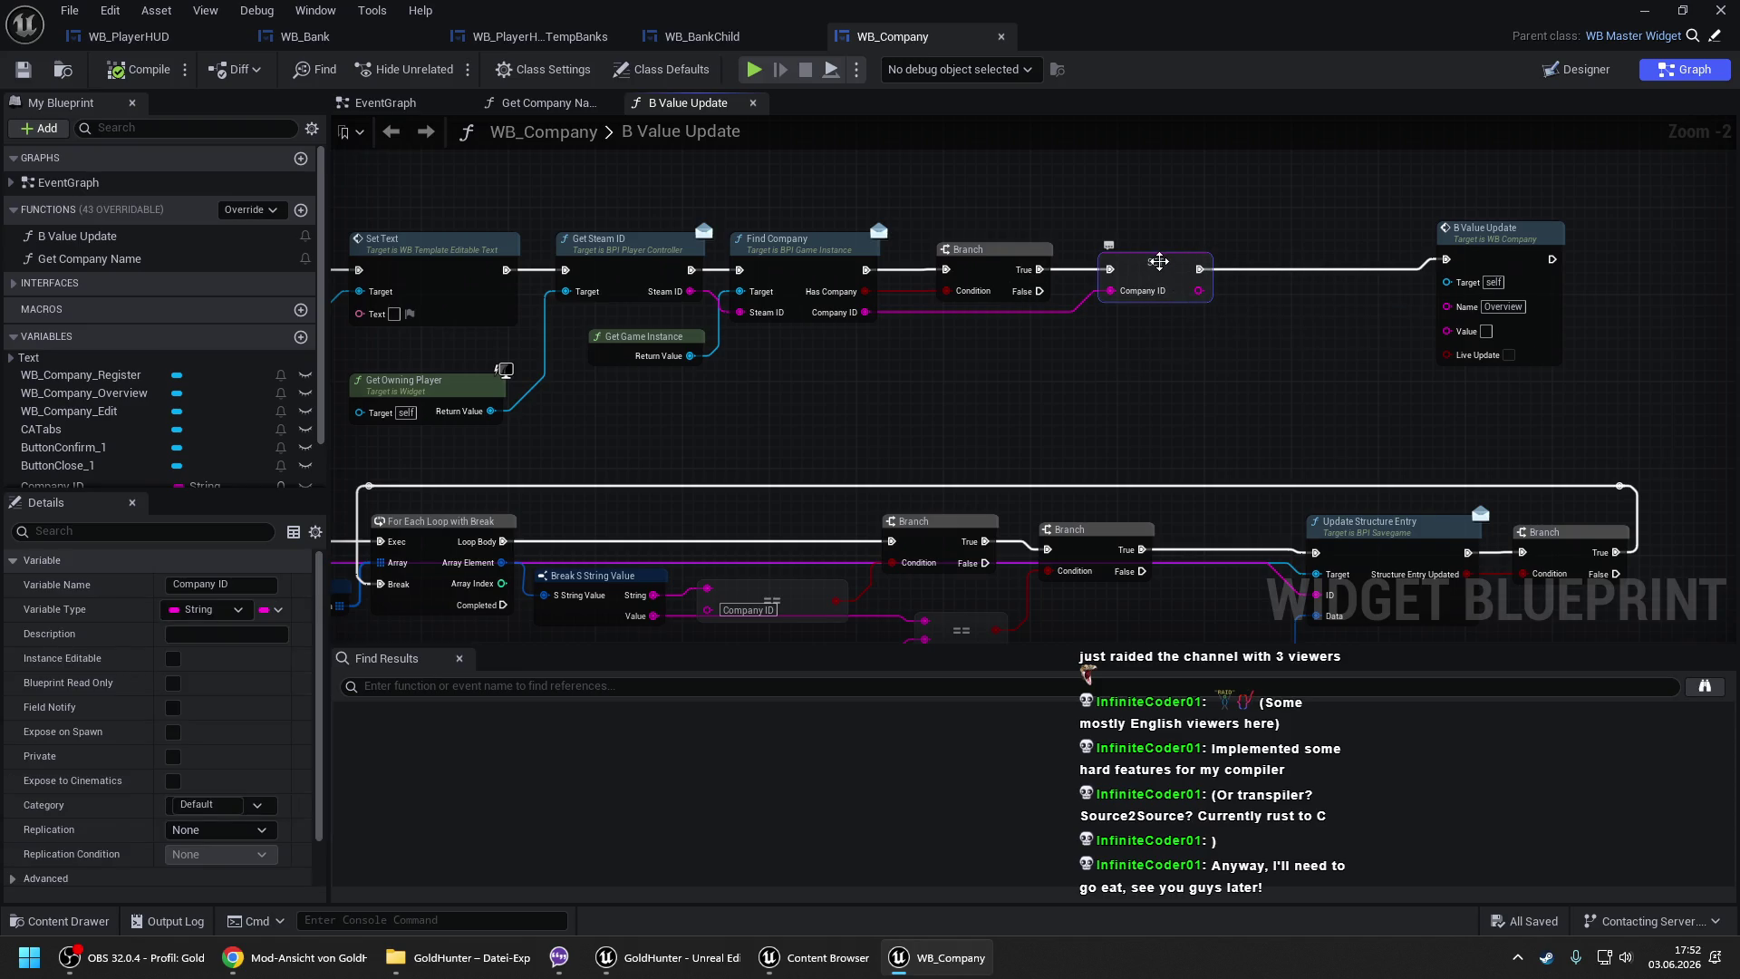
mouse_move(335, 426)
mouse_down()
mouse_move(1225, 347)
mouse_move(564, 286)
mouse_up()
scroll(836, 392, down, 1)
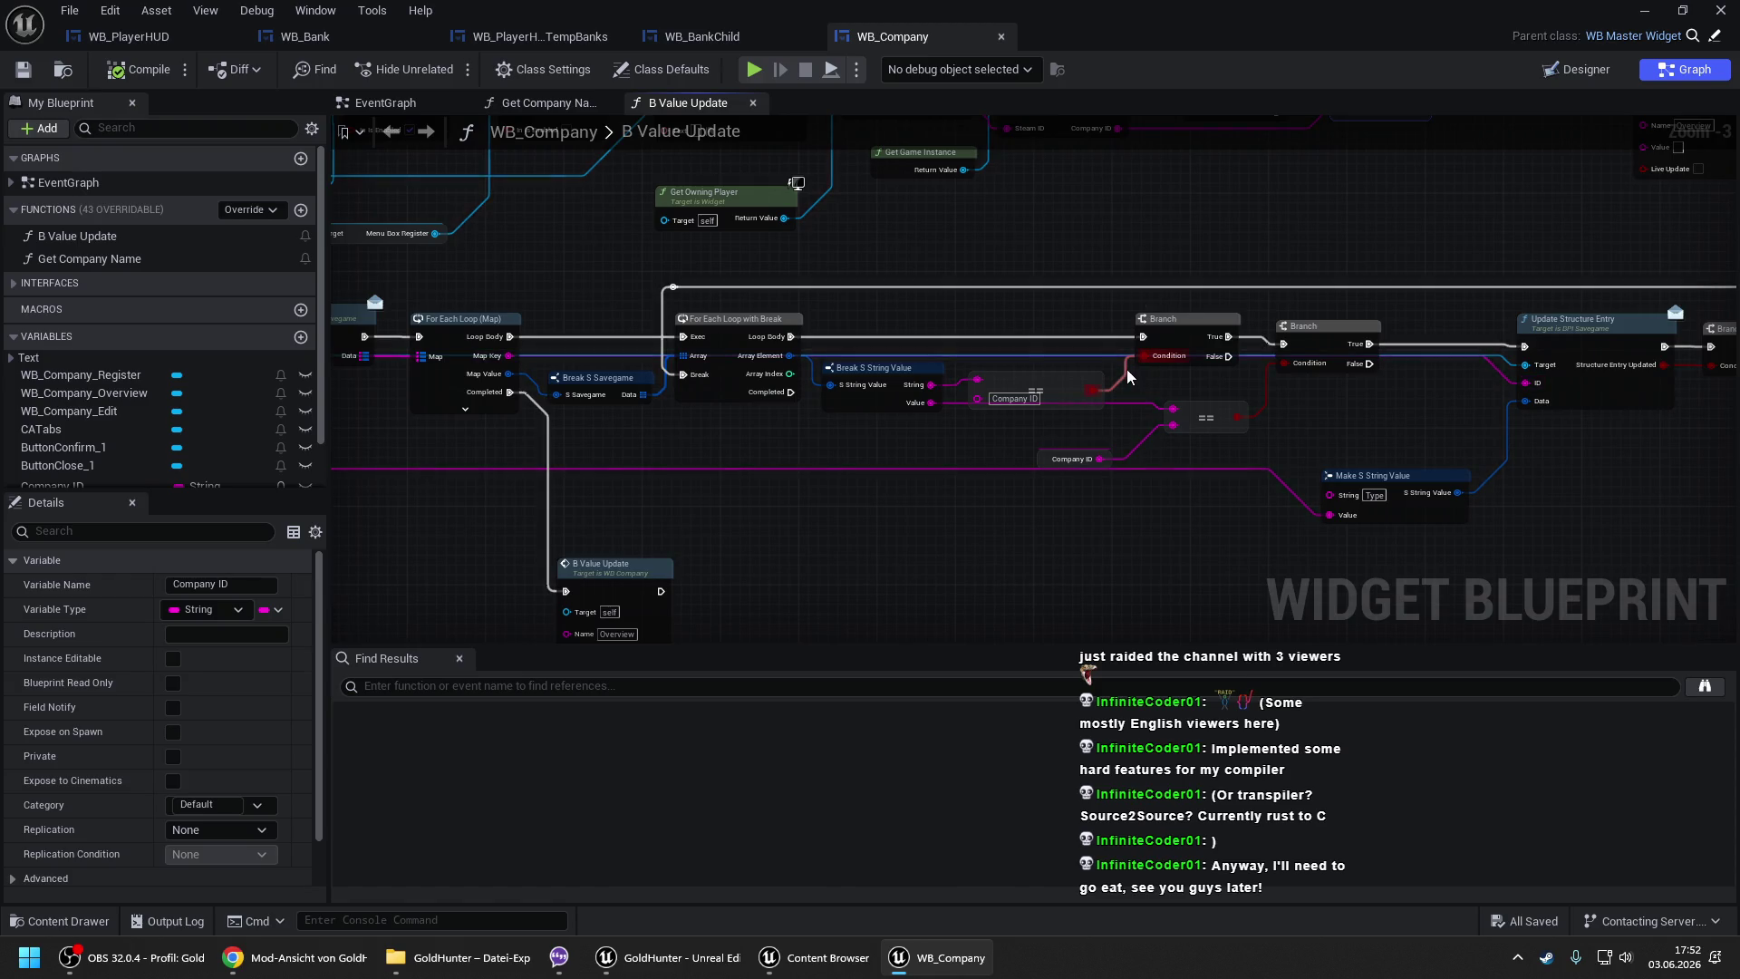
drag(787, 356, 1293, 315)
drag(812, 362, 1123, 350)
drag(858, 345, 1359, 274)
scroll(1042, 367, down, 1)
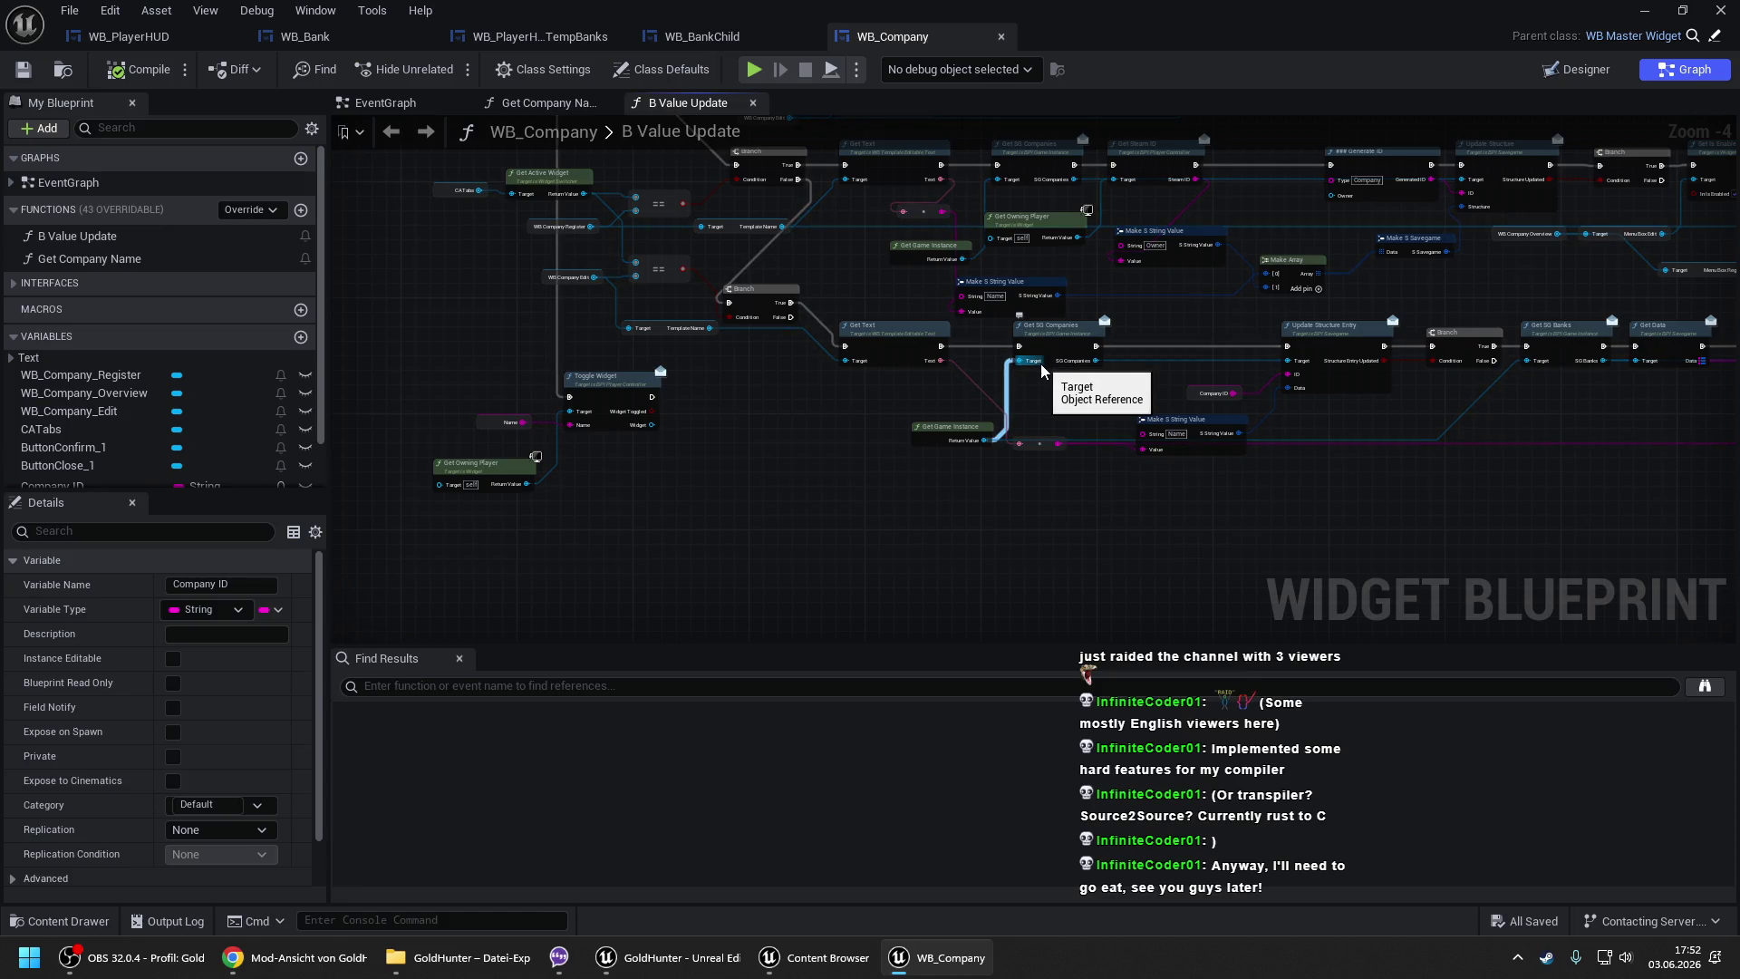
drag(839, 278, 871, 448)
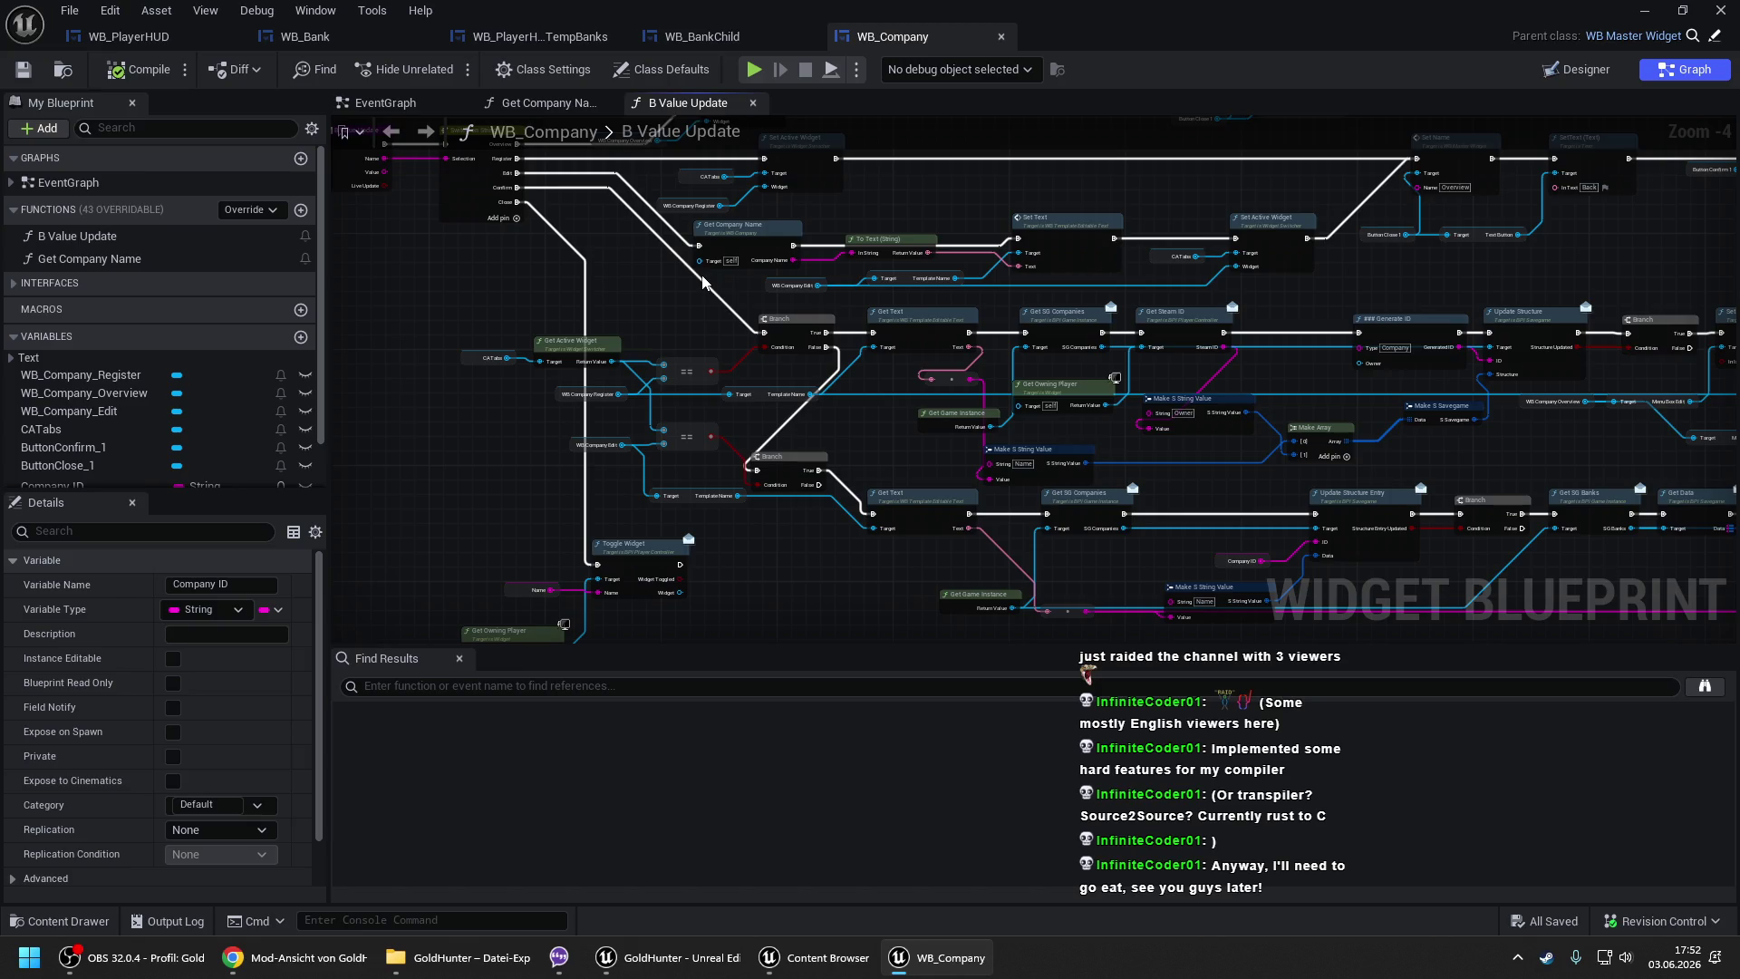
- Review the Find Company and B Value Update nodes, then switch to WB_Company's EventGraph
mouse_move(704, 283)
mouse_down()
mouse_move(630, 256)
mouse_move(598, 322)
mouse_up()
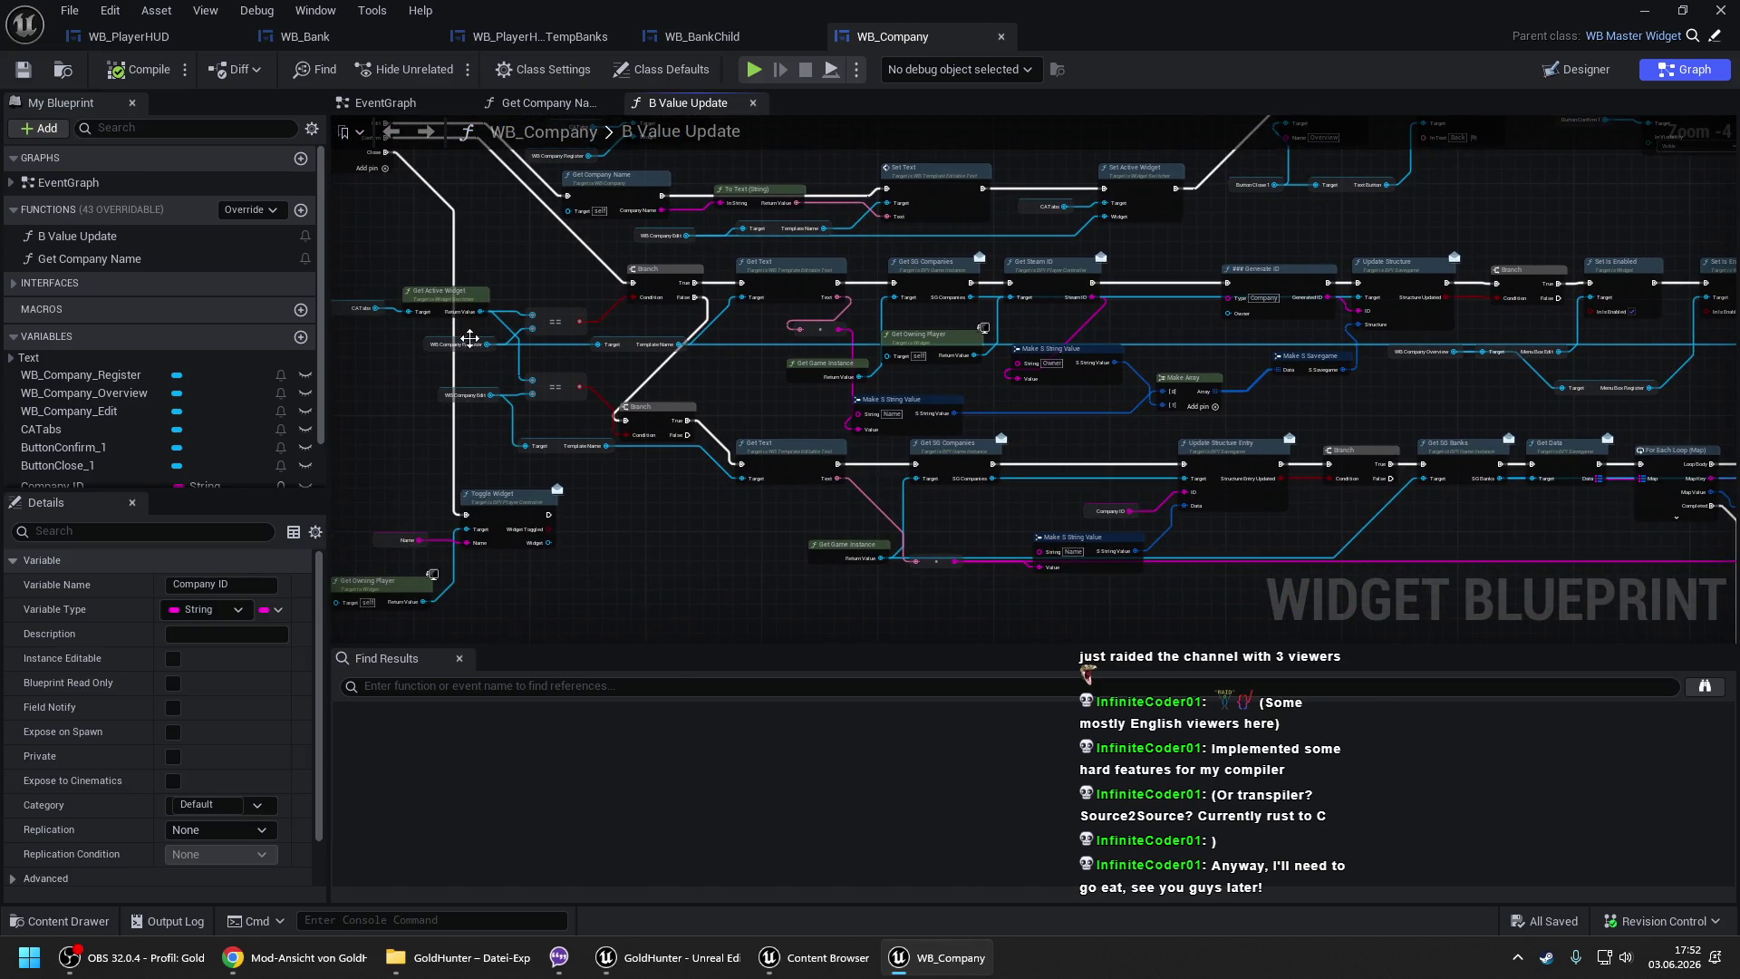
drag(1071, 272, 1015, 292)
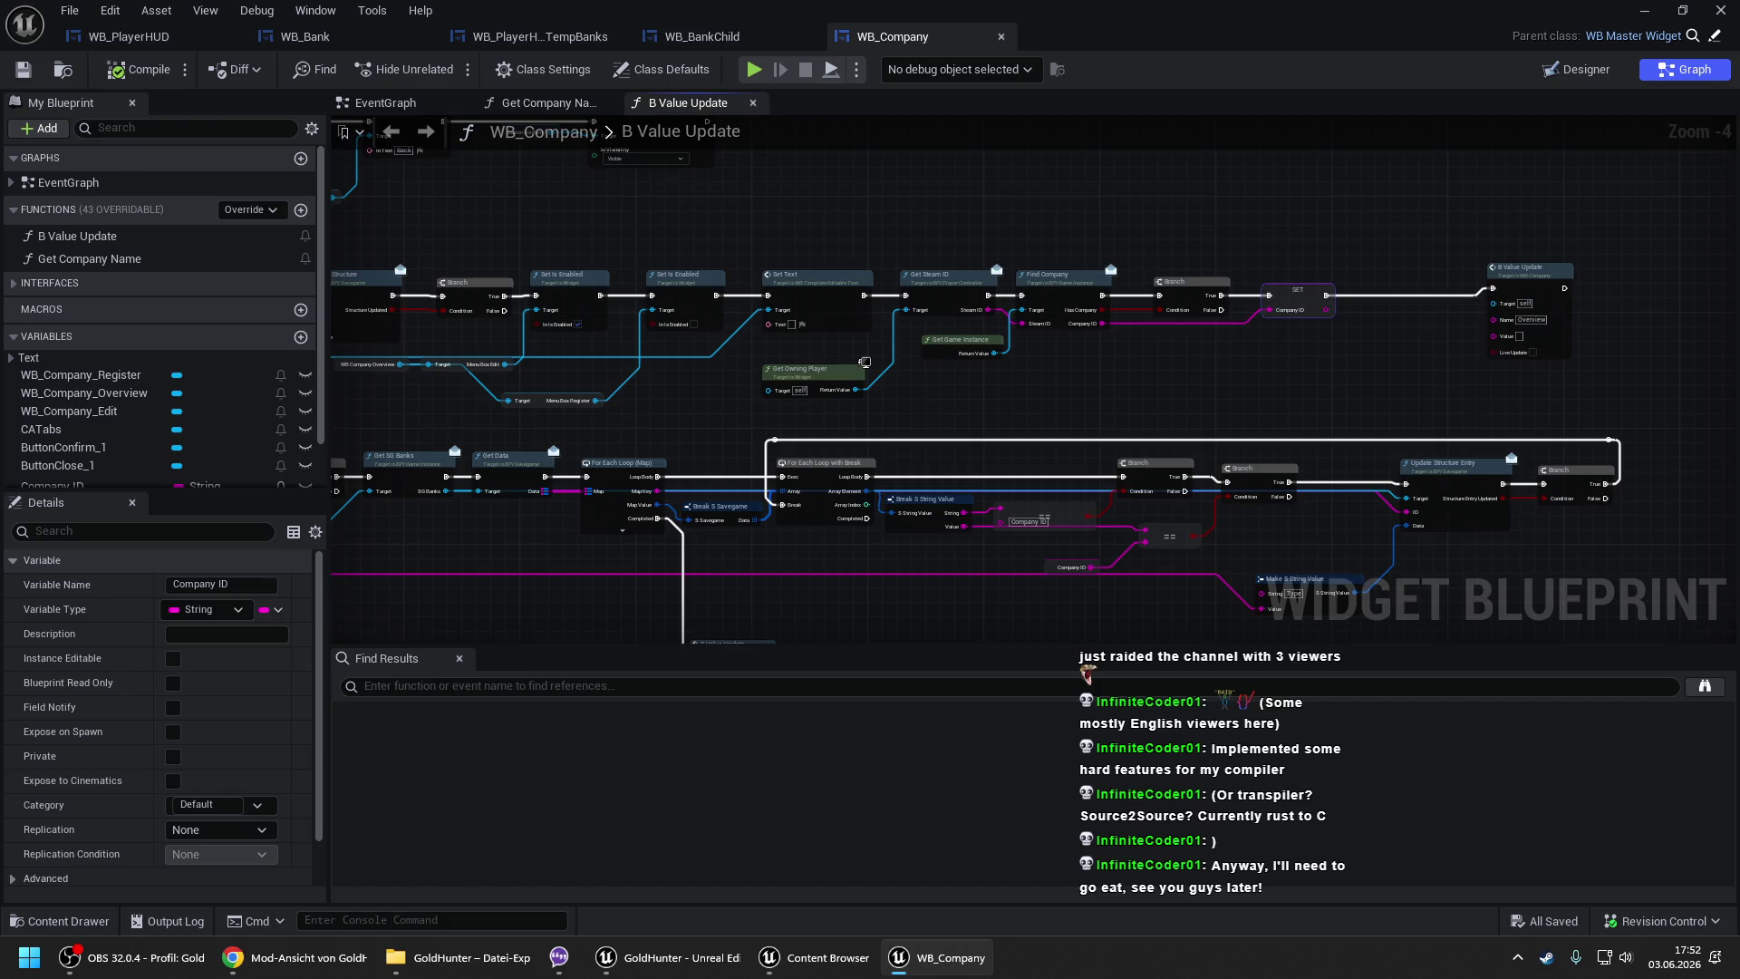
drag(1285, 297, 1362, 328)
drag(930, 344, 1595, 257)
drag(866, 307, 1112, 307)
drag(1344, 354, 680, 321)
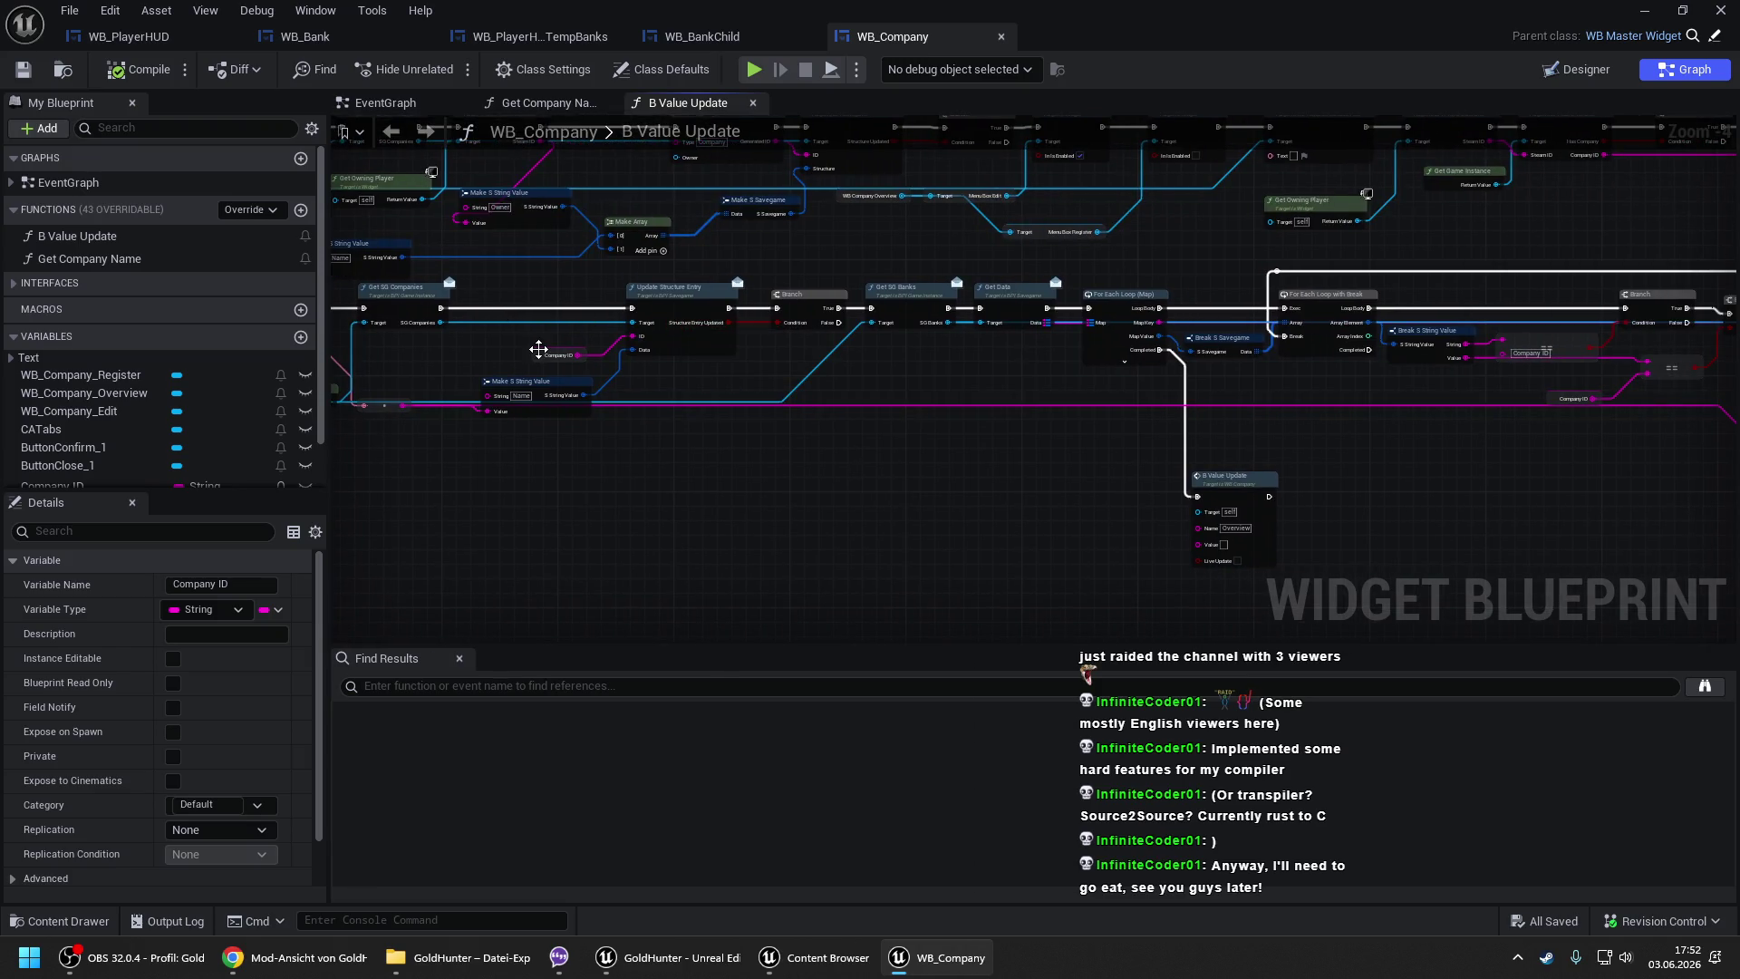
mouse_move(537, 348)
mouse_down()
mouse_move(973, 364)
mouse_move(957, 447)
mouse_up()
click(407, 106)
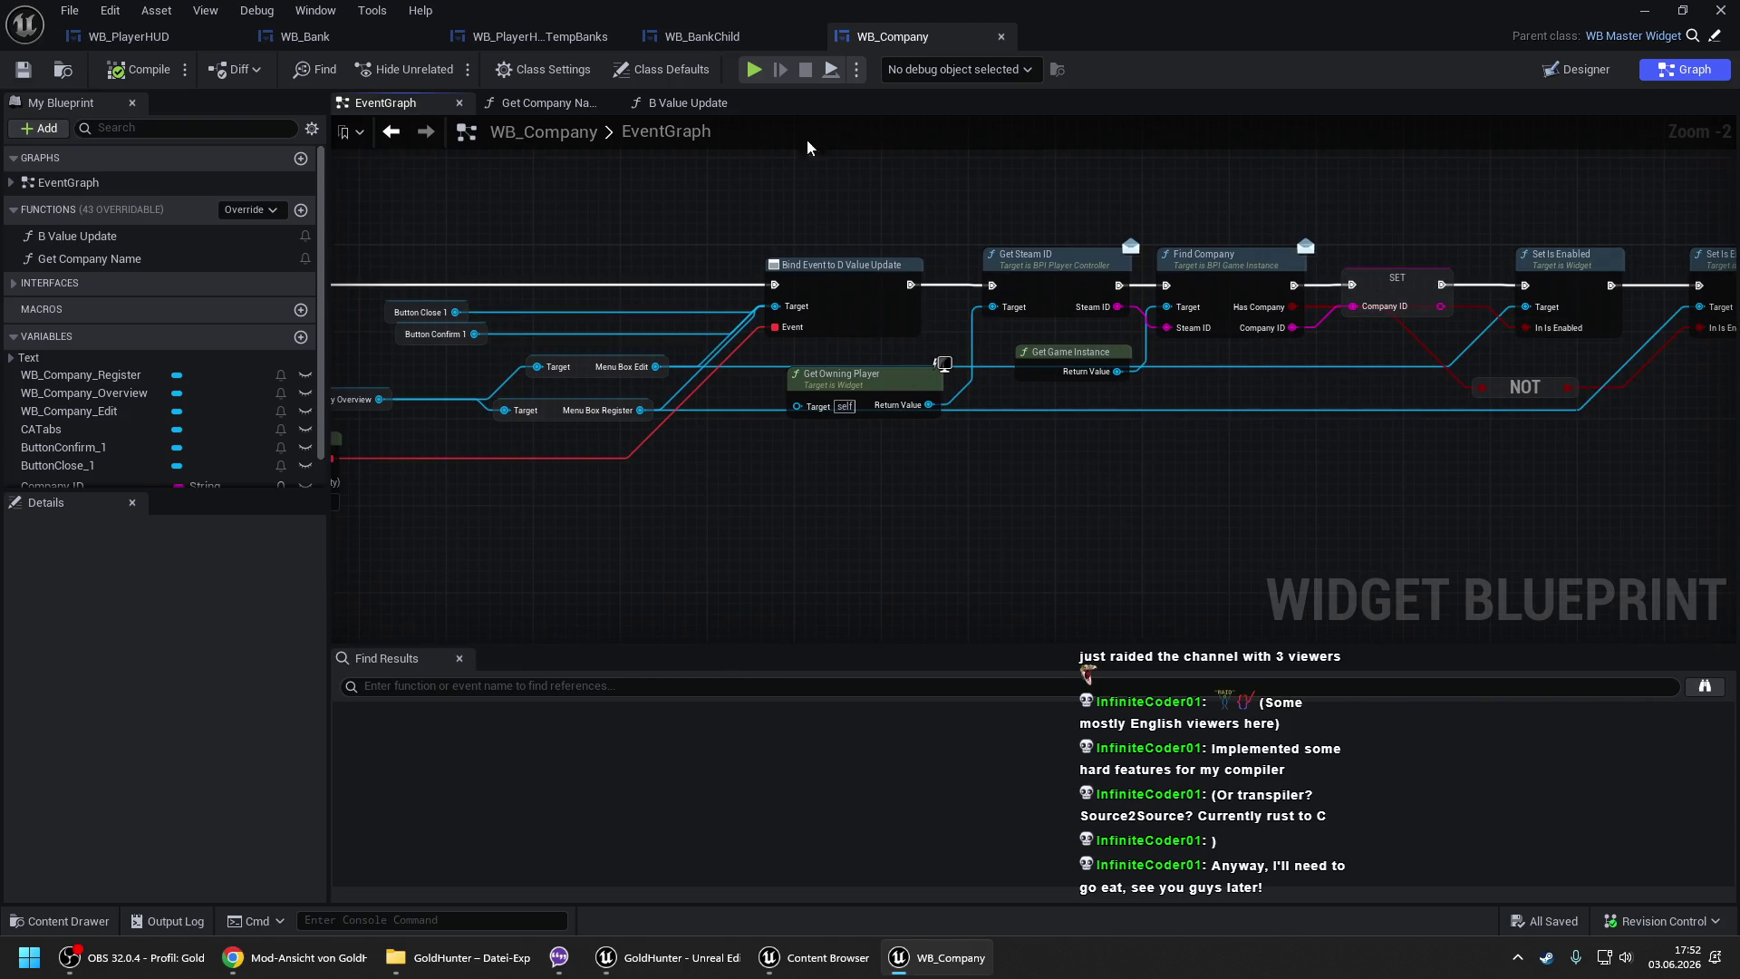
- Return to B Value Update and inspect the Company ID comparison and Update Structure Entry nodes
click(688, 103)
mouse_move(954, 328)
mouse_down()
mouse_move(707, 299)
mouse_move(671, 332)
mouse_move(766, 339)
mouse_up()
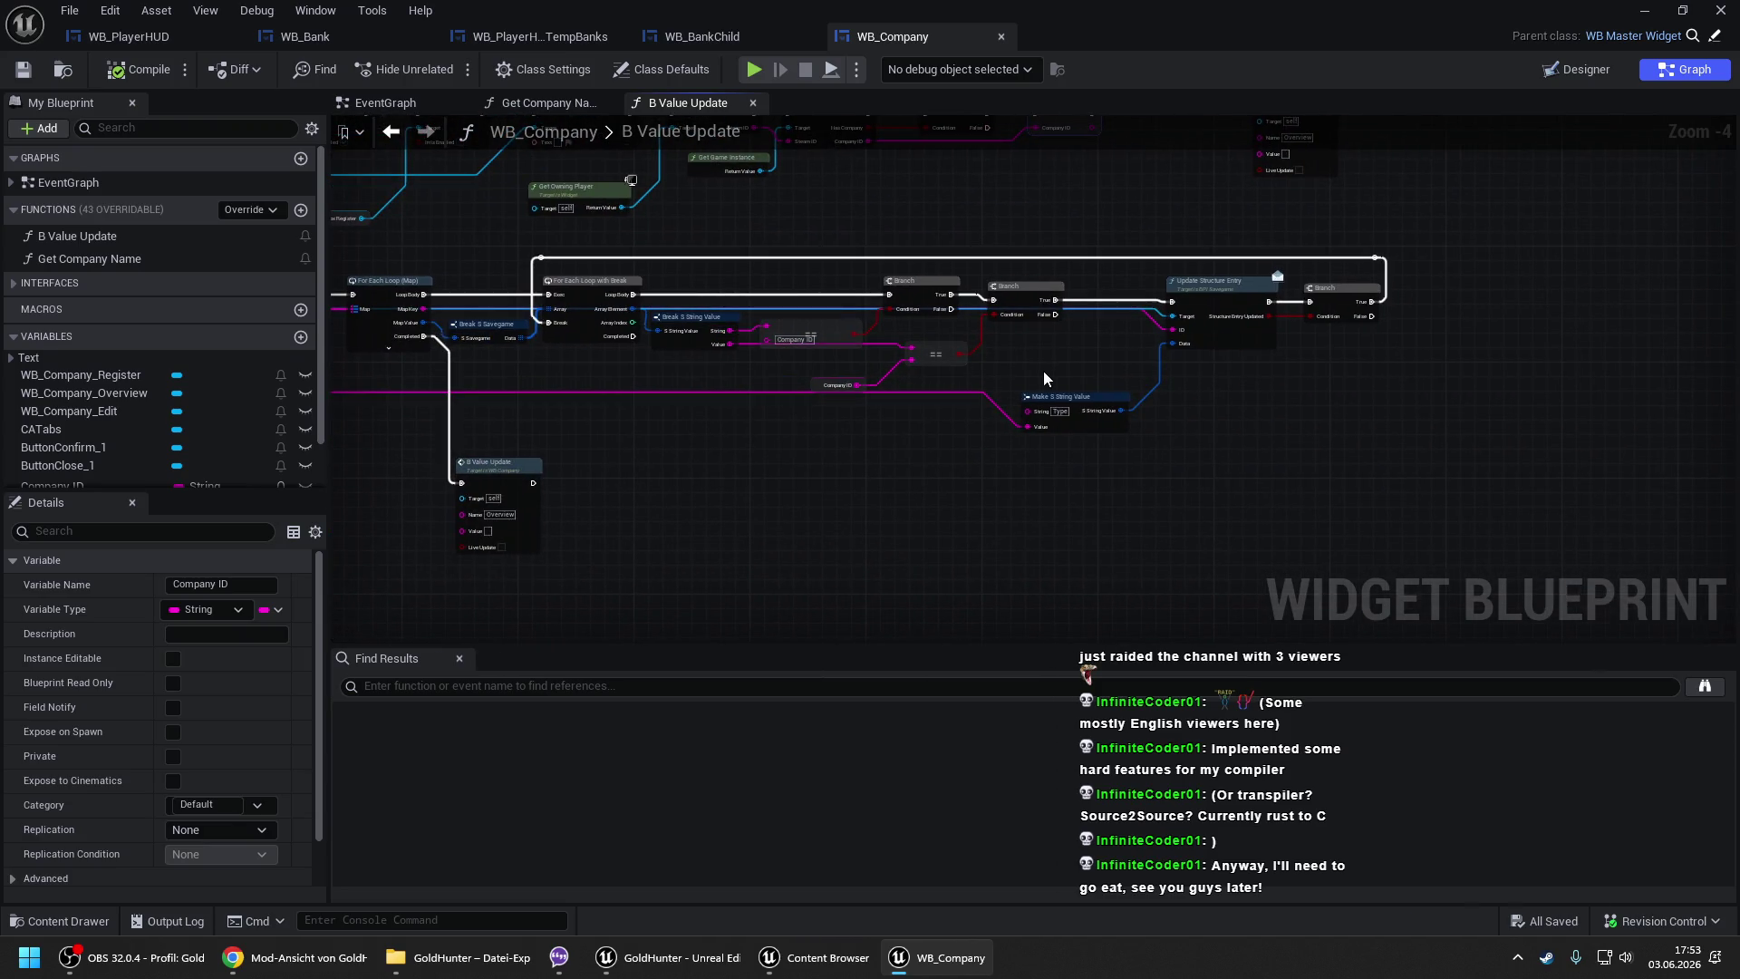
scroll(763, 313, up, 2)
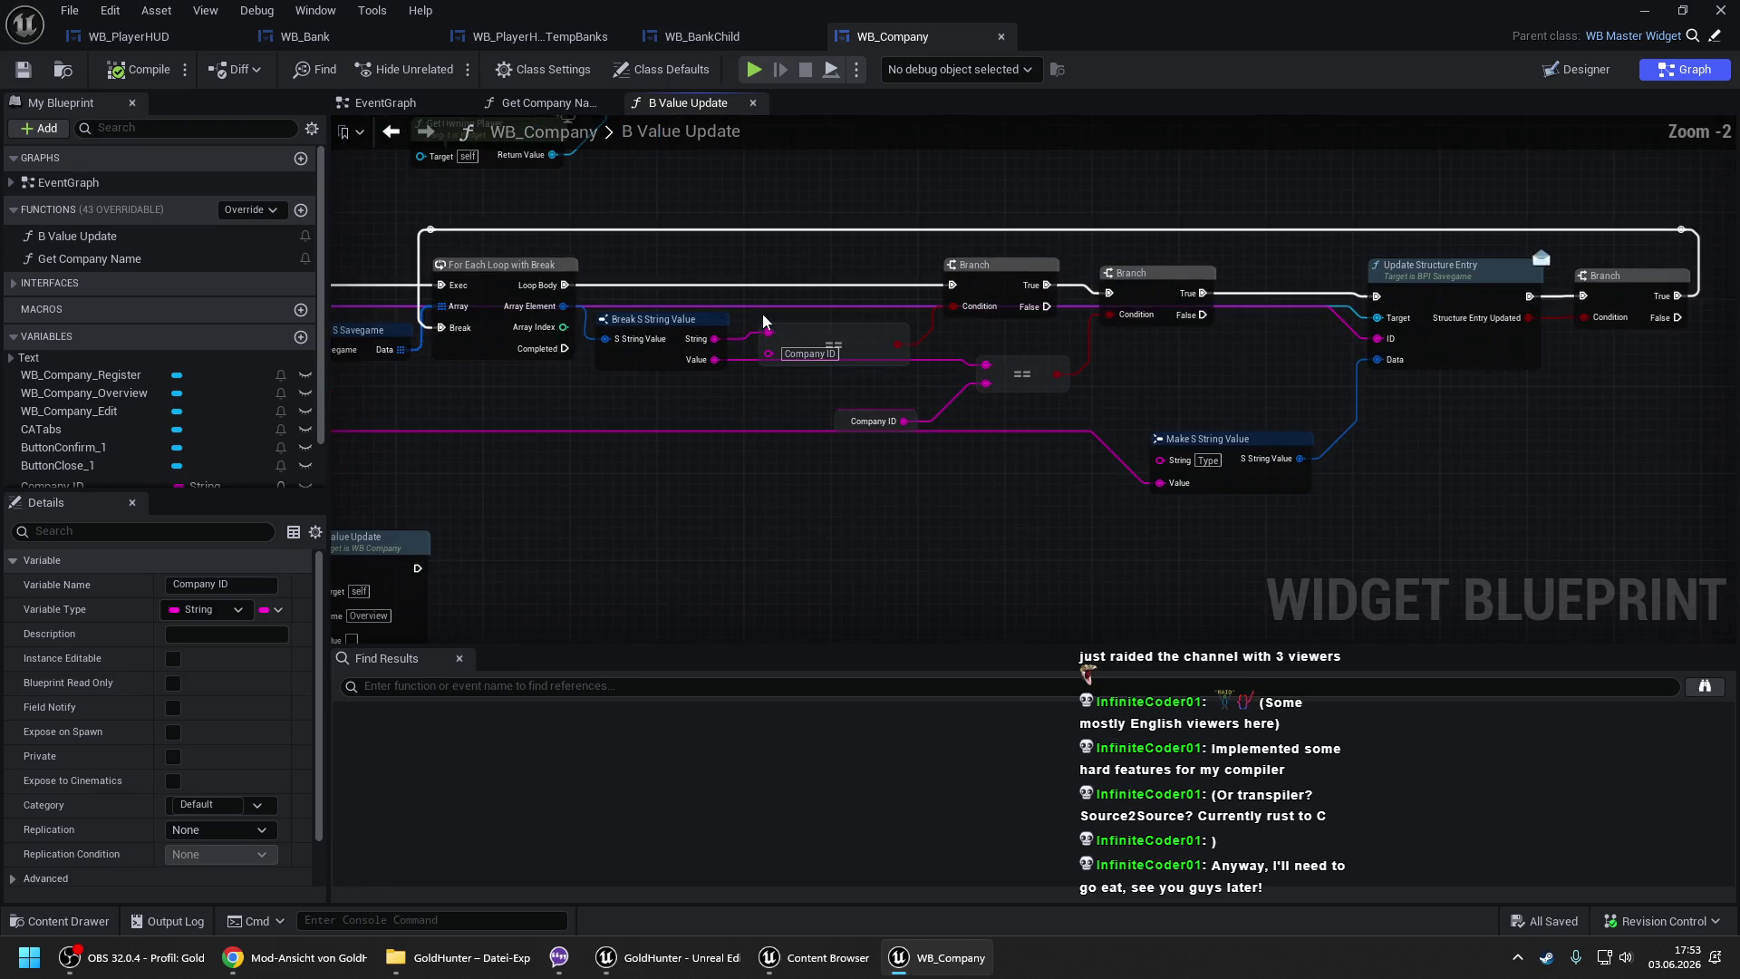
drag(736, 267, 867, 260)
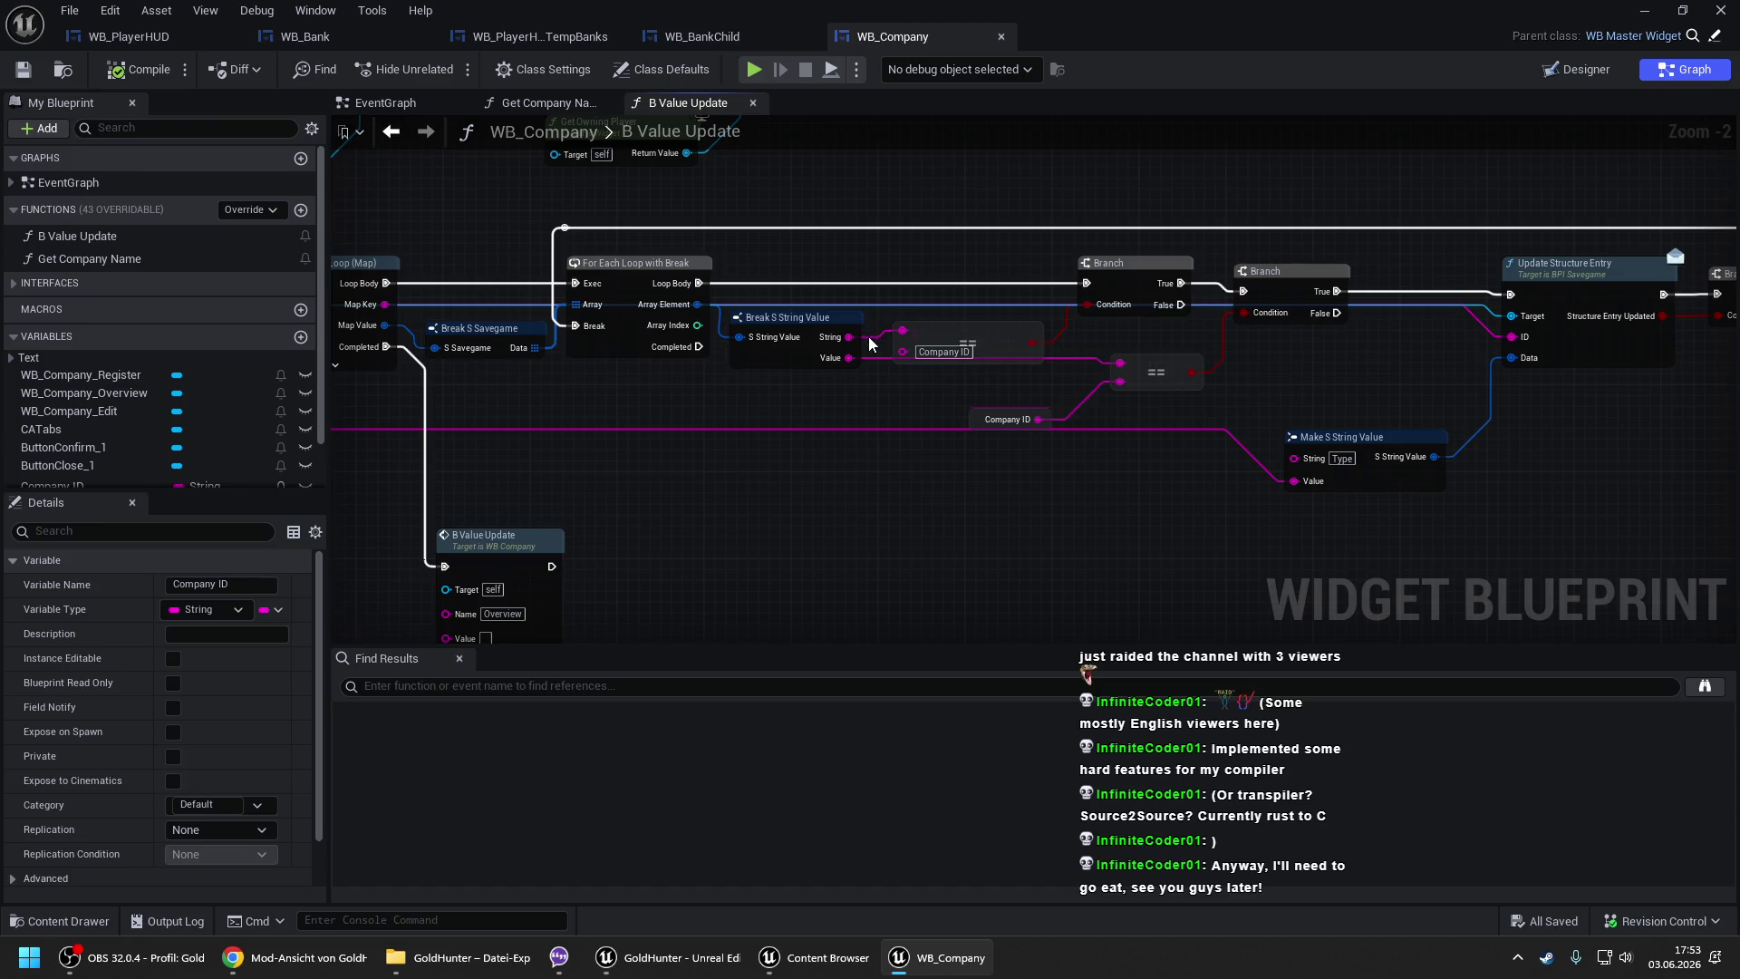
drag(1134, 335, 886, 314)
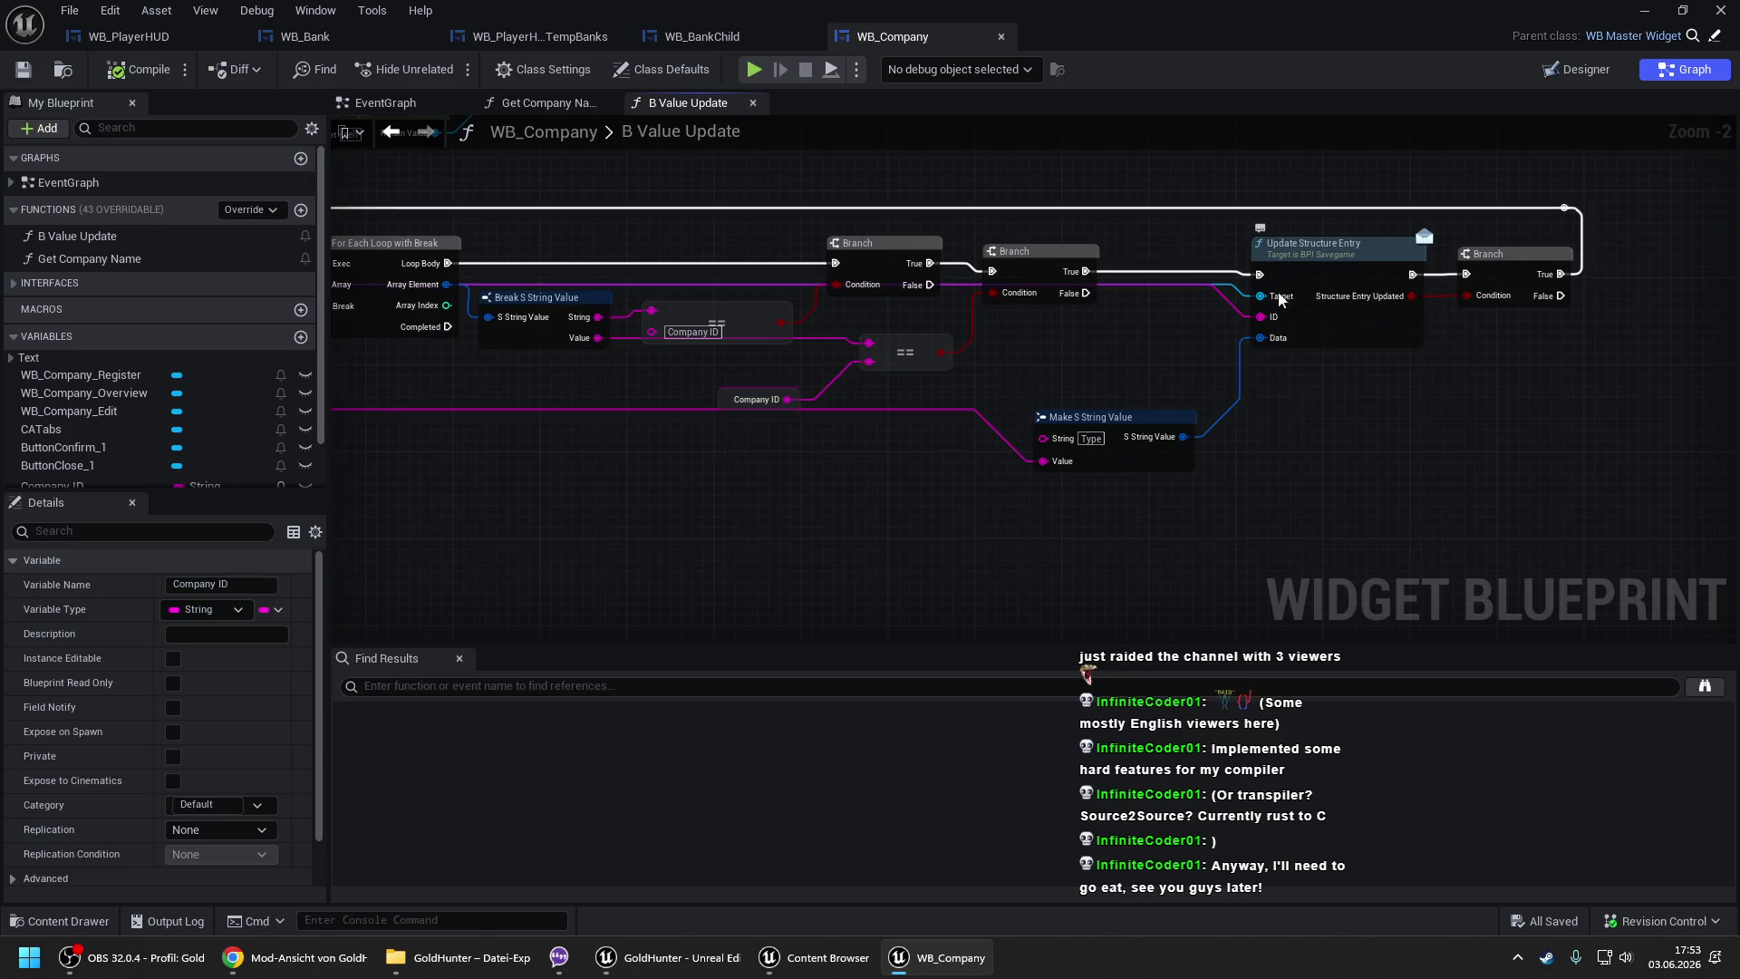
scroll(1233, 310, down, 2)
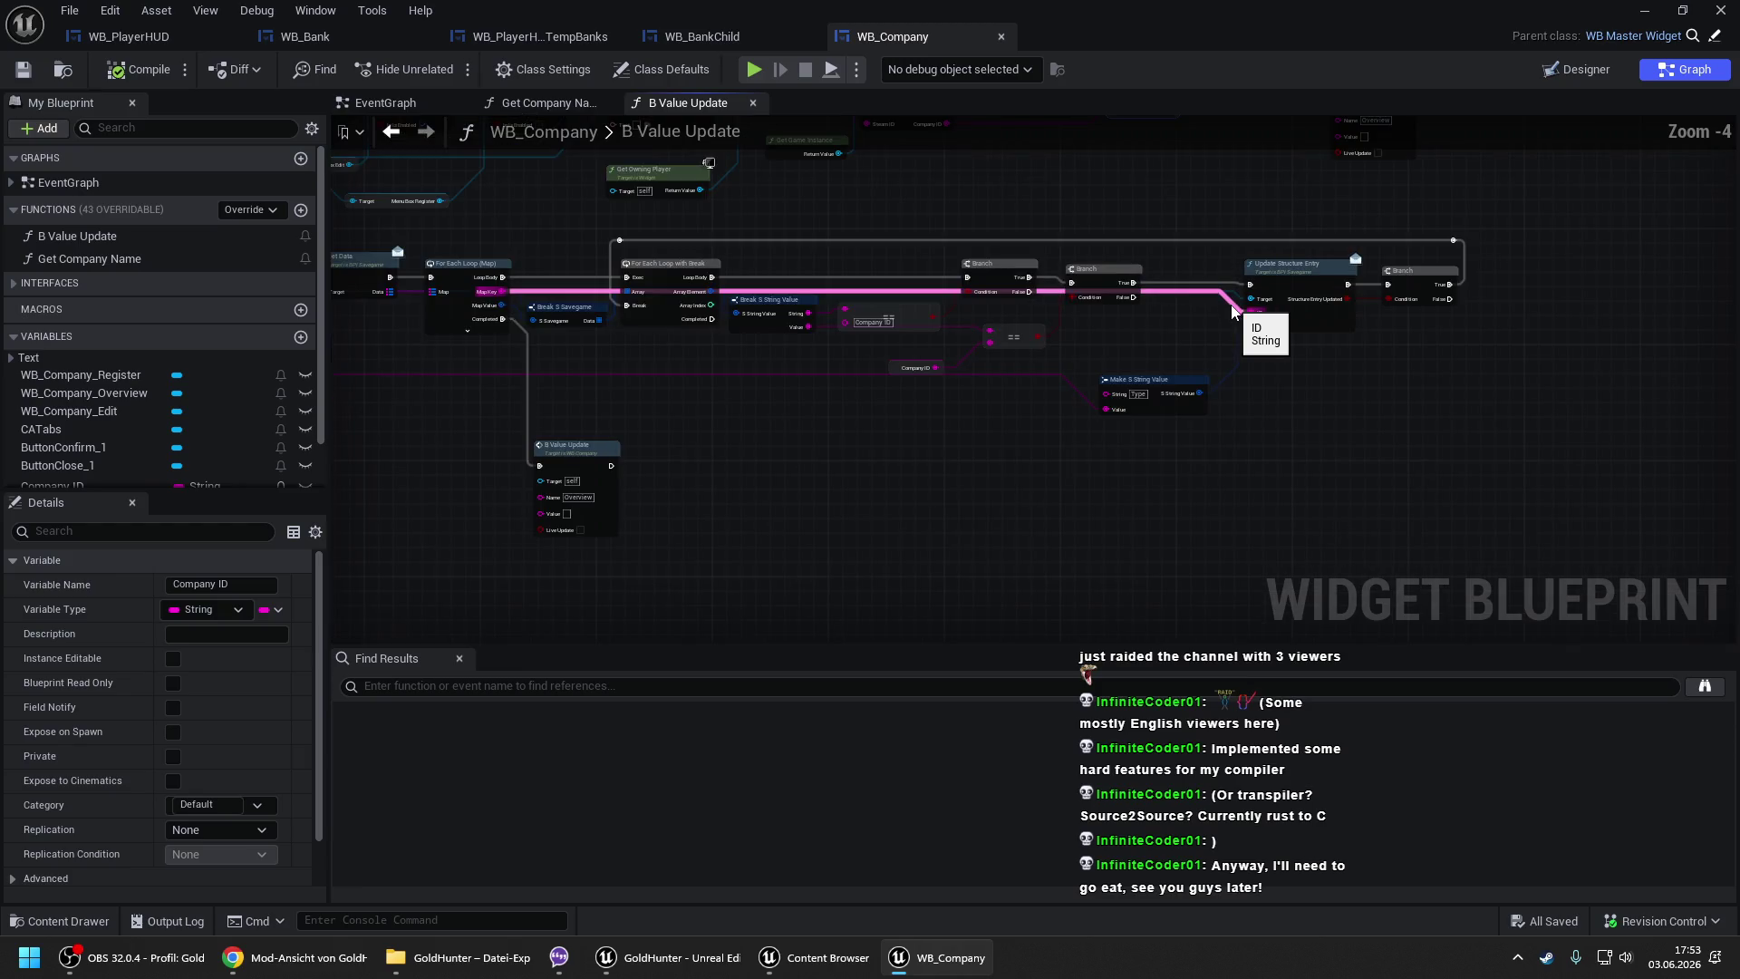
drag(858, 340, 1113, 334)
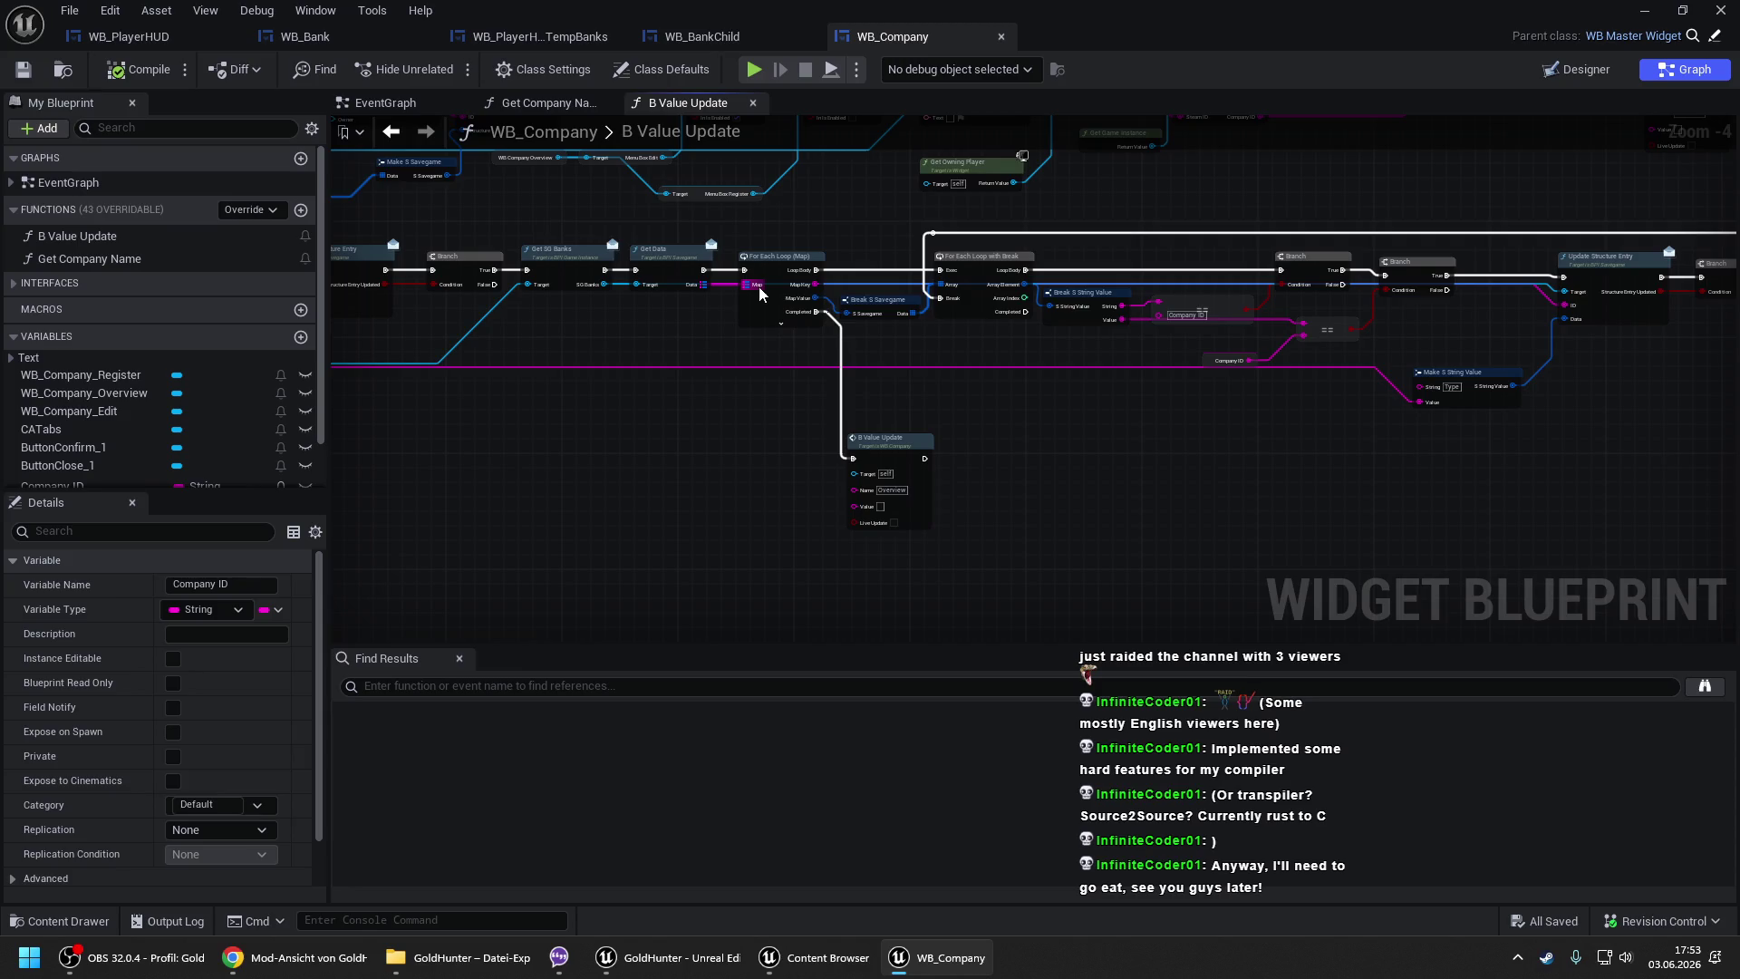
- Focus on the final Branch and add a Sequence node ('seq') after its True output
drag(818, 288, 540, 280)
drag(1184, 296, 1150, 297)
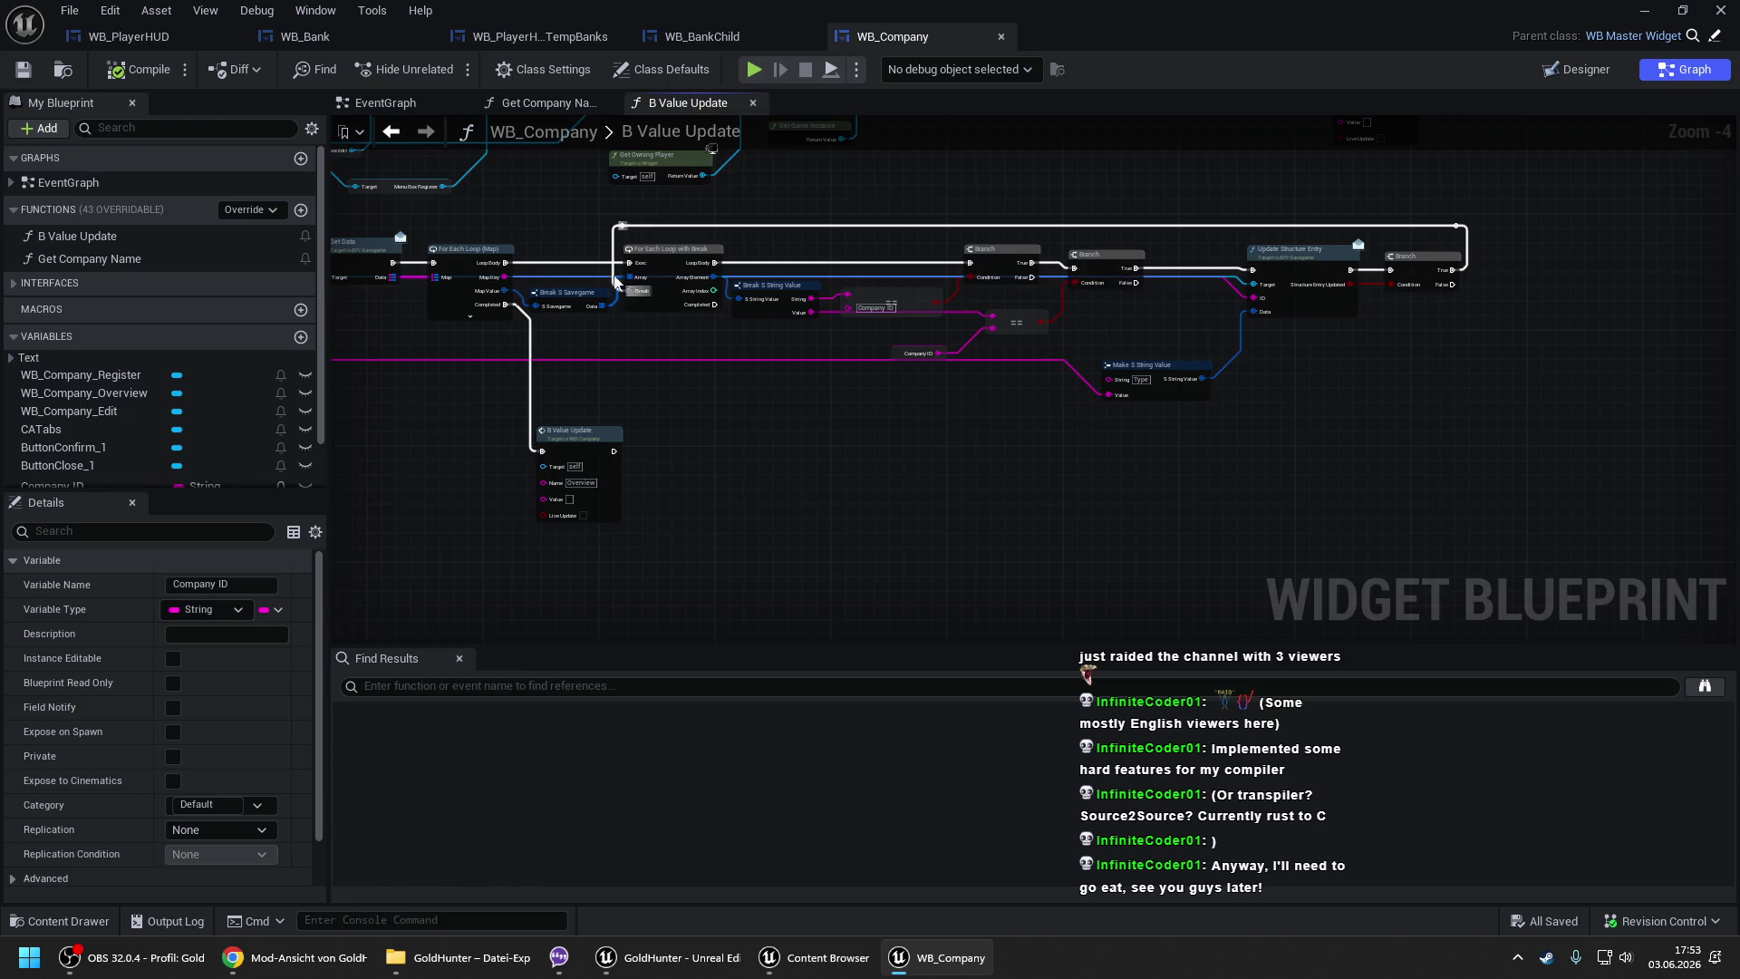
drag(621, 251, 814, 266)
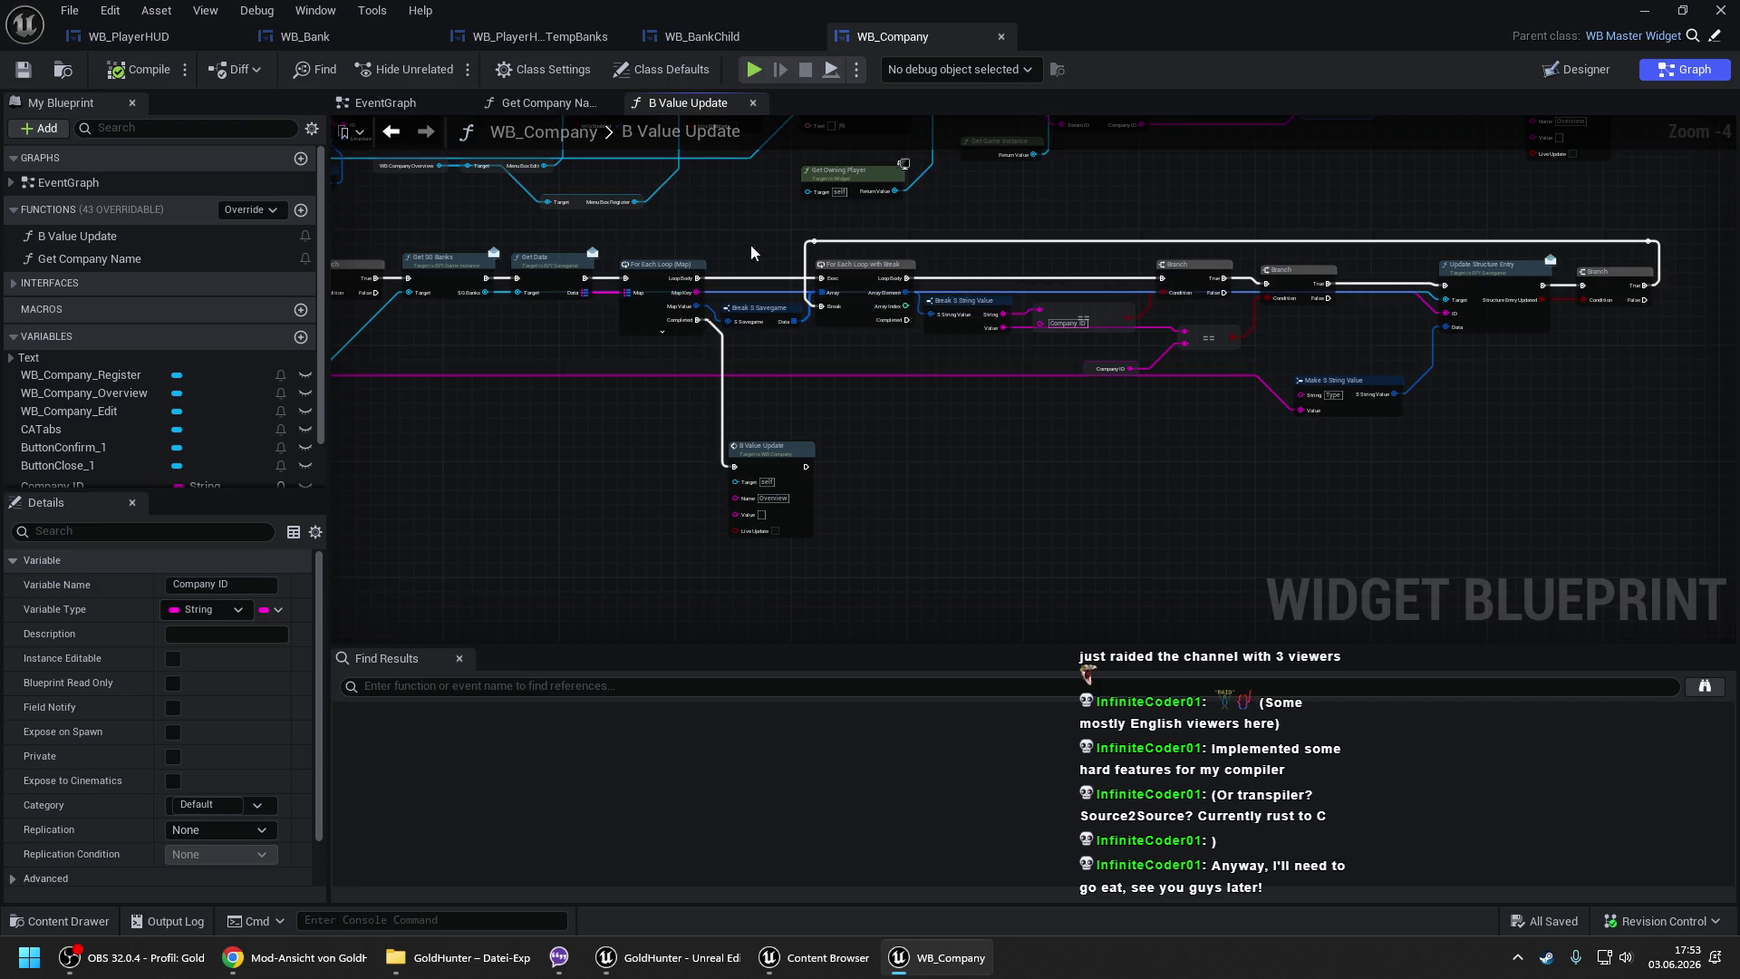
drag(747, 252, 1232, 260)
drag(613, 283, 1230, 269)
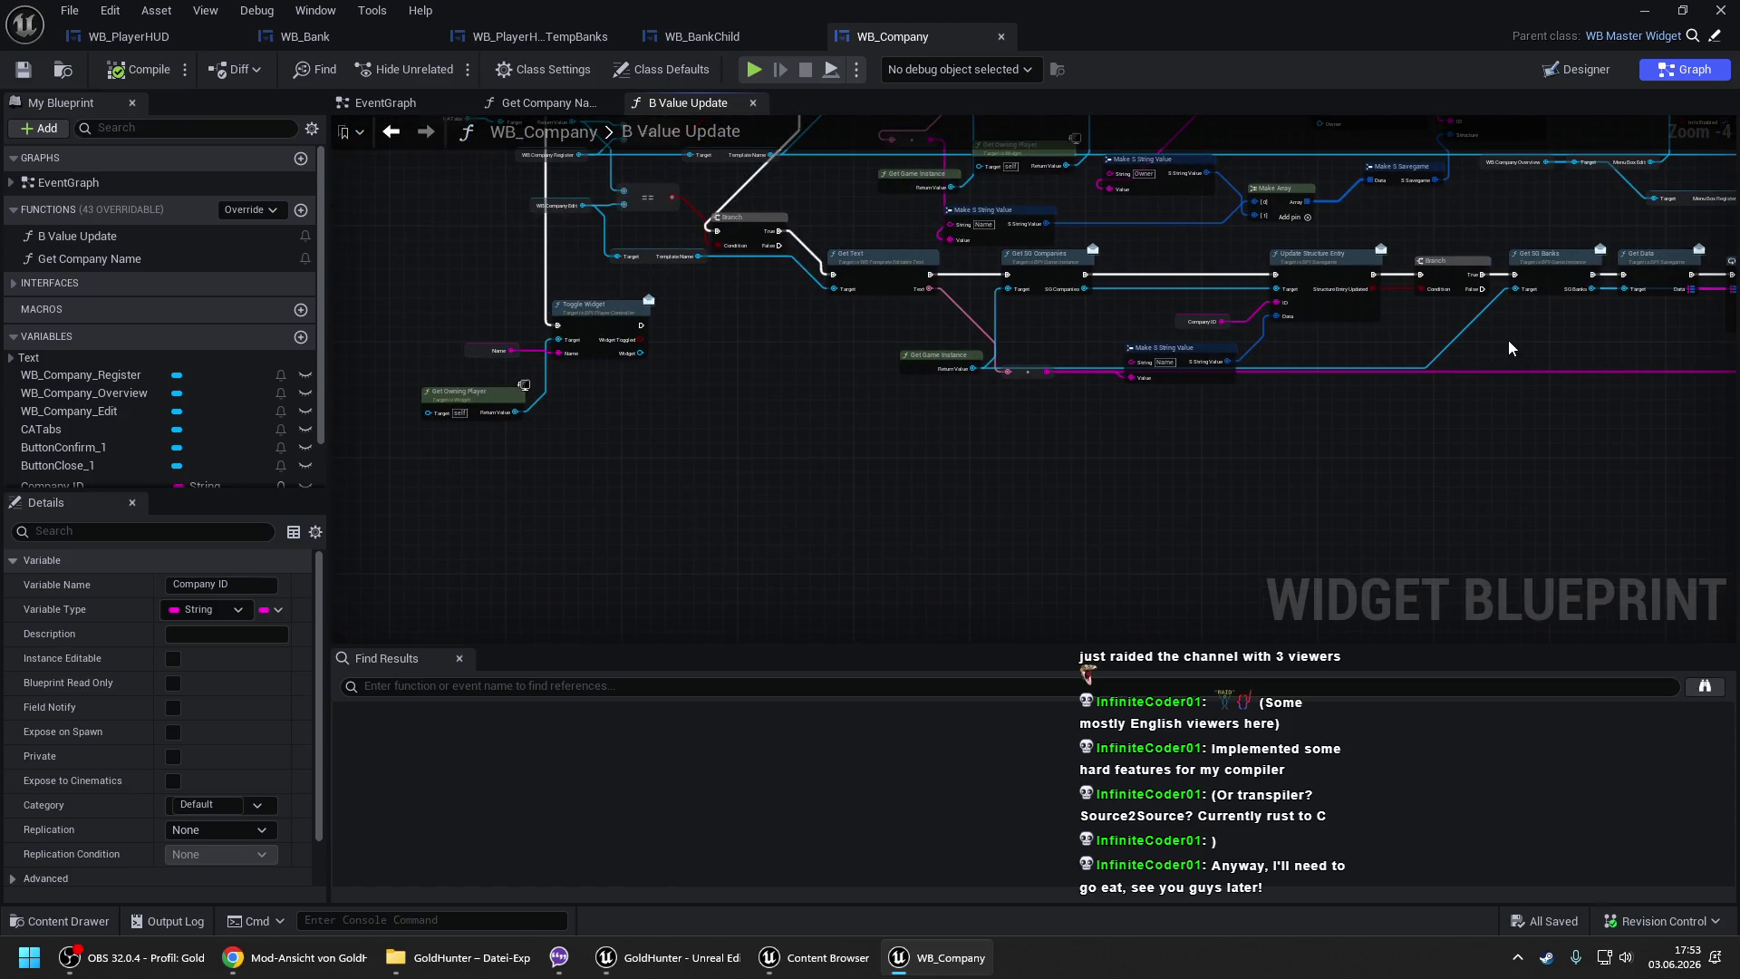
drag(1509, 348, 963, 318)
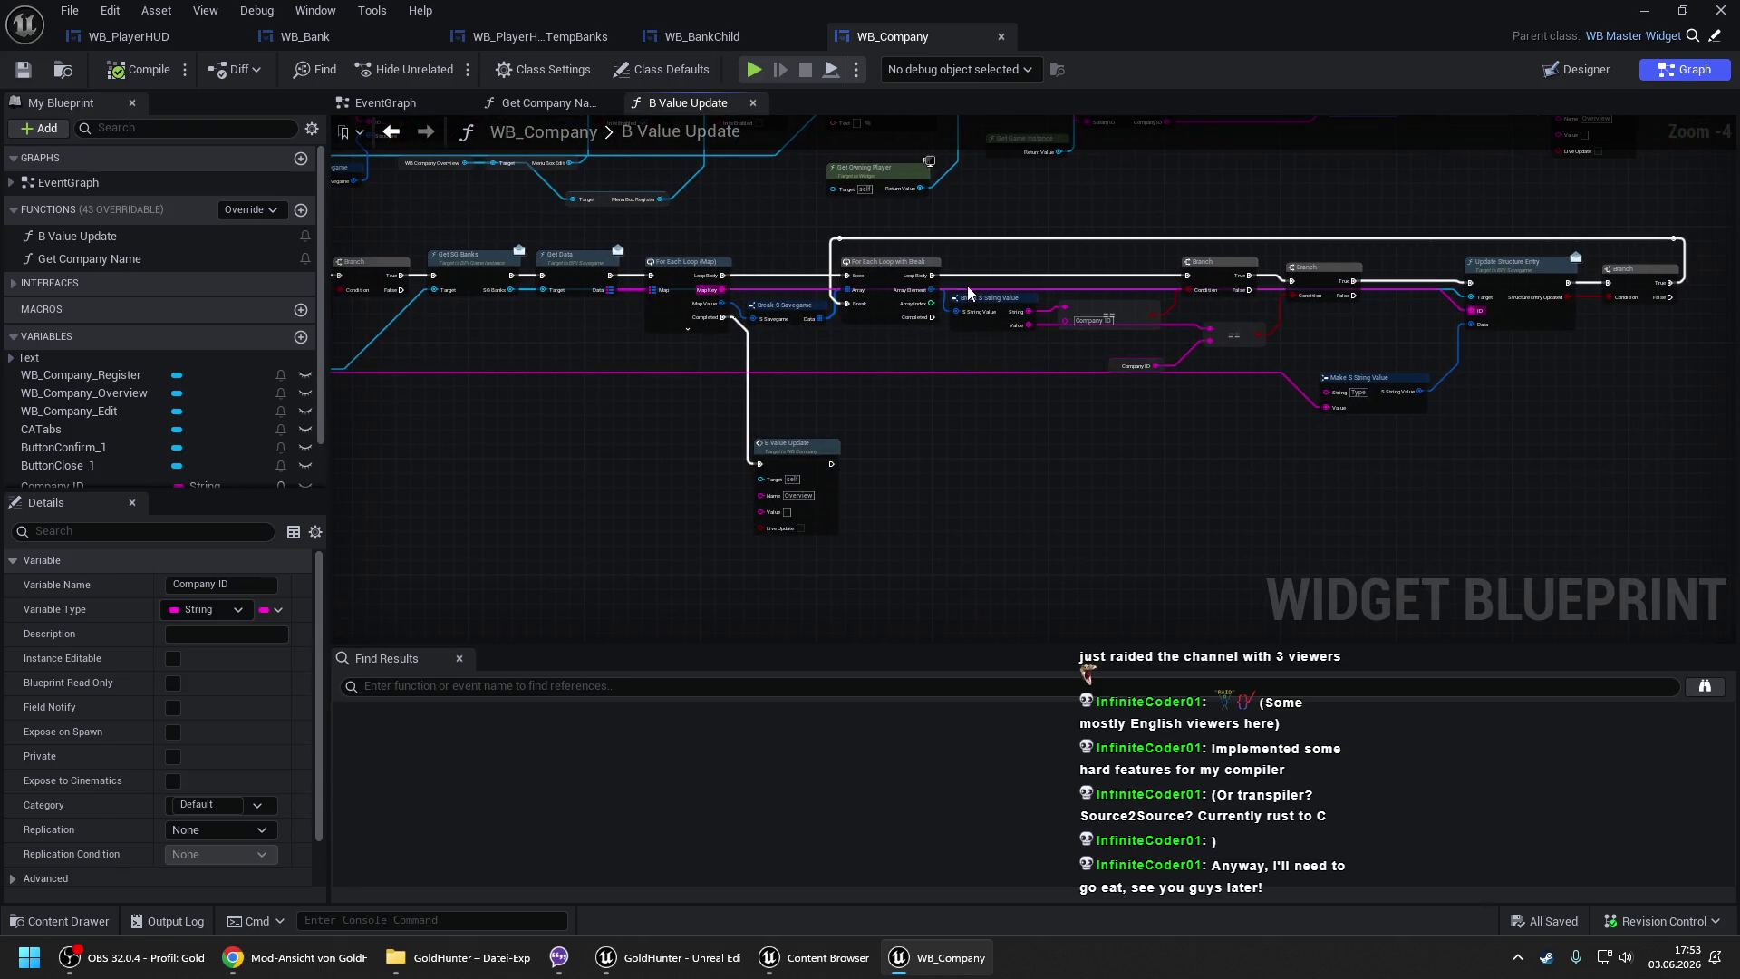
drag(834, 275, 734, 278)
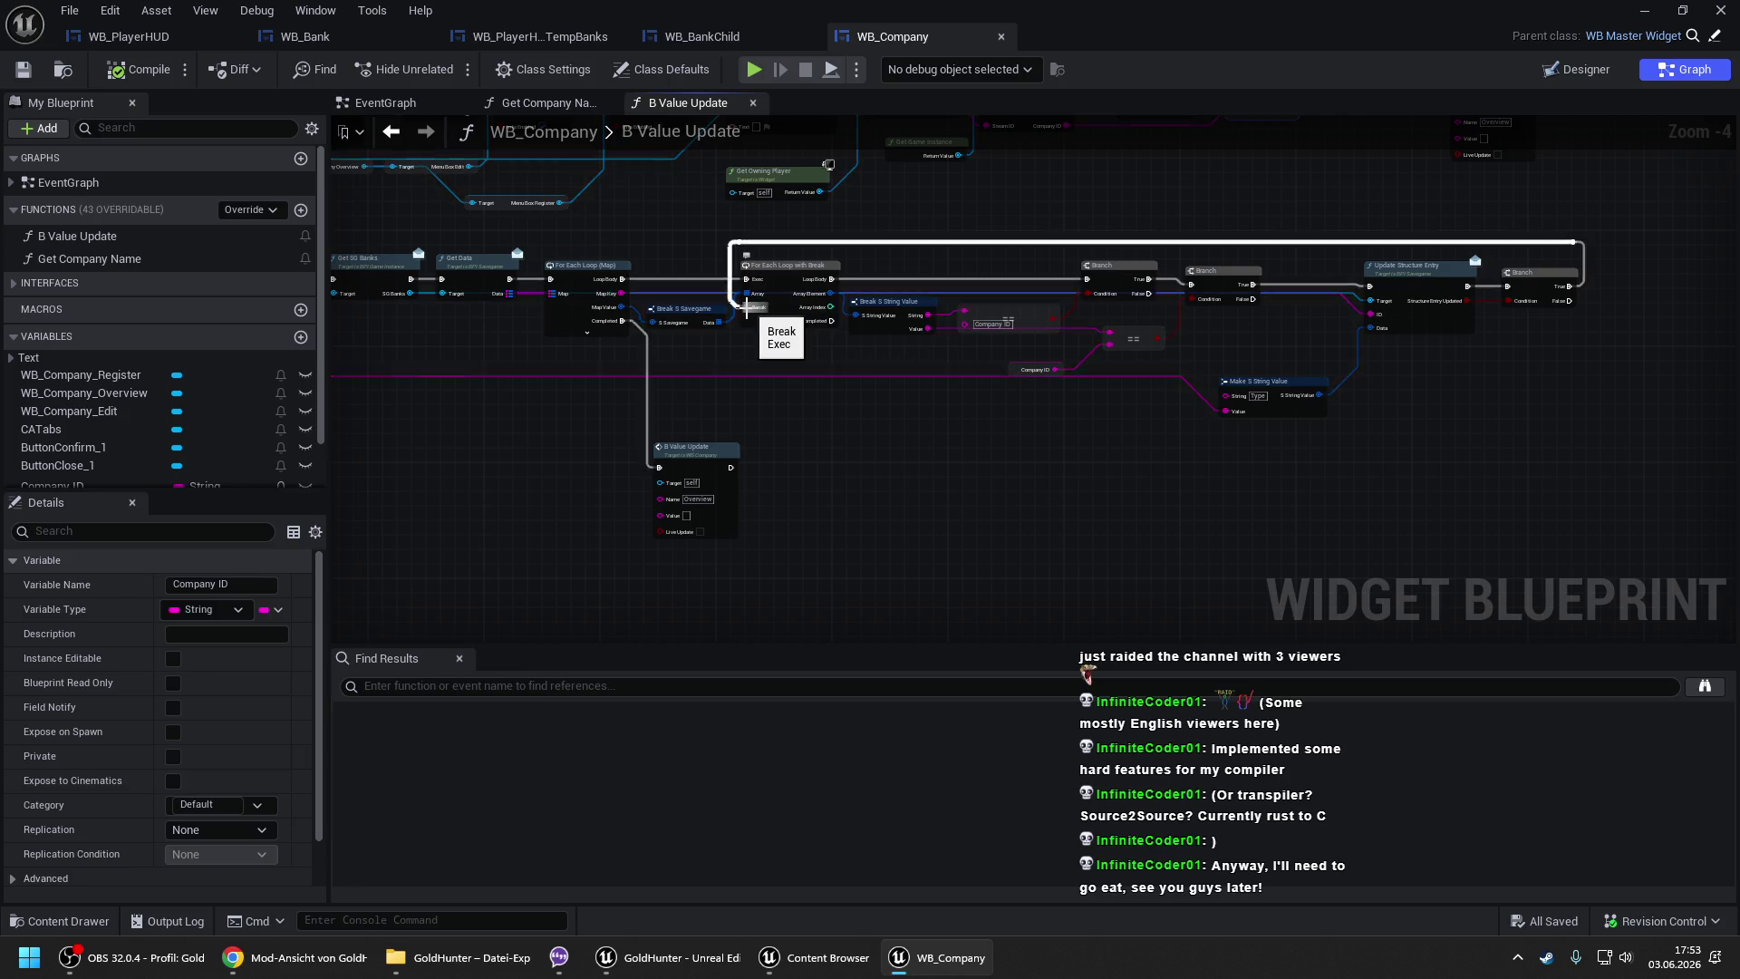
mouse_move(1577, 299)
mouse_down()
mouse_move(1078, 285)
mouse_move(1091, 280)
mouse_up()
scroll(1076, 282, up, 1)
text(seq)
key(Return)
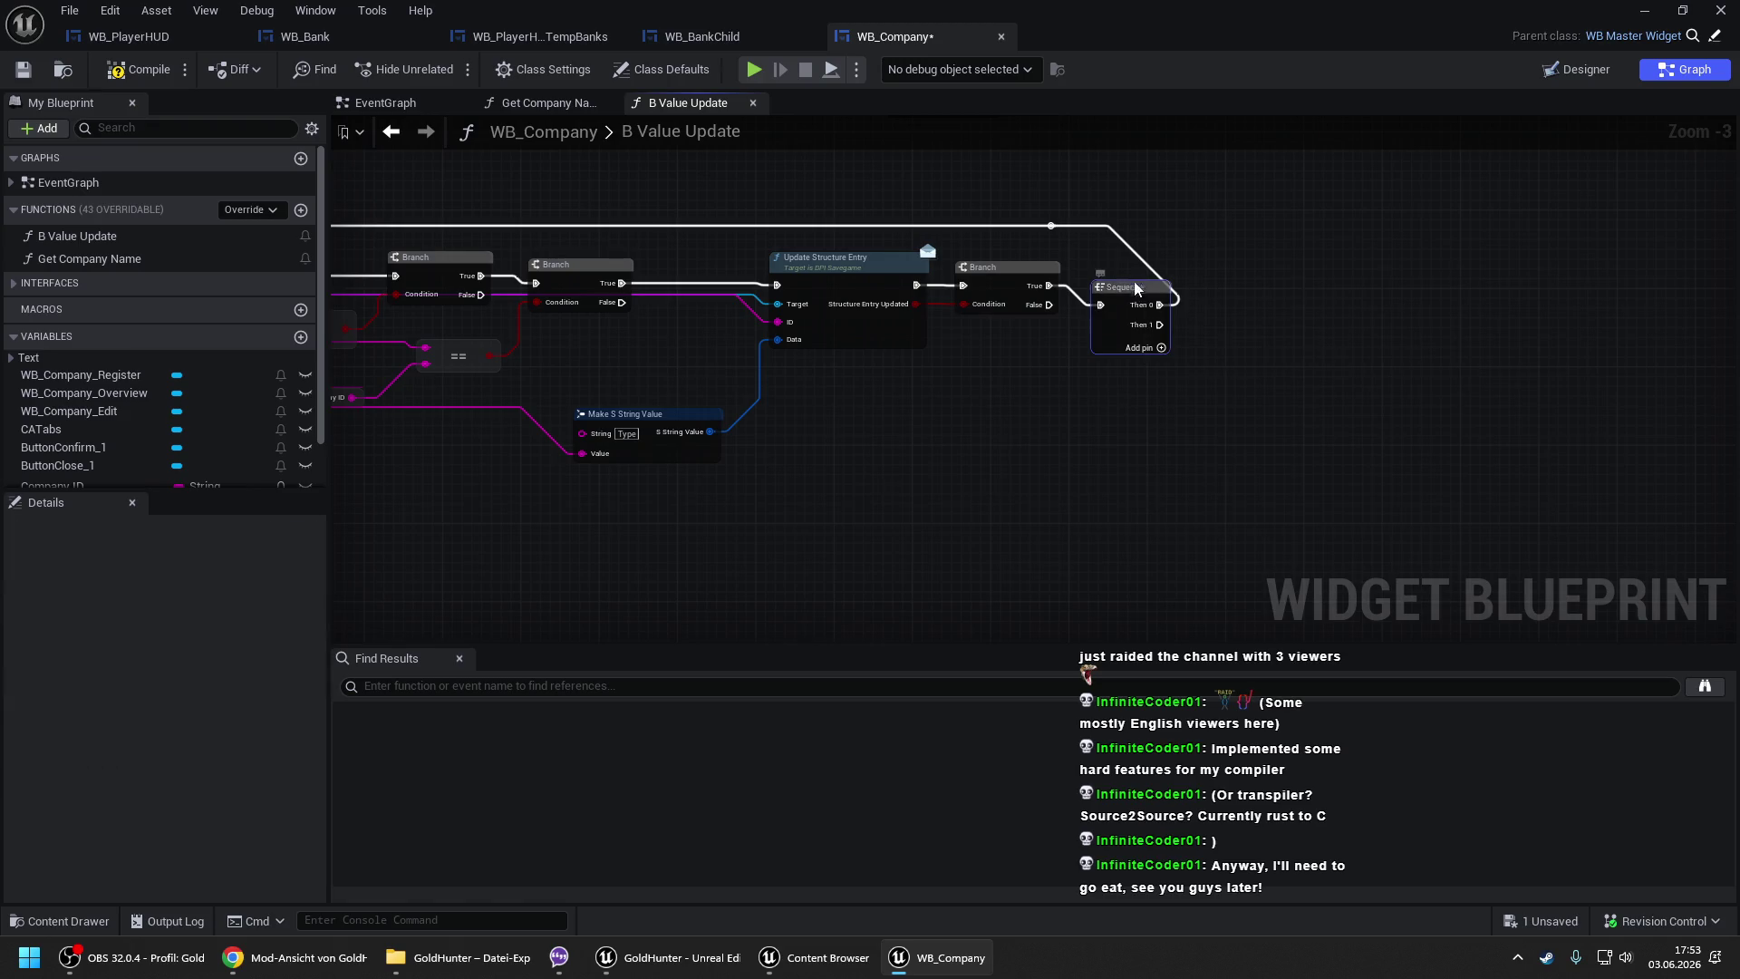
scroll(1394, 263, down, 2)
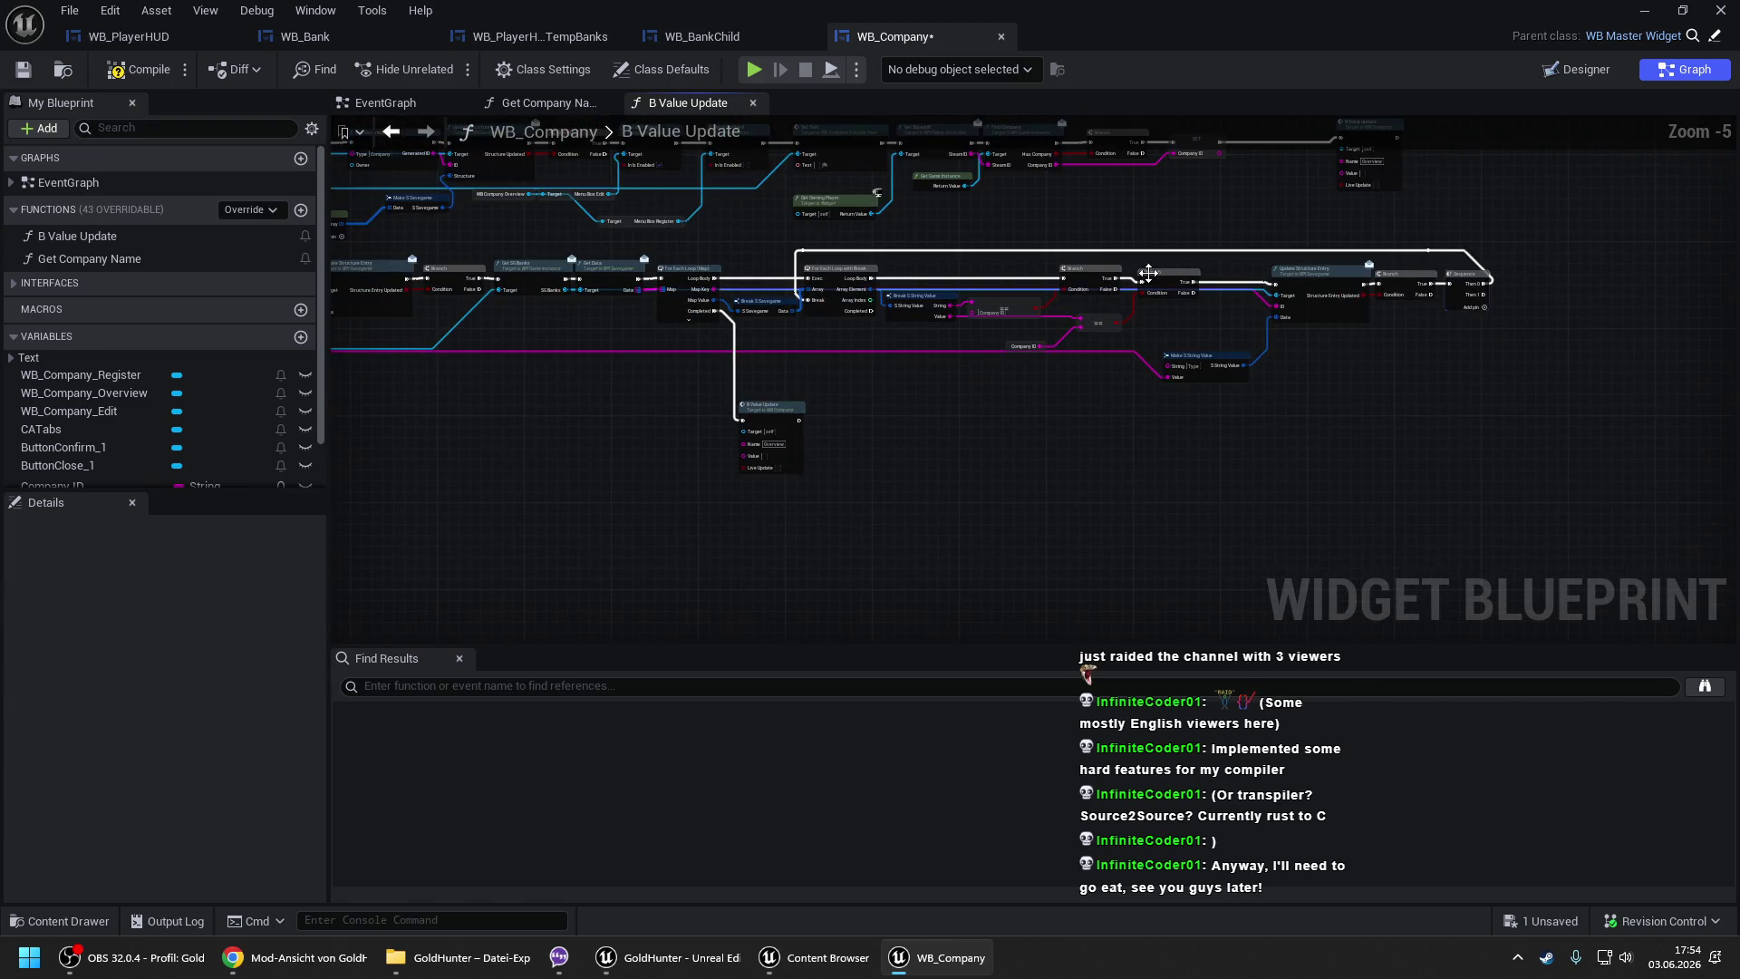
scroll(1151, 272, up, 1)
mouse_move(1592, 301)
mouse_down()
mouse_move(657, 308)
mouse_move(609, 404)
mouse_move(671, 424)
mouse_up()
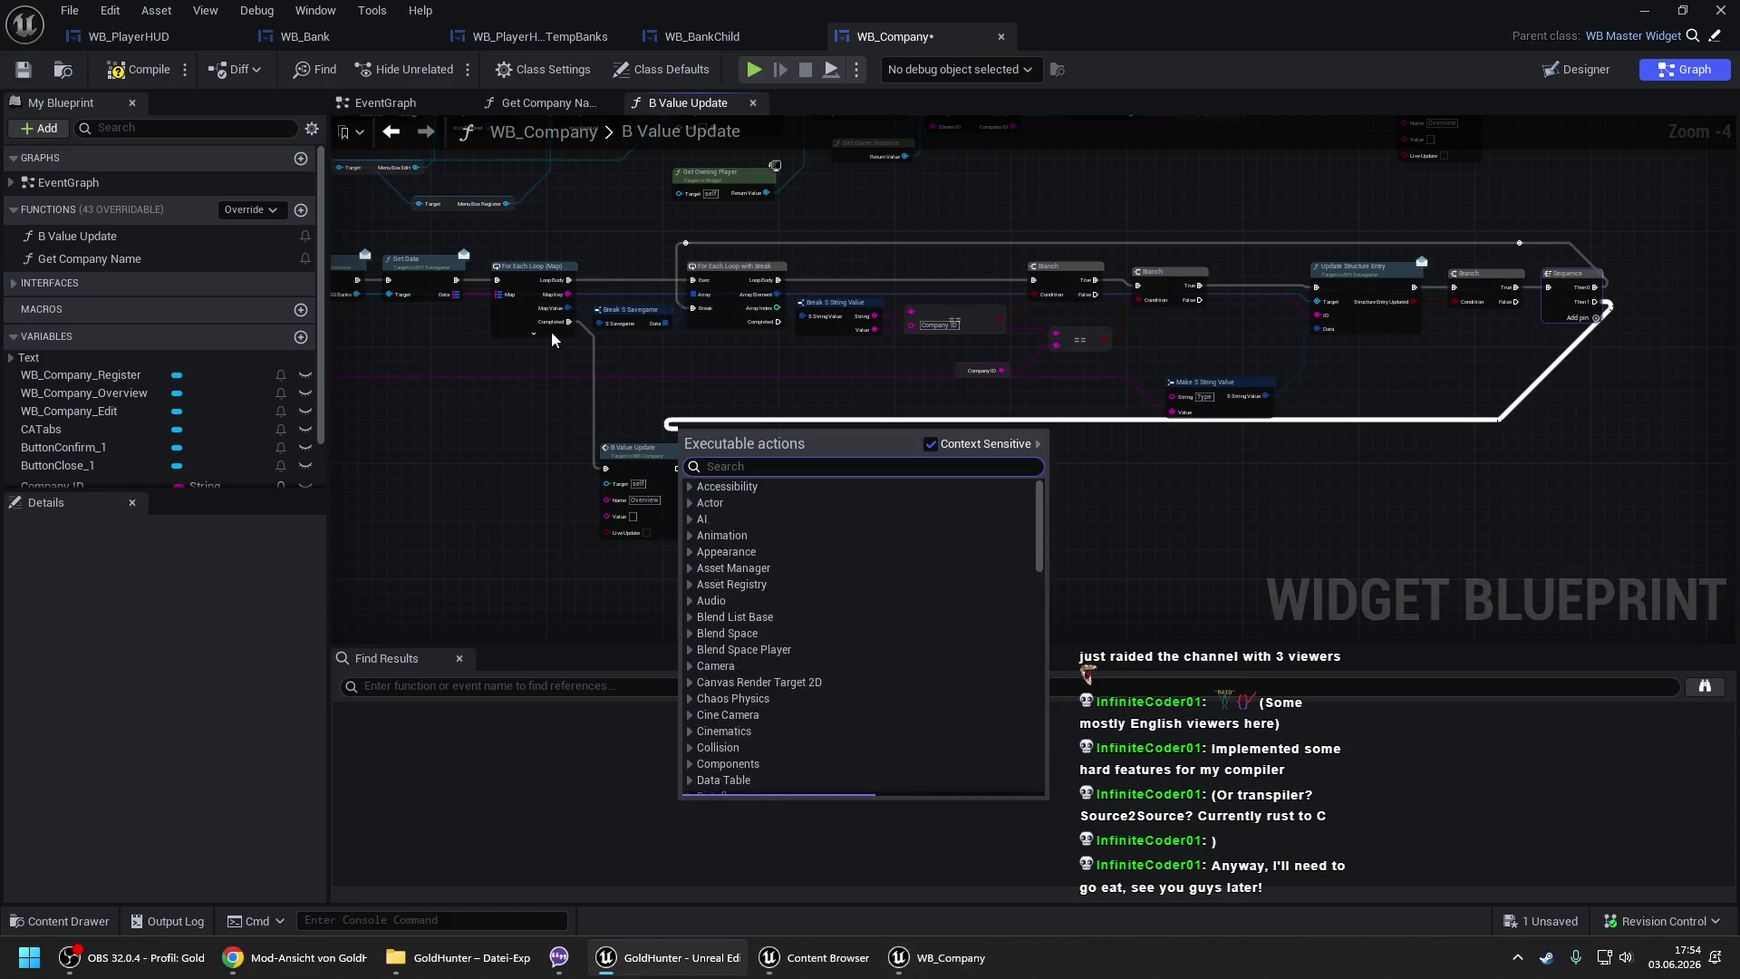
key(Escape)
mouse_move(1592, 301)
mouse_down()
mouse_move(1400, 339)
mouse_move(524, 326)
mouse_move(507, 311)
mouse_up()
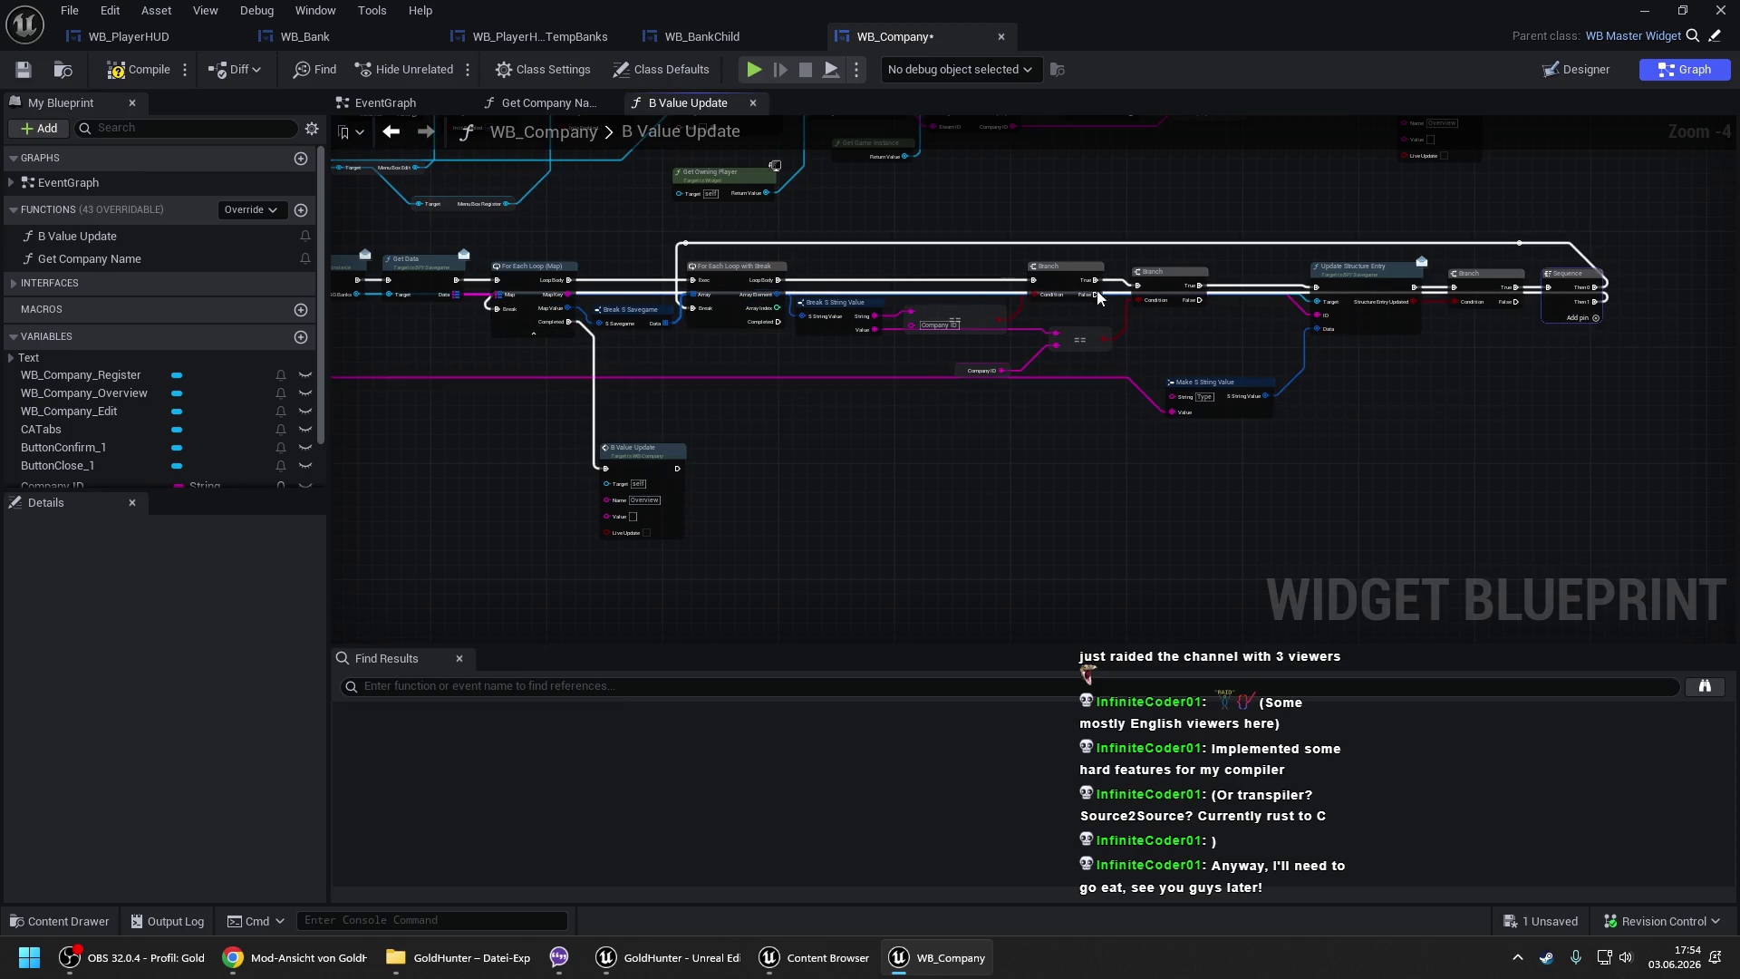
scroll(1461, 318, up, 5)
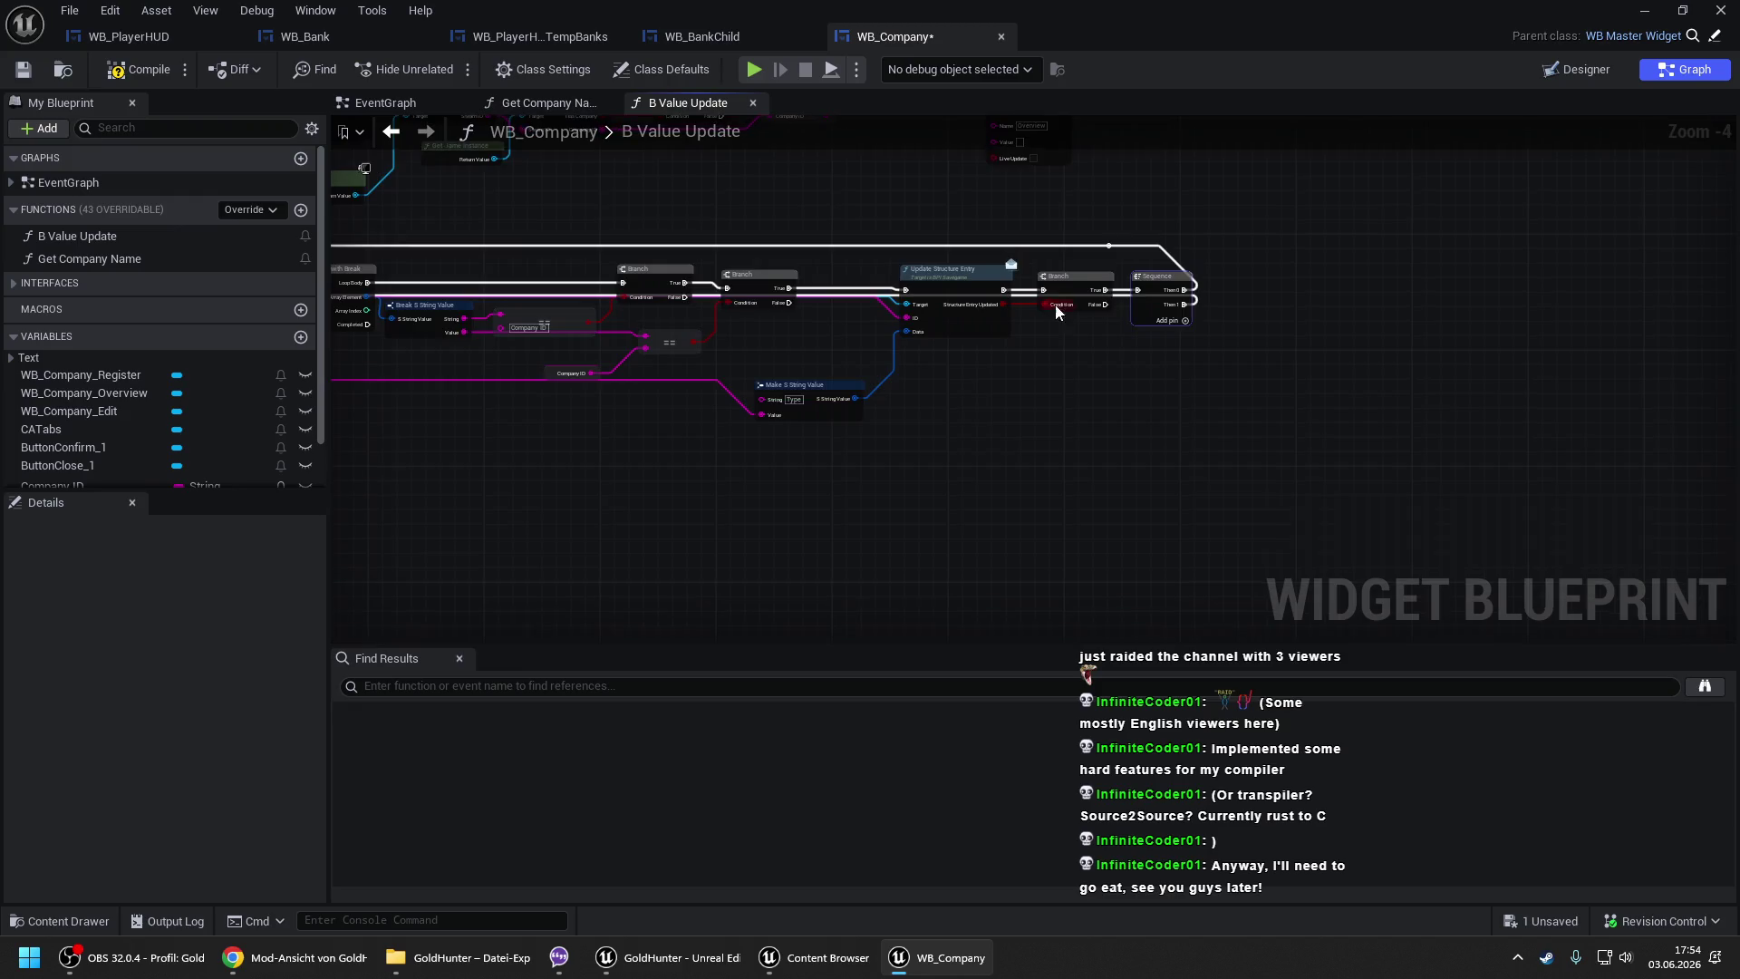
double_click(1004, 287)
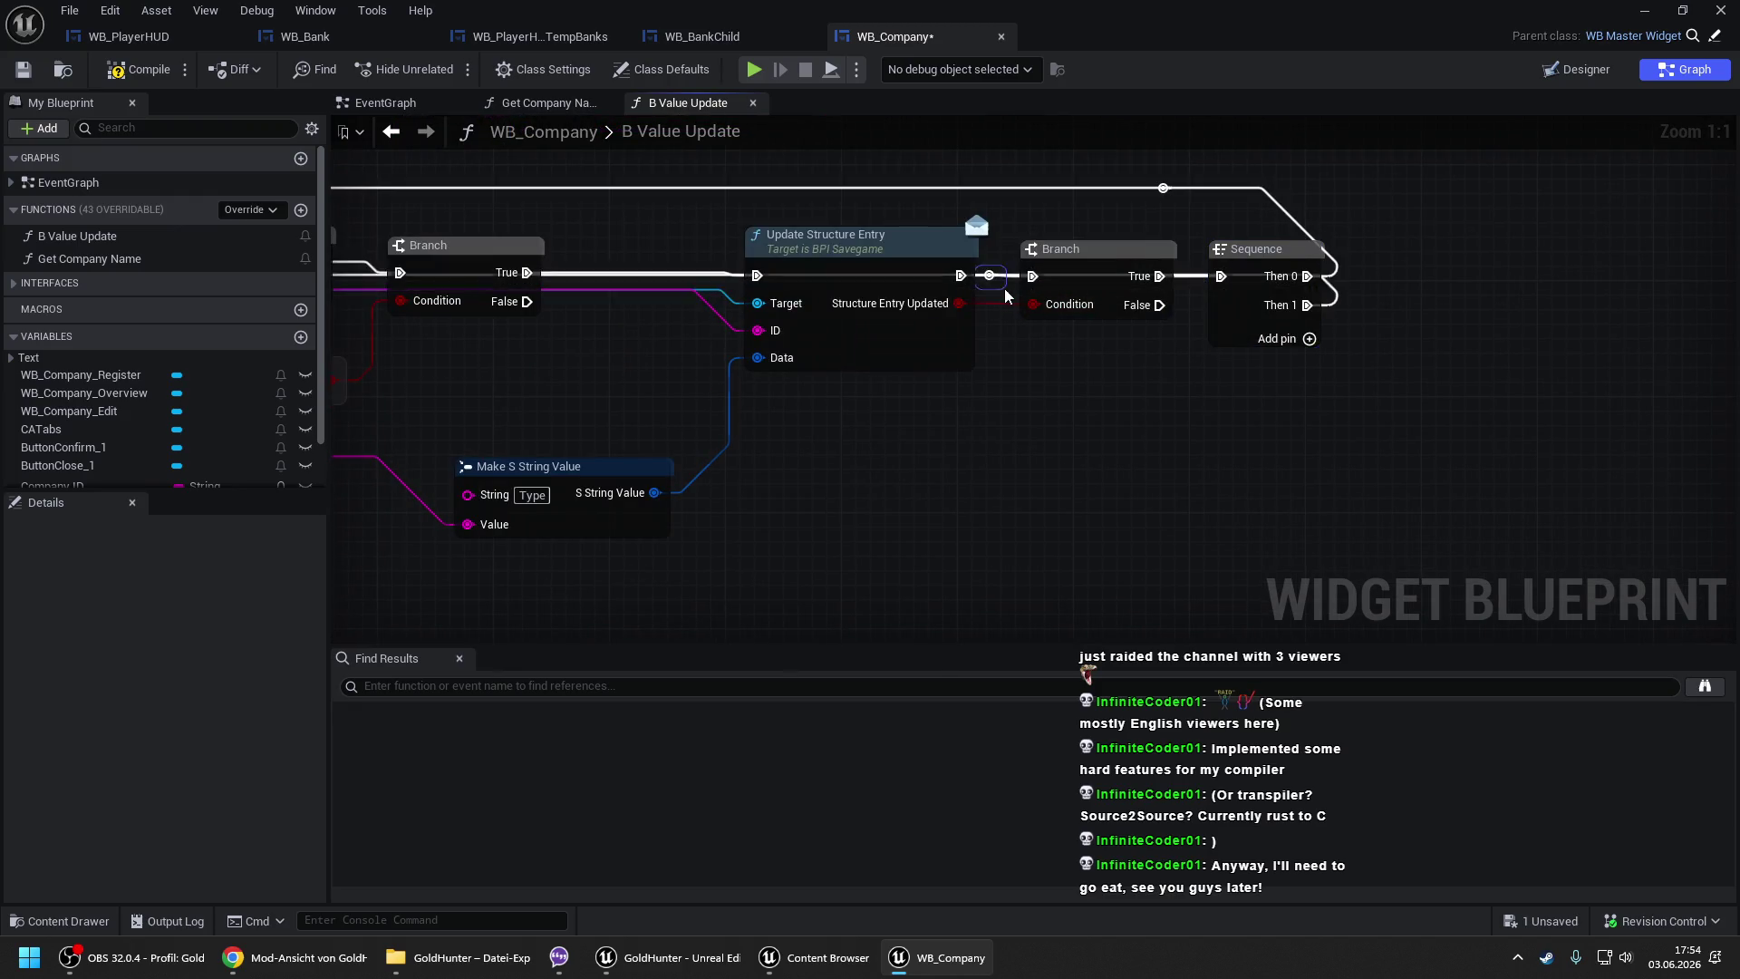
mouse_move(1004, 287)
mouse_down()
mouse_move(1003, 419)
mouse_move(1178, 422)
mouse_move(1341, 355)
mouse_up()
scroll(1341, 355, down, 5)
scroll(713, 388, up, 3)
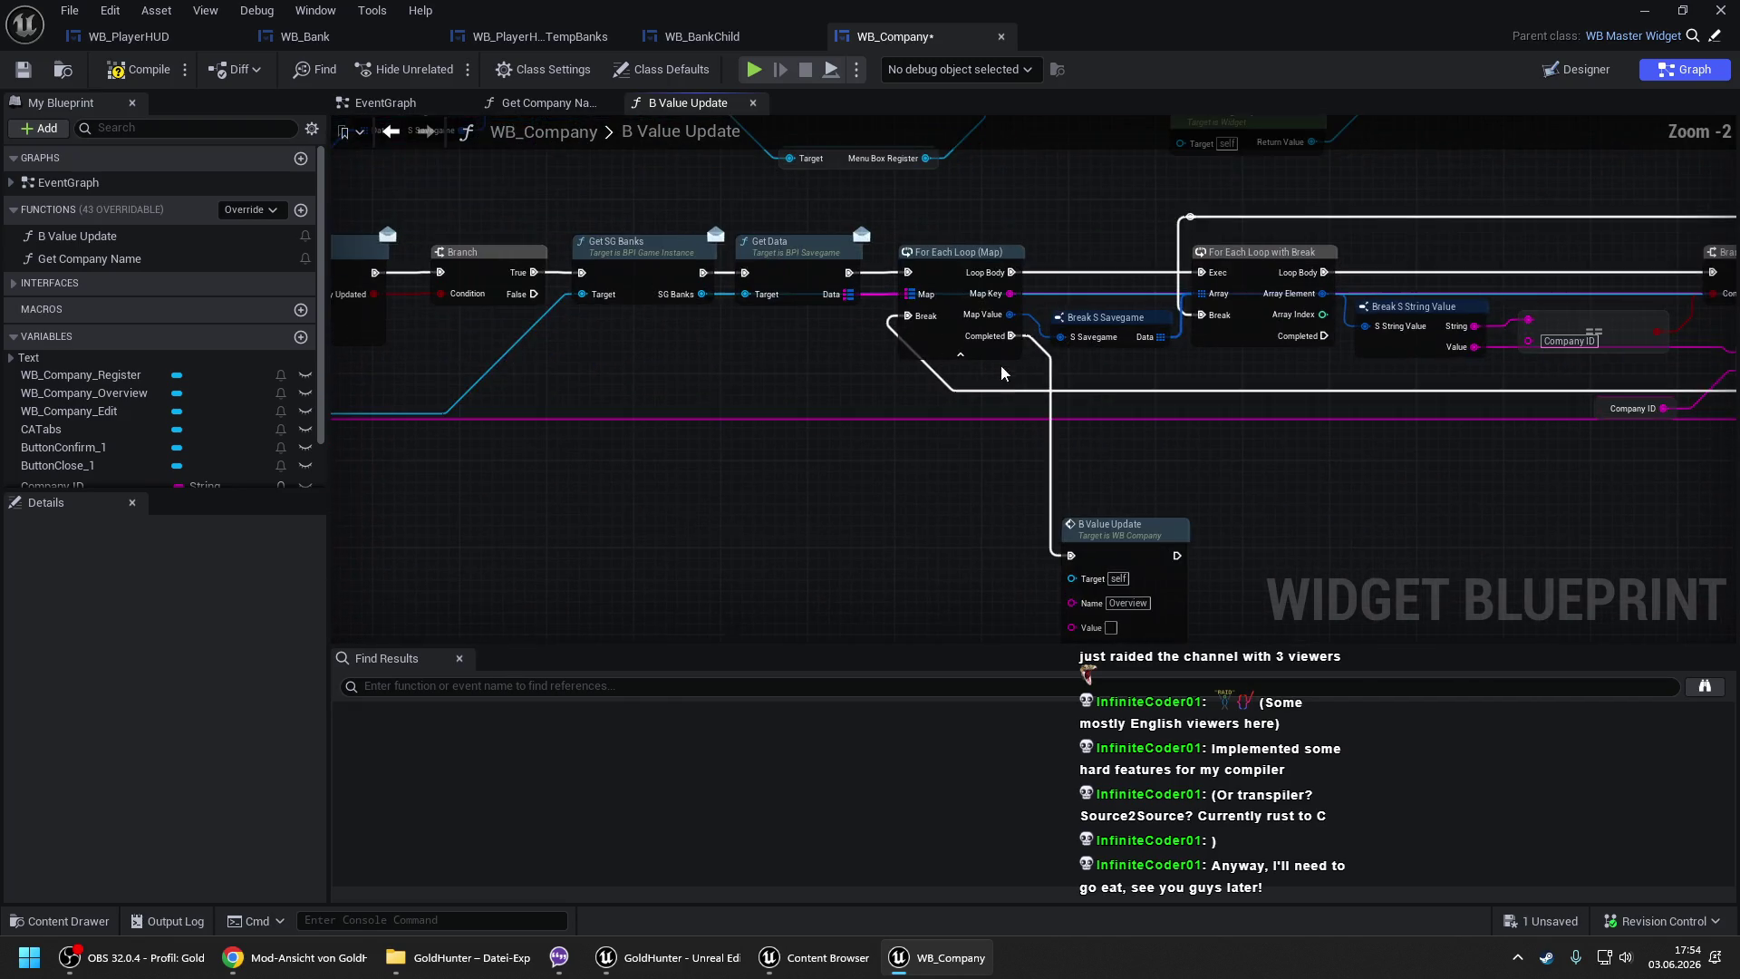
double_click(987, 386)
drag(996, 390, 919, 400)
drag(1250, 474, 781, 380)
scroll(781, 373, down, 2)
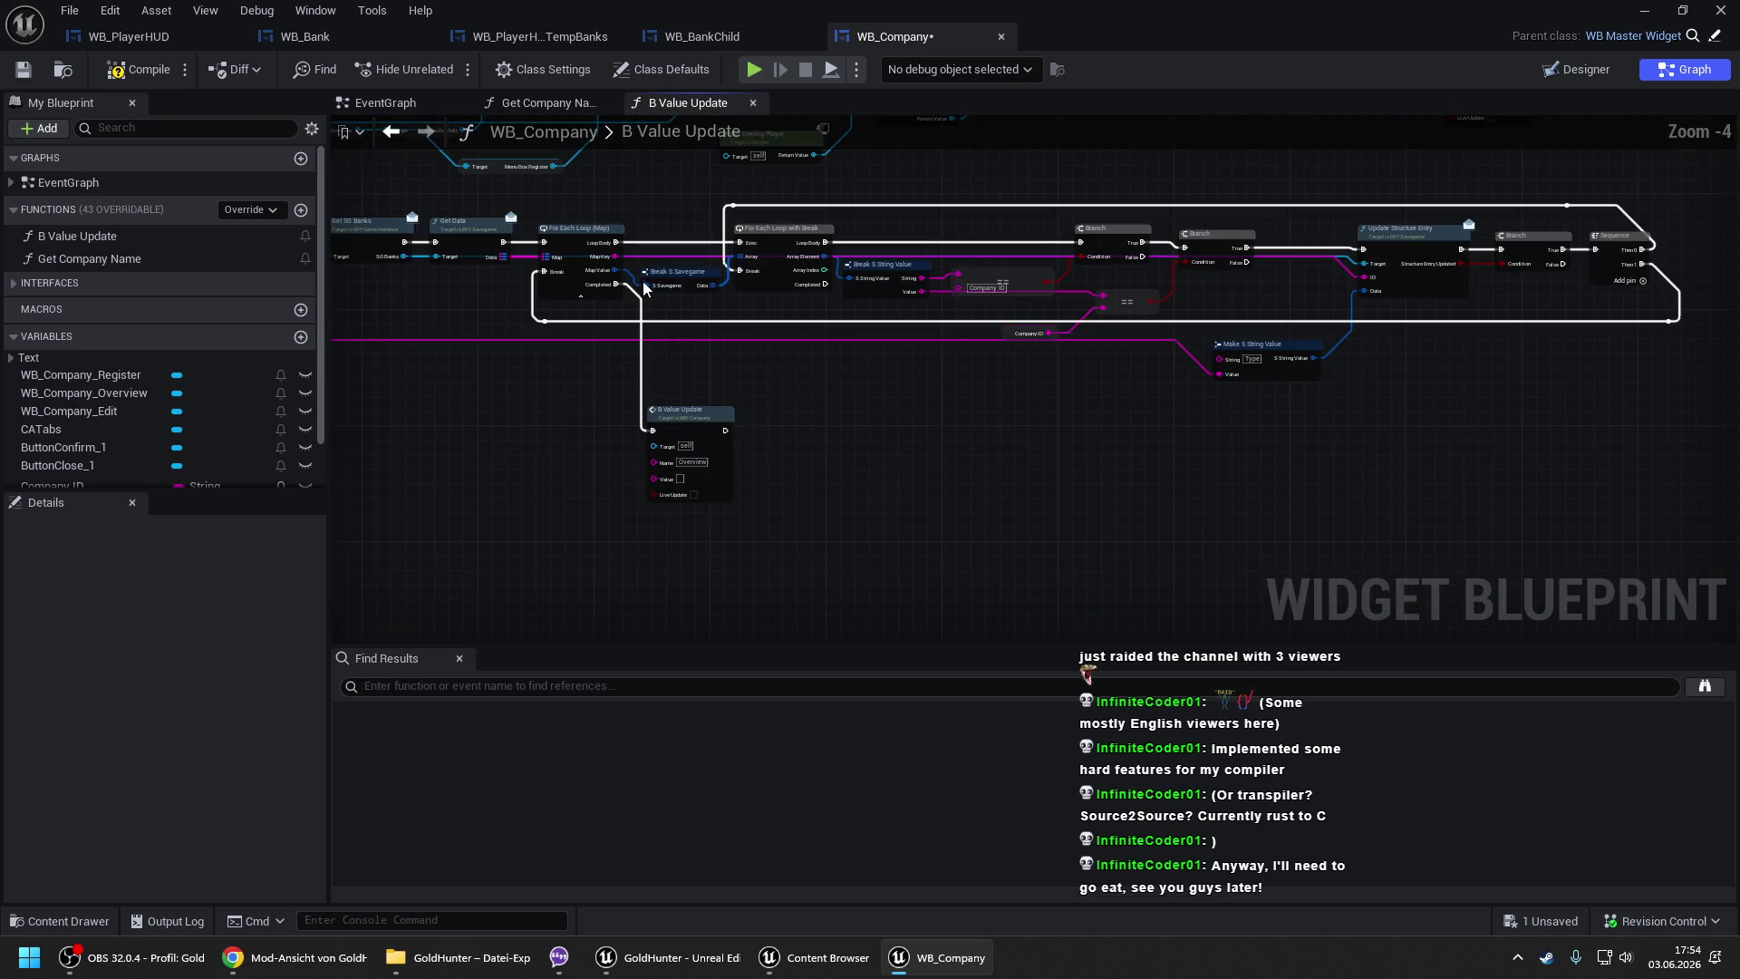
key(ctrl+s)
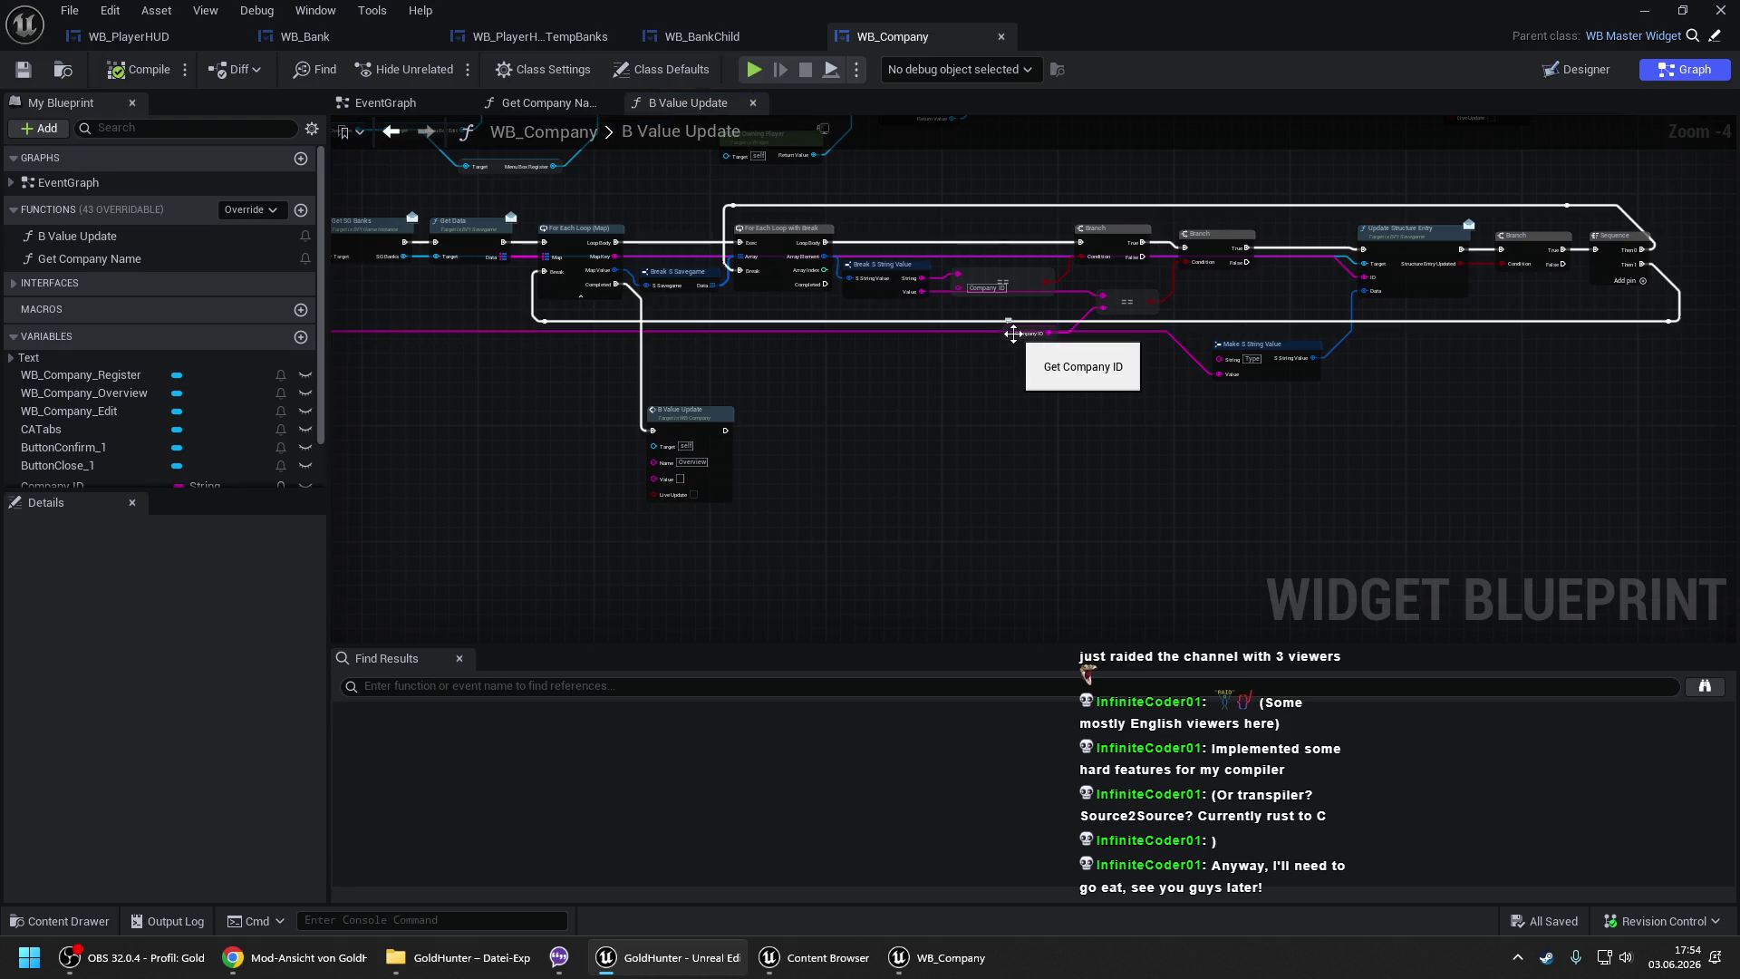
drag(1013, 333, 711, 294)
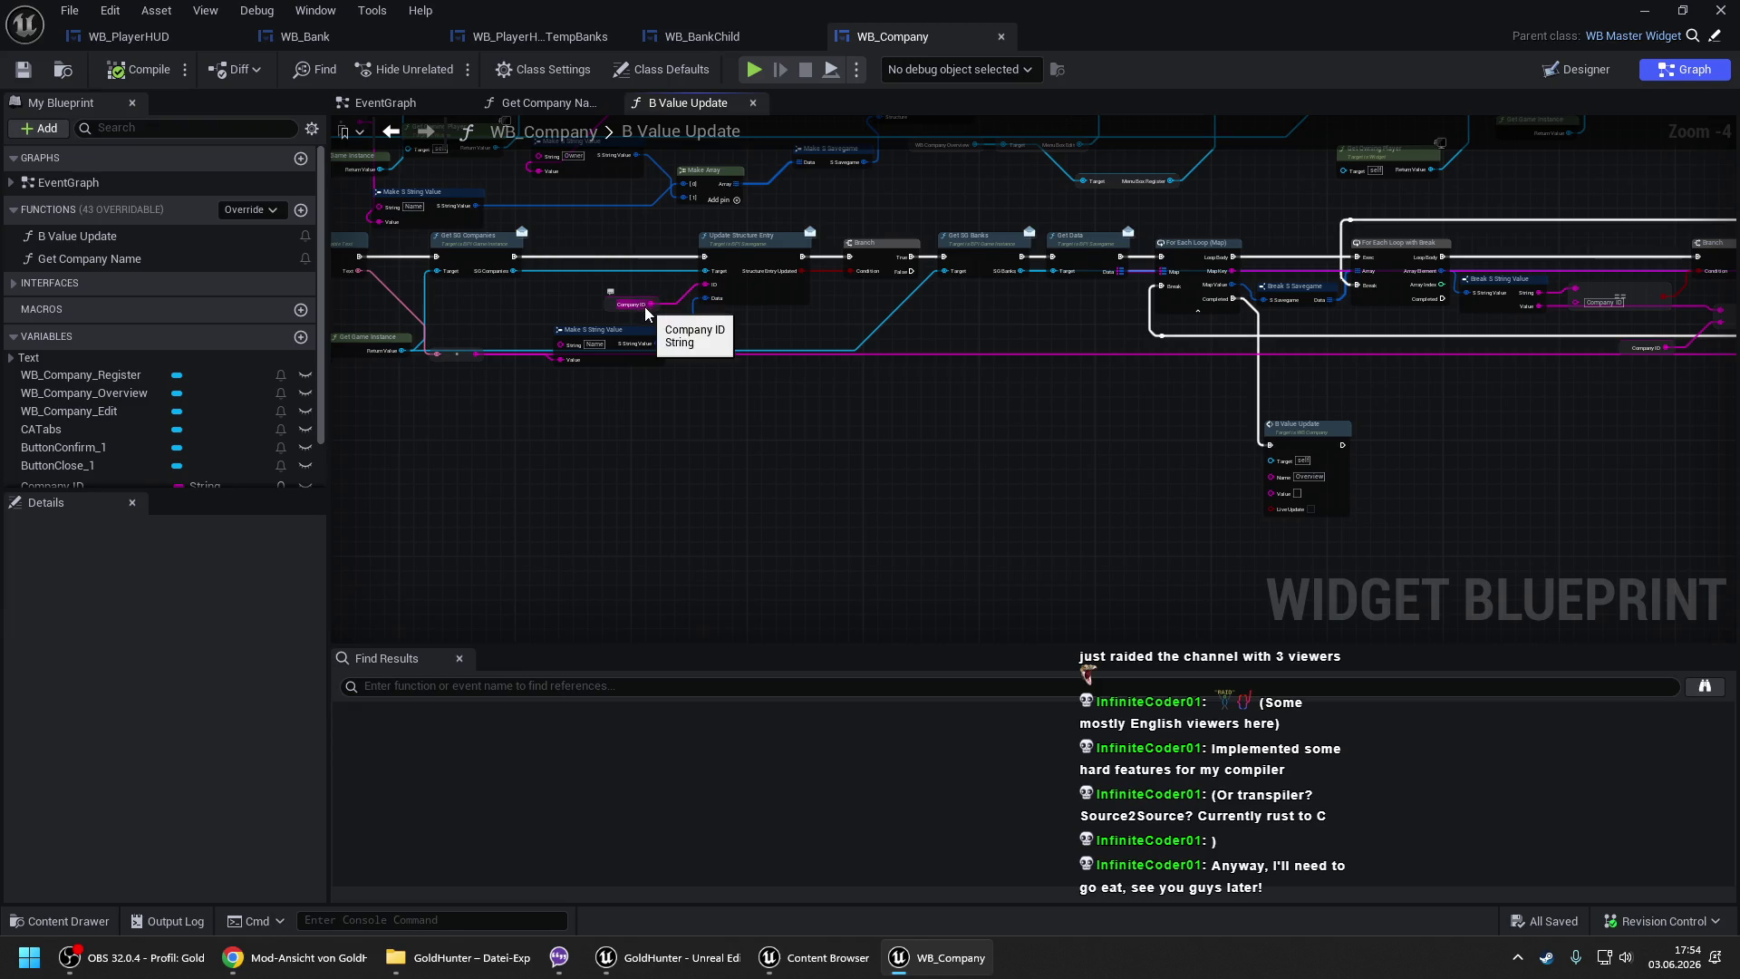
drag(520, 221, 390, 214)
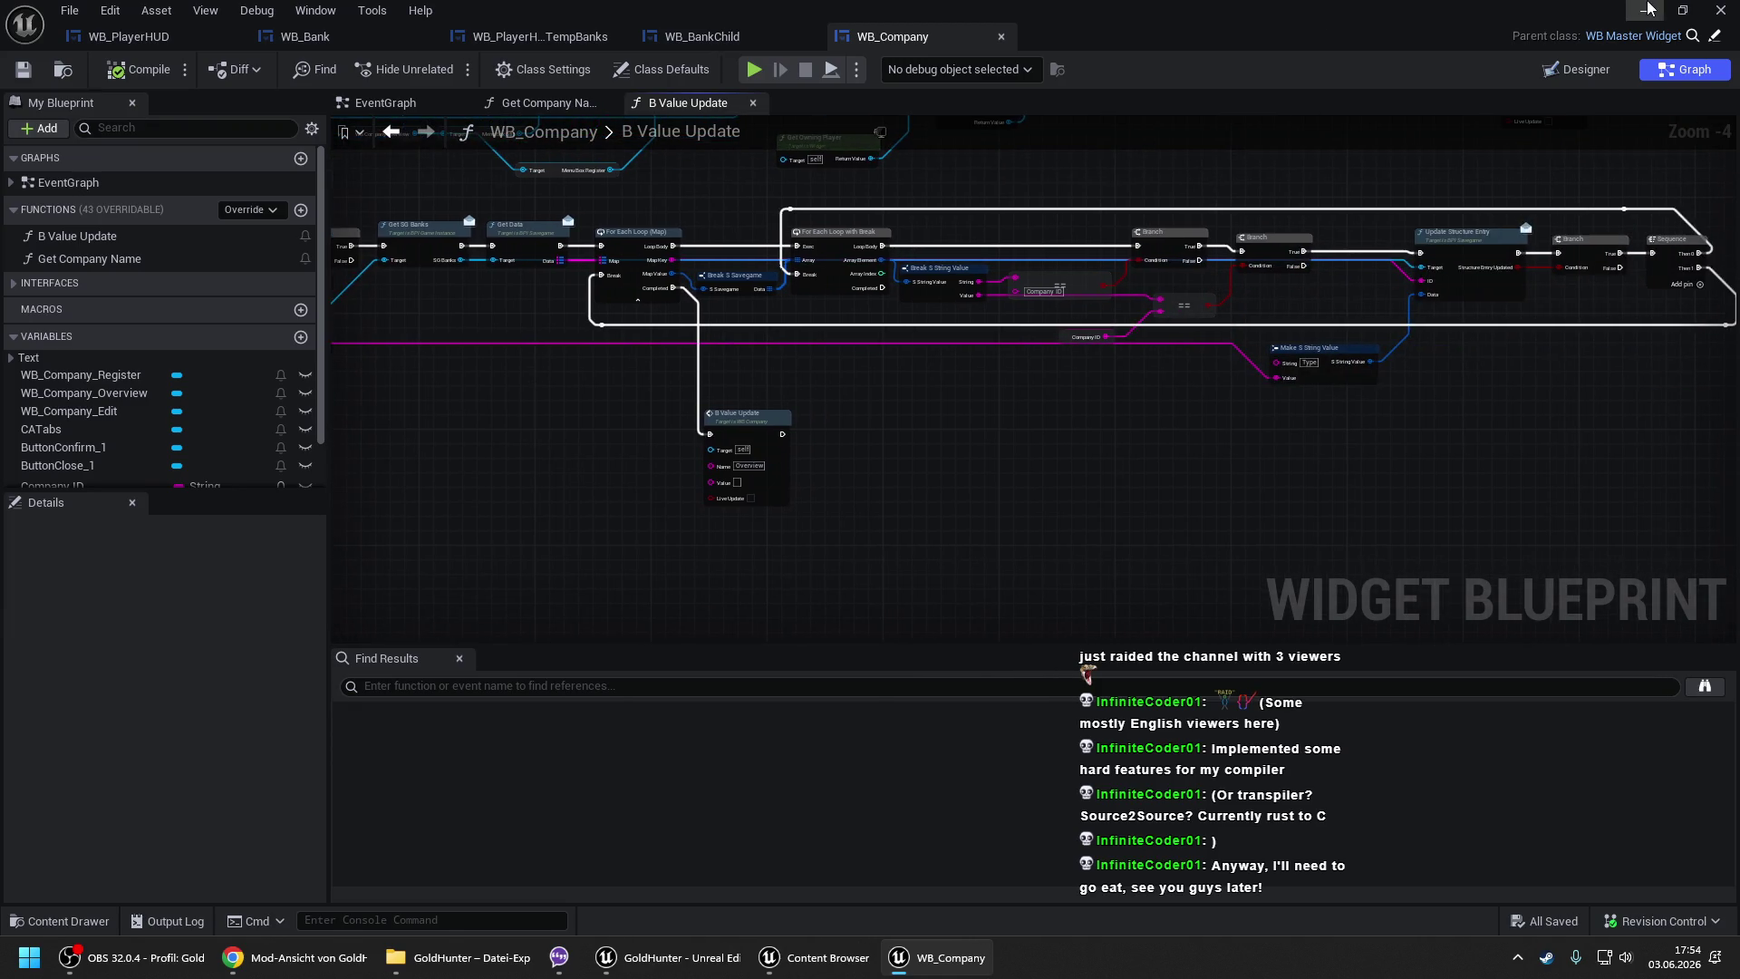
click(1637, 15)
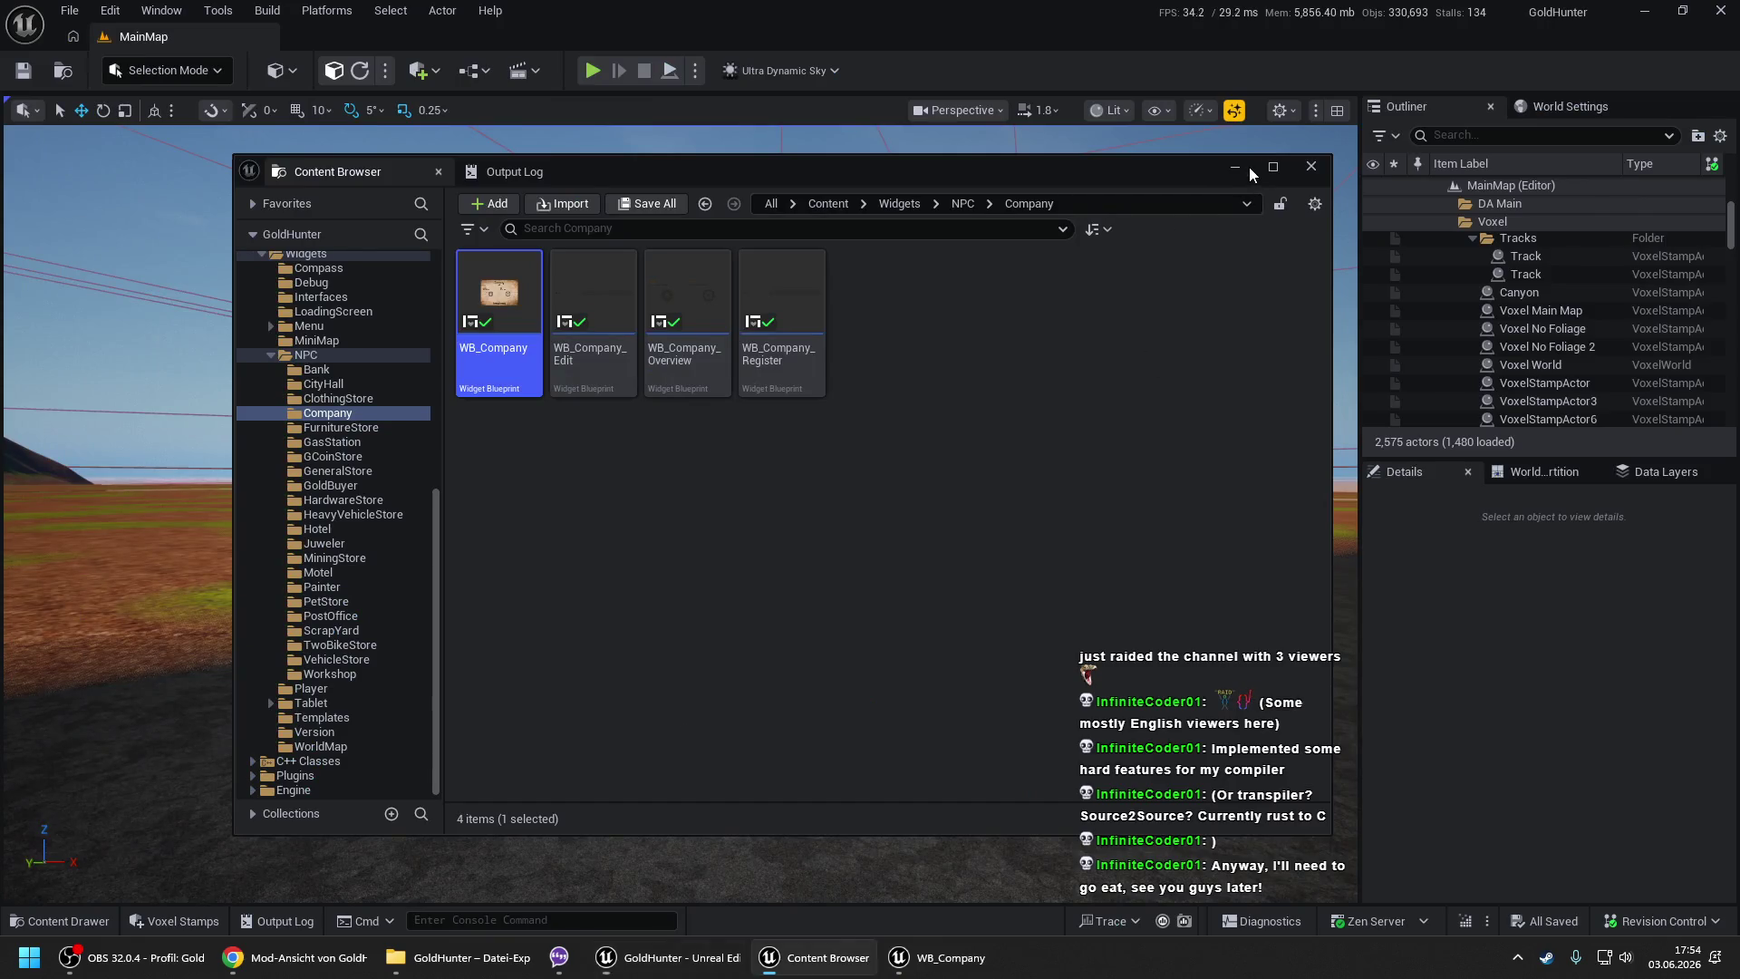
- Hide the content browser and start a Play-In-Editor session with Alt+P
click(1248, 167)
right_click(687, 814)
key(Escape)
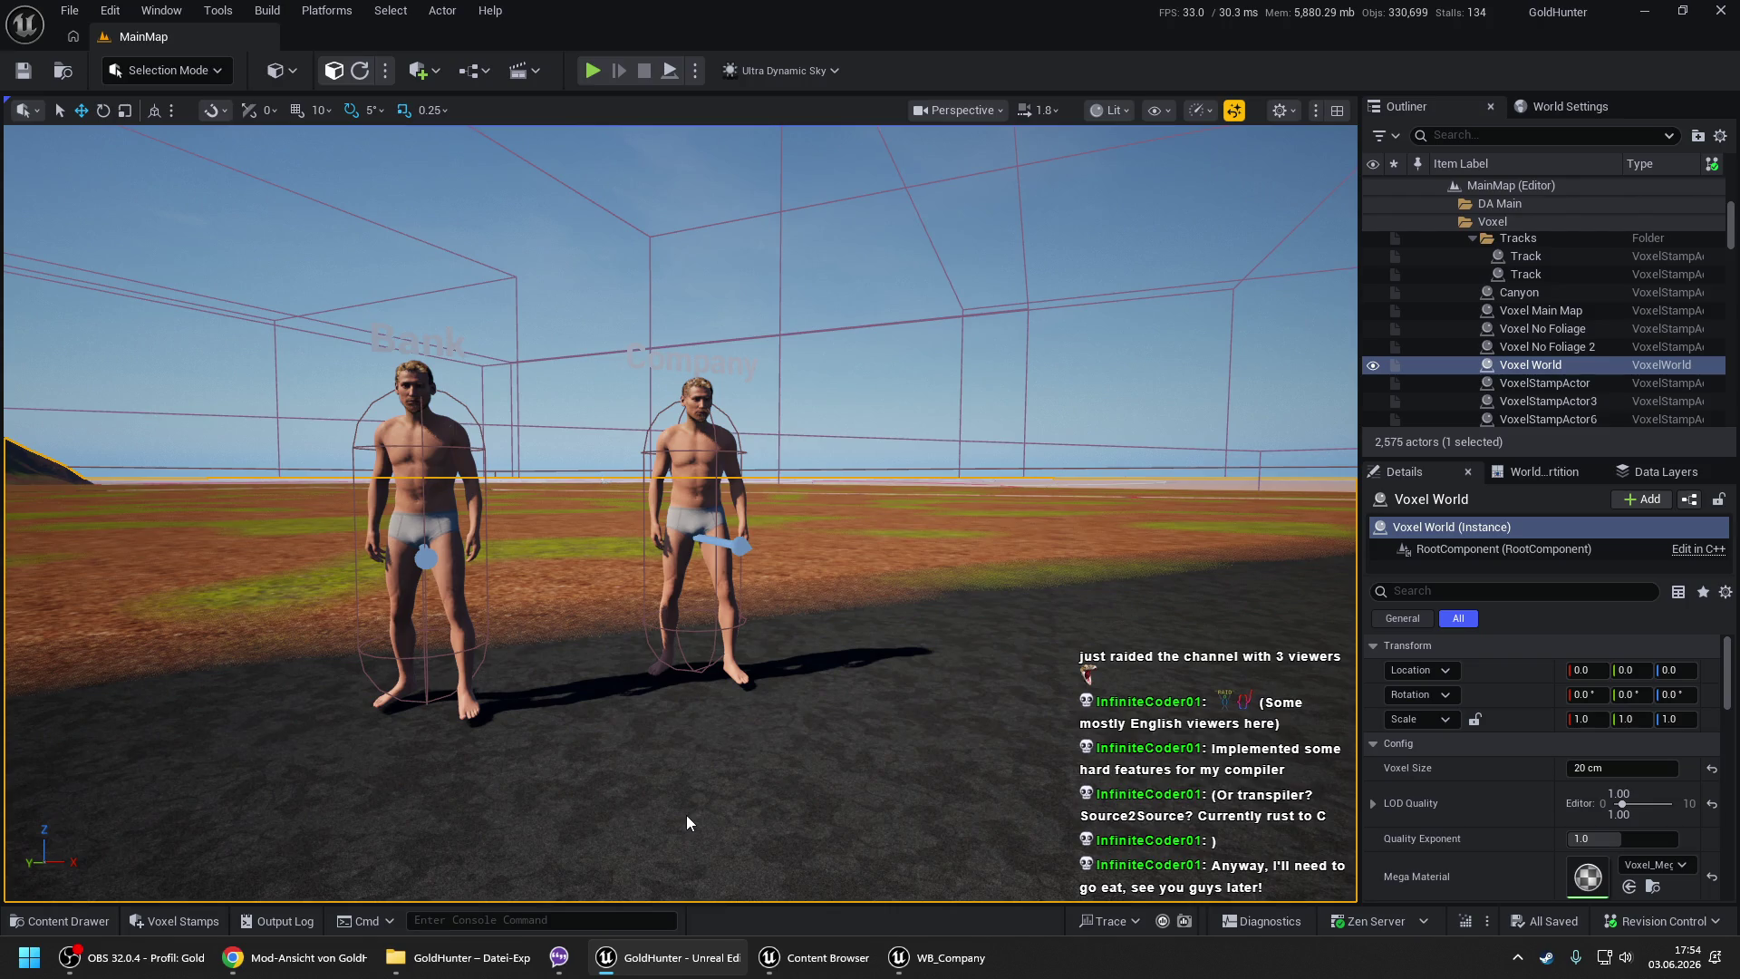
key(alt+p)
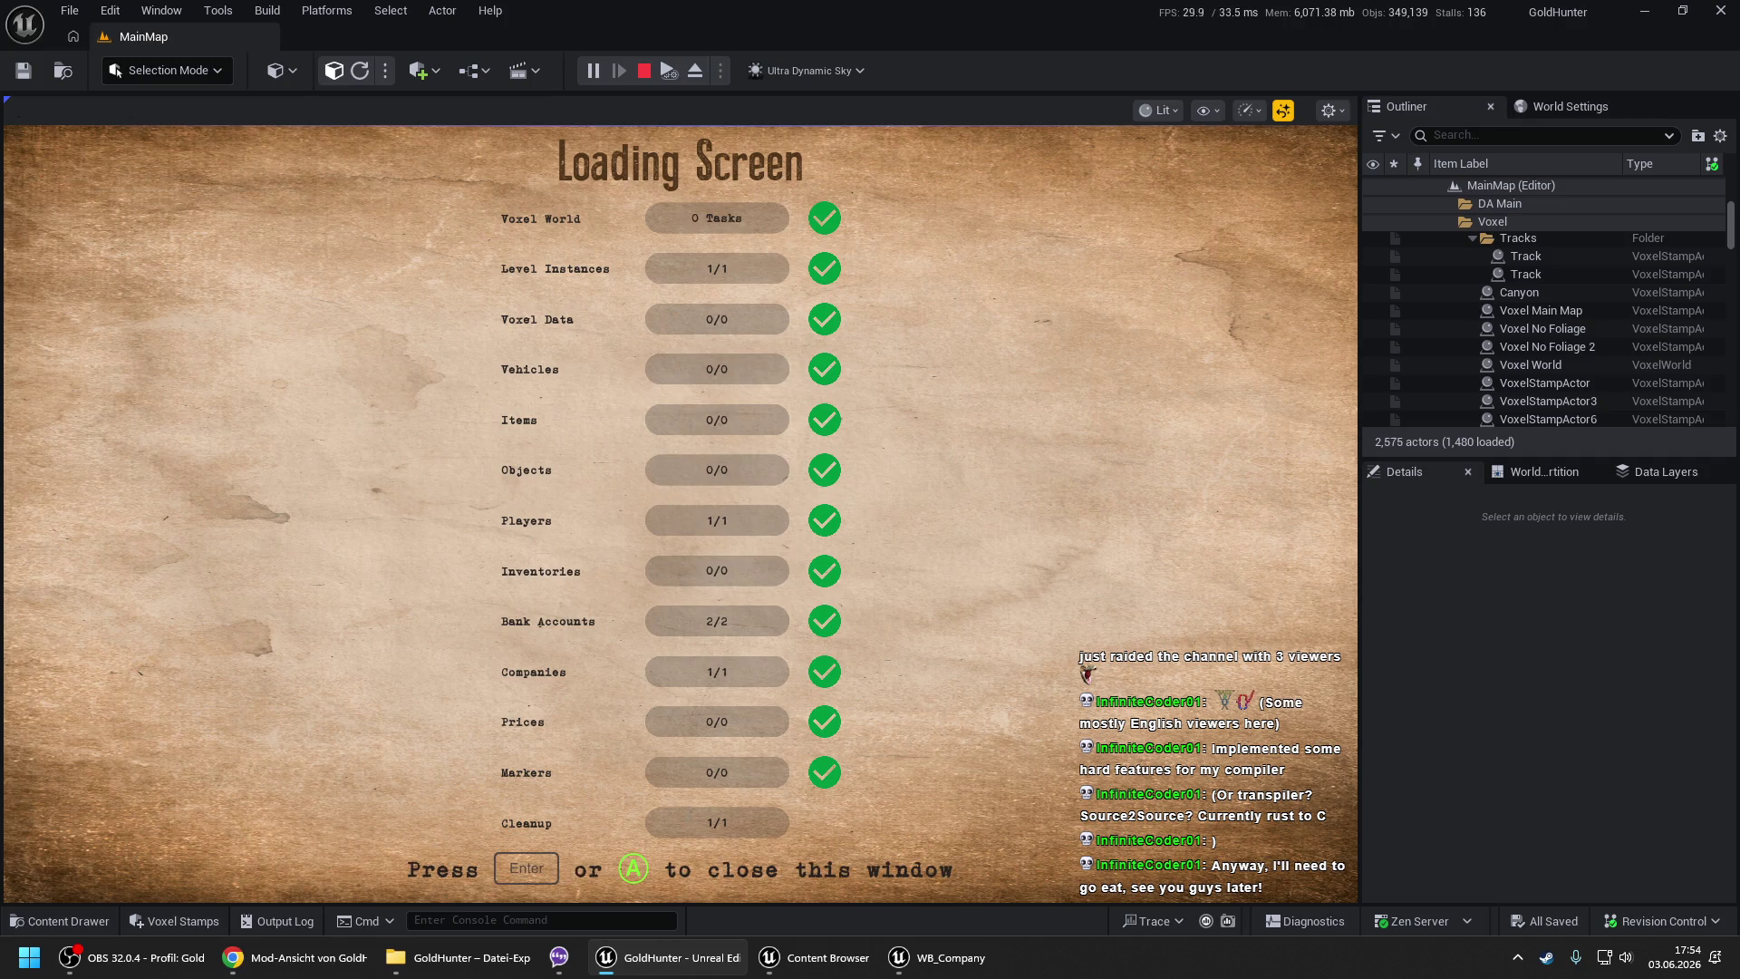
key(Return)
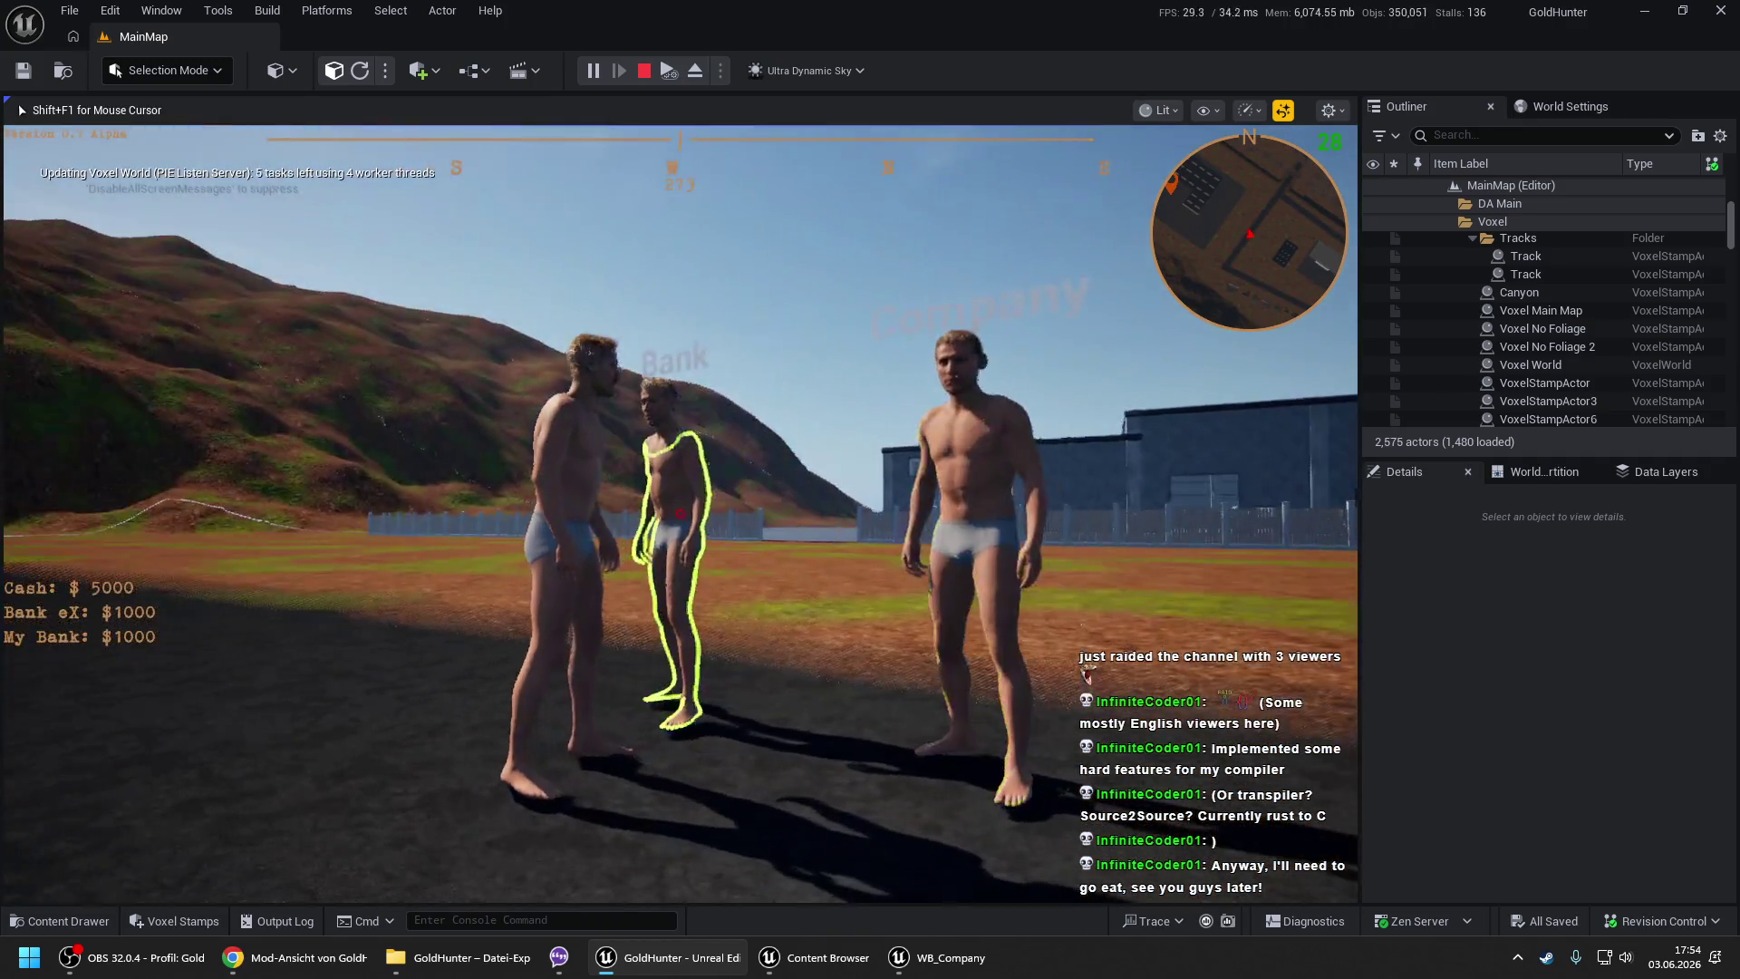
- Rename the company to 'eXtreme Studios 123' through the company character's dialog
key(e)
click(607, 690)
key(e)
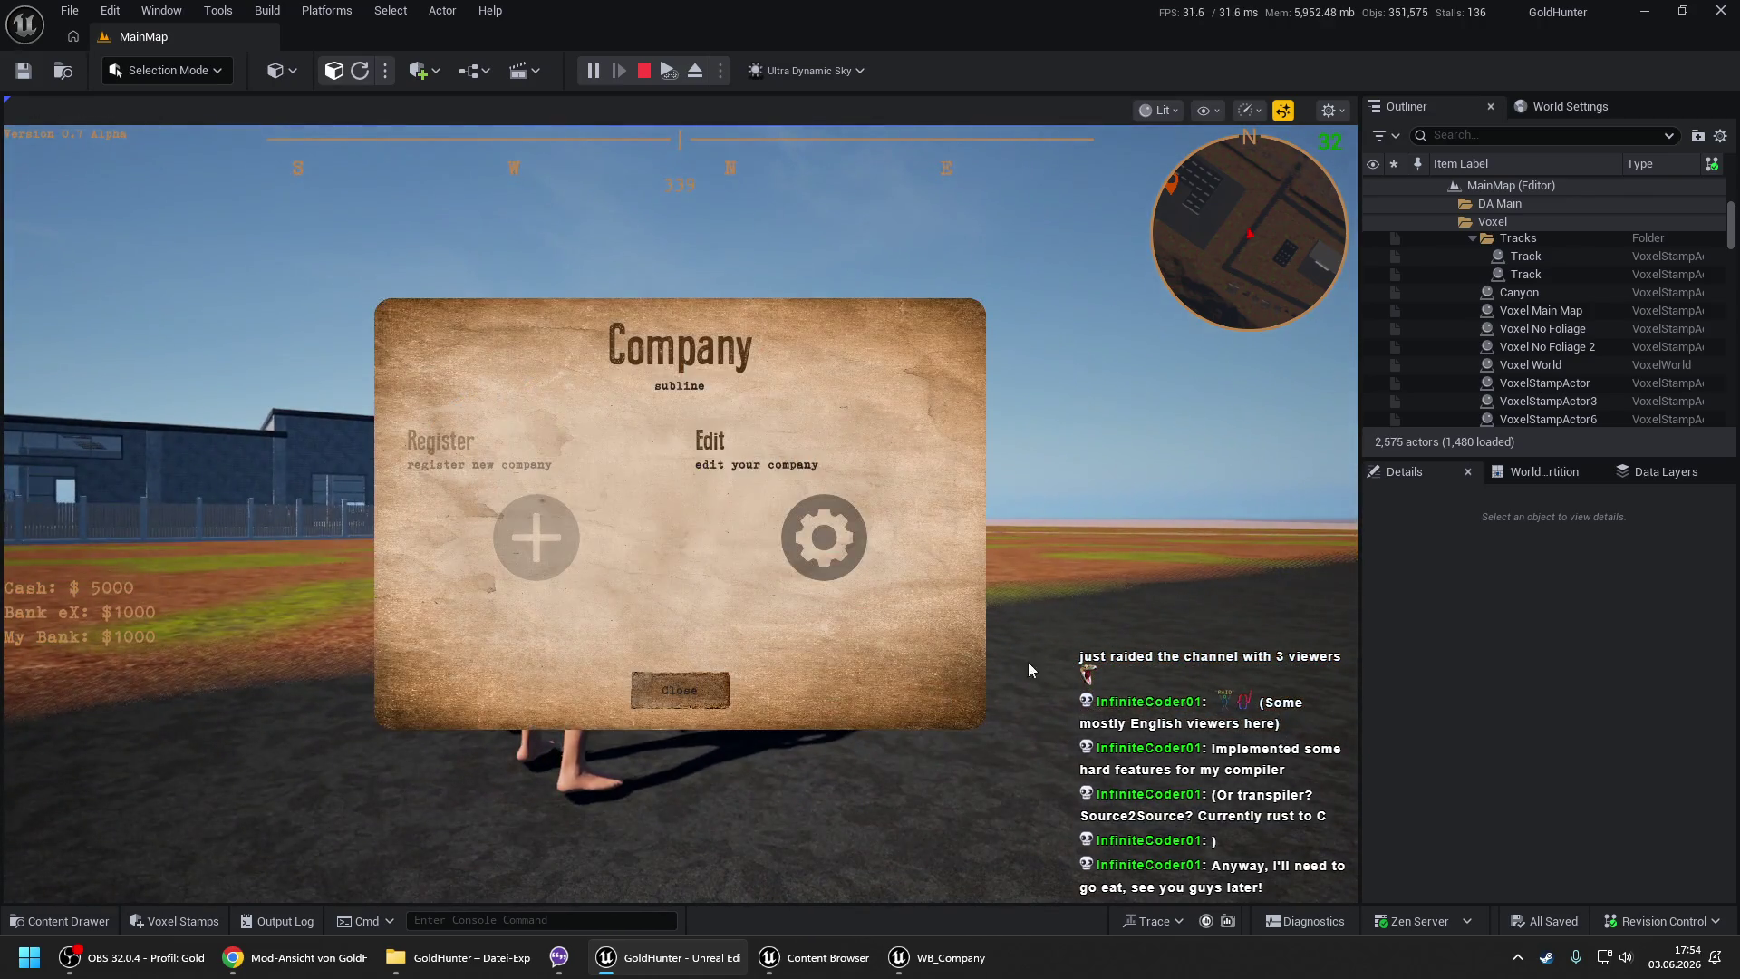
click(876, 542)
text(123)
click(741, 681)
click(716, 690)
- Rename the My Bank account to 'My Bank old' at the bank, then stop the play session
key(e)
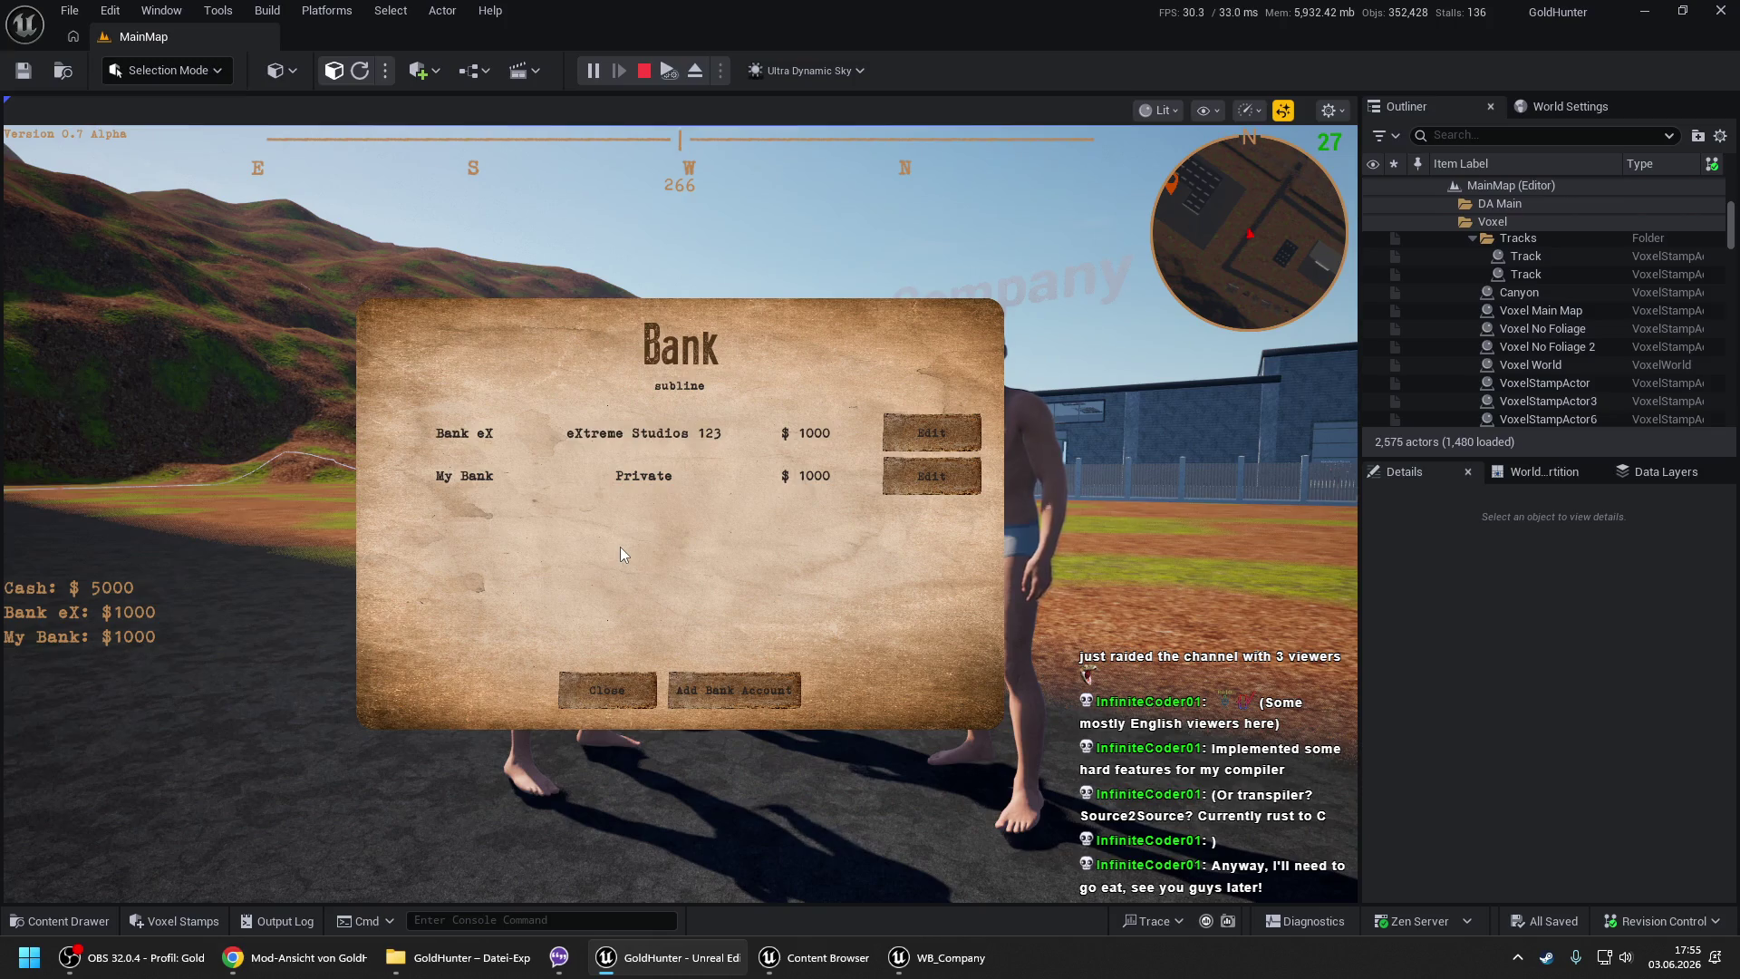
click(931, 475)
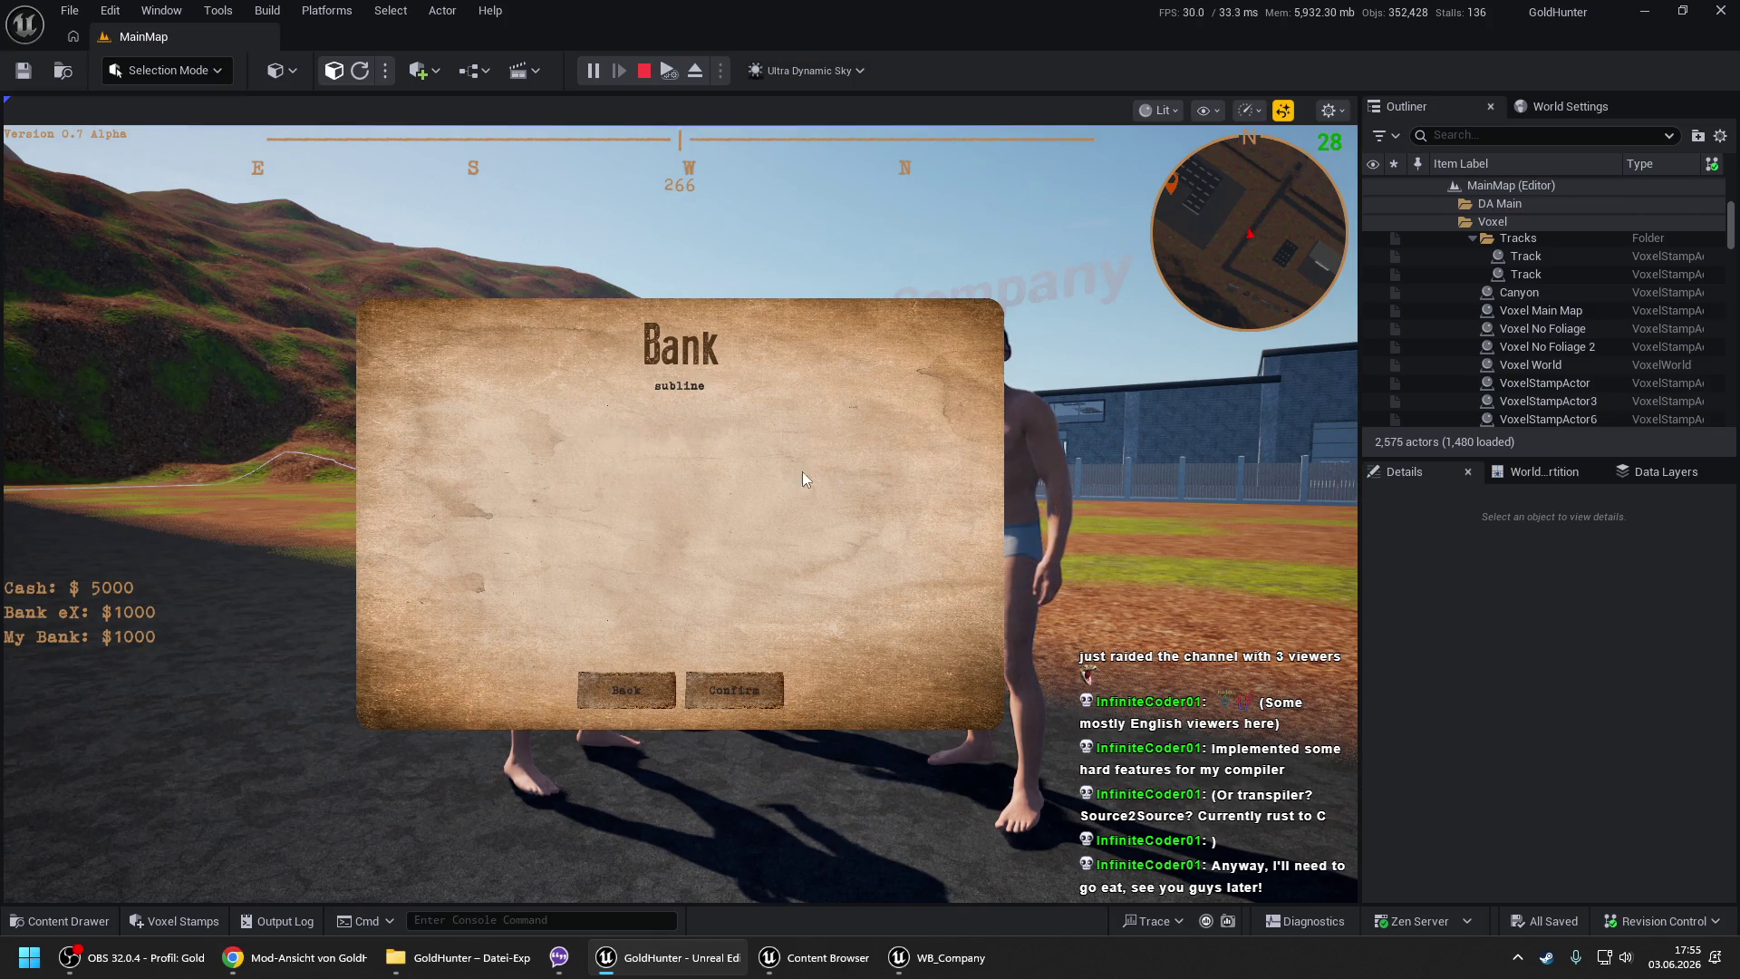
text(/old/)
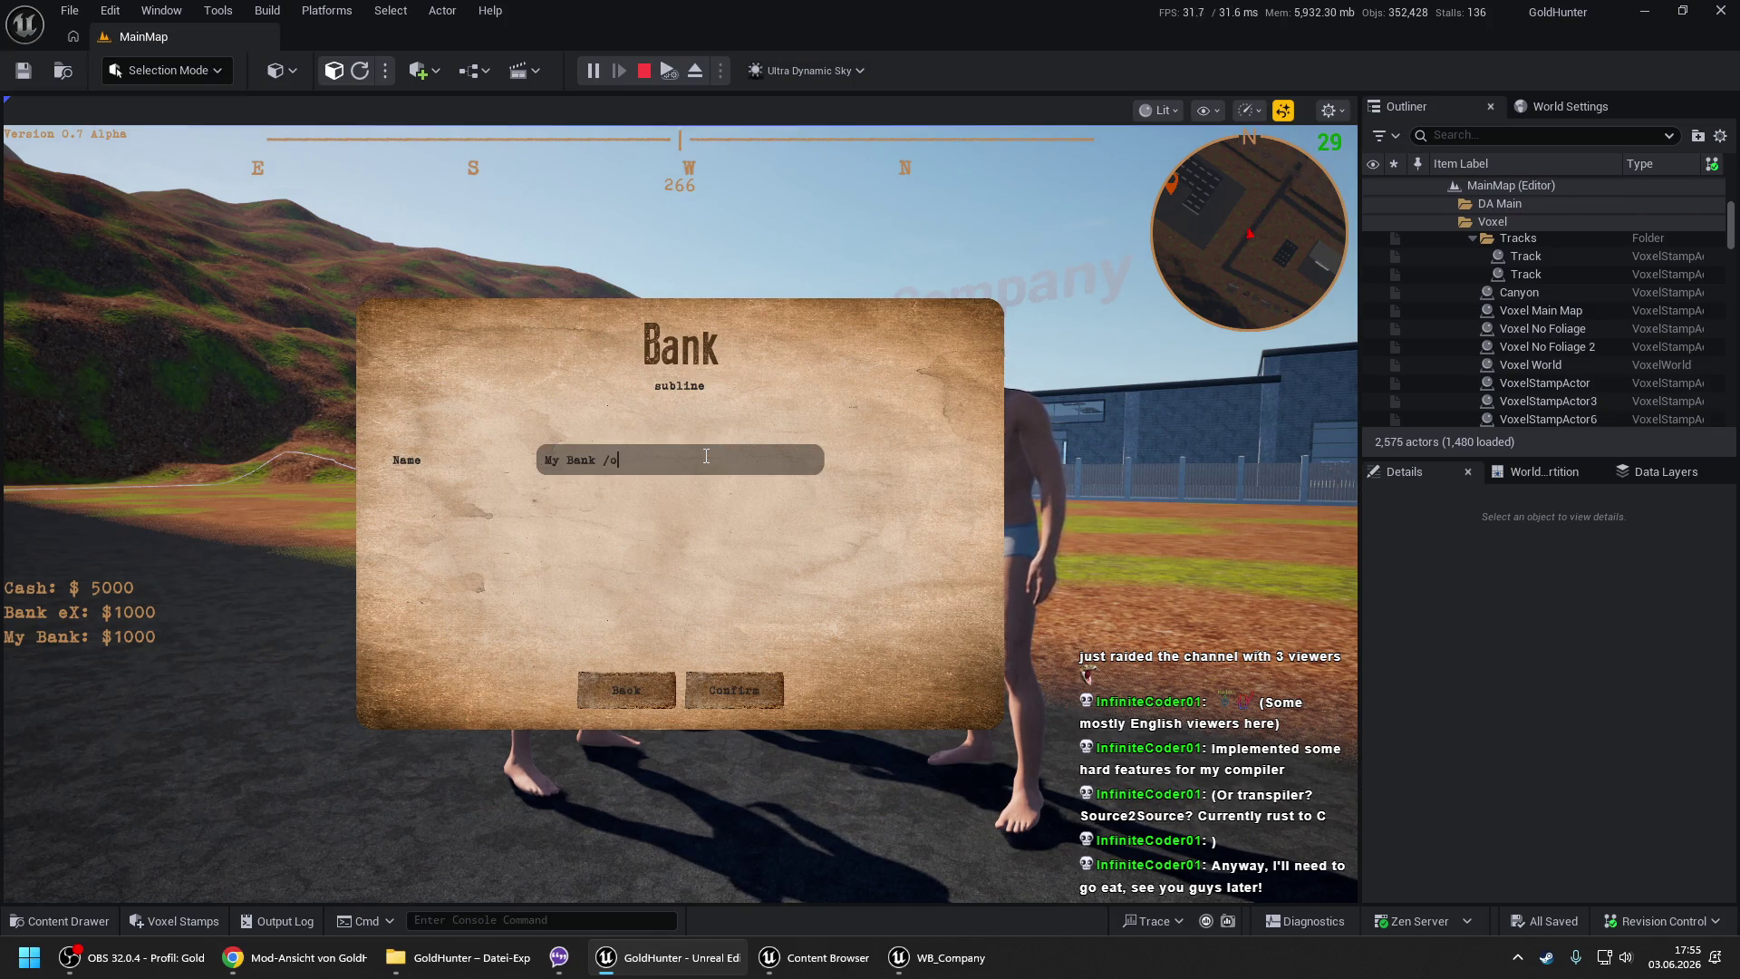
click(605, 469)
key(BackSpace)
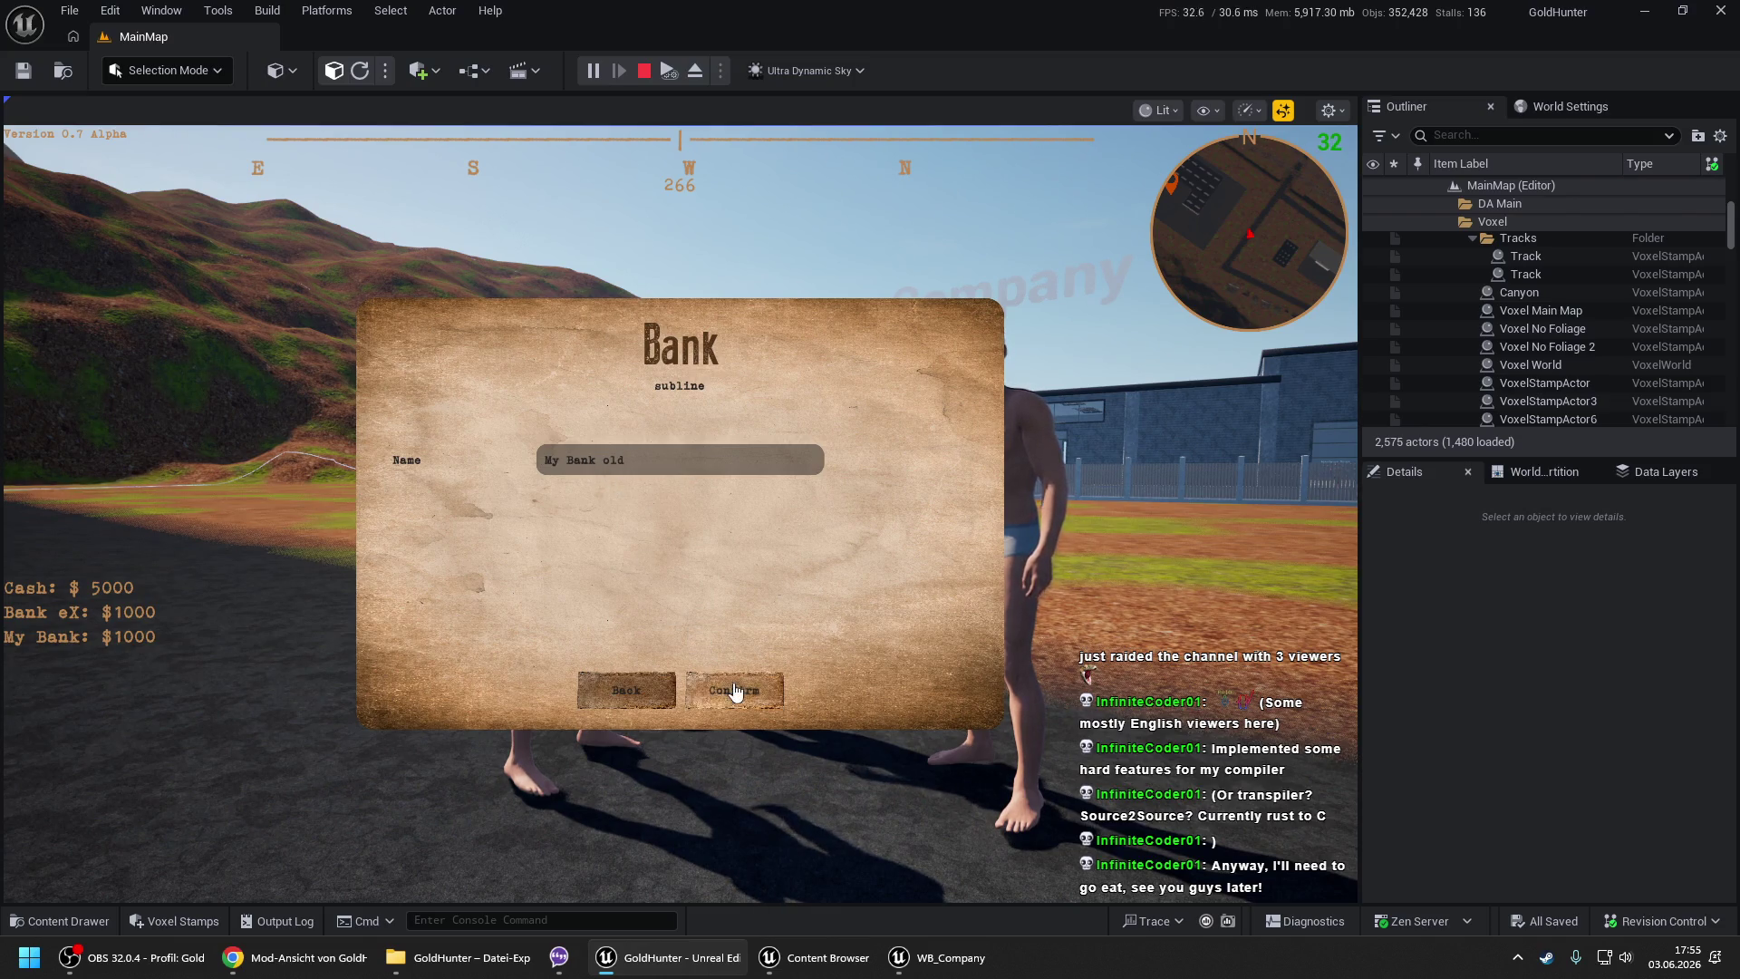
click(735, 693)
click(609, 690)
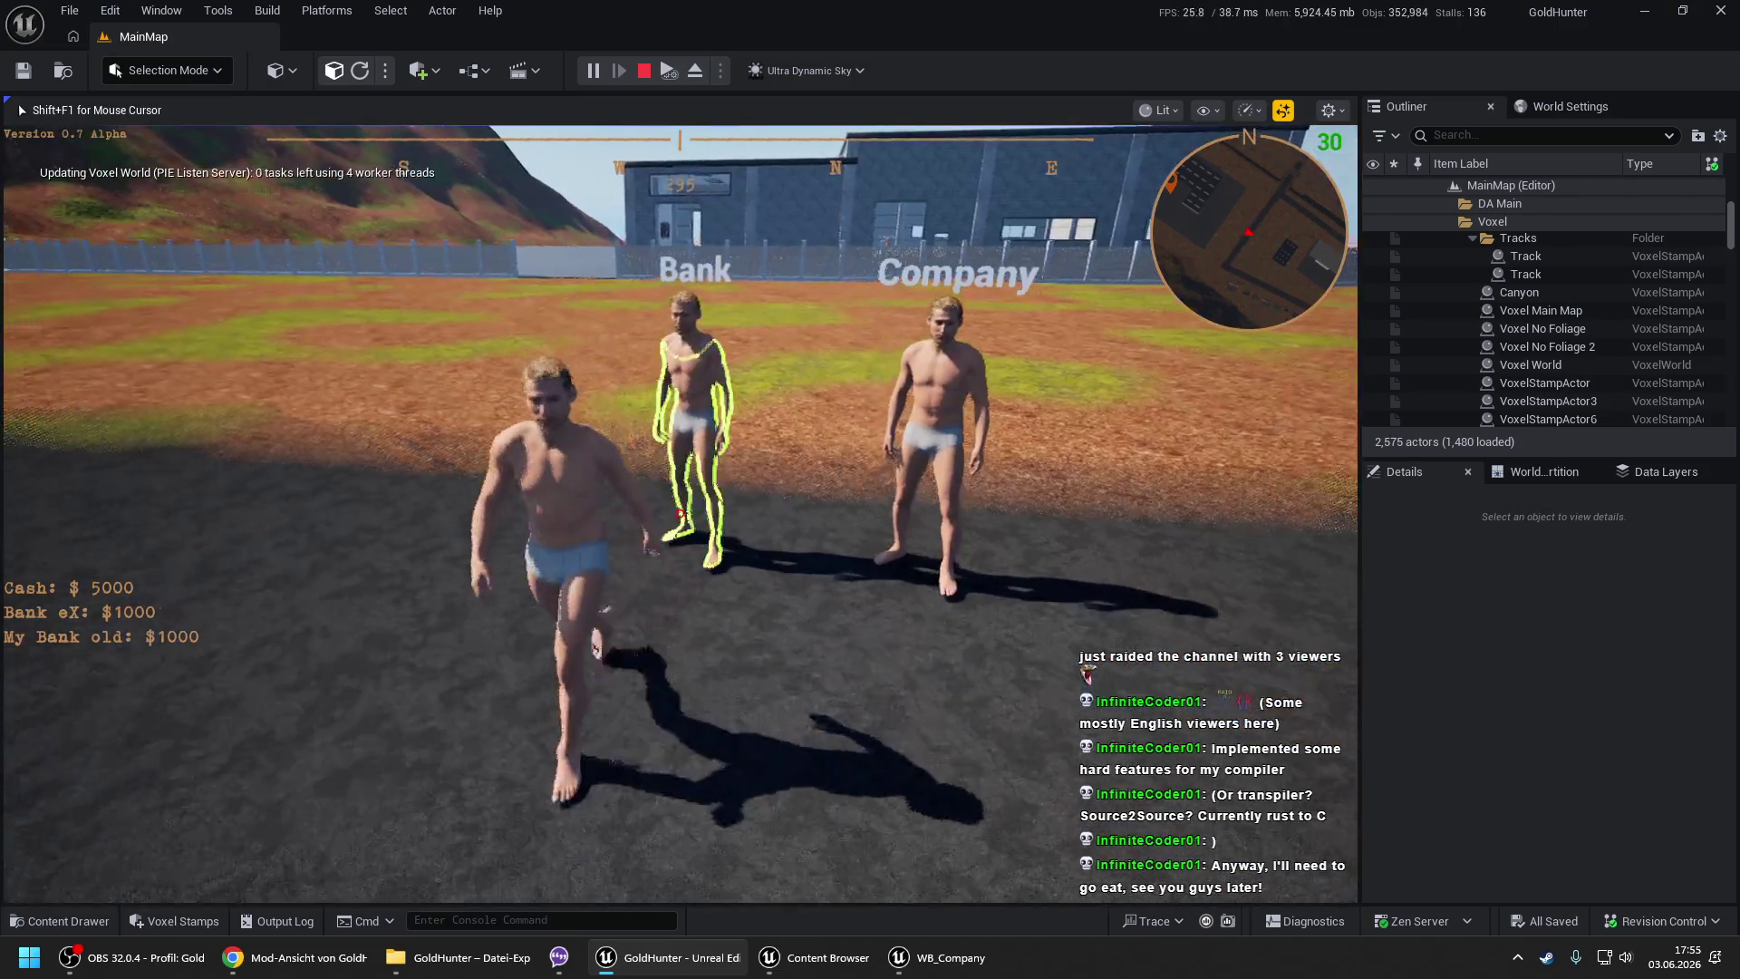
key(shift+F1)
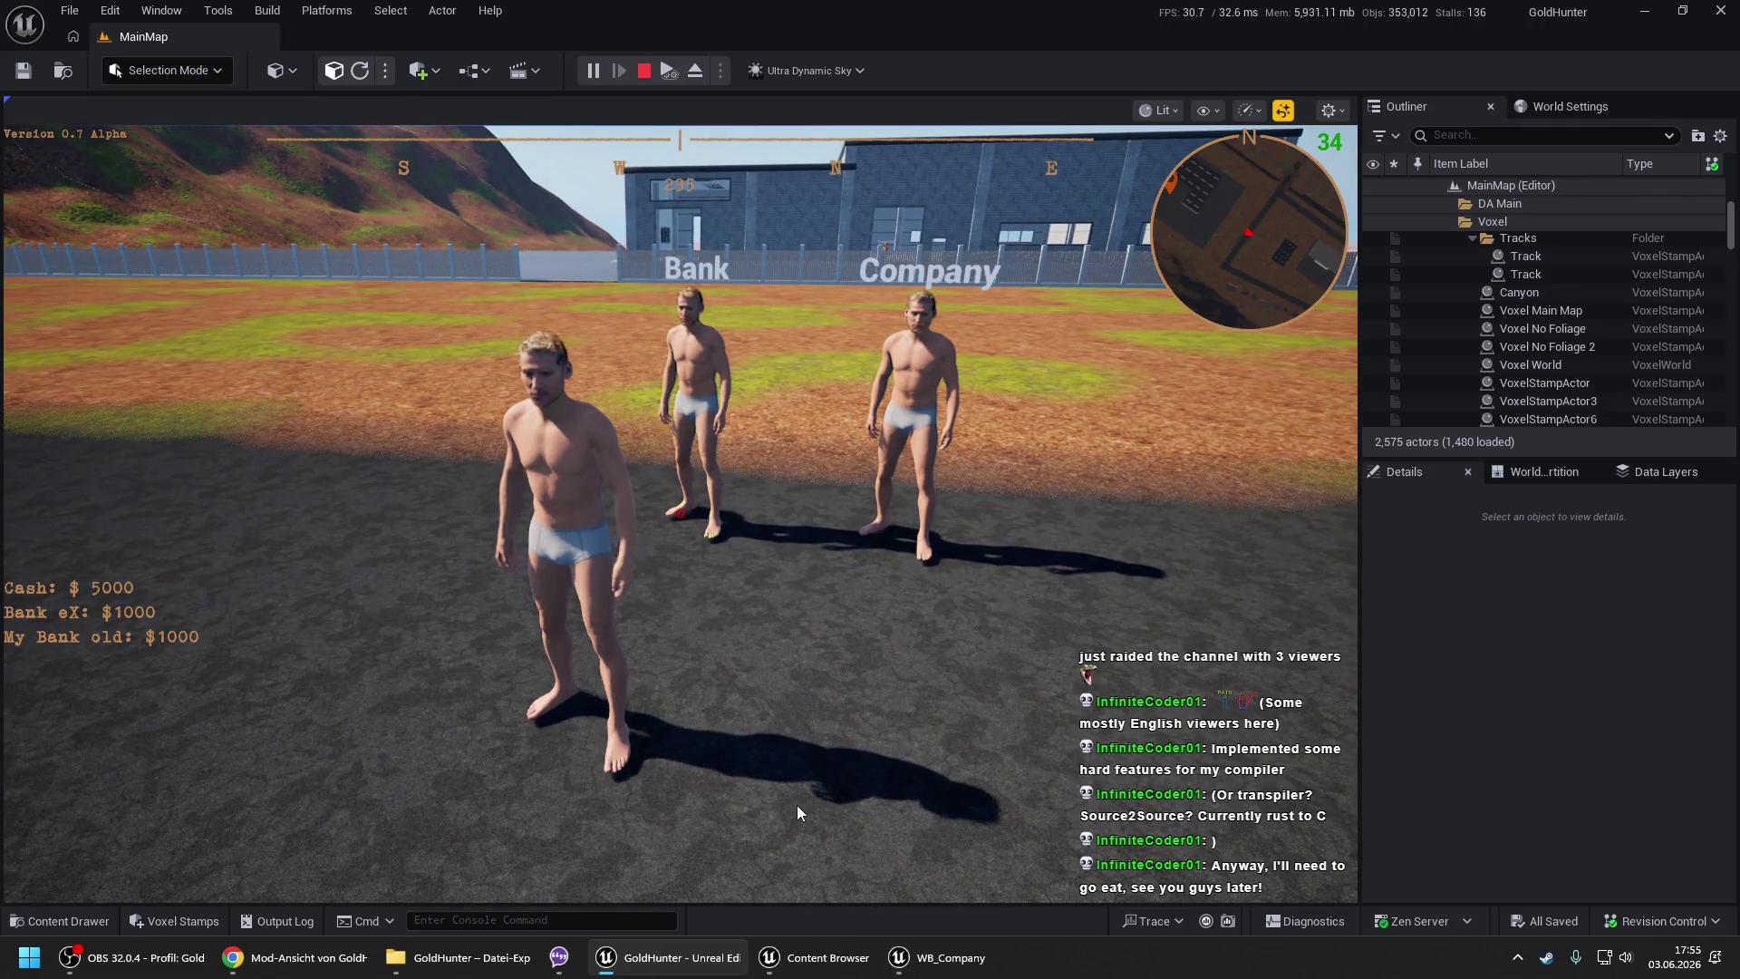
key(Escape)
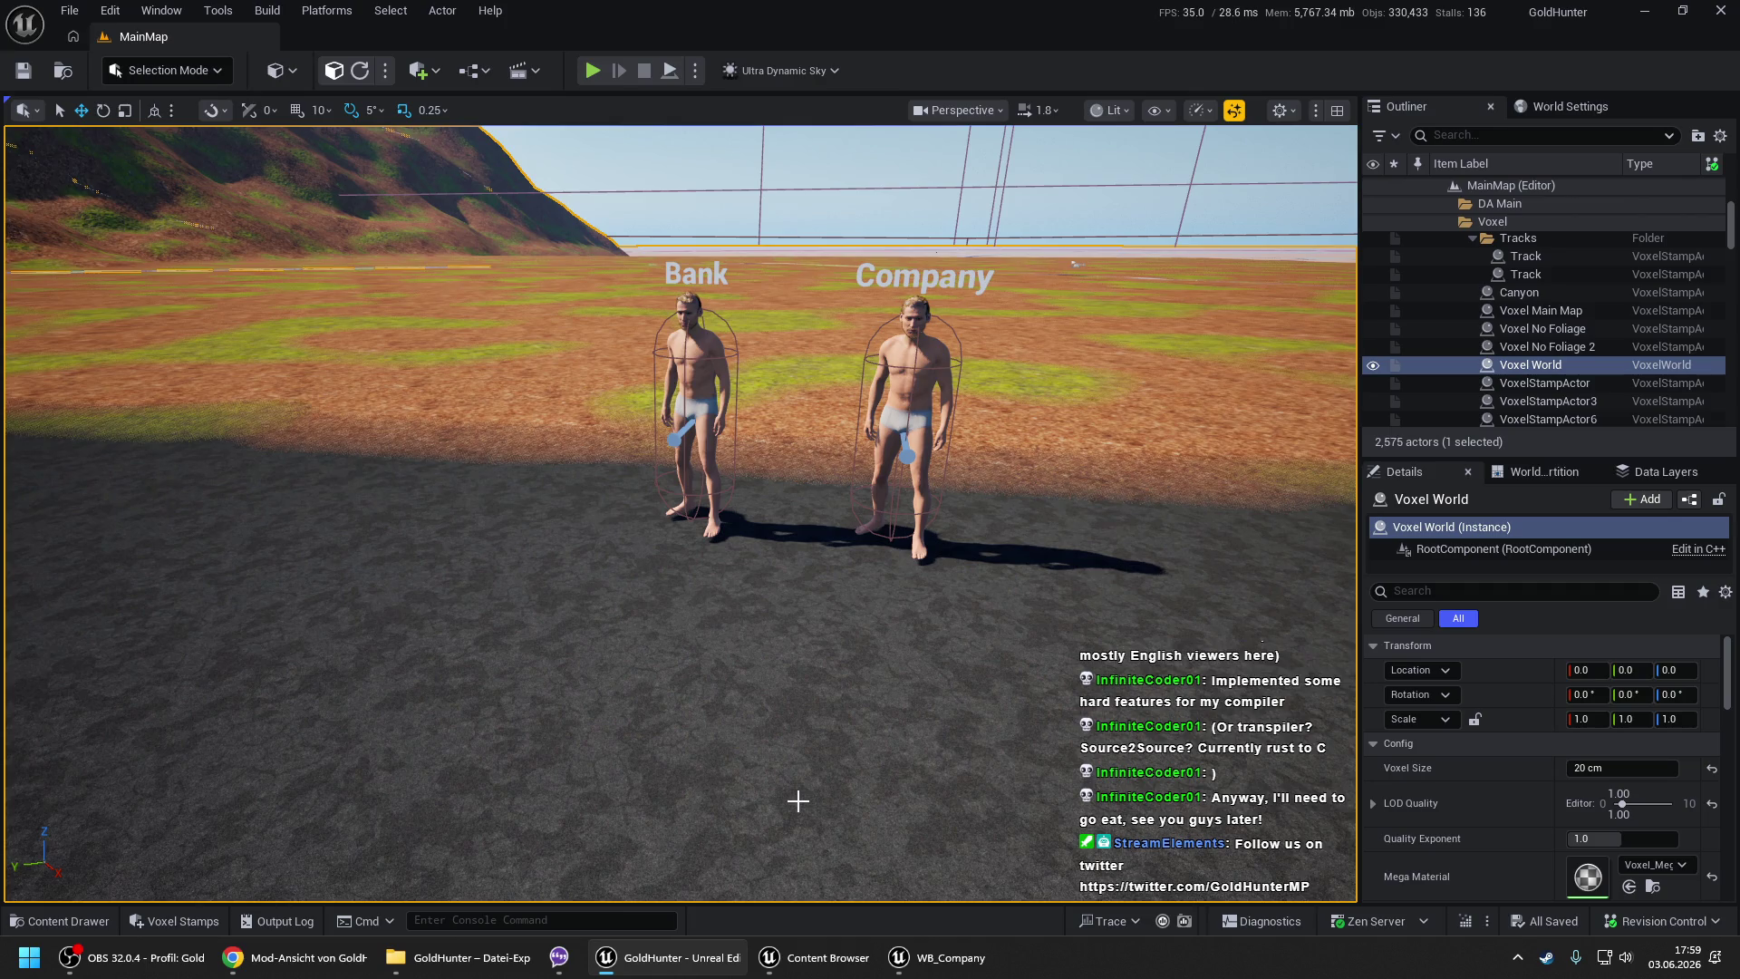
- Close the WB_BankChild and WB_Company blueprints, then quit Unreal Editor
click(937, 946)
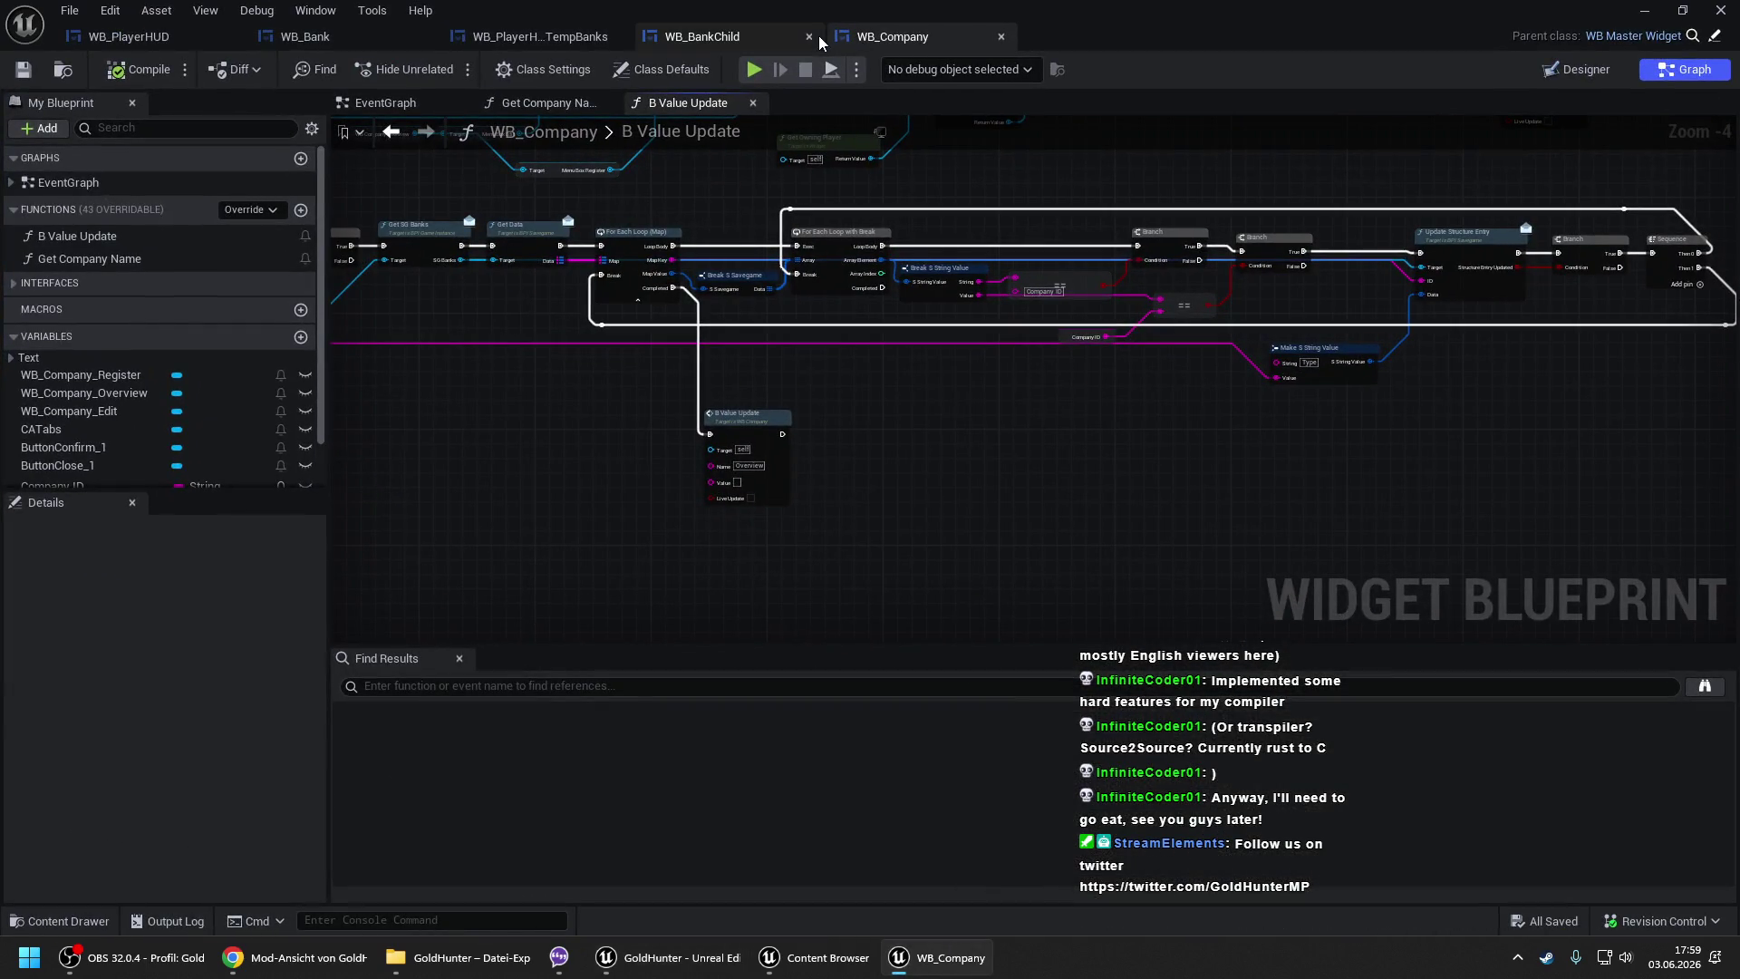
click(809, 37)
click(1720, 10)
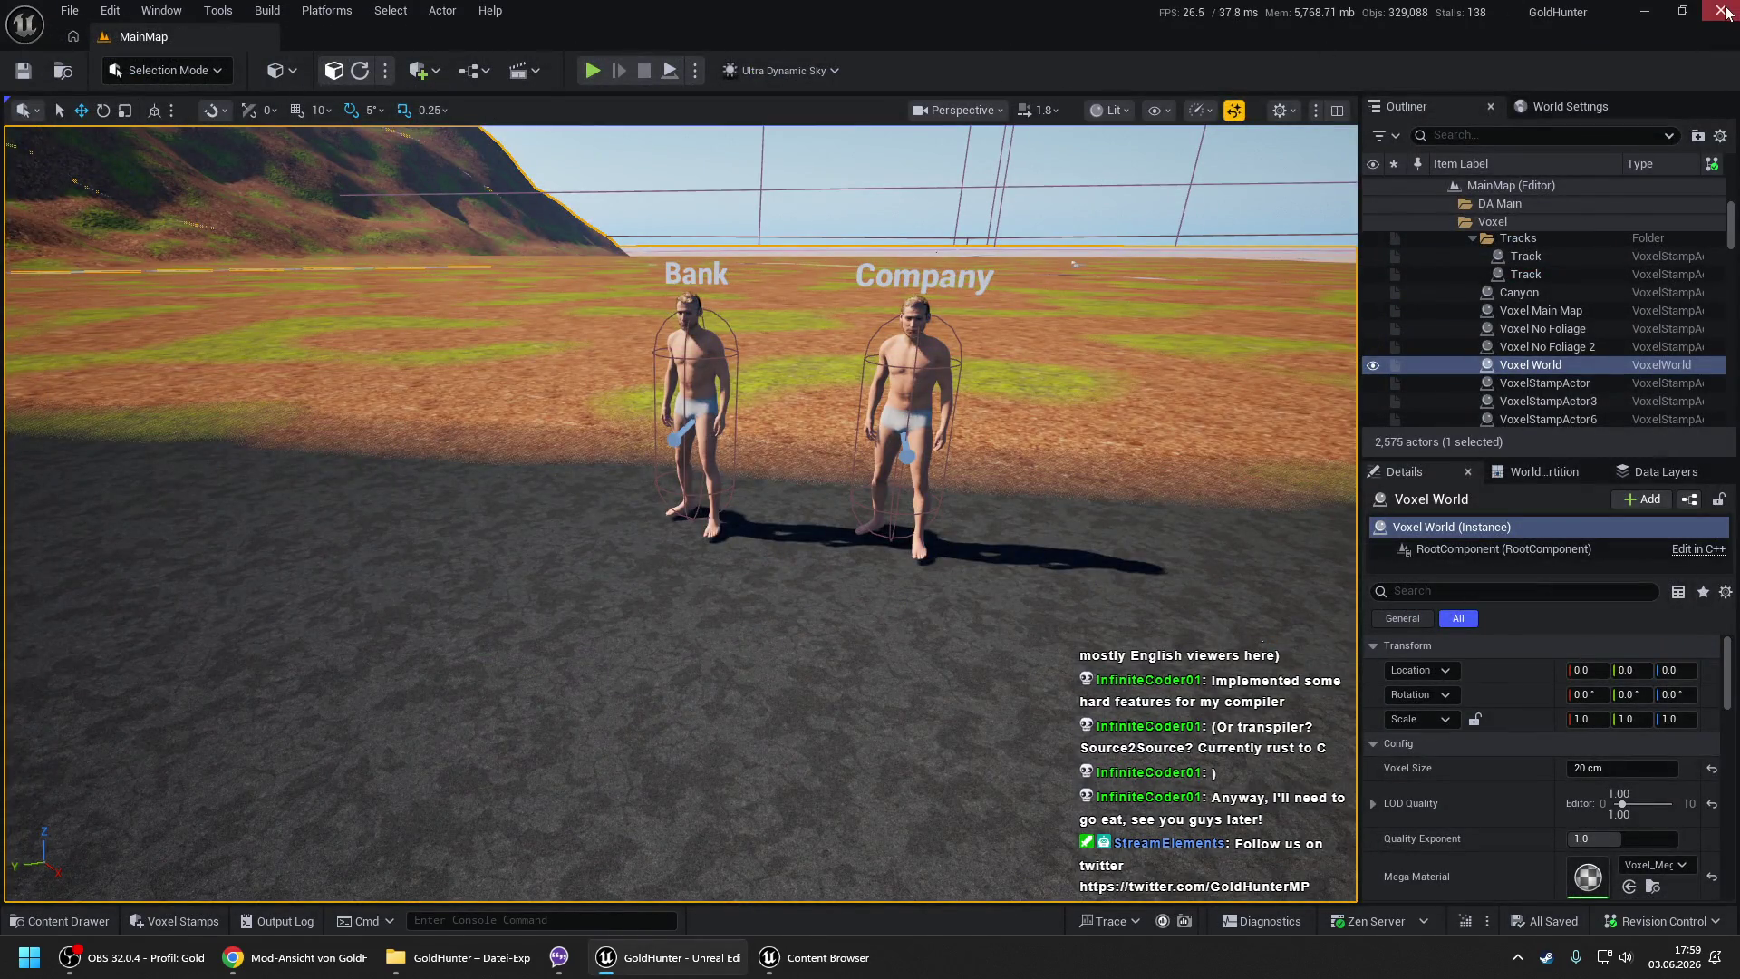
click(457, 957)
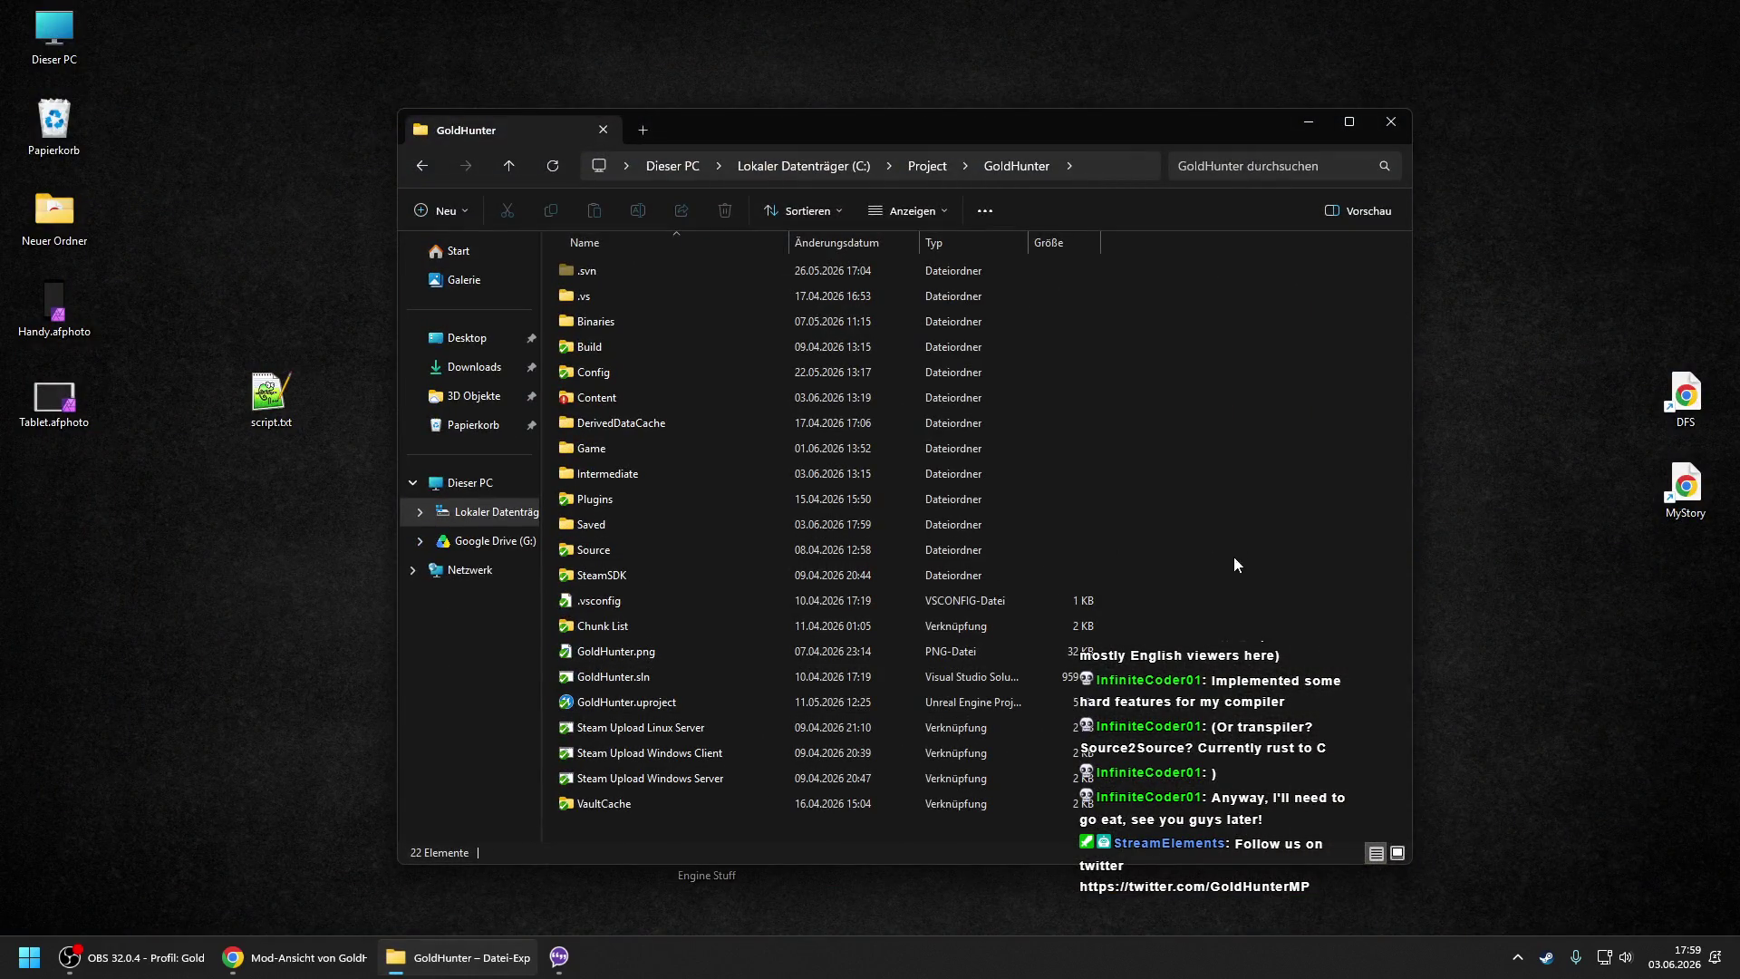
- Bring up SVN Commit for the GoldHunter folder and empty the recycle bin
right_click(1215, 585)
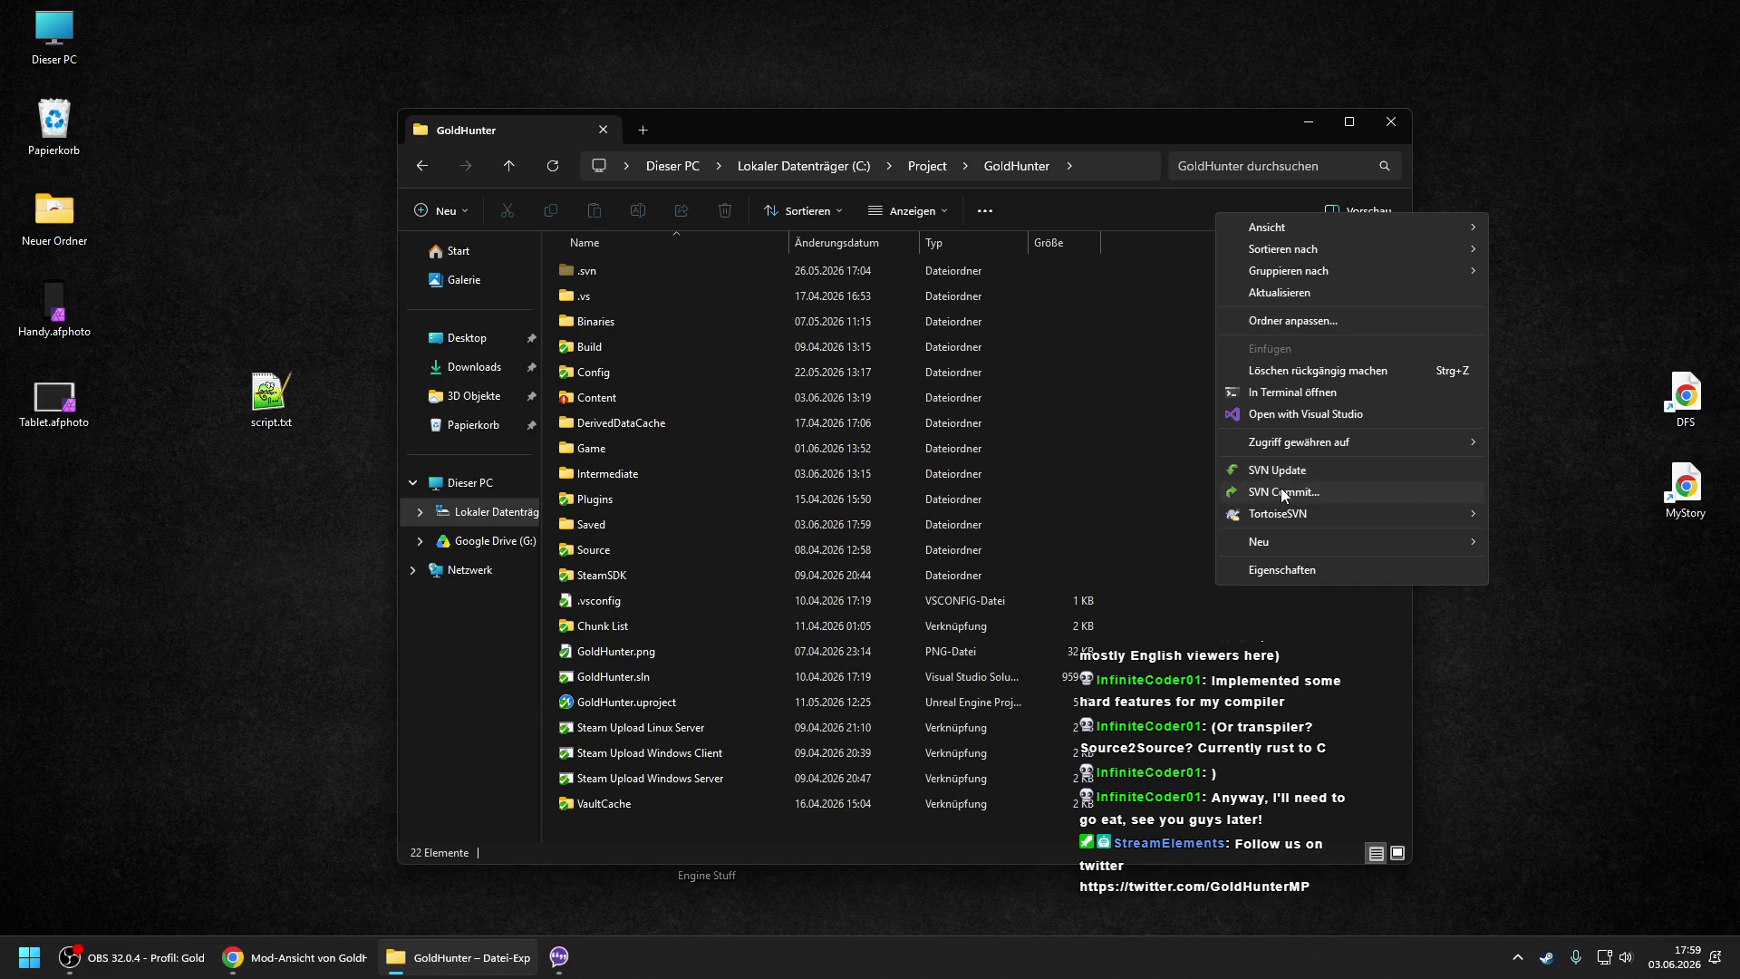
click(1283, 492)
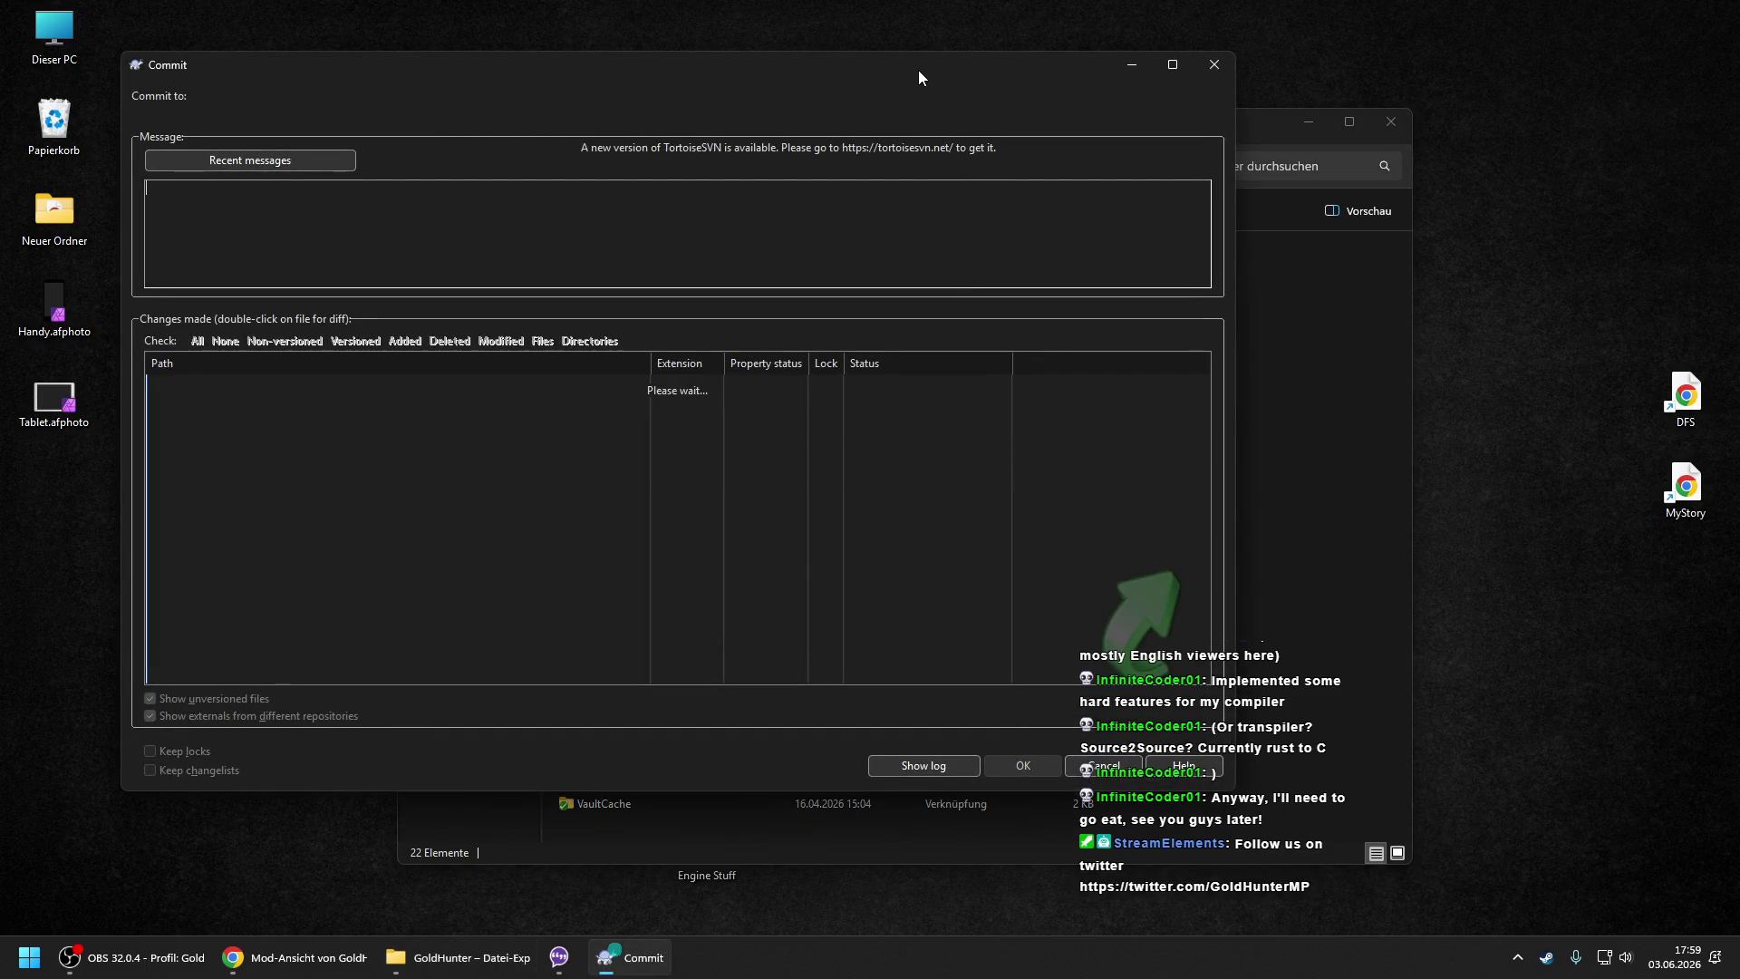
drag(921, 73, 905, 67)
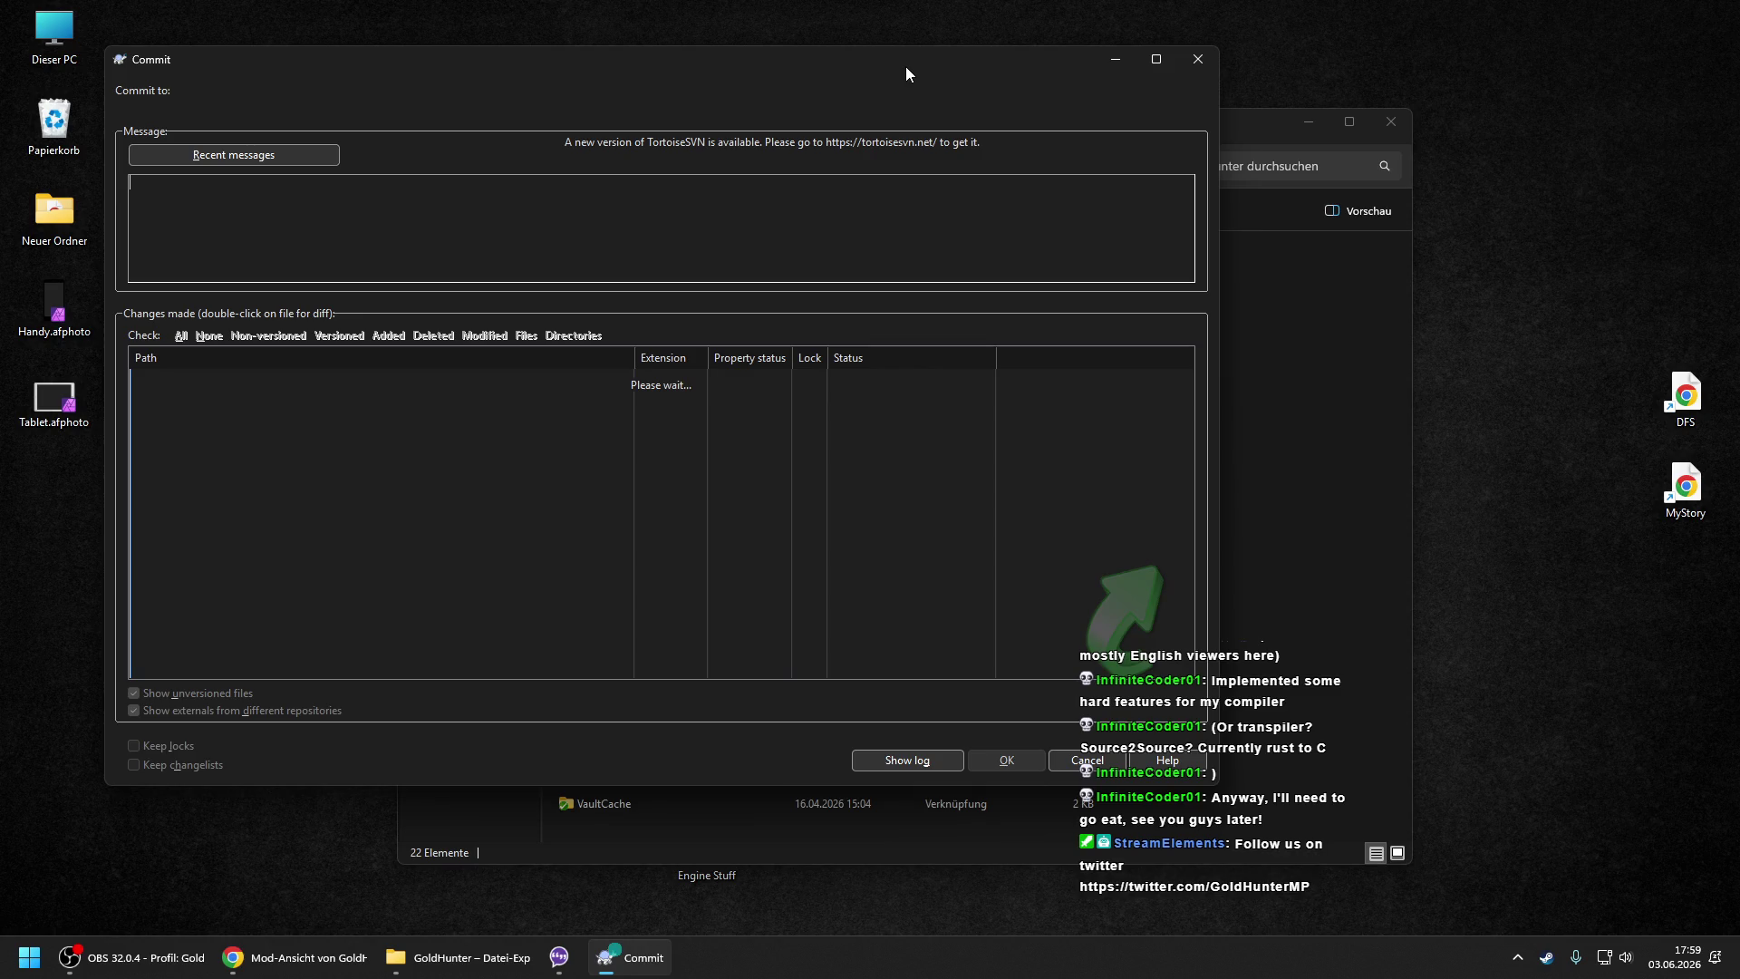
right_click(41, 122)
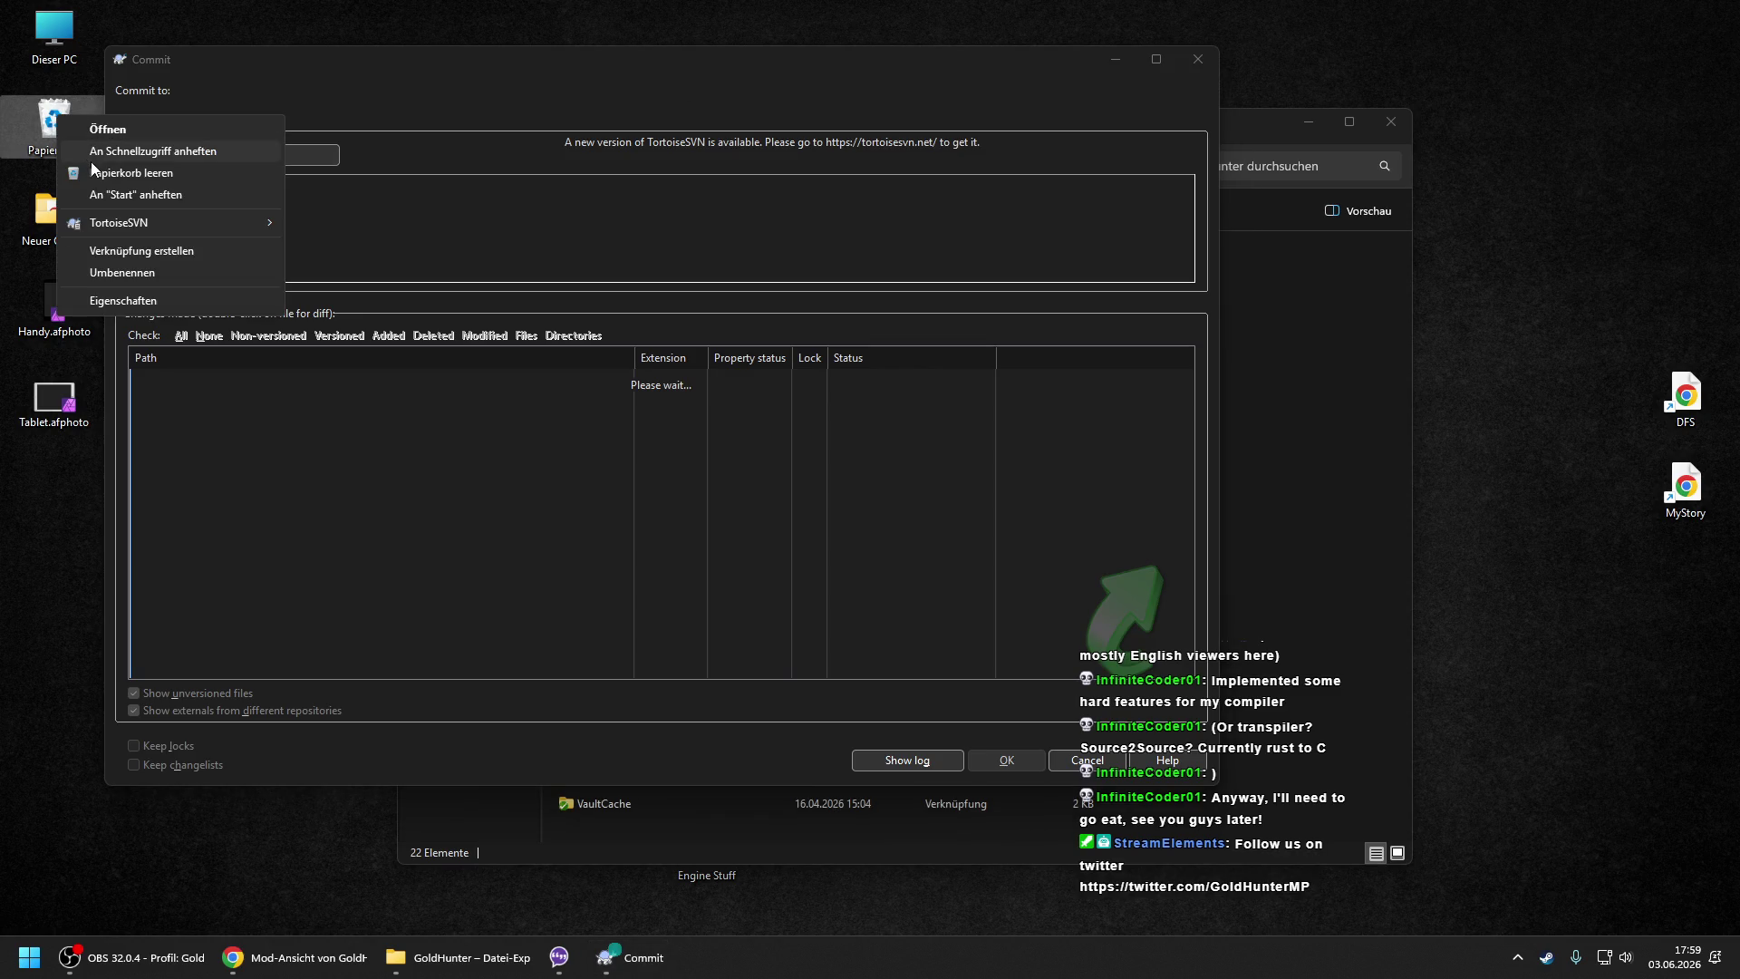
click(94, 174)
key(Return)
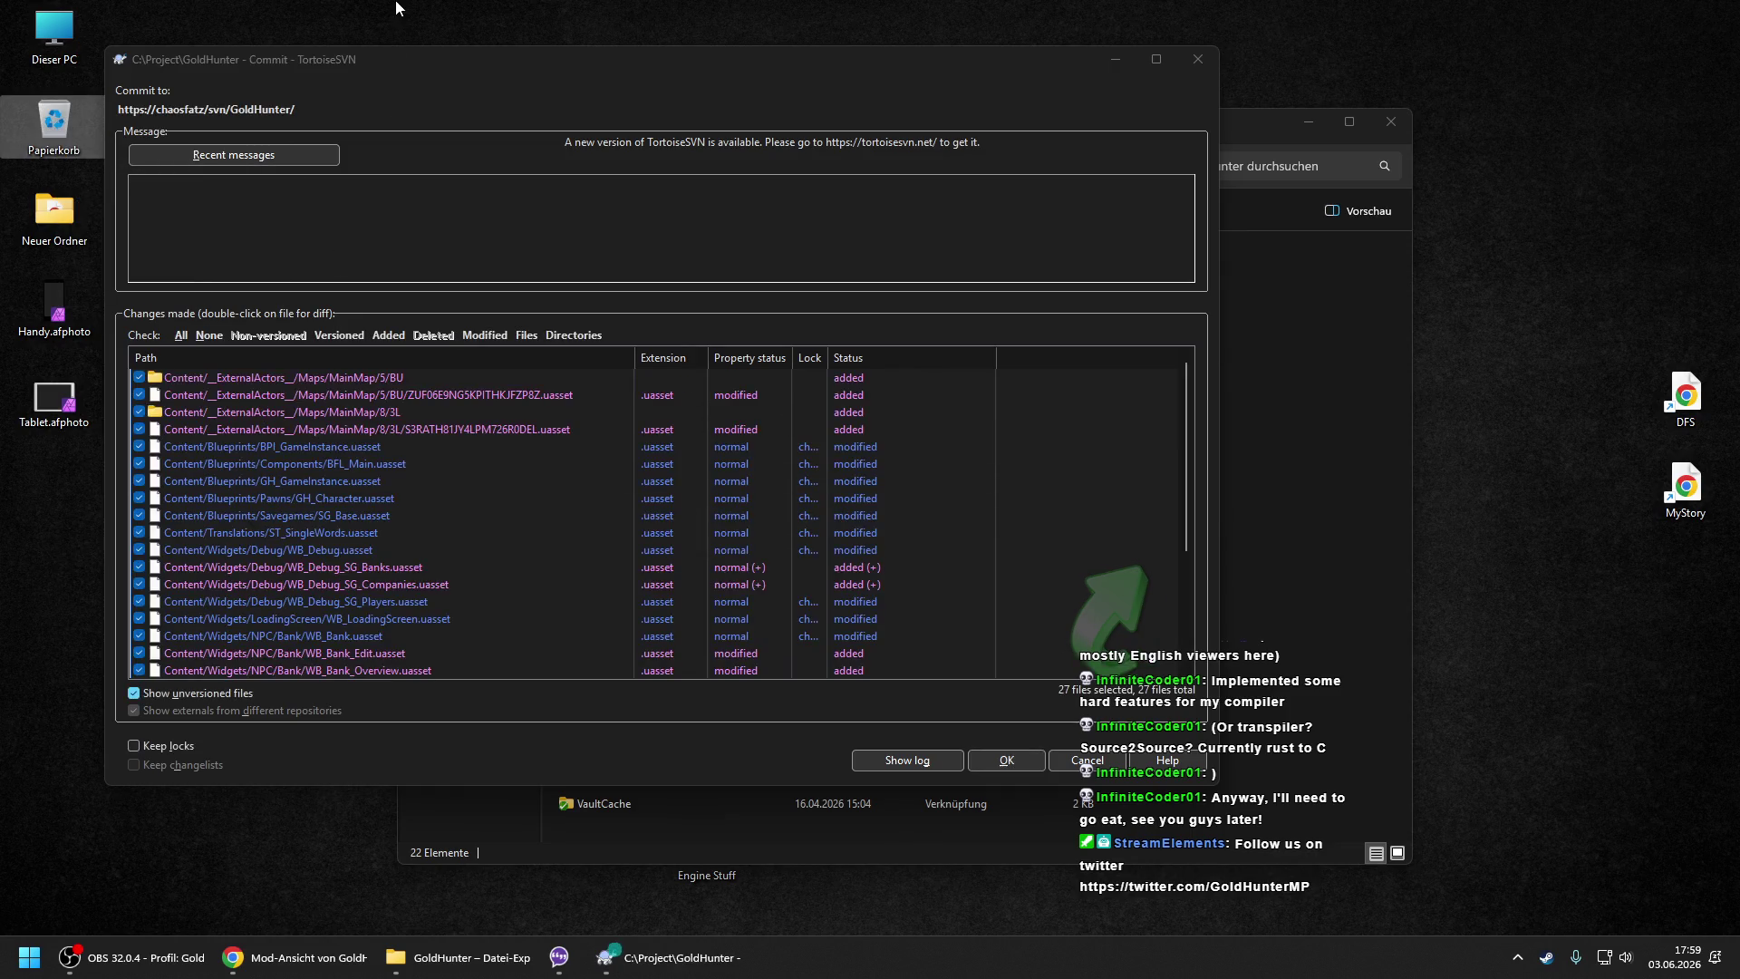
- Commit the 27 selected changes and close the finished commit report
click(413, 60)
scroll(1041, 542, down, 4)
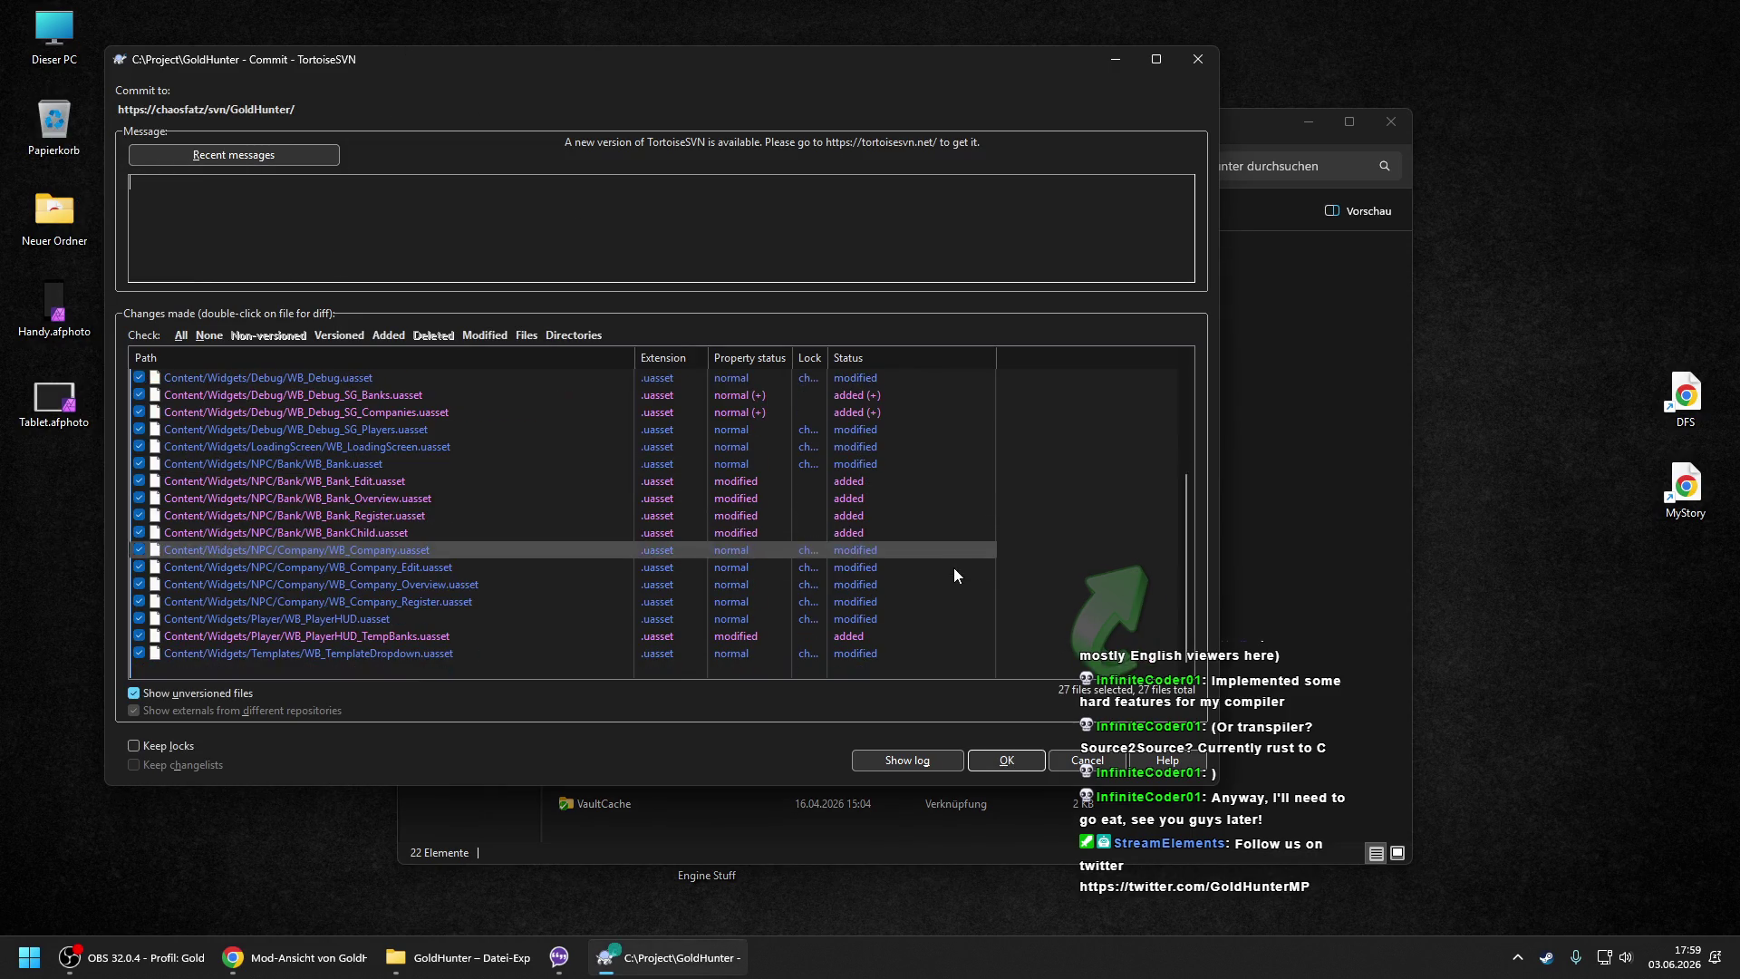
click(999, 764)
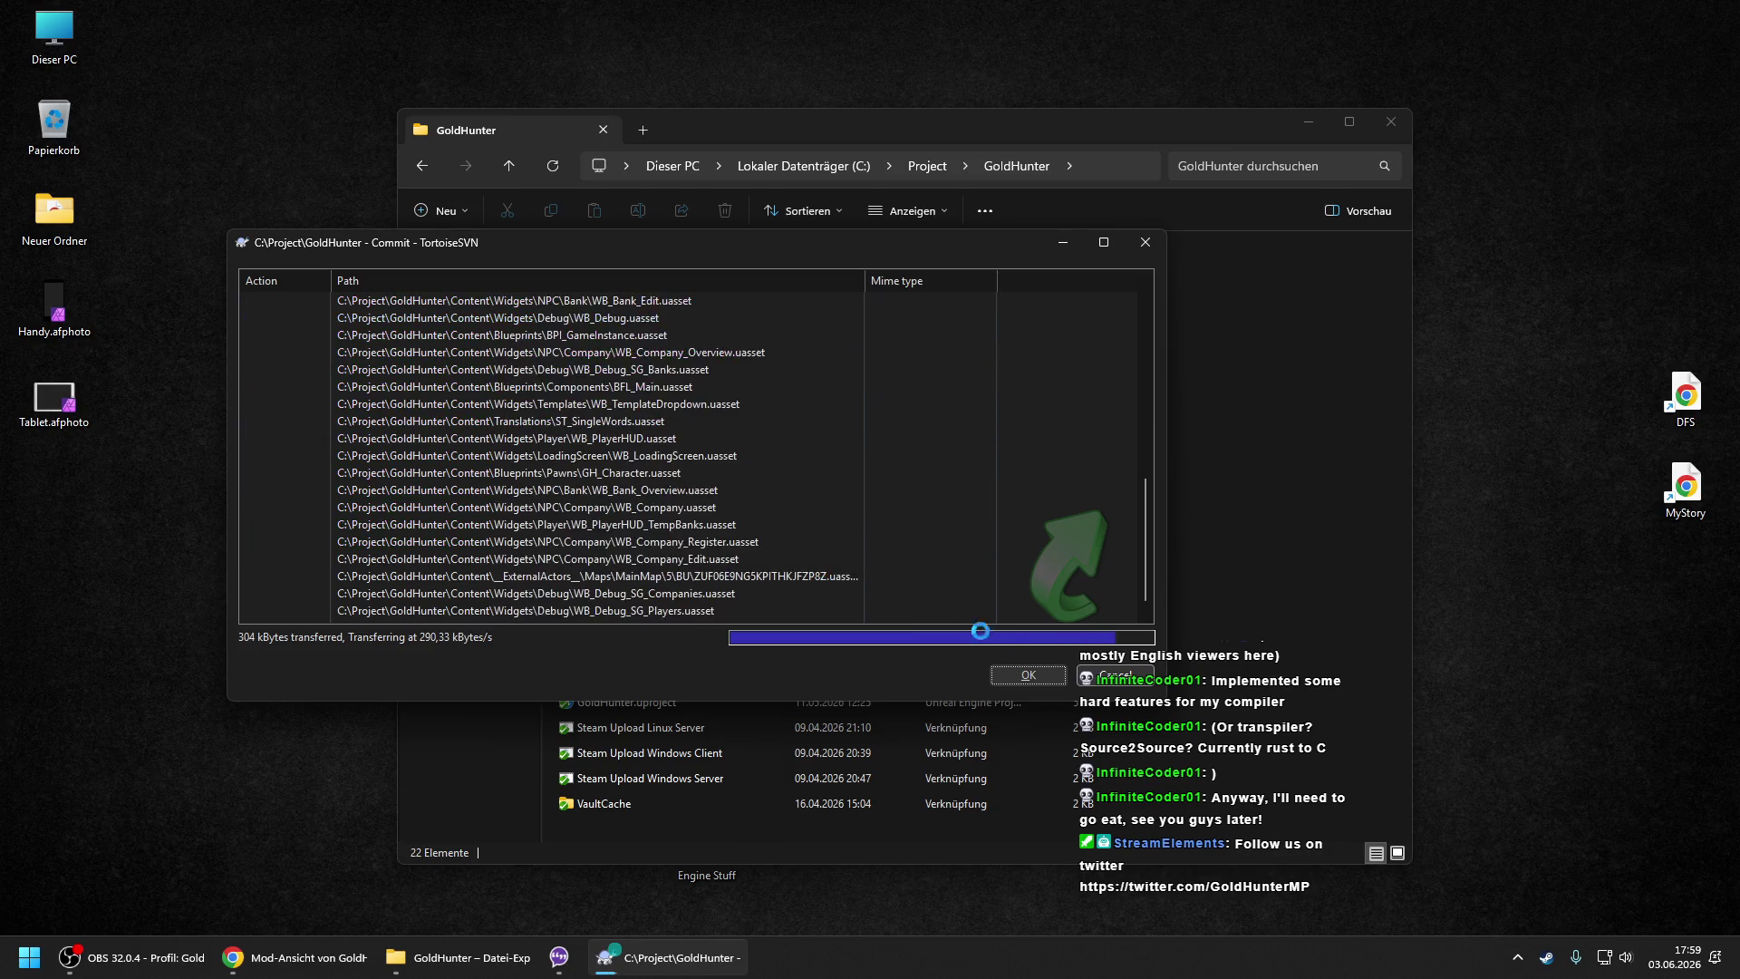
click(1026, 675)
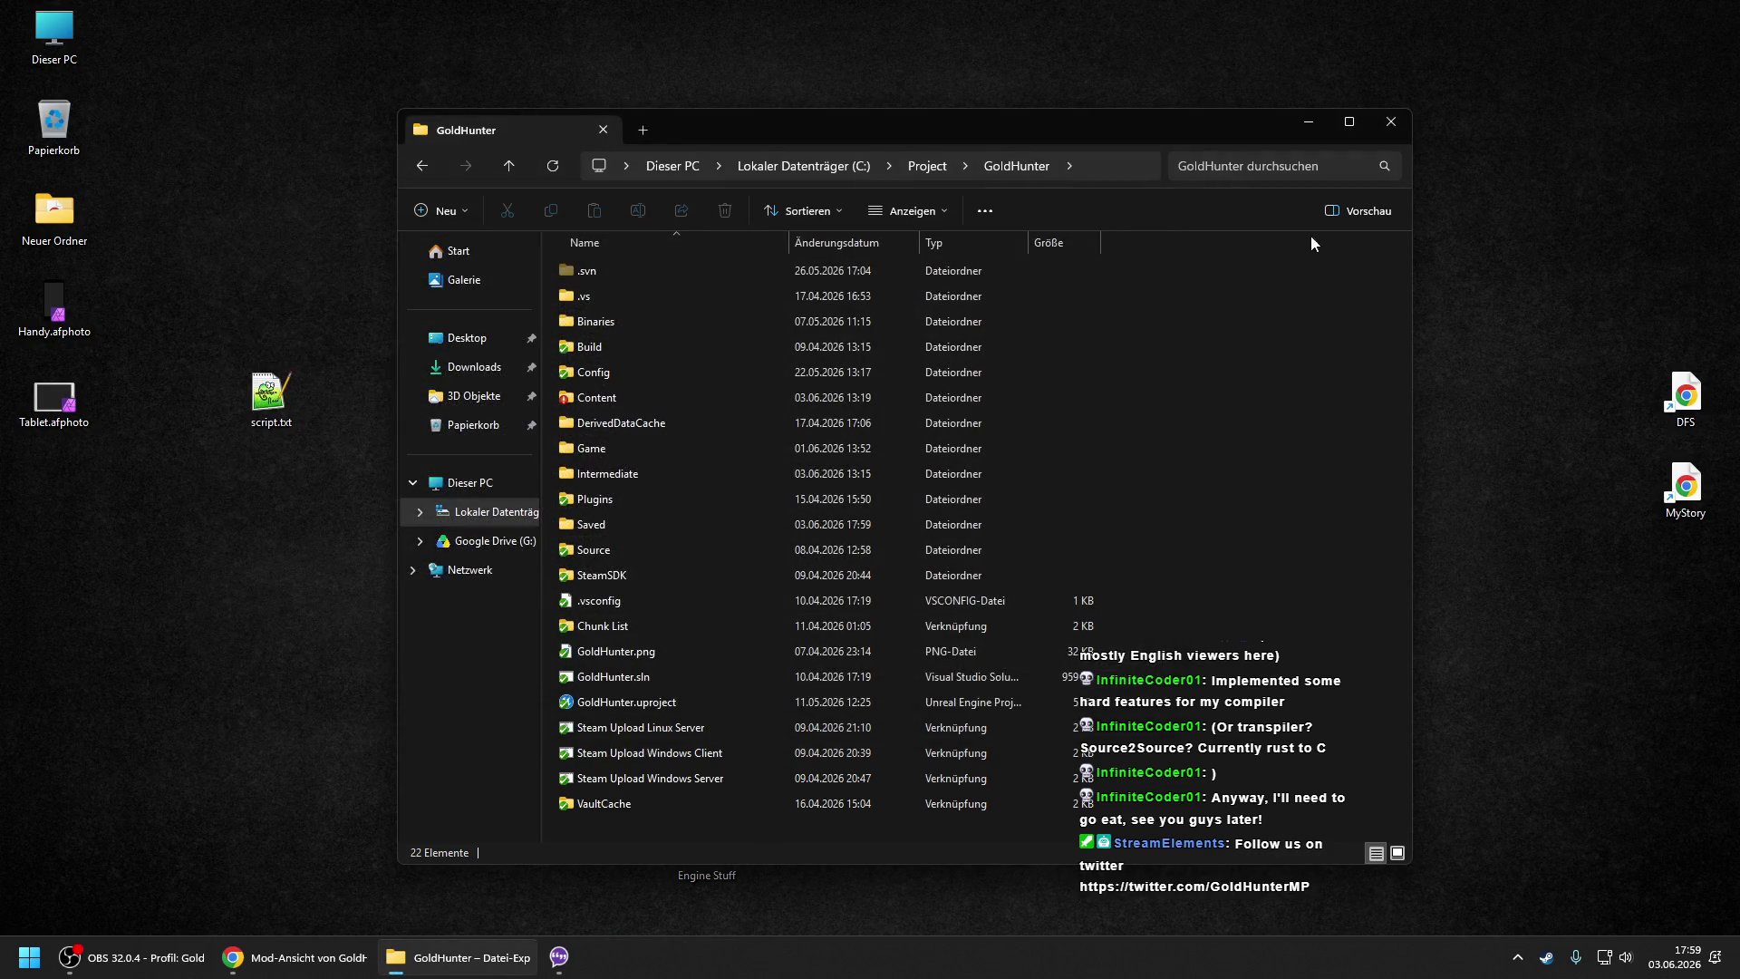
- Close the GoldHunter project folder and switch OBS to the ending scene
click(1386, 125)
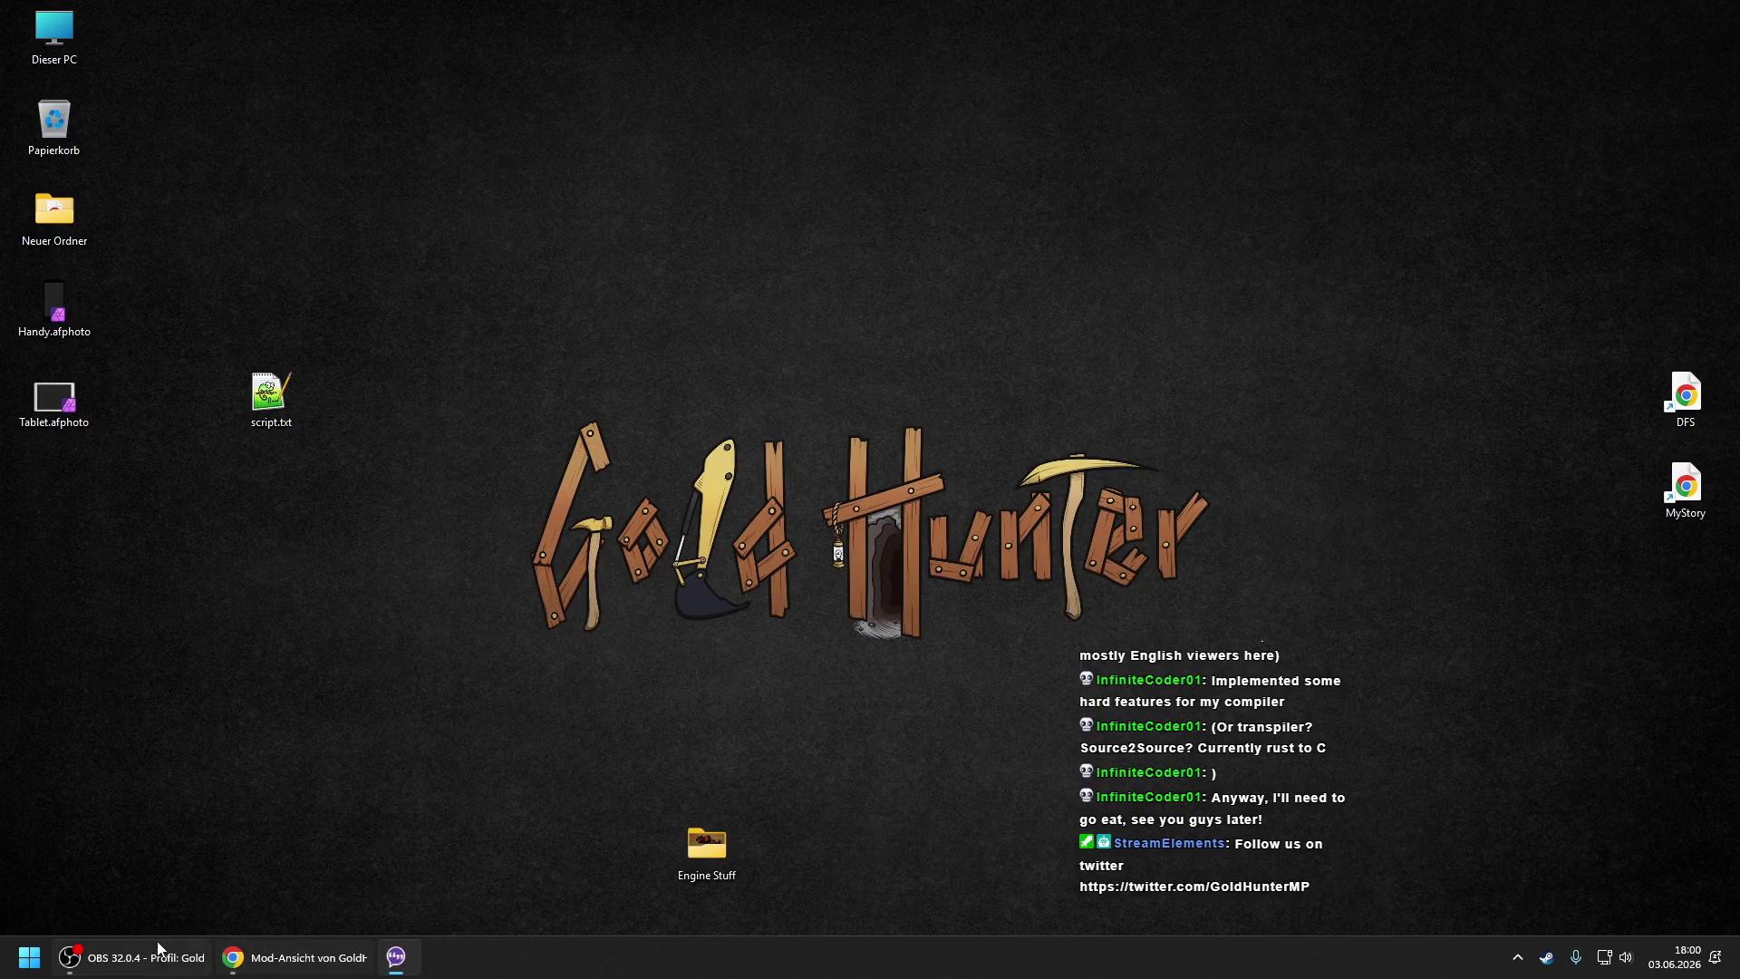
click(163, 947)
click(102, 856)
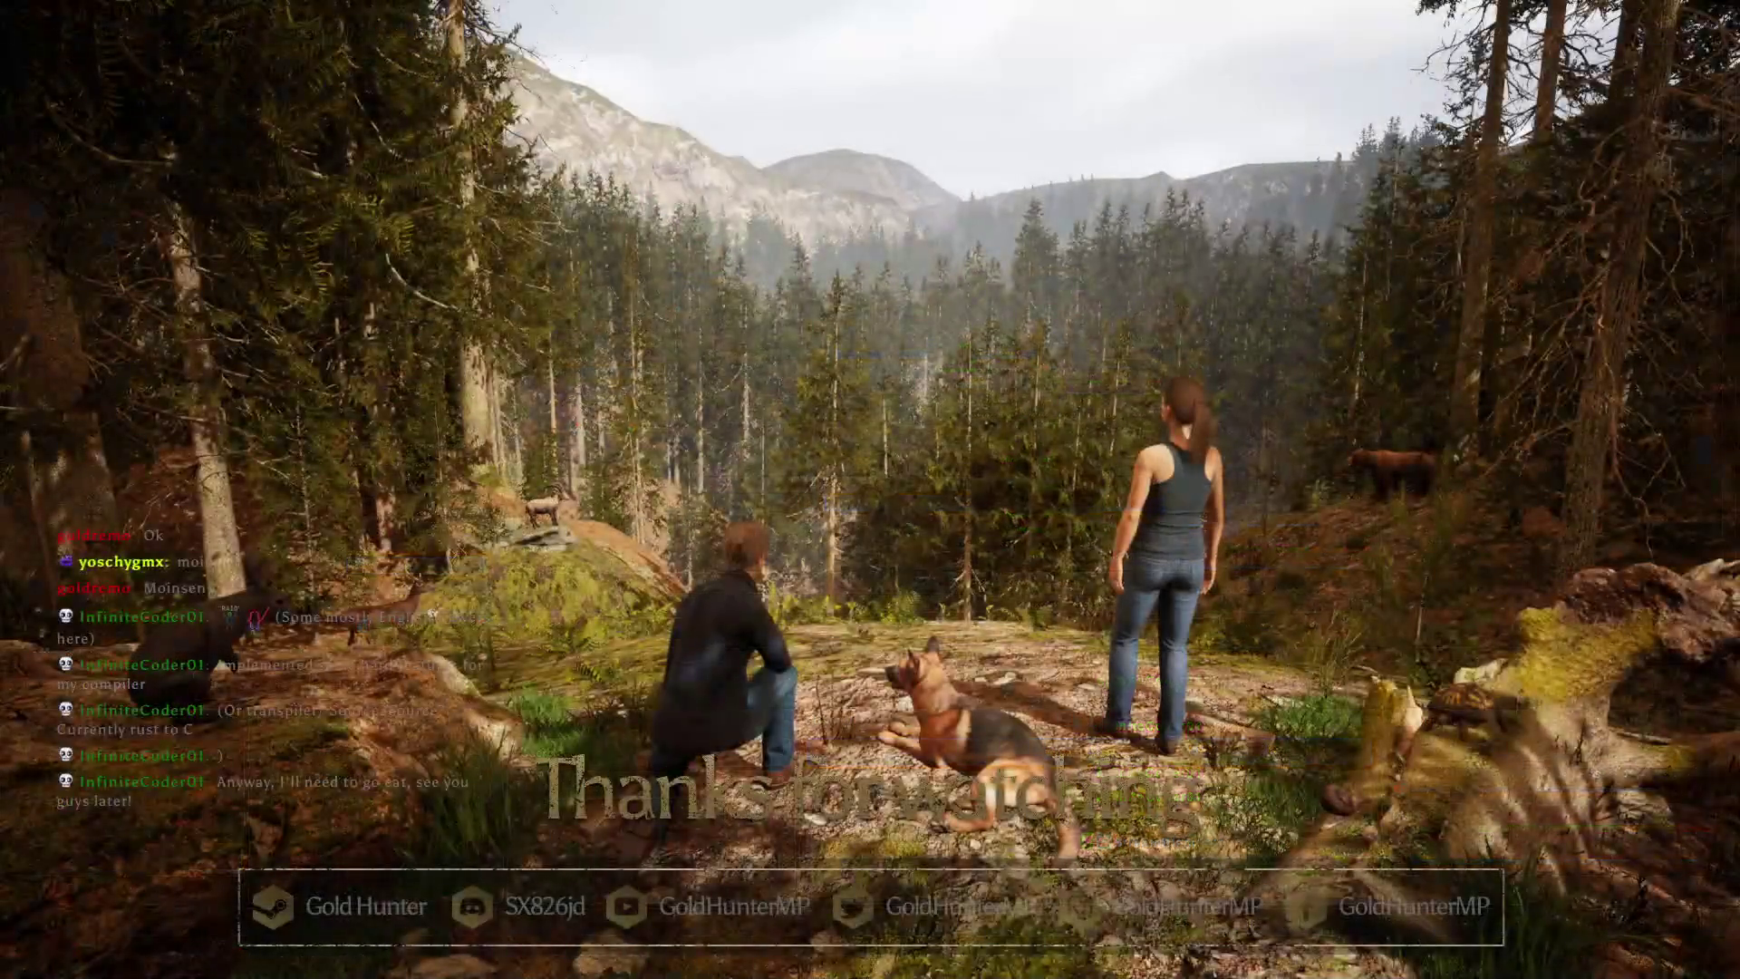